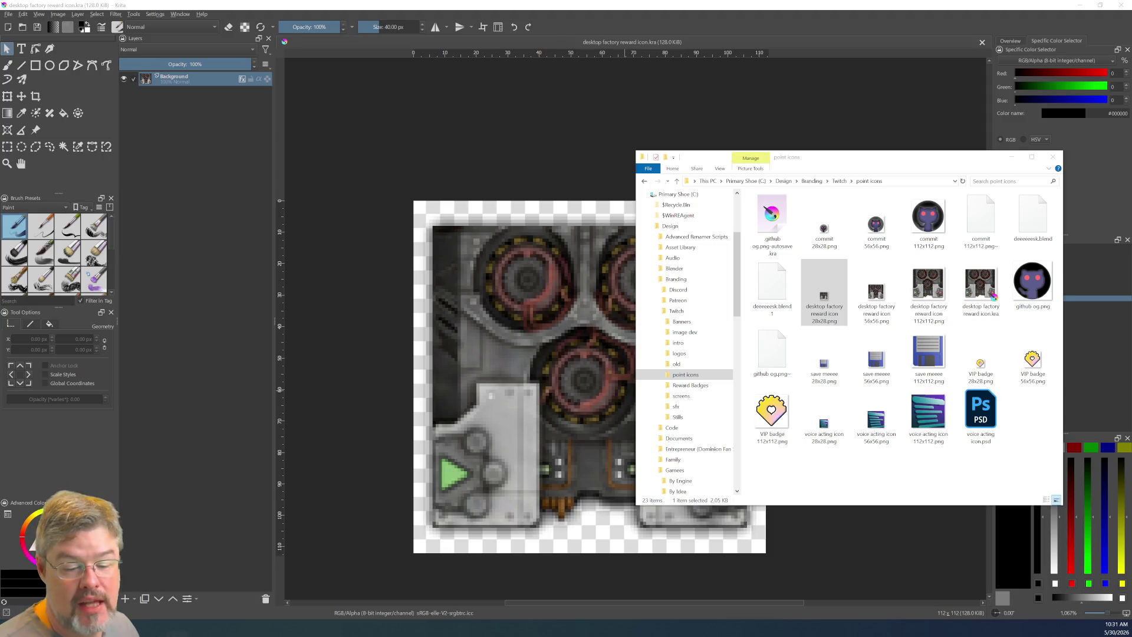
# Step: Minimize the File Explorer window so the full 112×112 reward icon canvas shows in Krita
pyautogui.hotkey('alt', 'Tab')
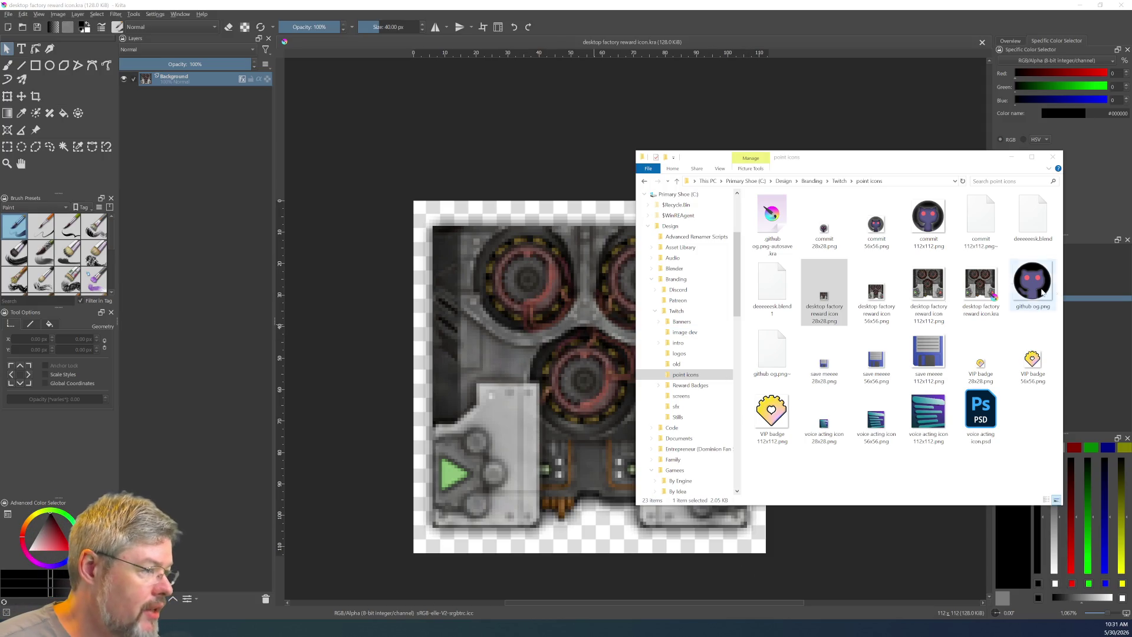
pyautogui.click(1011, 157)
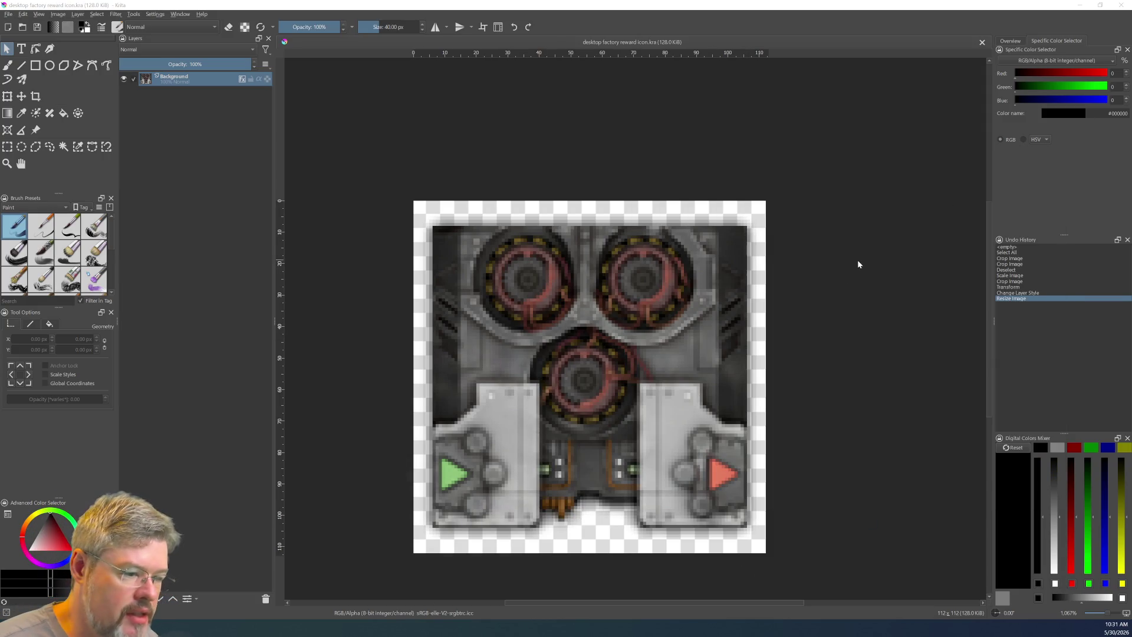
# Step: Switch to Blender, zoom out to the whole sprite sheet, and save drilling game 9.blend
pyautogui.hotkey('alt', 'Tab')
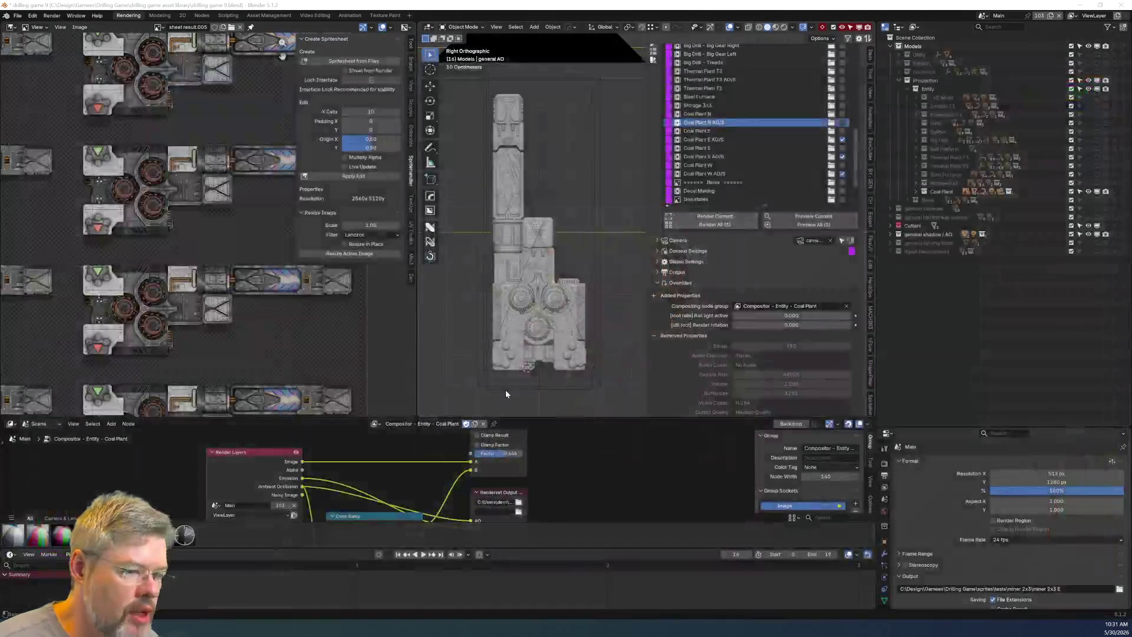
pyautogui.scroll(-4, 136, 288)
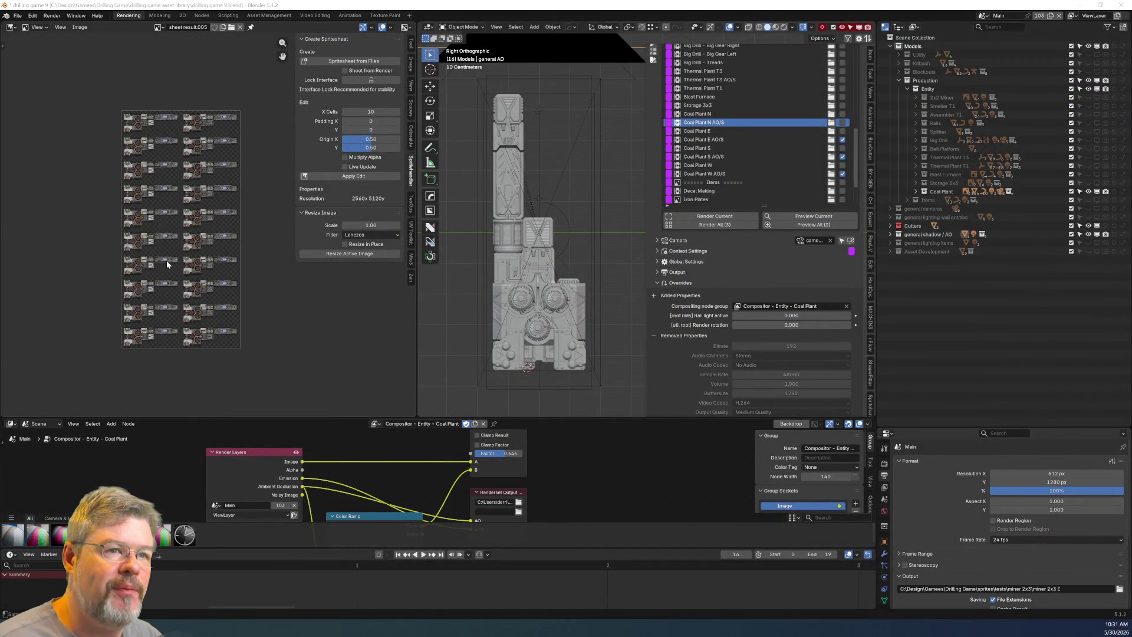
pyautogui.click(19, 16)
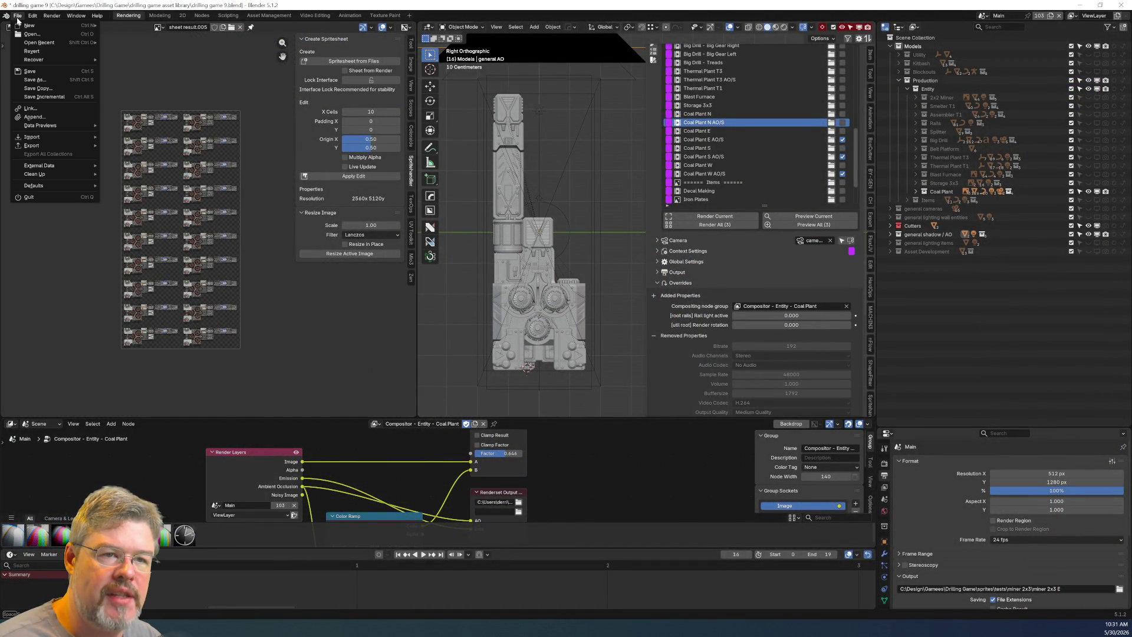
pyautogui.click(34, 70)
pyautogui.click(34, 69)
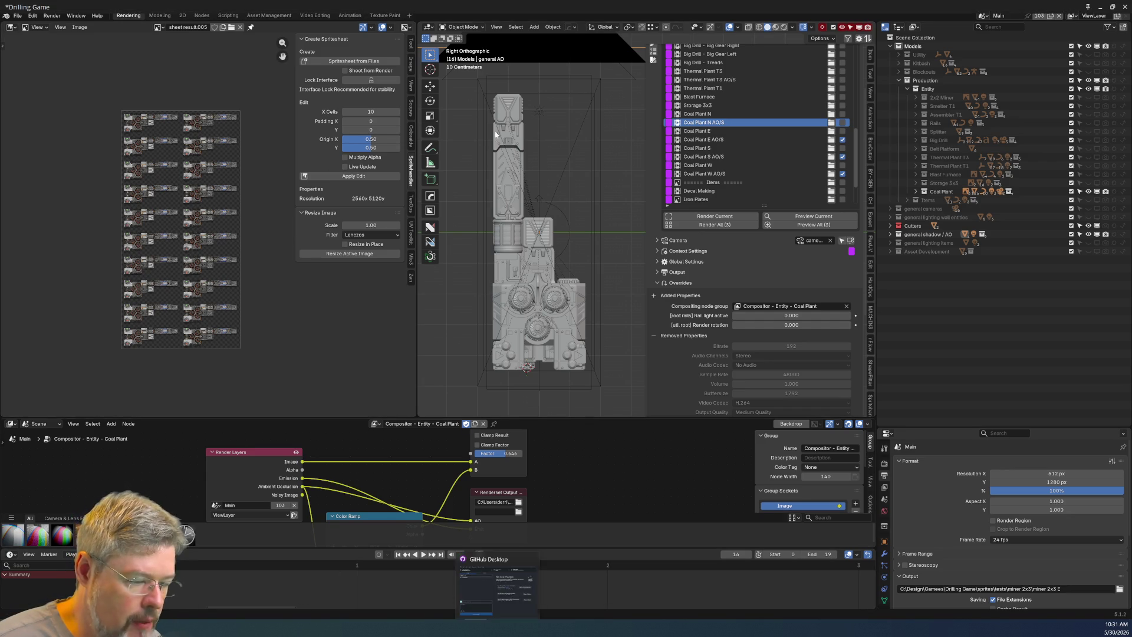
# Step: Bring the folder window forward and collapse the Twitch, coal-plant, entities, production and By Idea tree folders
pyautogui.moveTo(33, 626)
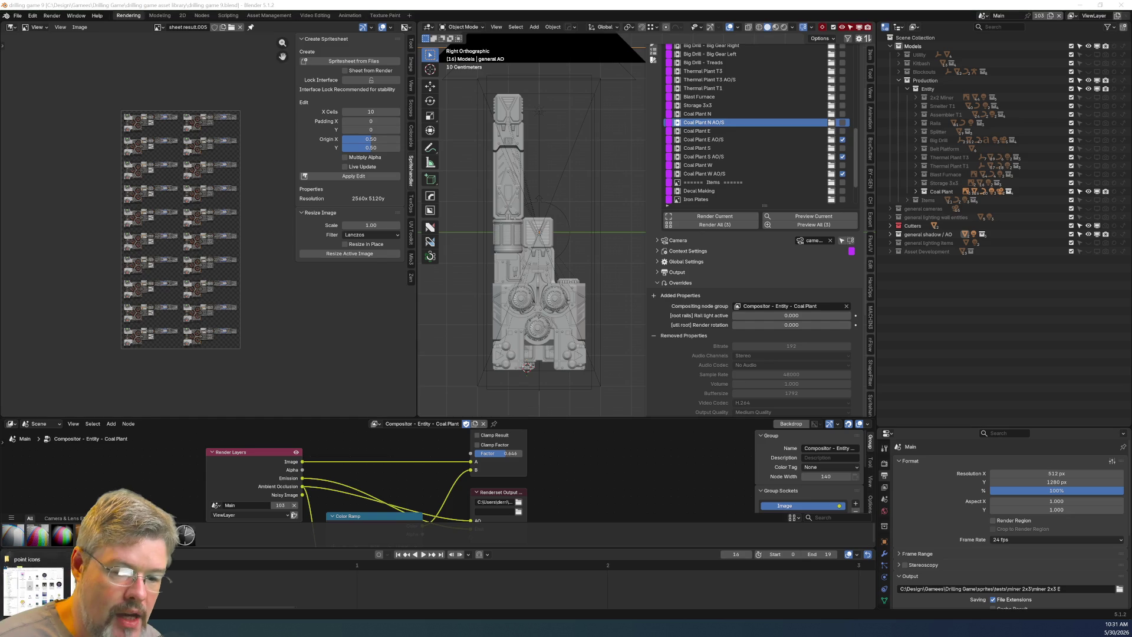
pyautogui.click(21, 560)
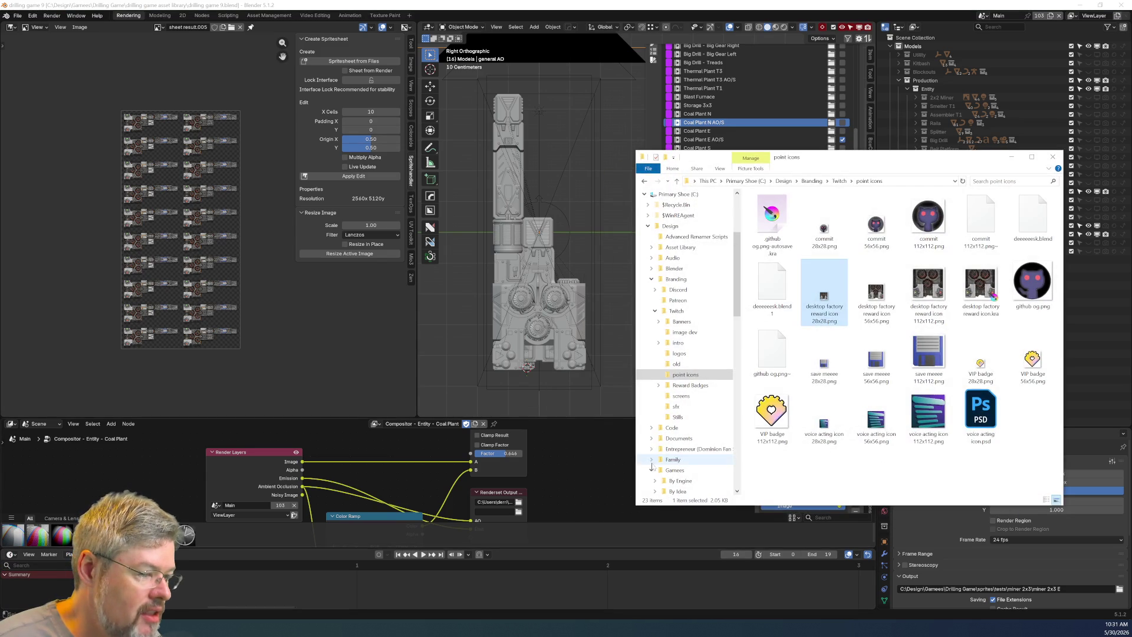
pyautogui.click(655, 311)
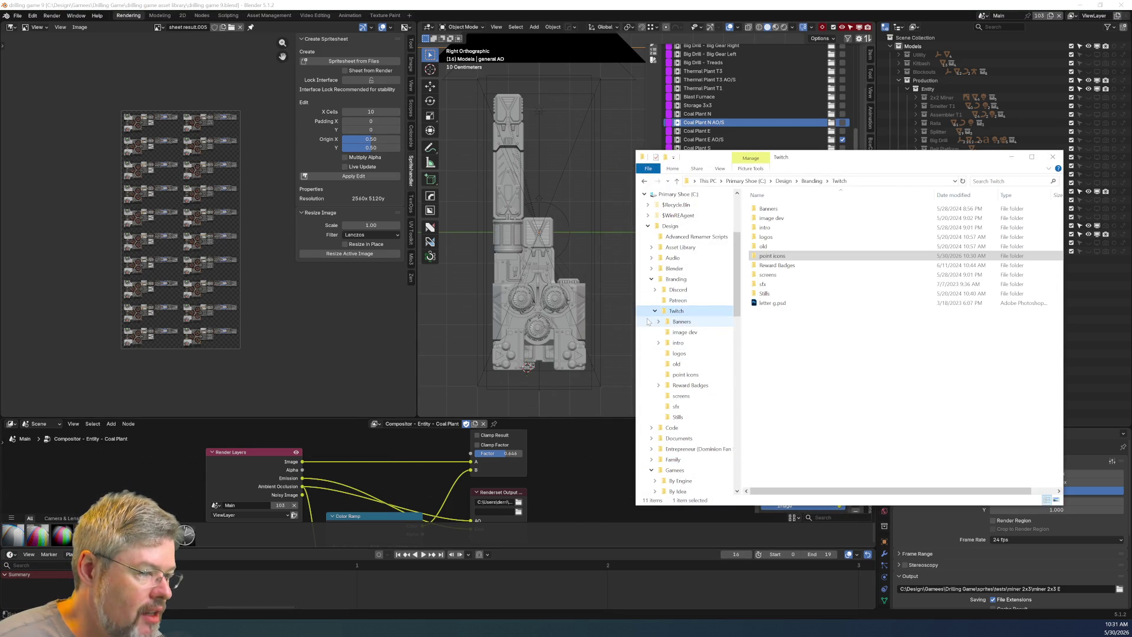
pyautogui.scroll(-6, 678, 330)
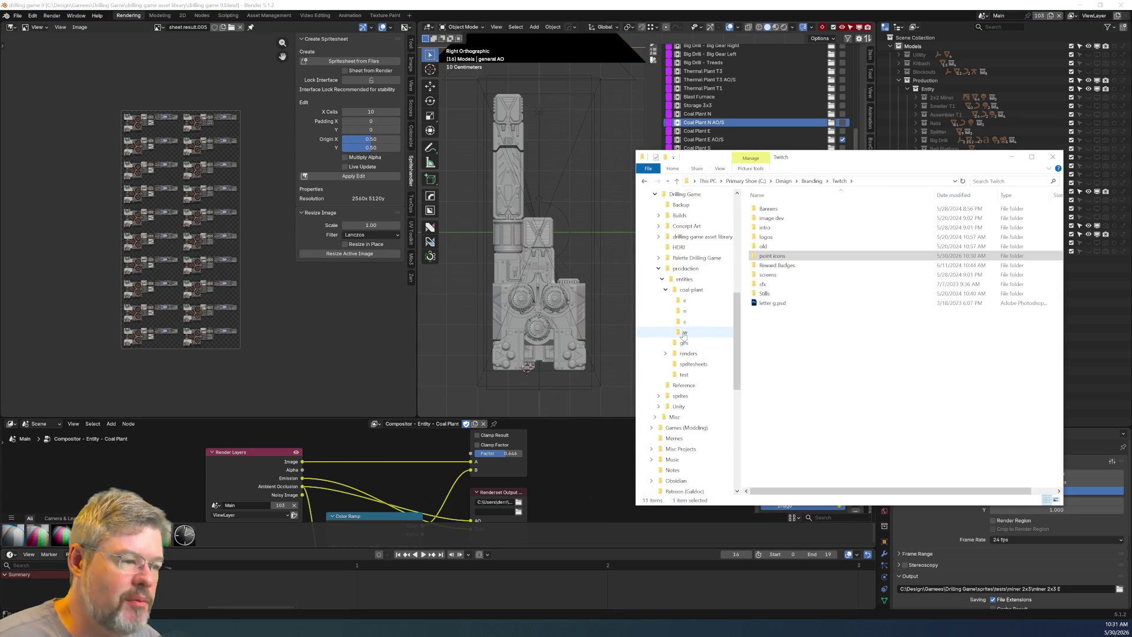
pyautogui.click(666, 289)
pyautogui.click(662, 279)
pyautogui.scroll(4, 659, 277)
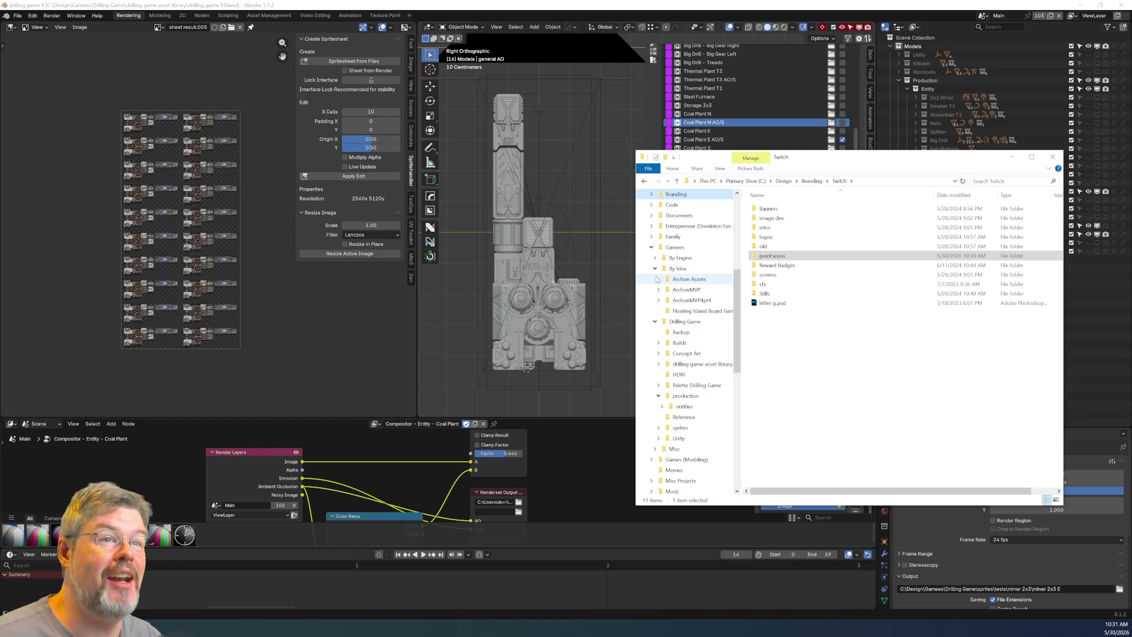
pyautogui.scroll(1, 652, 284)
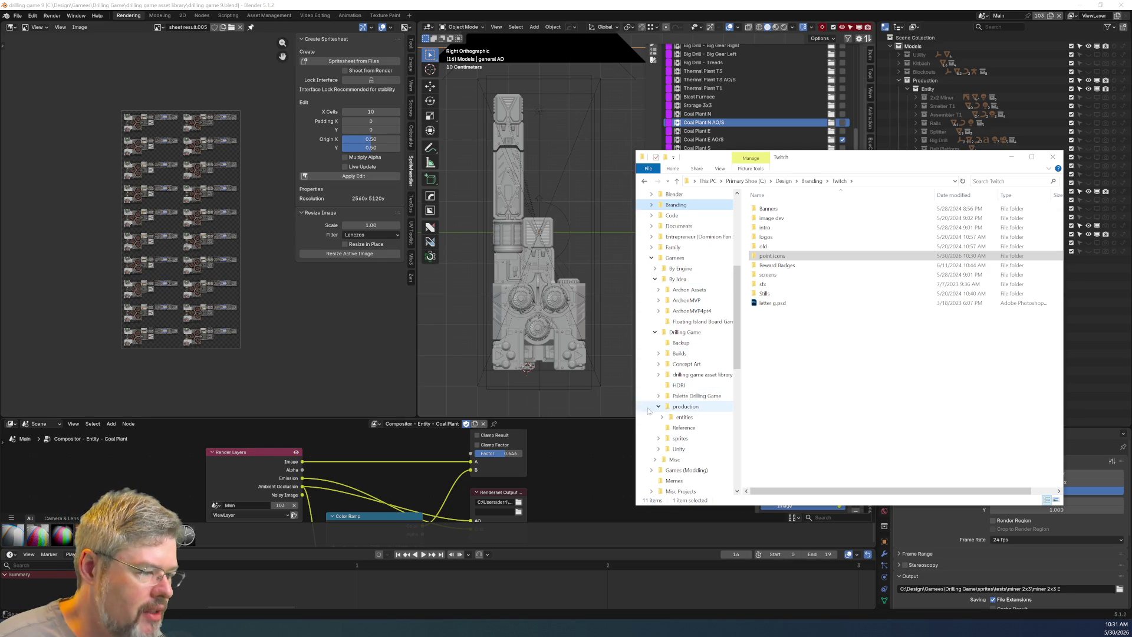
pyautogui.click(657, 406)
pyautogui.click(654, 279)
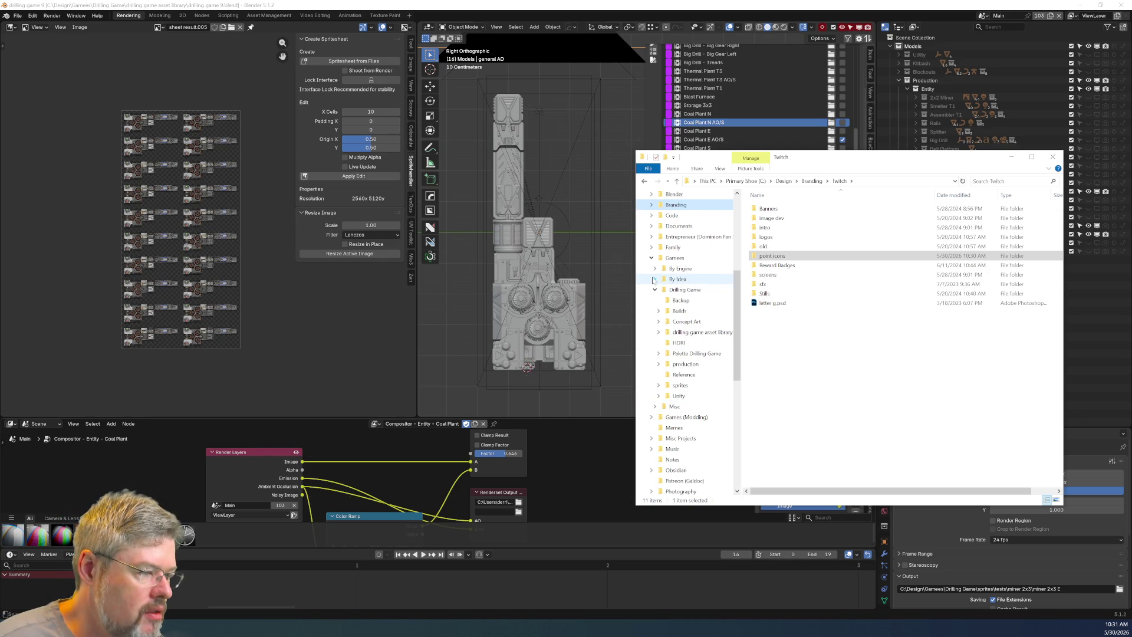
# Step: Go to Unity > Builds > 24 > DesktopFactory 24 and launch Desktop Factory.exe
pyautogui.click(680, 385)
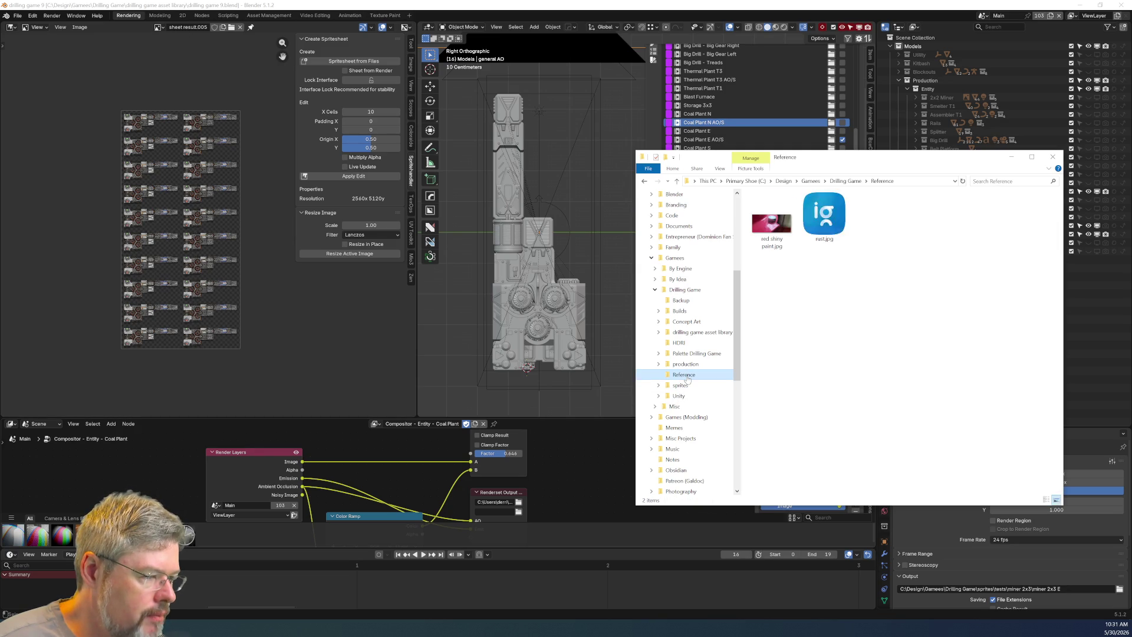
pyautogui.click(679, 395)
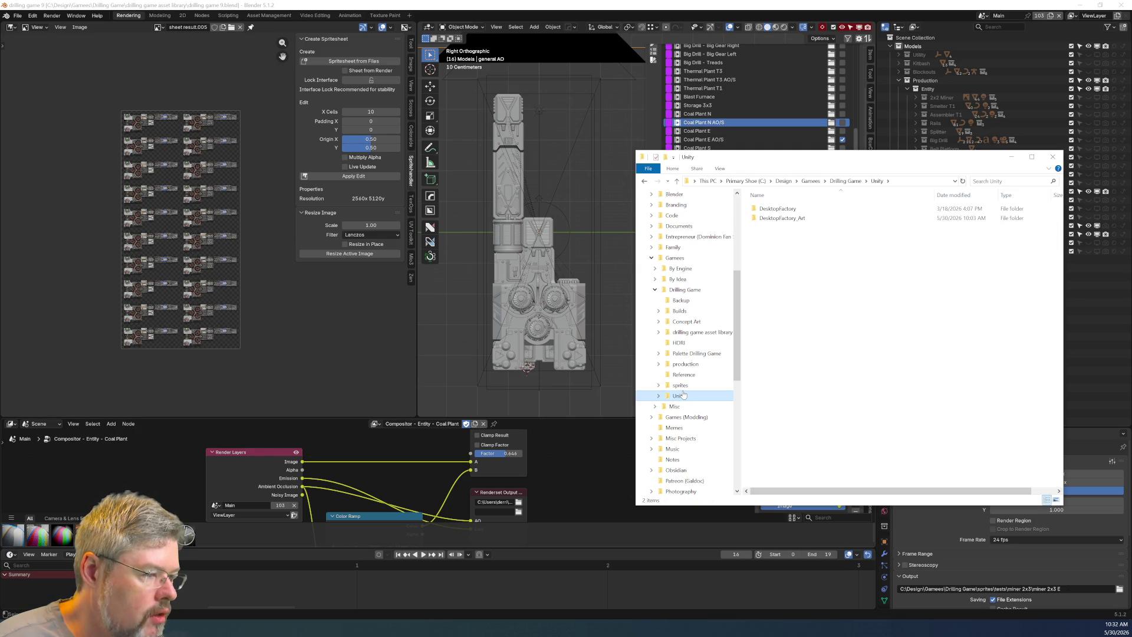
pyautogui.click(694, 311)
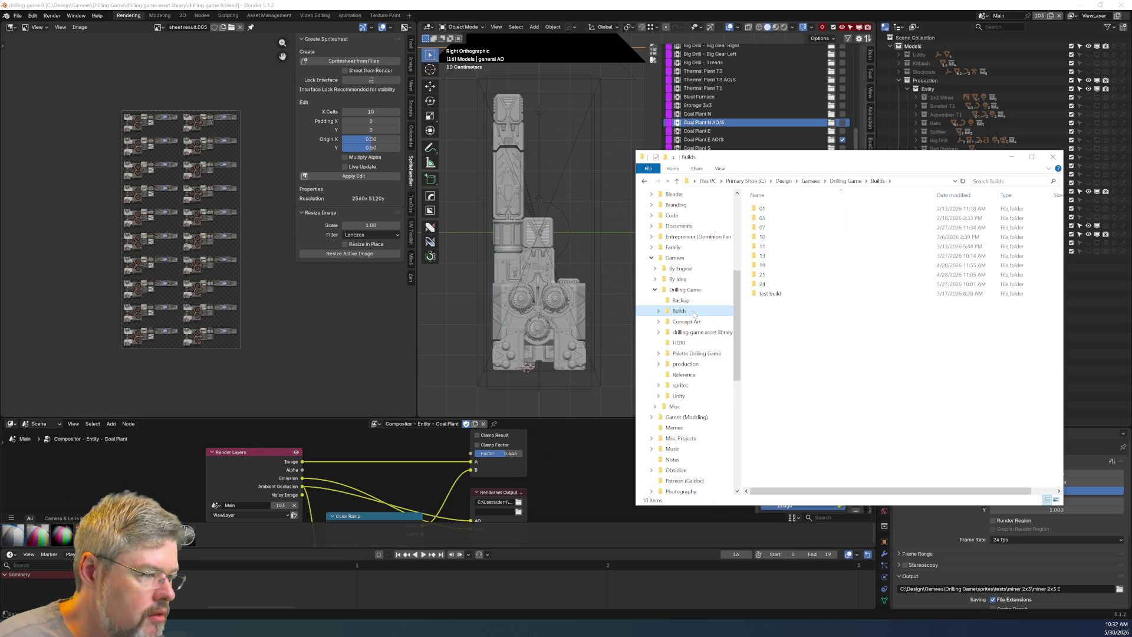
pyautogui.doubleClick(777, 285)
pyautogui.doubleClick(784, 208)
pyautogui.doubleClick(795, 227)
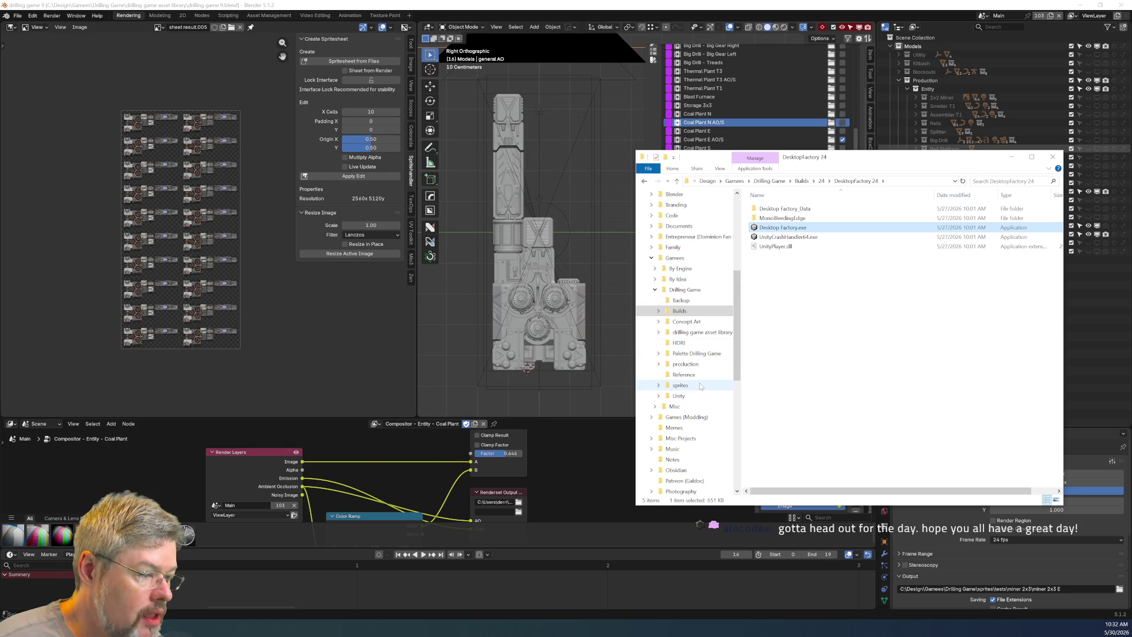
# Step: Expand production > entities > coal-plant and open the coal plant's n render folder
pyautogui.click(658, 365)
pyautogui.click(662, 375)
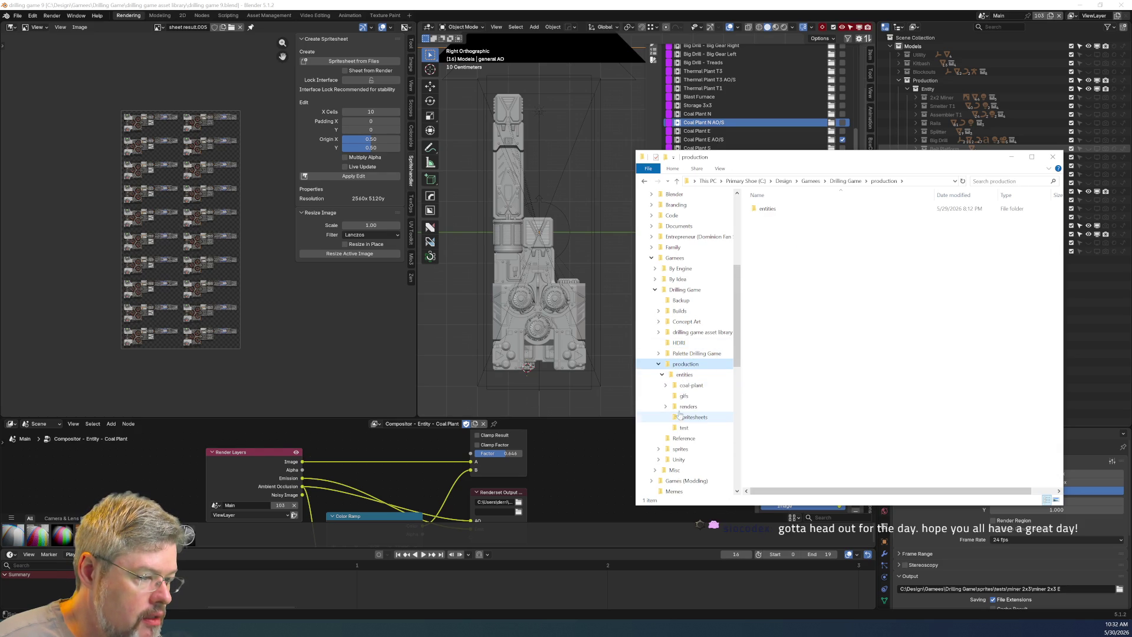
pyautogui.click(691, 385)
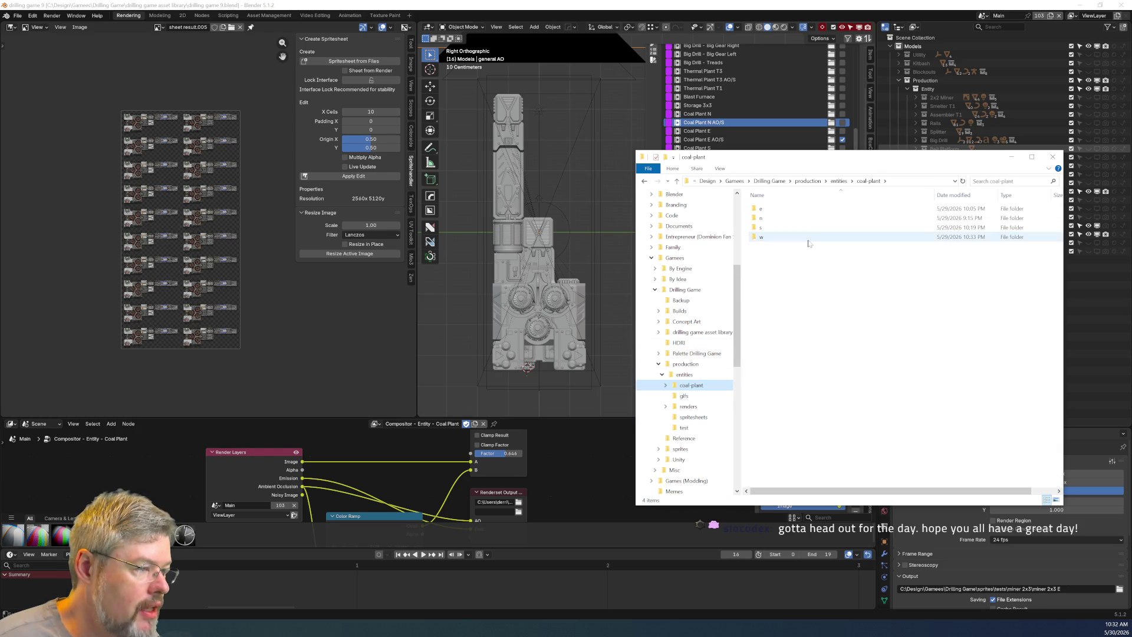
pyautogui.doubleClick(849, 217)
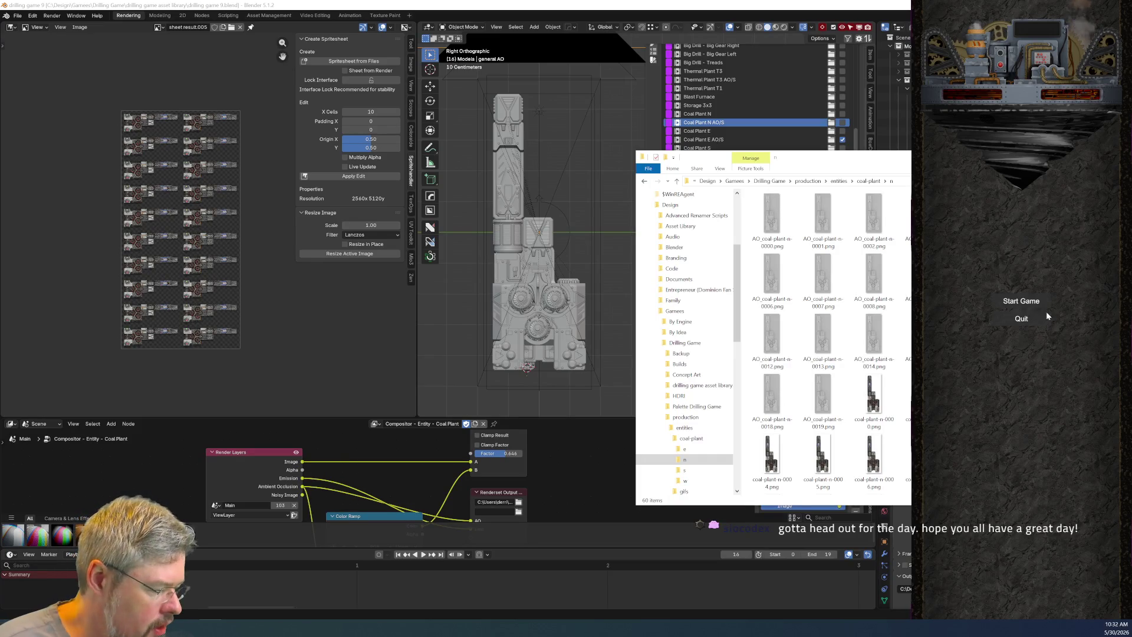
# Step: Start a game, change the screen size setting in the pause menu, then resume play
pyautogui.click(1025, 301)
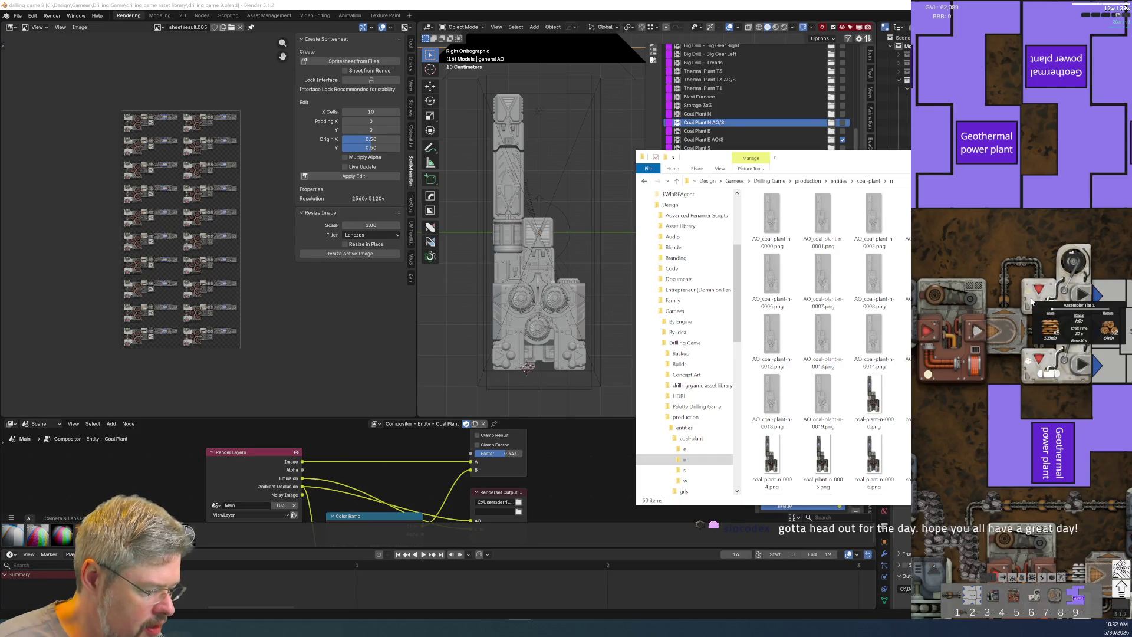
pyautogui.press('Escape')
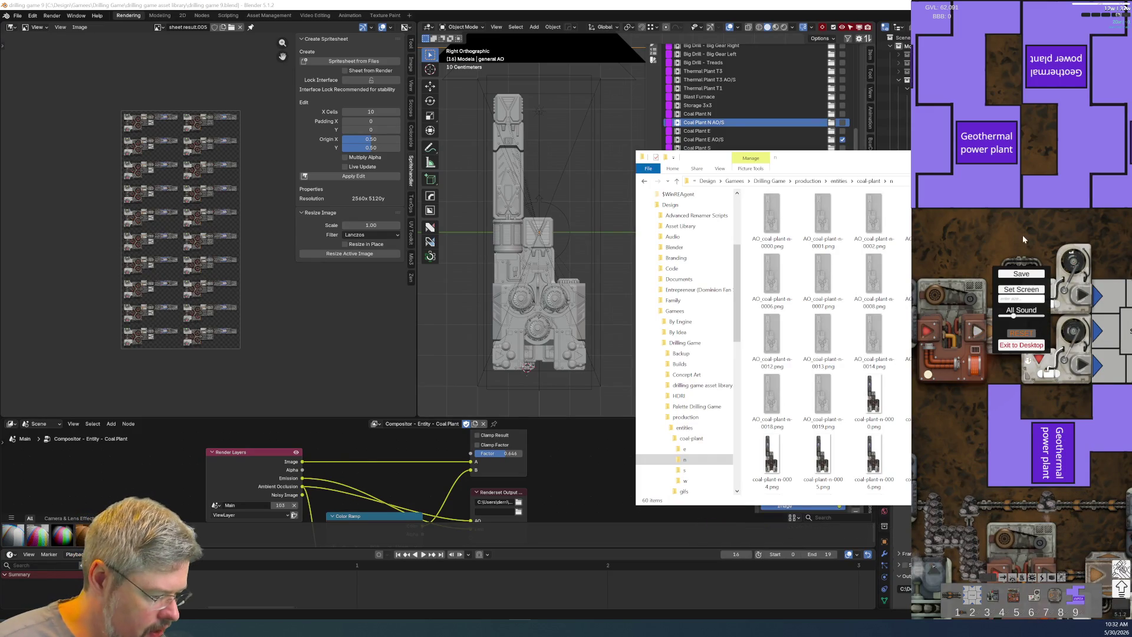
pyautogui.click(1029, 290)
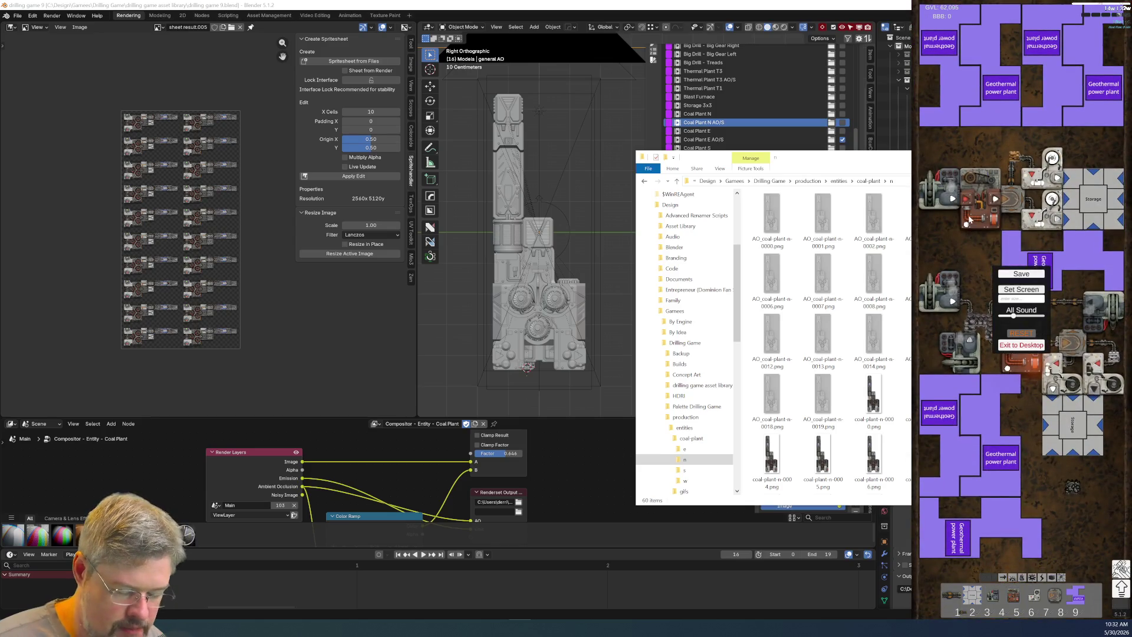
pyautogui.press('Escape')
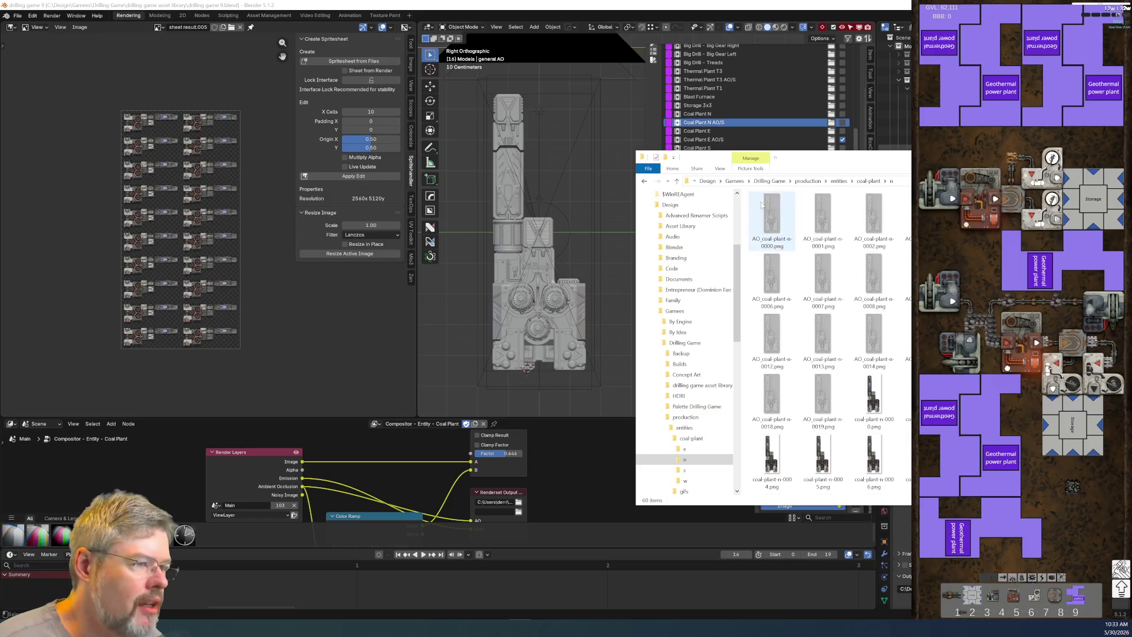
# Step: Bring Blender back in front and start editing a coal plant entry's colour tag
pyautogui.click(473, 122)
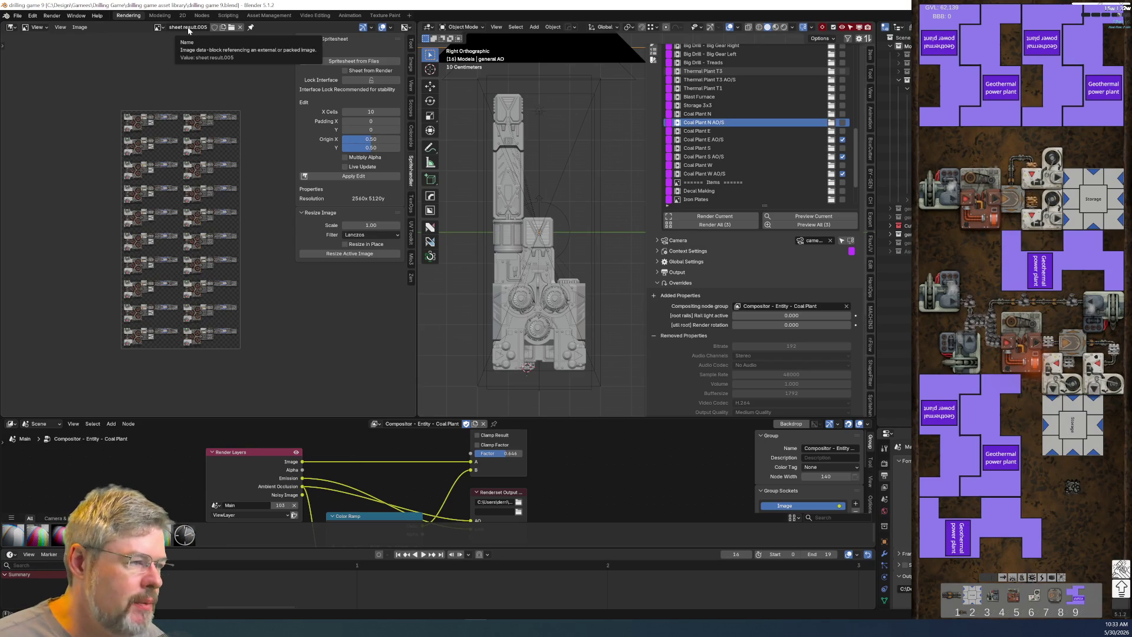
pyautogui.click(668, 117)
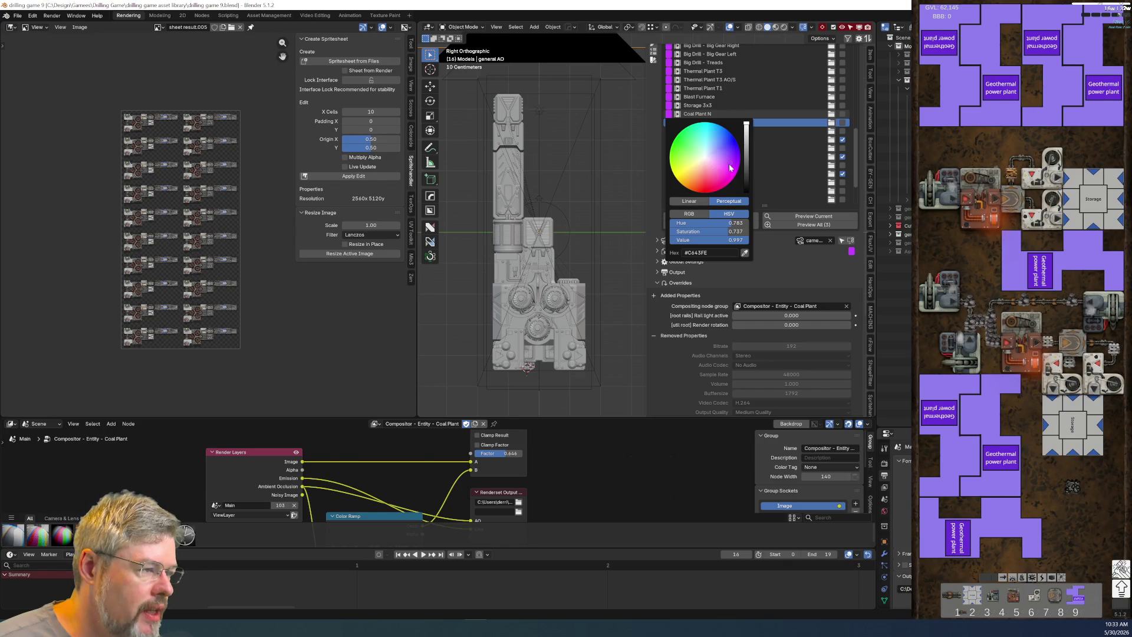
# Step: Darken the tag colour to a deep shade and paste it onto the other coal plant entries
pyautogui.moveTo(745, 124)
pyautogui.mouseDown()
pyautogui.moveTo(745, 182)
pyautogui.moveTo(689, 183)
pyautogui.mouseUp()
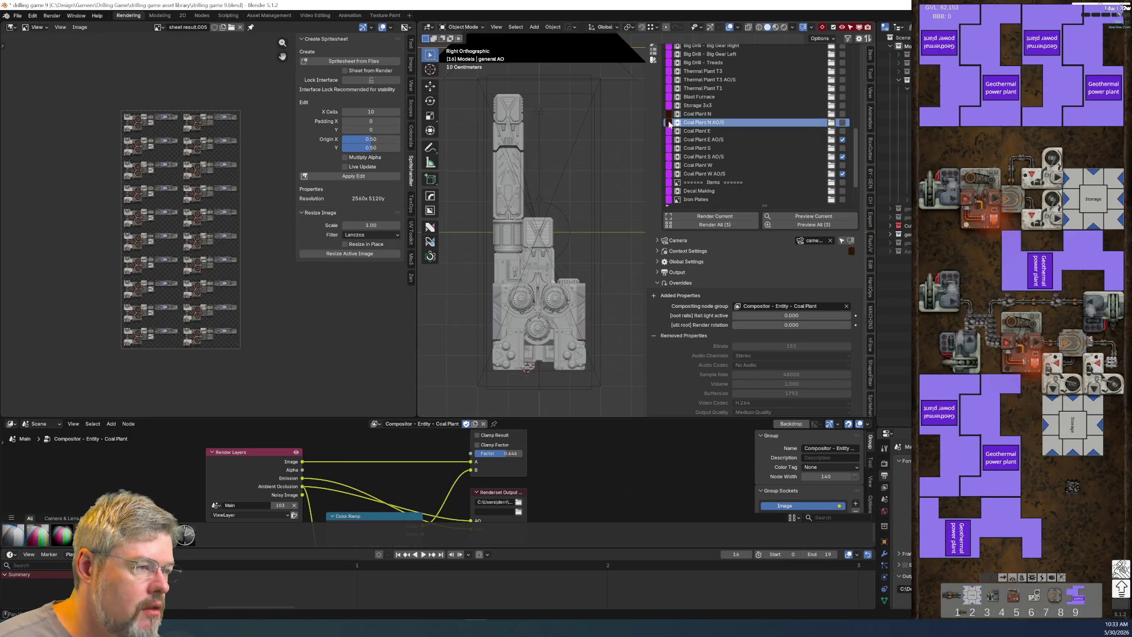
pyautogui.hotkey('ctrl', 'v')
pyautogui.hotkey('ctrl', 'v')
pyautogui.hotkey('ctrl', 'v')
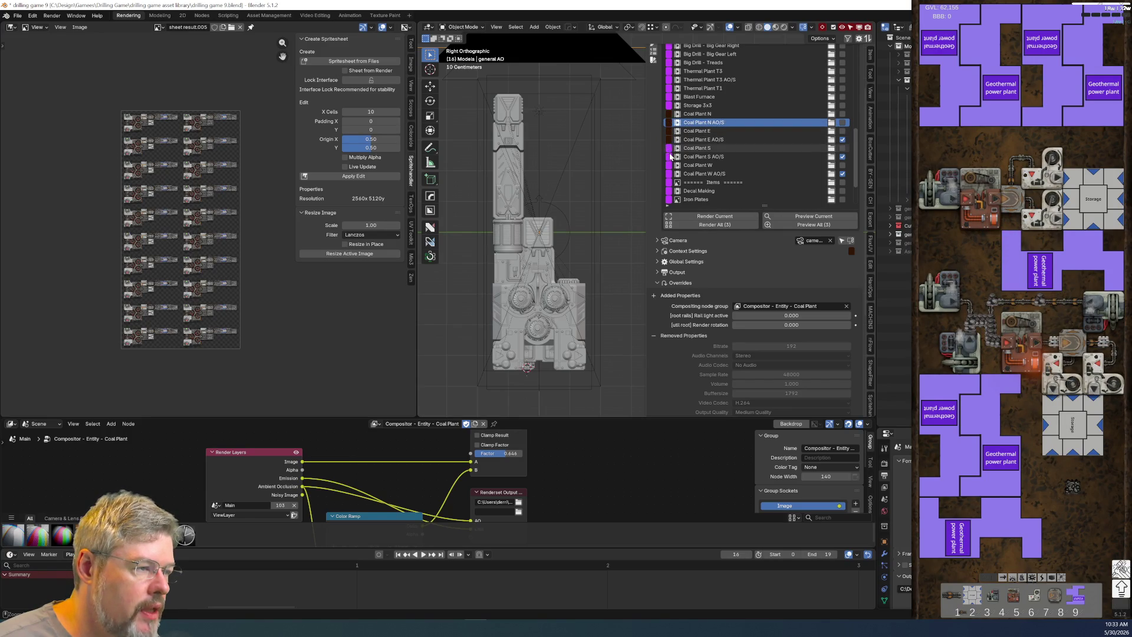
pyautogui.scroll(10, 715, 190)
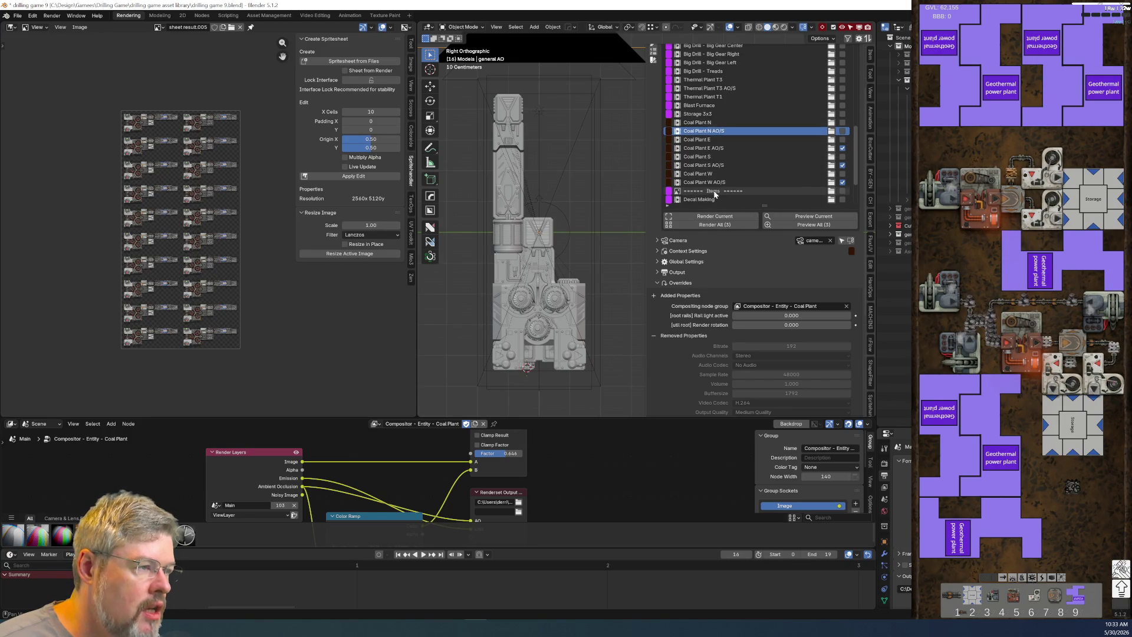
pyautogui.scroll(10, 716, 183)
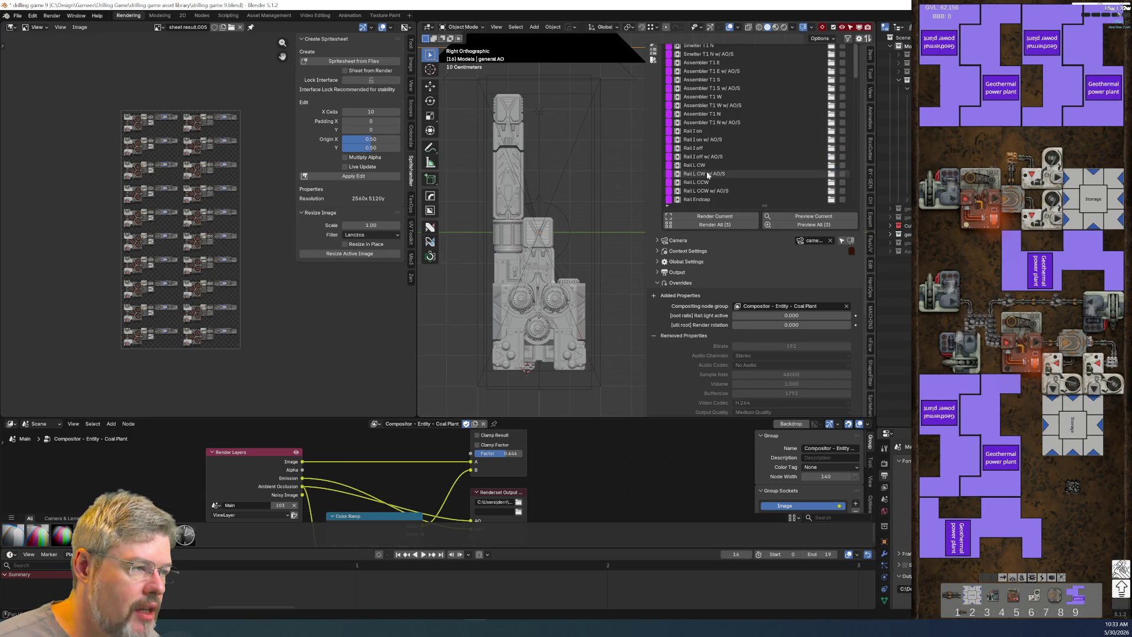
pyautogui.scroll(-3, 703, 168)
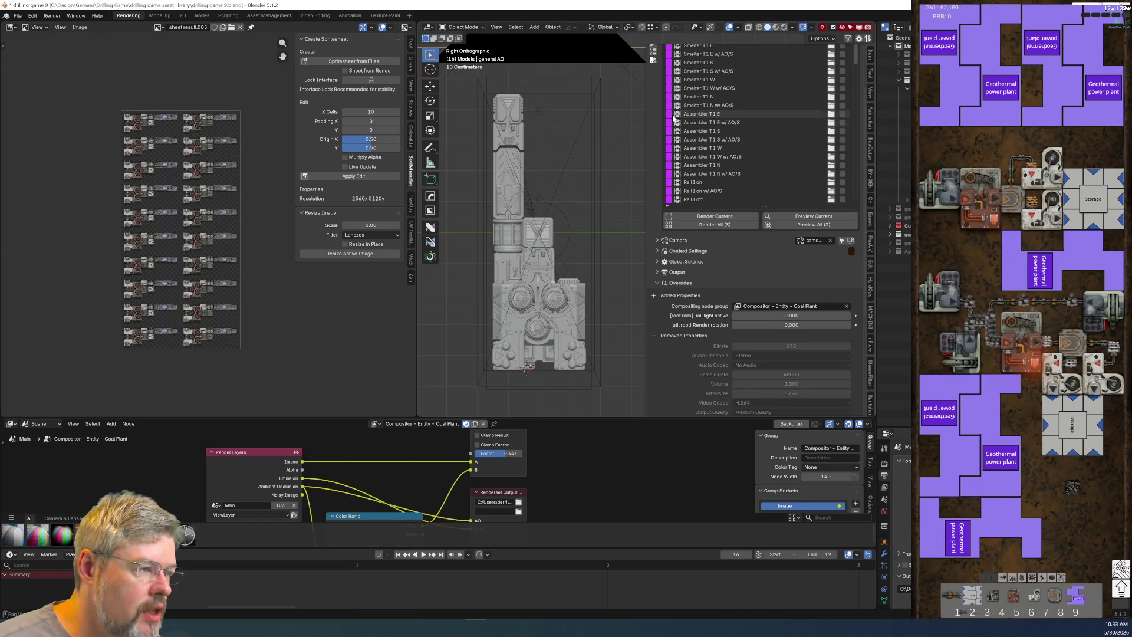
# Step: Make Assembler T1 E olive (#968A4A) and copy it onto the other Assembler T1 entries
pyautogui.click(671, 115)
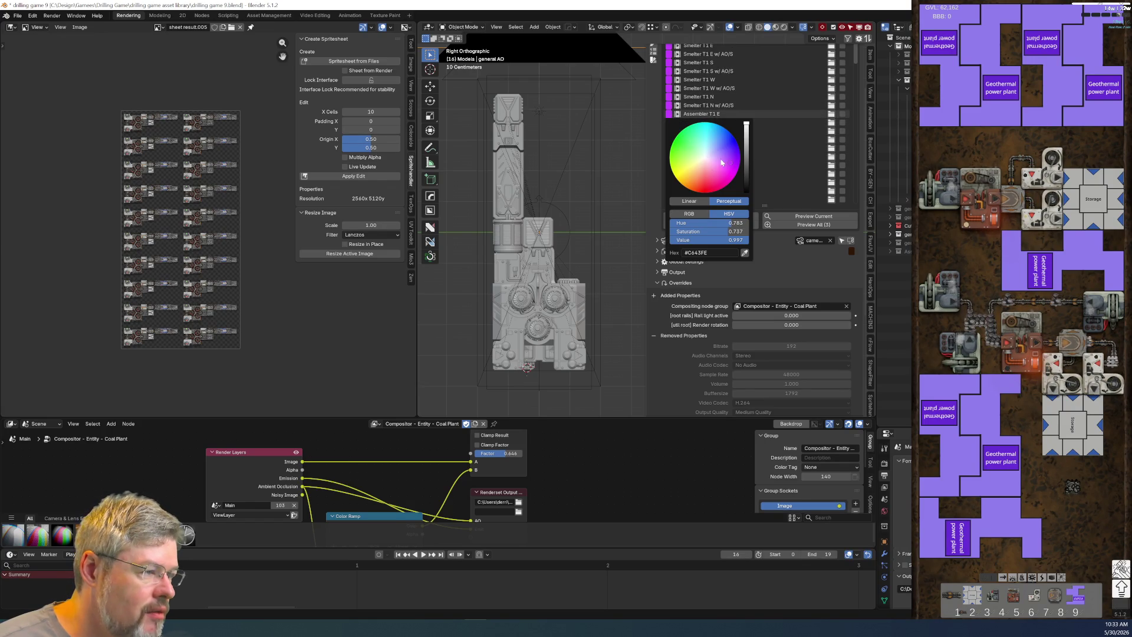
pyautogui.moveTo(716, 160); pyautogui.dragTo(691, 168)
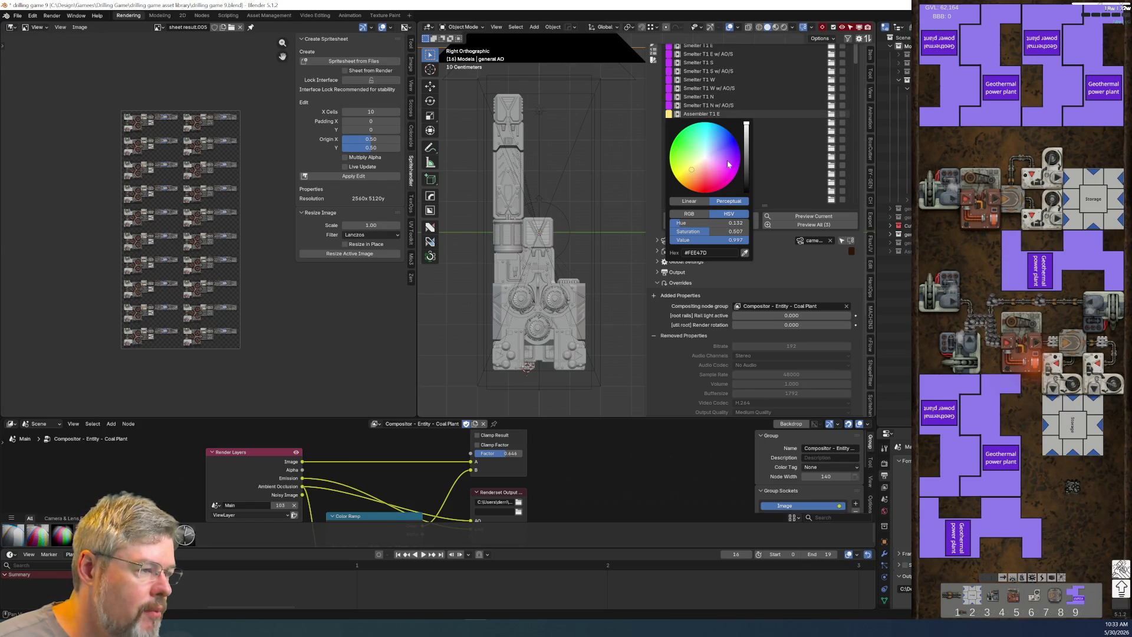
pyautogui.moveTo(734, 240); pyautogui.dragTo(715, 240)
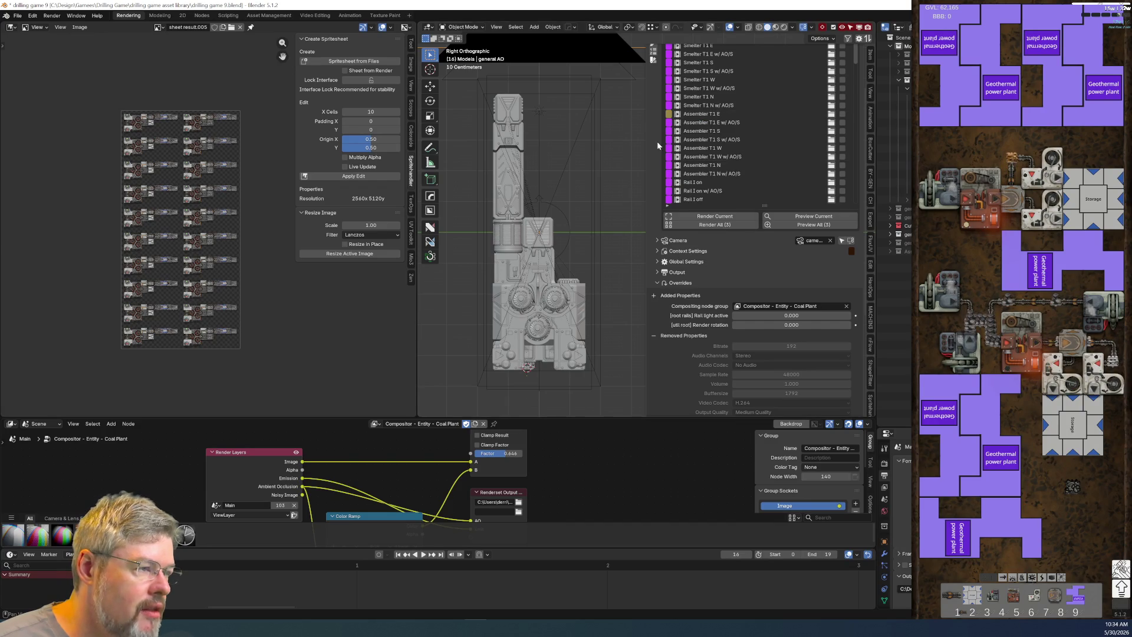
pyautogui.moveTo(669, 114); pyautogui.dragTo(672, 168)
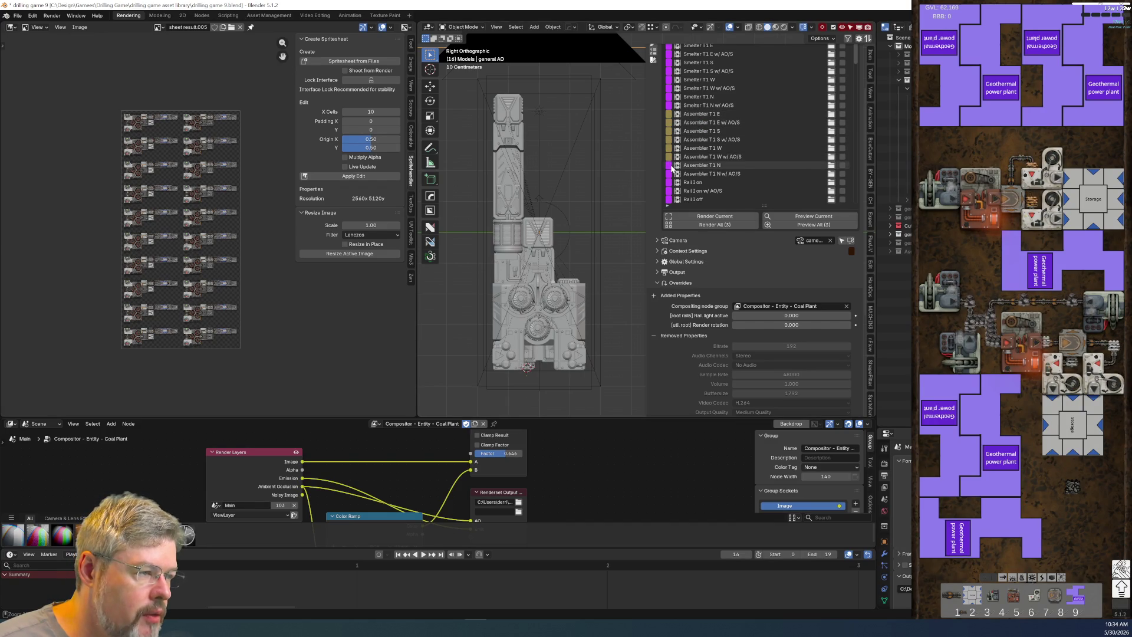
pyautogui.scroll(5, 708, 177)
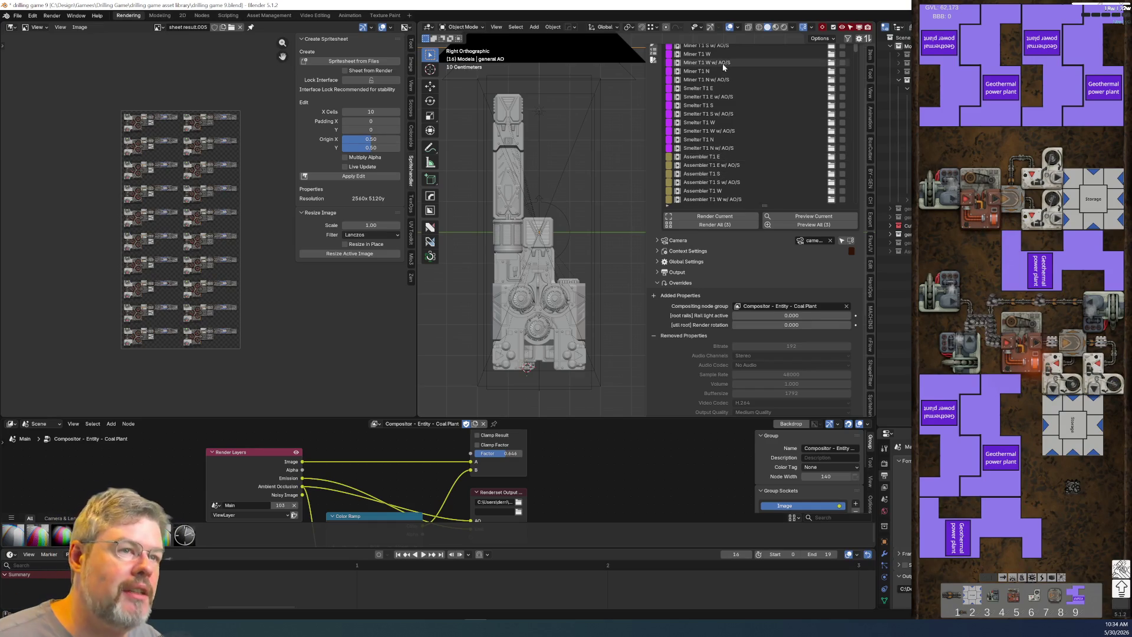
pyautogui.scroll(1, 723, 68)
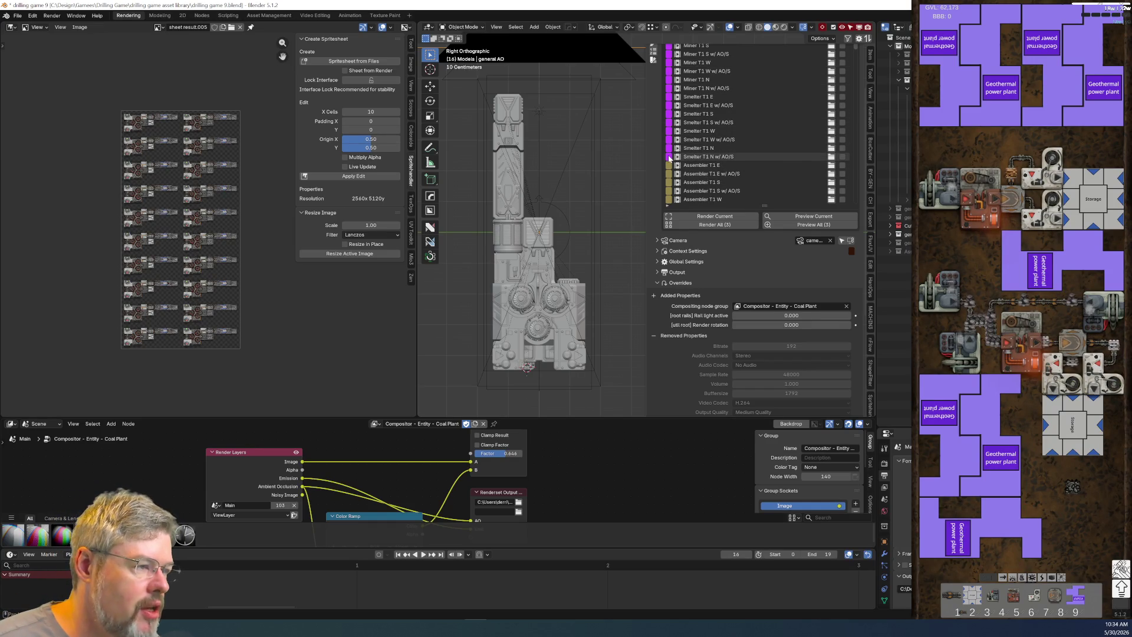
# Step: Give Smelter T1 E a darkened orange-brown tag and paste it onto the other Smelter entries
pyautogui.click(670, 99)
pyautogui.moveTo(710, 166); pyautogui.dragTo(693, 164)
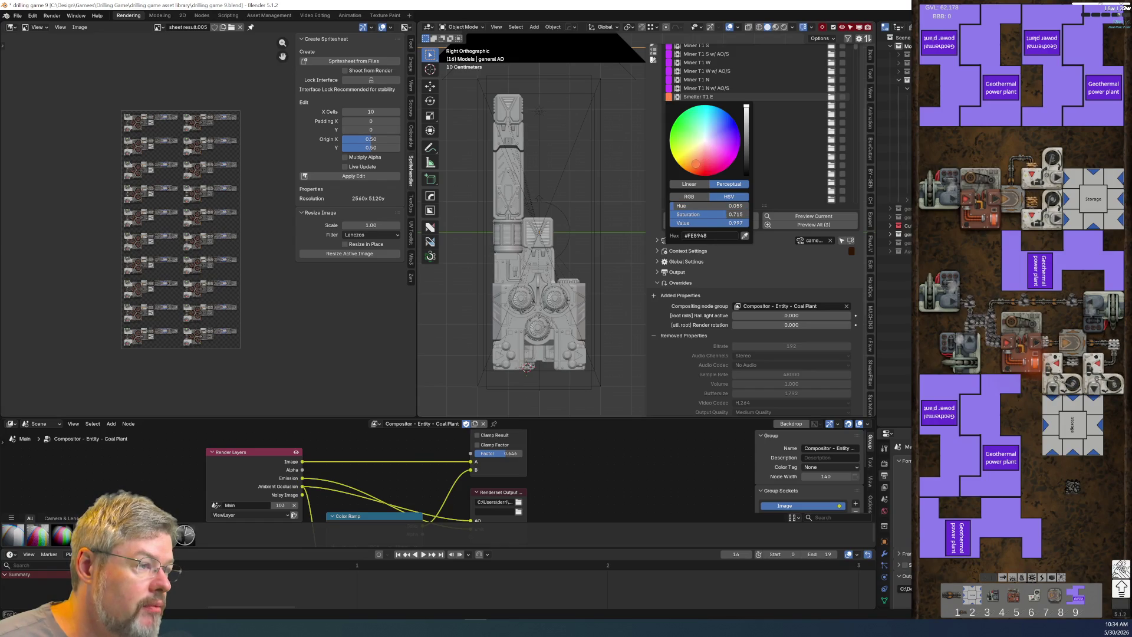
pyautogui.moveTo(747, 126); pyautogui.dragTo(747, 131)
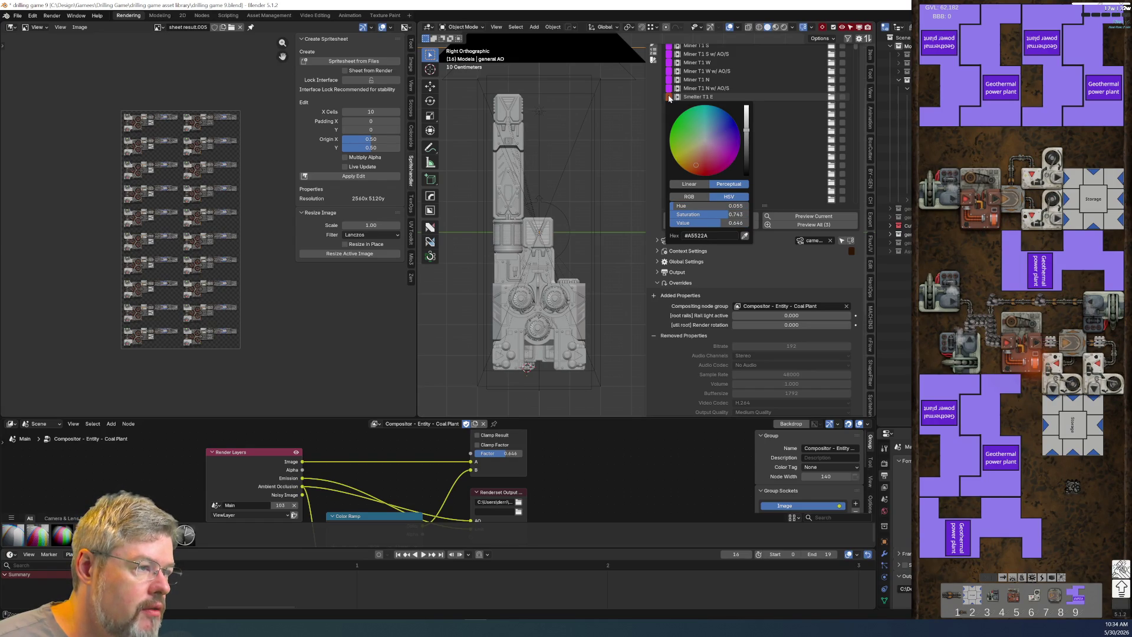
pyautogui.hotkey('ctrl', 'c')
pyautogui.hotkey('ctrl', 'v')
pyautogui.hotkey('ctrl', 'v')
pyautogui.hotkey('ctrl', 'v')
pyautogui.hotkey('ctrl', 'v')
pyautogui.hotkey('ctrl', 'v')
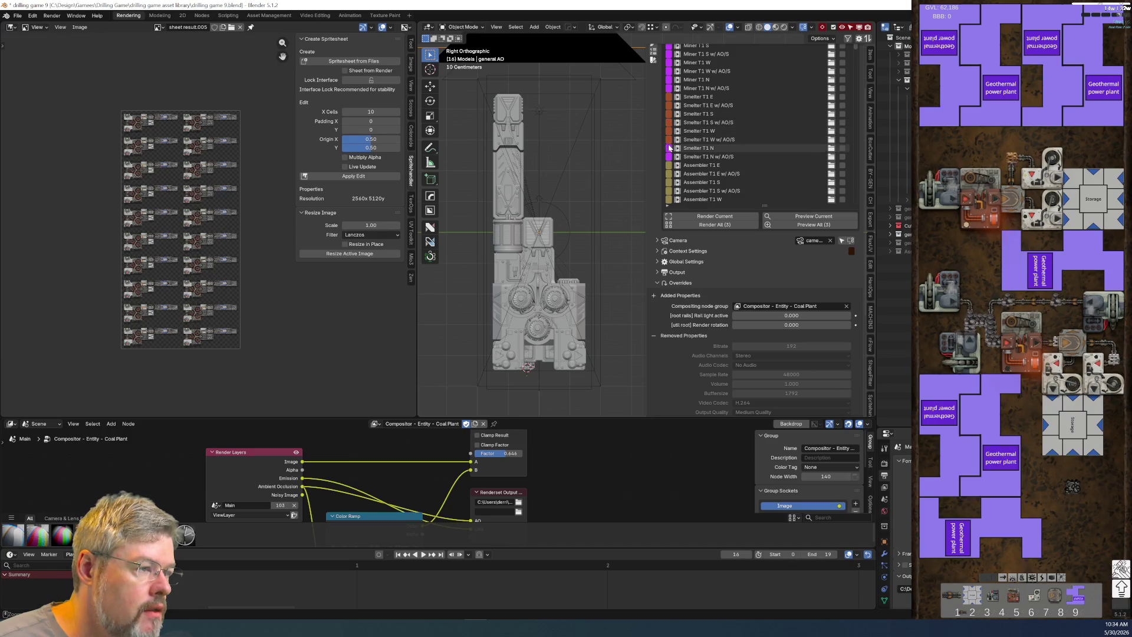
# Step: Set Miner T1 N w/ AO/S to a slightly darkened light blue and copy it to all Miner entries
pyautogui.click(670, 89)
pyautogui.click(717, 122)
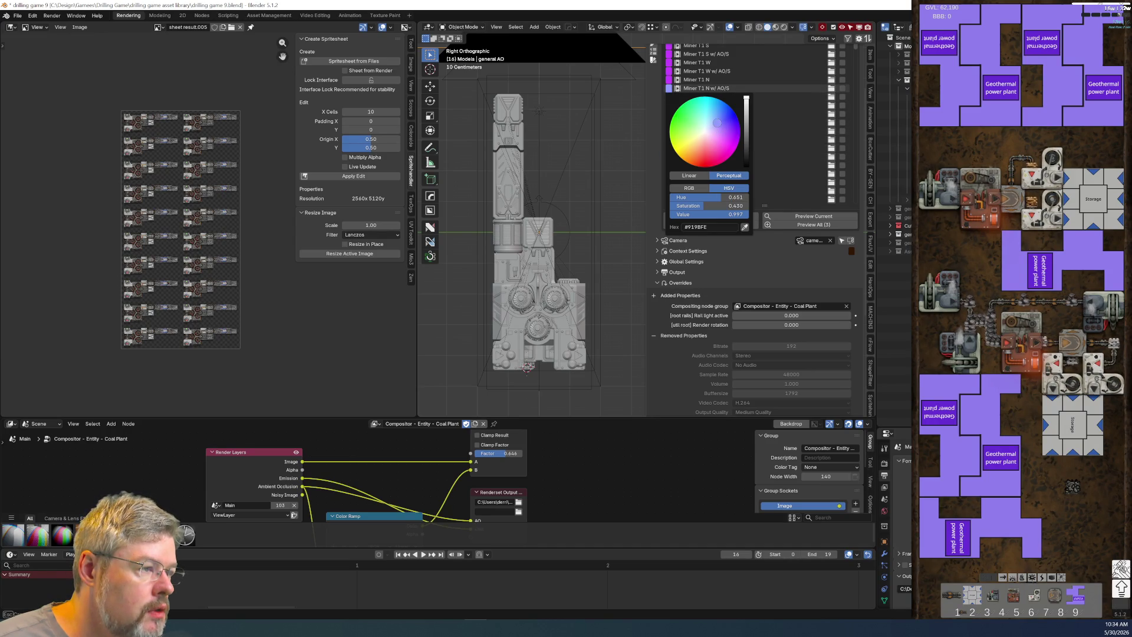
pyautogui.click(747, 114)
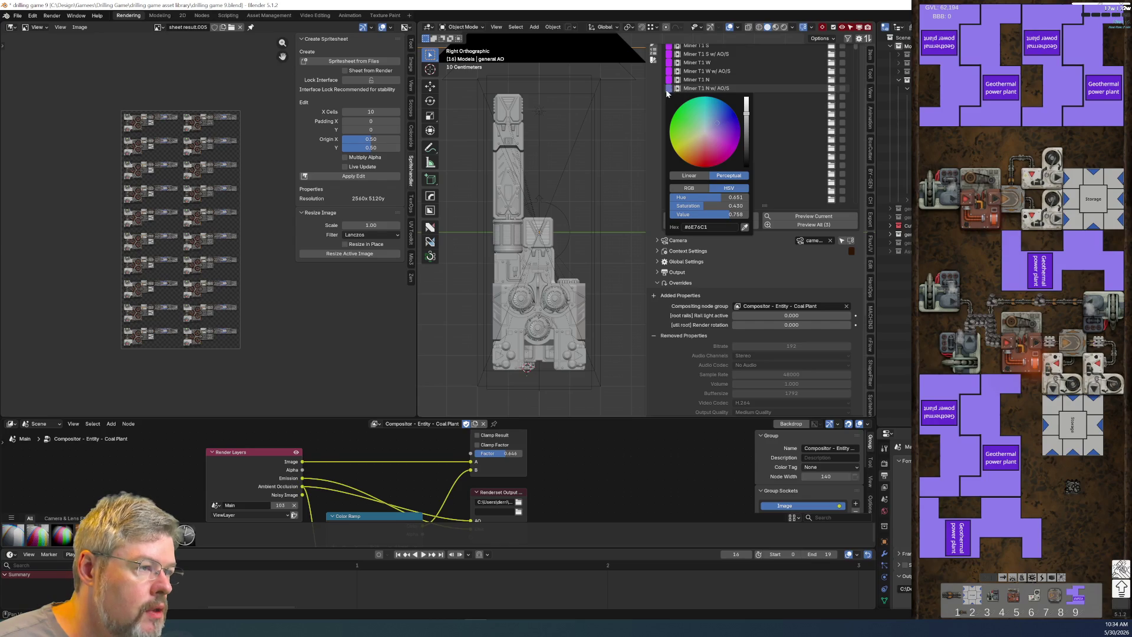
pyautogui.moveTo(669, 88); pyautogui.dragTo(671, 62)
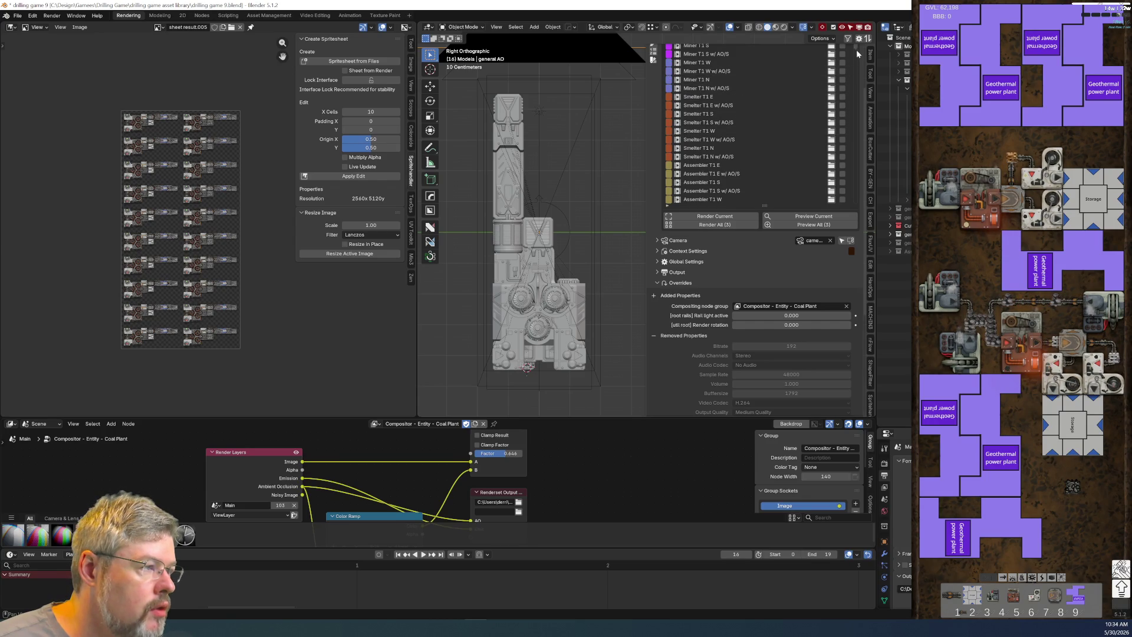
pyautogui.scroll(3, 758, 255)
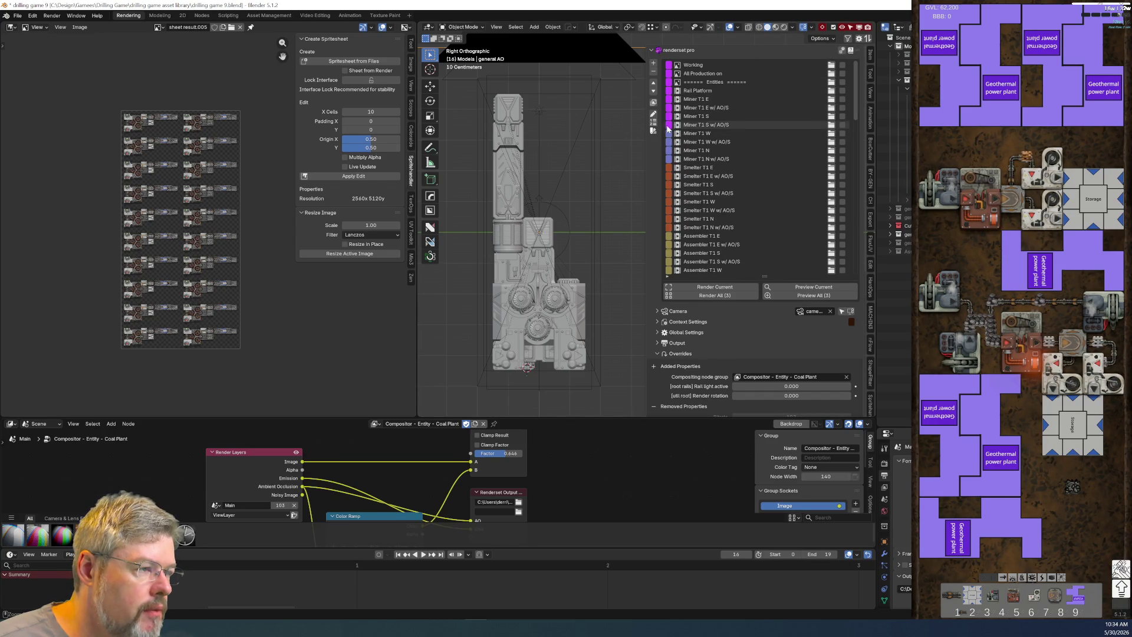
pyautogui.moveTo(670, 125); pyautogui.dragTo(670, 90)
# Step: Make the Rail Platform colour tag a darkened grey
pyautogui.click(670, 91)
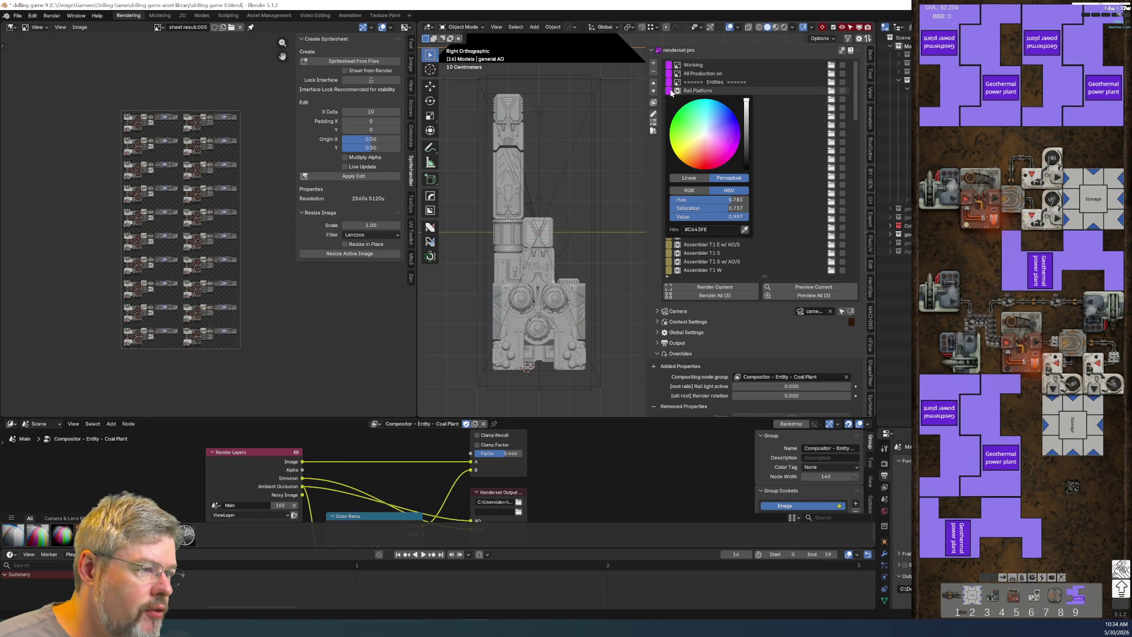
pyautogui.moveTo(746, 101); pyautogui.dragTo(749, 116)
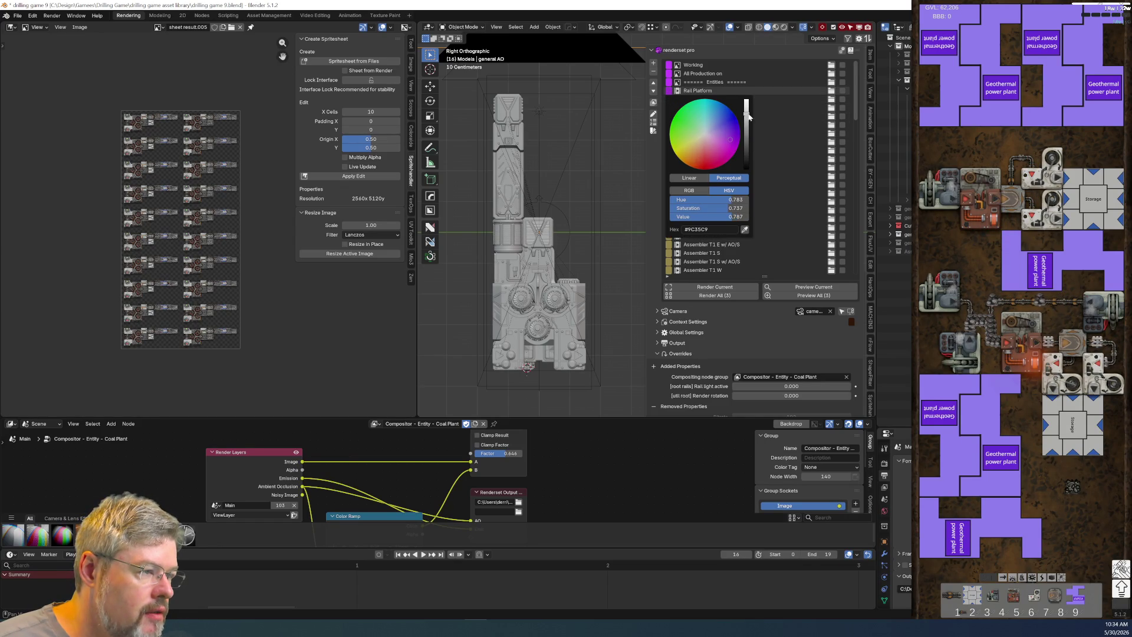
pyautogui.moveTo(737, 208); pyautogui.dragTo(678, 208)
pyautogui.scroll(-5, 700, 207)
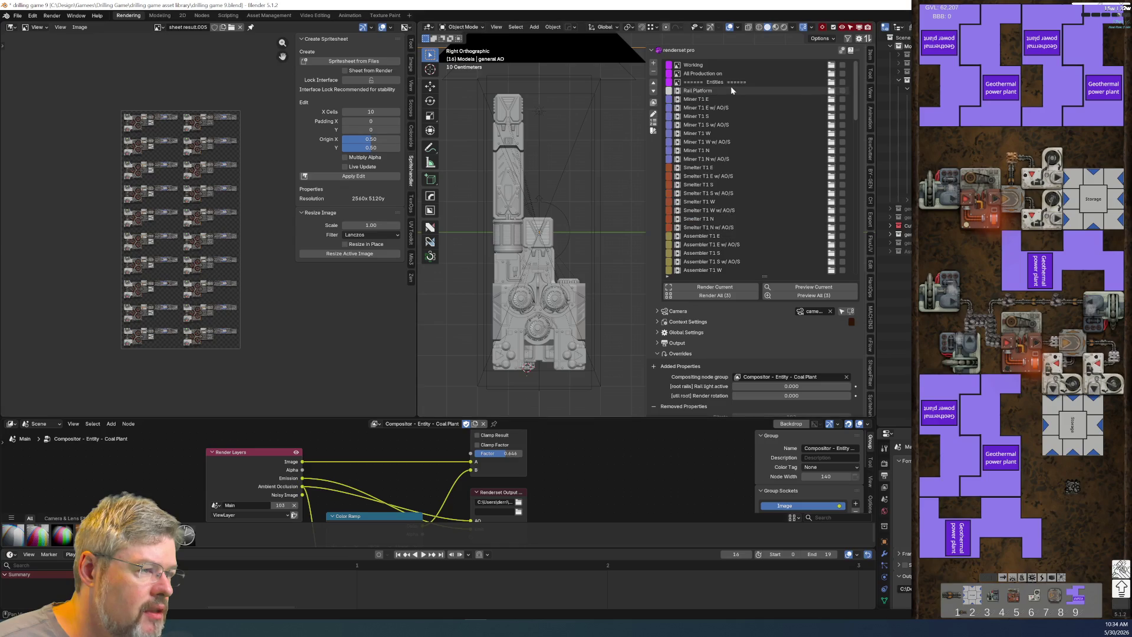
pyautogui.scroll(-10, 699, 207)
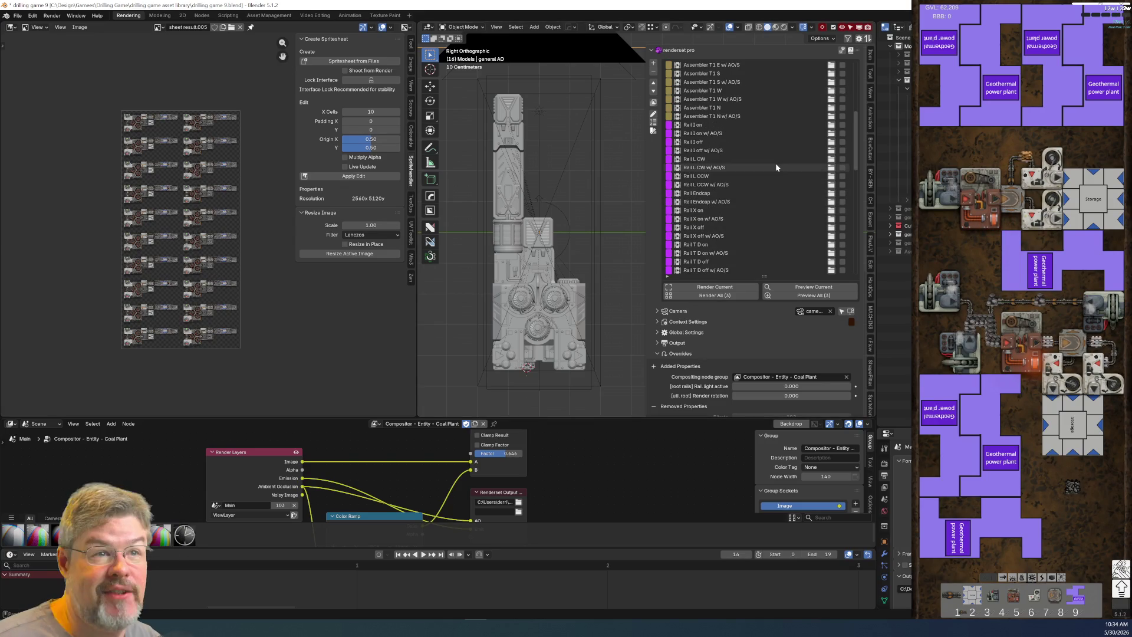
# Step: Set Rail I on to a dark grey and paste it onto the remaining Rail and Rail T entries
pyautogui.click(669, 125)
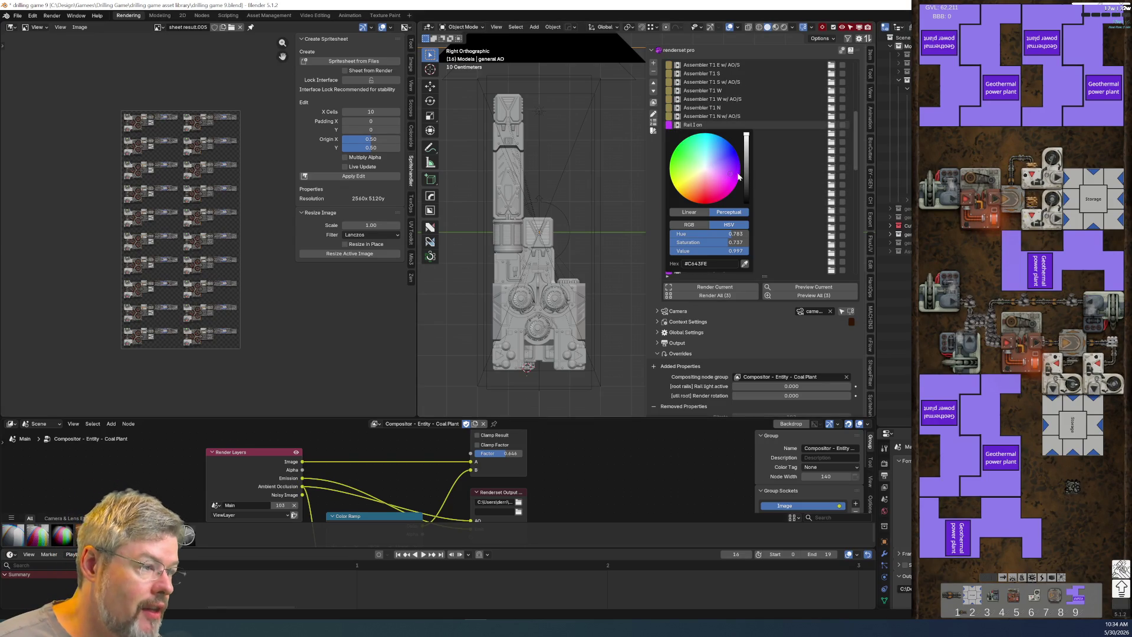
pyautogui.moveTo(748, 172); pyautogui.dragTo(746, 152)
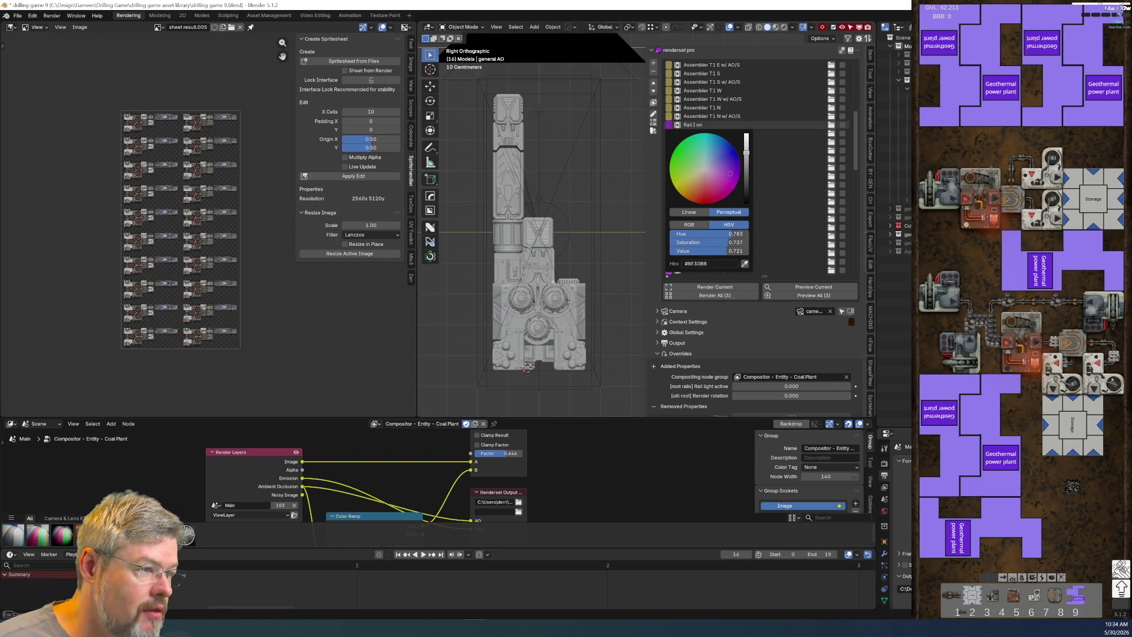
pyautogui.moveTo(724, 243); pyautogui.dragTo(708, 239)
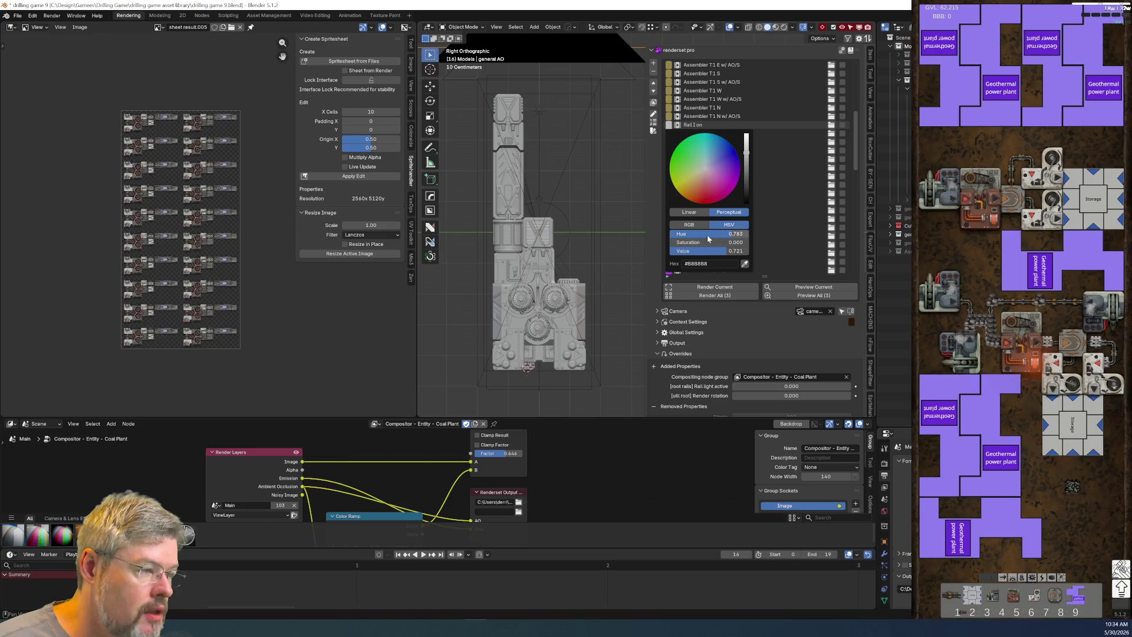
pyautogui.moveTo(746, 155)
pyautogui.mouseDown()
pyautogui.moveTo(746, 168)
pyautogui.moveTo(702, 169)
pyautogui.mouseUp()
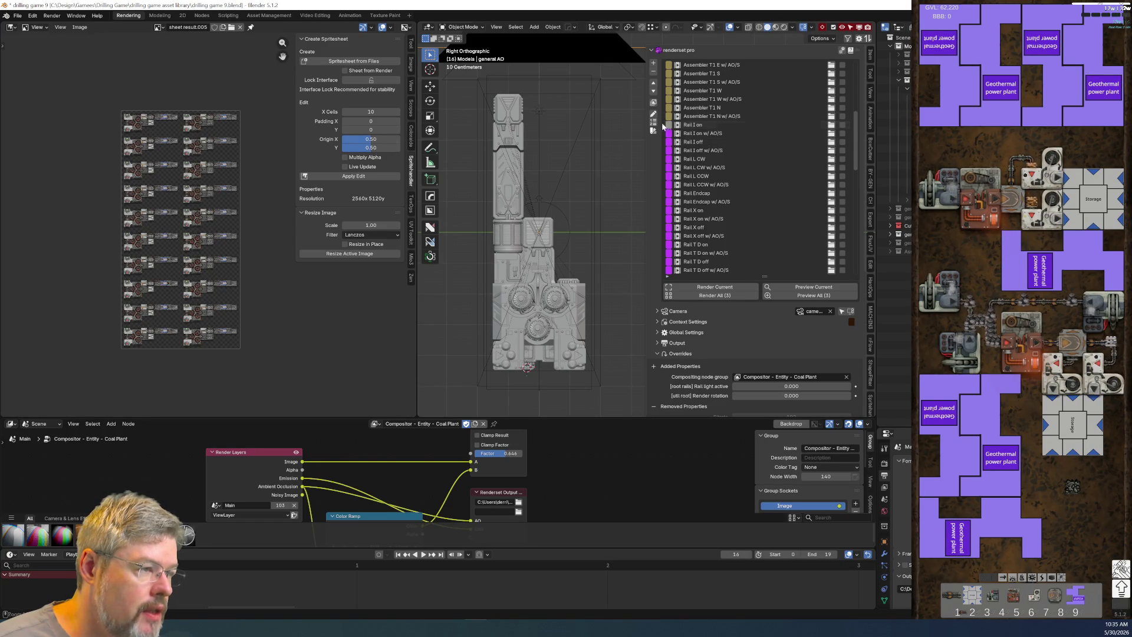
pyautogui.hotkey('ctrl', 'v')
pyautogui.hotkey('ctrl', 'v')
pyautogui.hotkey('ctrl', 'v')
pyautogui.hotkey('ctrl', 'v')
pyautogui.hotkey('ctrl', 'v')
pyautogui.hotkey('ctrl', 'v')
pyautogui.hotkey('ctrl', 'v')
pyautogui.hotkey('ctrl', 'v')
pyautogui.hotkey('ctrl', 'v')
pyautogui.hotkey('ctrl', 'v')
pyautogui.hotkey('ctrl', 'v')
pyautogui.hotkey('ctrl', 'v')
pyautogui.hotkey('ctrl', 'v')
pyautogui.hotkey('ctrl', 'v')
pyautogui.hotkey('ctrl', 'v')
pyautogui.scroll(-5, 667, 262)
pyautogui.hotkey('ctrl', 'v')
pyautogui.hotkey('ctrl', 'v')
pyautogui.hotkey('ctrl', 'v')
pyautogui.hotkey('ctrl', 'v')
pyautogui.hotkey('ctrl', 'v')
pyautogui.hotkey('ctrl', 'v')
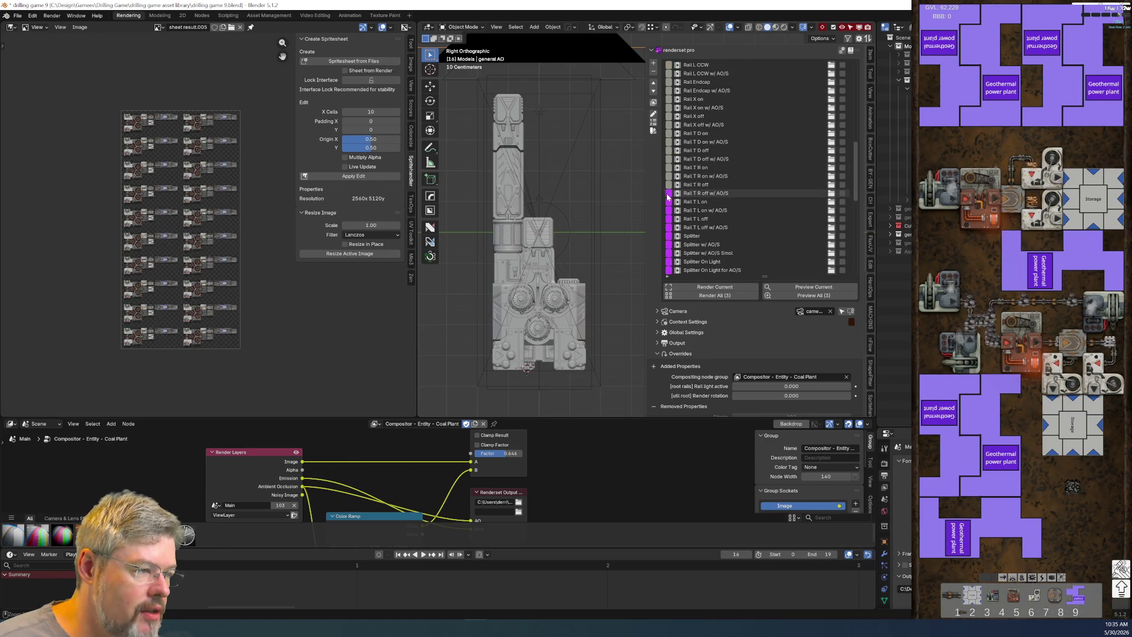
pyautogui.hotkey('ctrl', 'v')
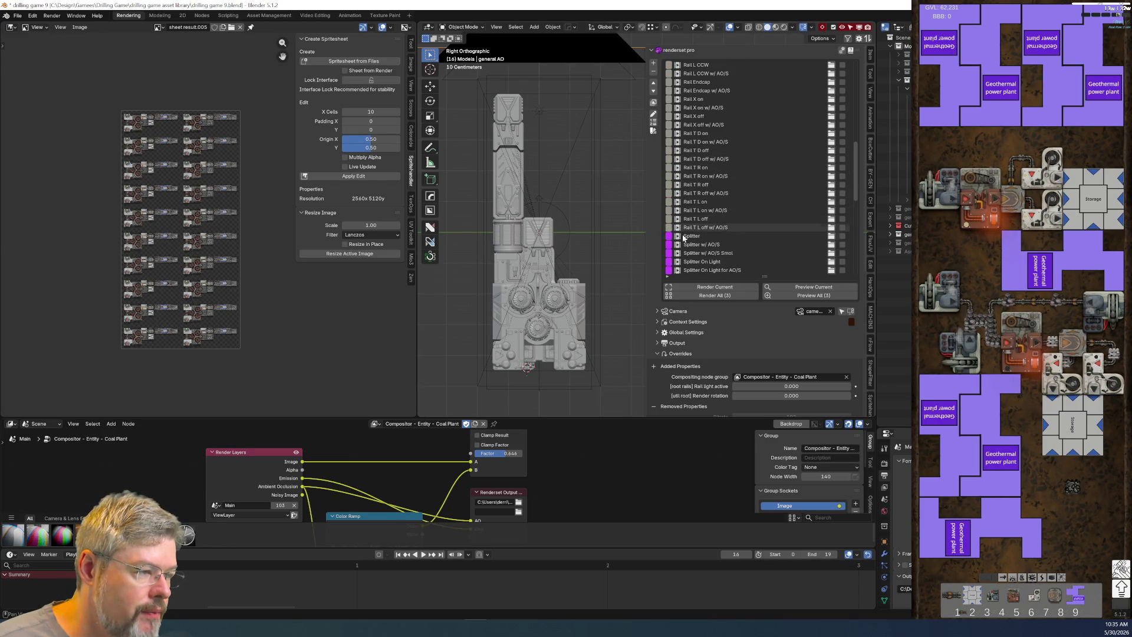
# Step: Give Splitter a slightly saturated olive tag and paste it onto the other Splitter entries
pyautogui.scroll(-3, 684, 239)
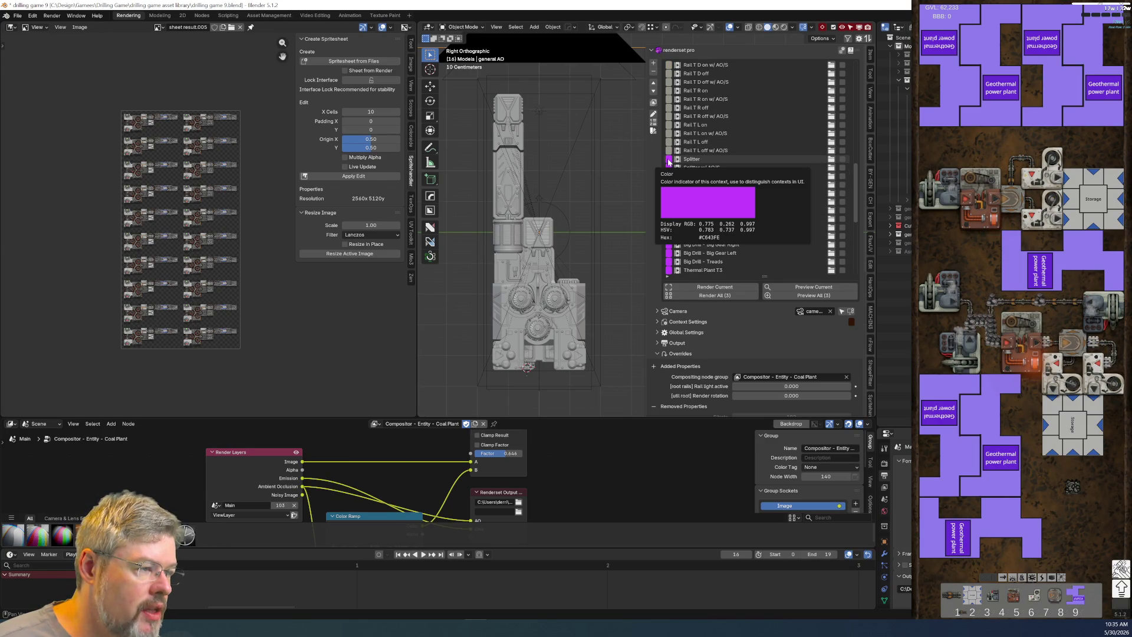
pyautogui.click(668, 160)
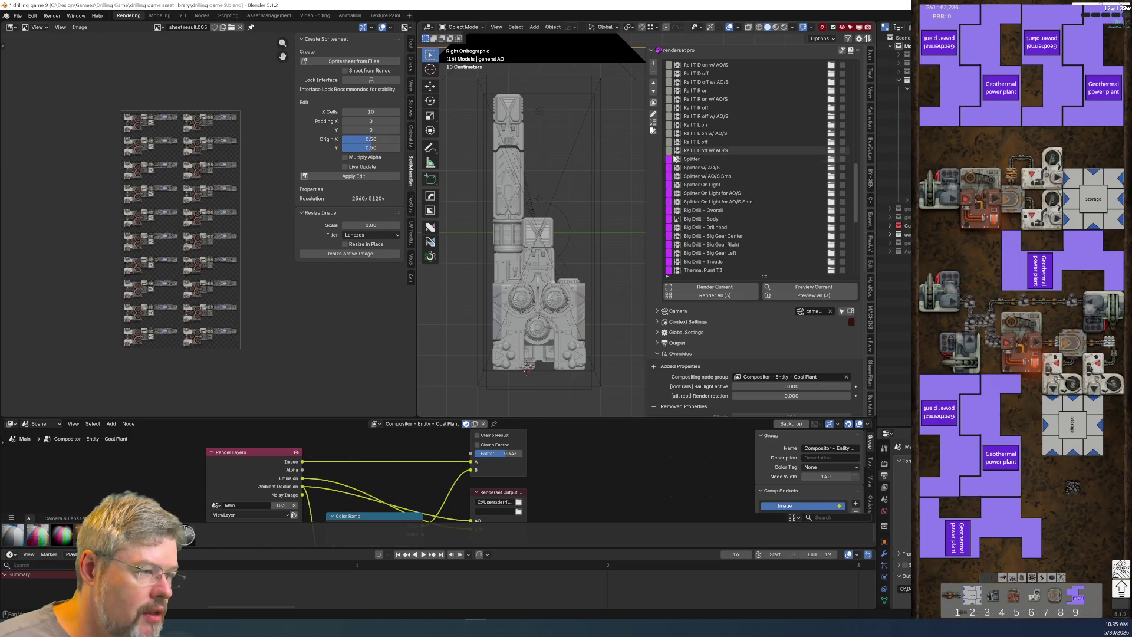
pyautogui.click(669, 160)
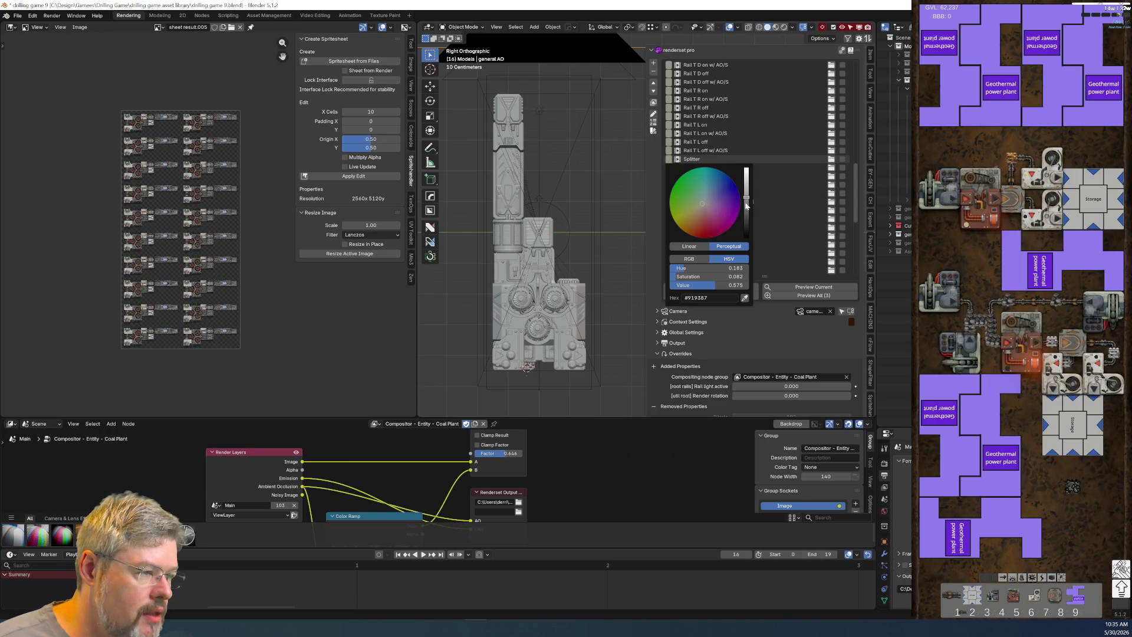
pyautogui.click(698, 209)
pyautogui.moveTo(696, 208); pyautogui.dragTo(747, 189)
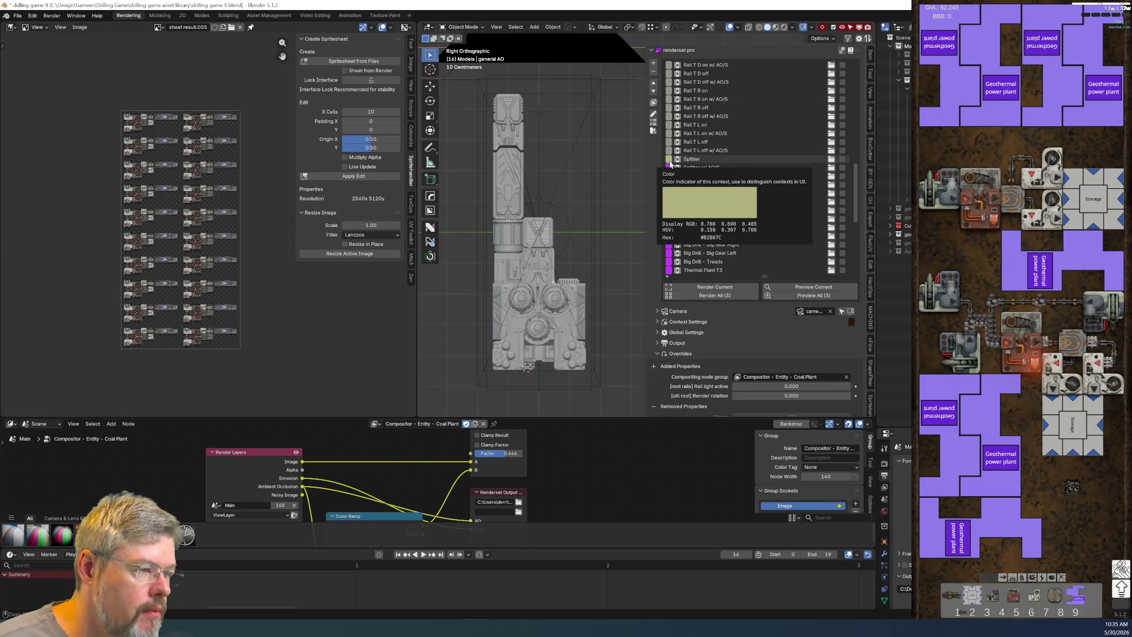
pyautogui.hotkey('ctrl', 'v')
pyautogui.hotkey('ctrl', 'v')
pyautogui.hotkey('ctrl', 'v')
pyautogui.hotkey('ctrl', 'v')
pyautogui.hotkey('ctrl', 'v')
pyautogui.scroll(-4, 670, 195)
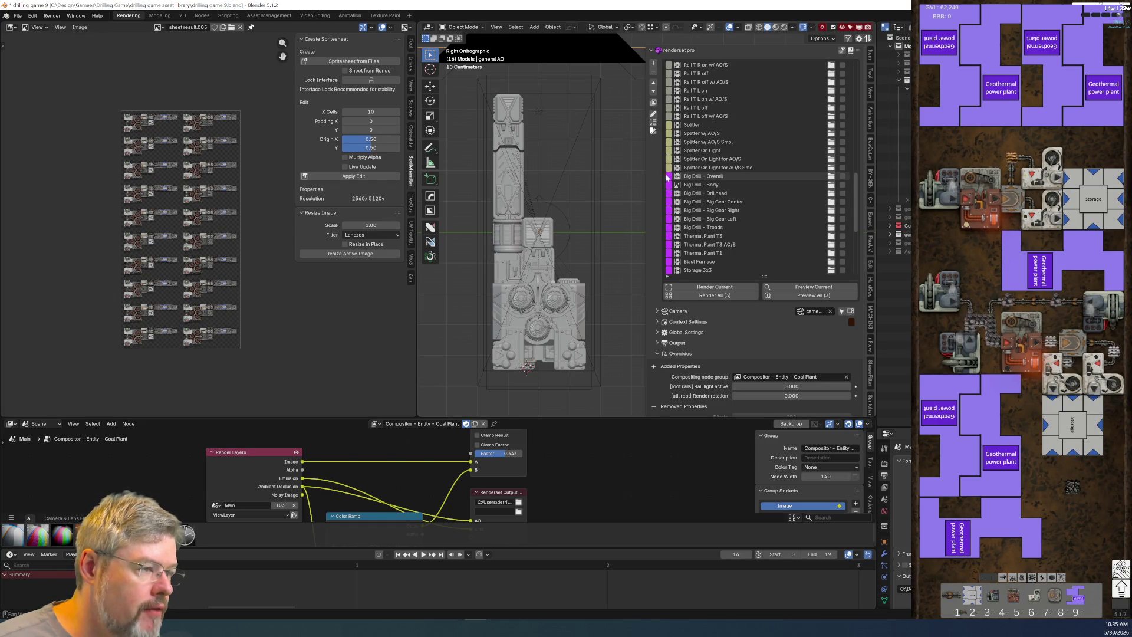
# Step: Set Big Drill - Overall to a sampled light blue and apply it to Big Drill - Body
pyautogui.click(670, 176)
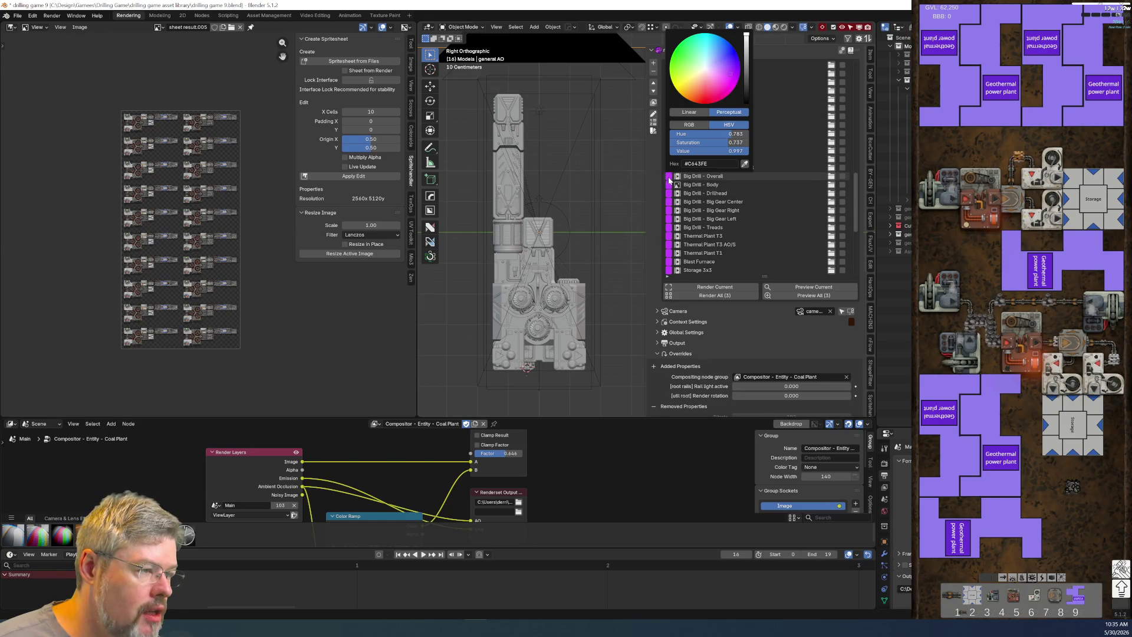
pyautogui.click(748, 71)
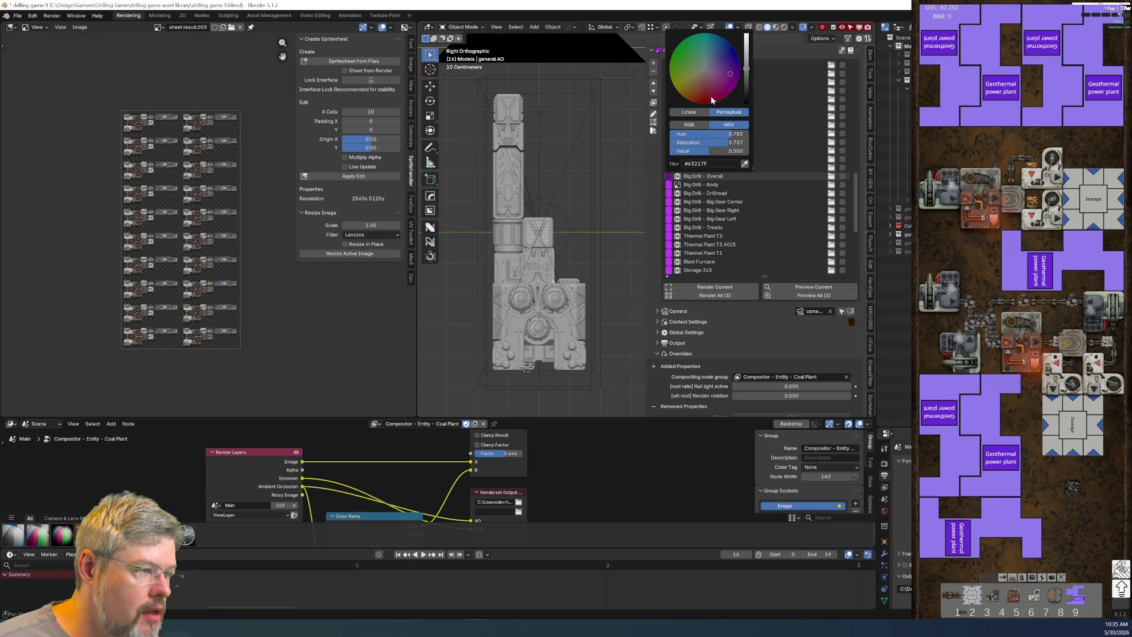
pyautogui.moveTo(711, 140); pyautogui.dragTo(675, 140)
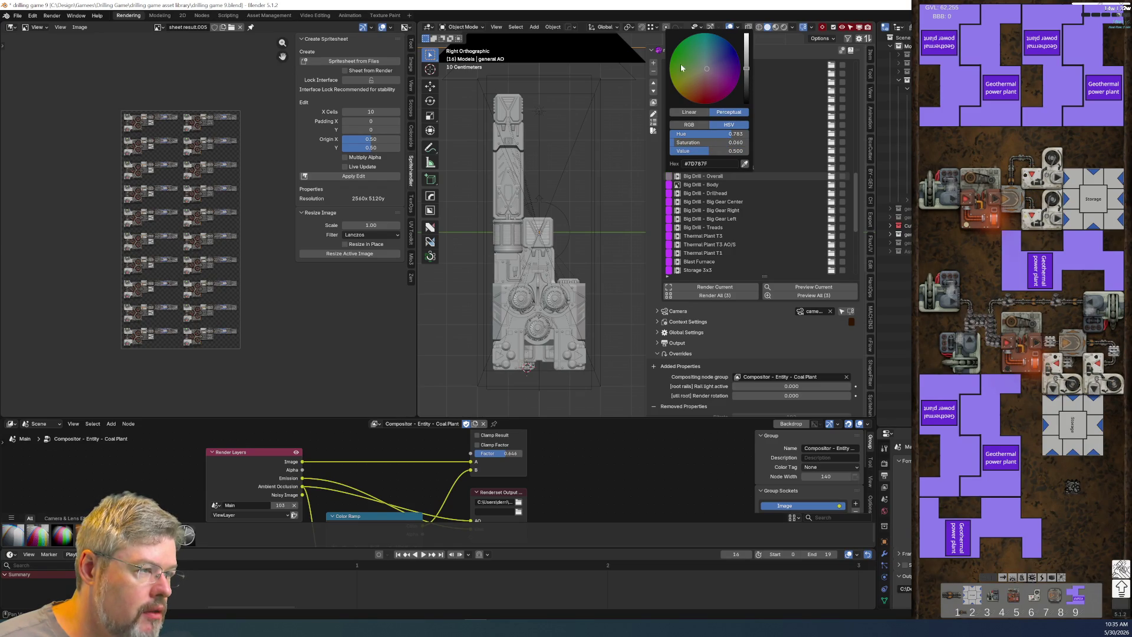
pyautogui.click(745, 163)
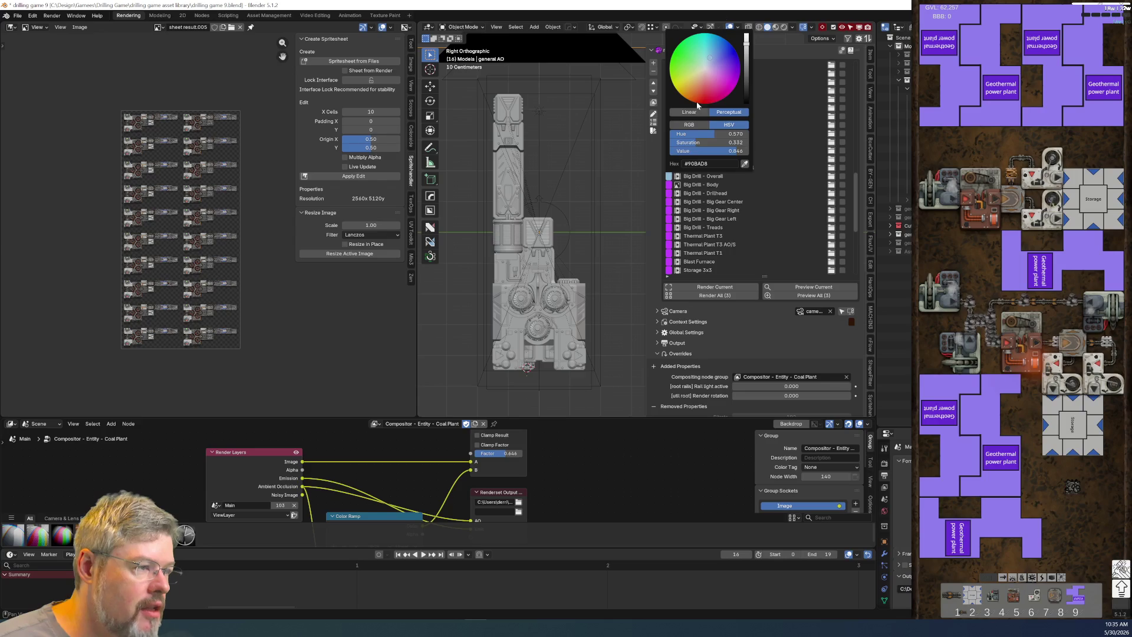
pyautogui.hotkey('ctrl', 'v')
pyautogui.hotkey('ctrl', 'v')
pyautogui.hotkey('ctrl', 'v')
pyautogui.hotkey('ctrl', 'v')
pyautogui.hotkey('ctrl', 'v')
# Step: Make Thermal Plant T3 orange and paste it onto the other Thermal Plant entries
pyautogui.click(670, 236)
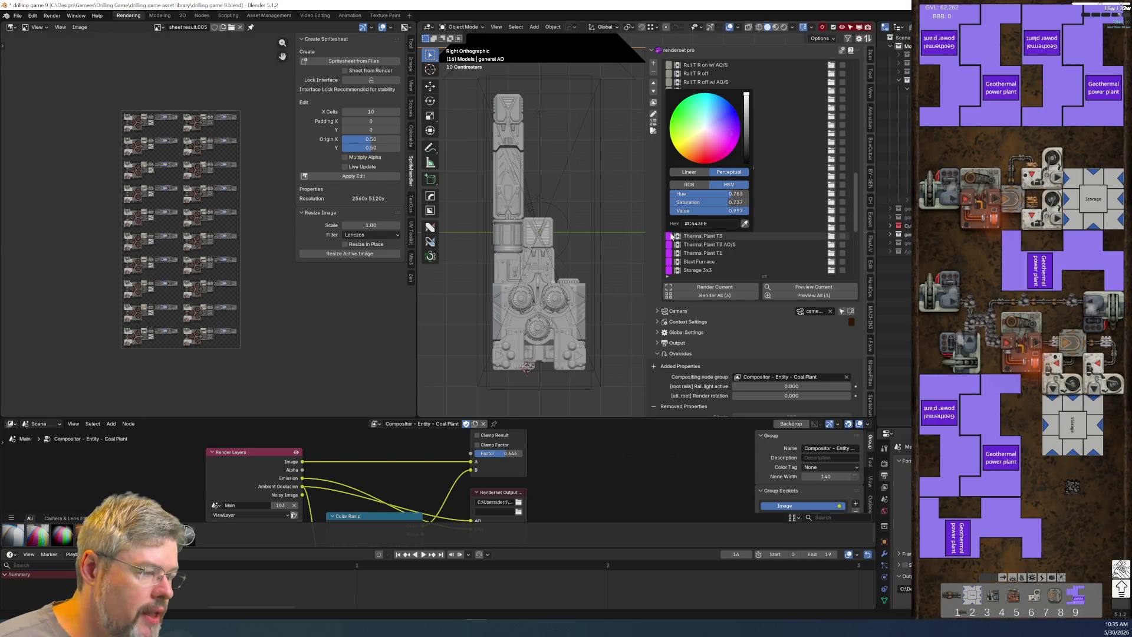
pyautogui.moveTo(696, 153); pyautogui.dragTo(695, 150)
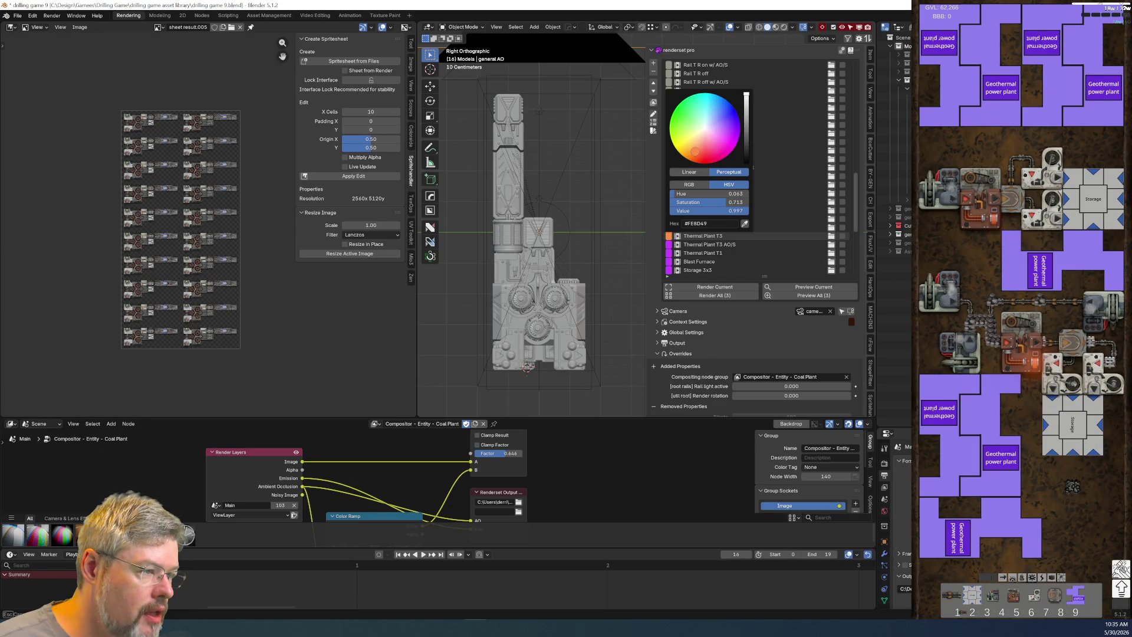
pyautogui.hotkey('ctrl', 'v')
pyautogui.hotkey('ctrl', 'v')
pyautogui.scroll(-5, 672, 192)
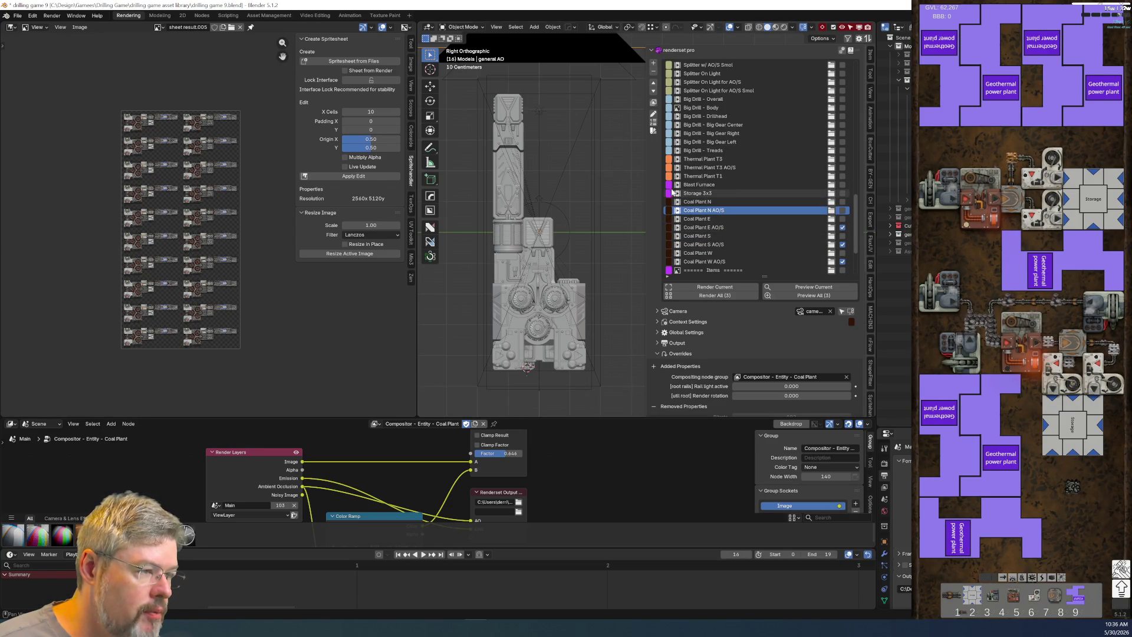
# Step: Scroll through the RenderSet list to review the new colour tags
pyautogui.scroll(10, 672, 192)
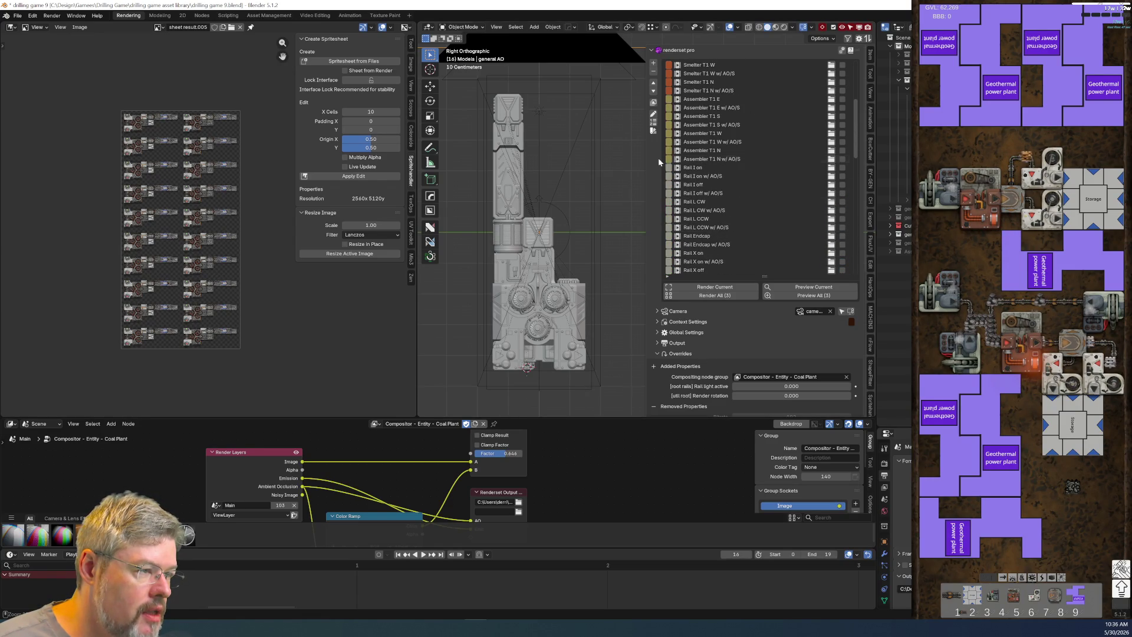
pyautogui.scroll(-4, 708, 196)
pyautogui.scroll(-8, 709, 196)
pyautogui.click(669, 205)
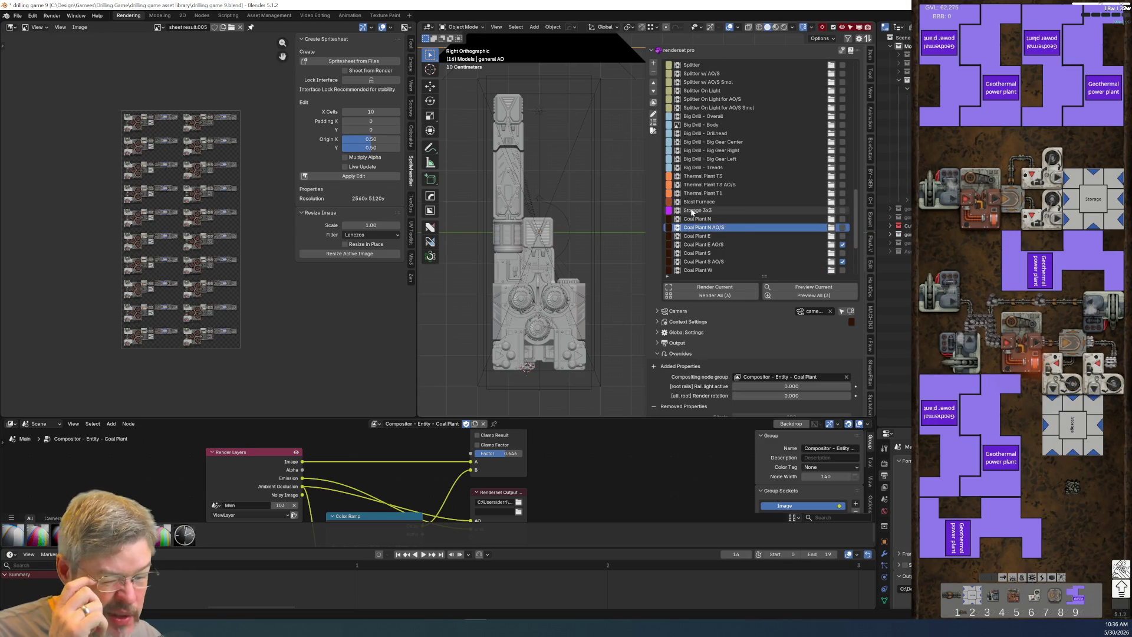
pyautogui.scroll(-5, 694, 230)
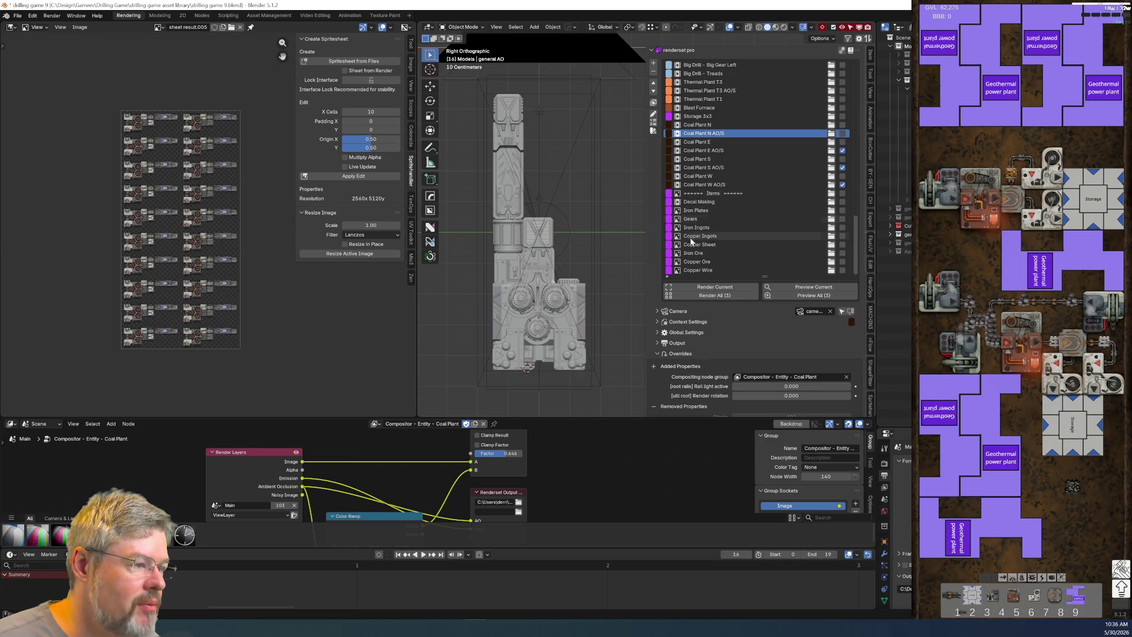
pyautogui.scroll(10, 707, 245)
pyautogui.scroll(10, 718, 247)
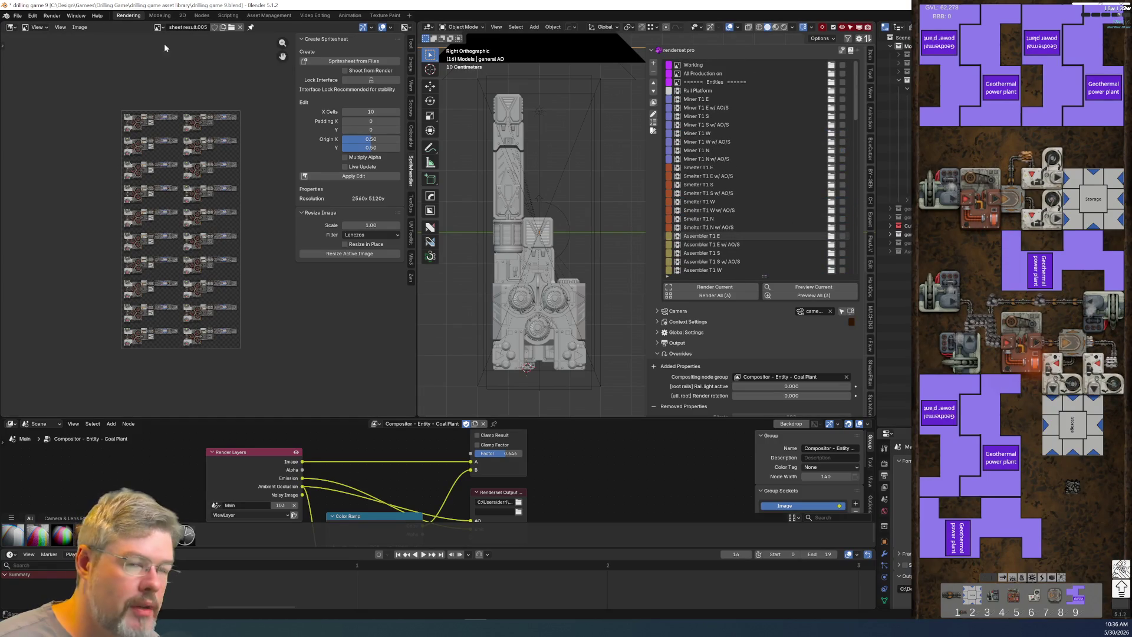
# Step: Save drilling game 9.blend and switch to another workspace tab
pyautogui.click(17, 15)
pyautogui.click(32, 74)
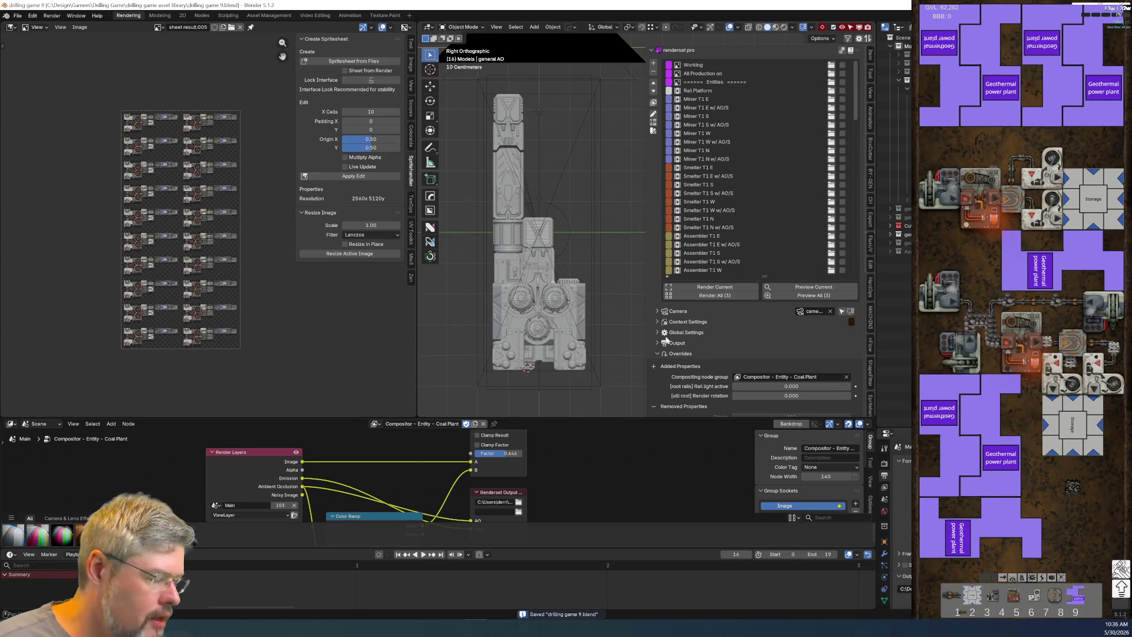
pyautogui.scroll(-2, 749, 277)
pyautogui.scroll(2, 755, 282)
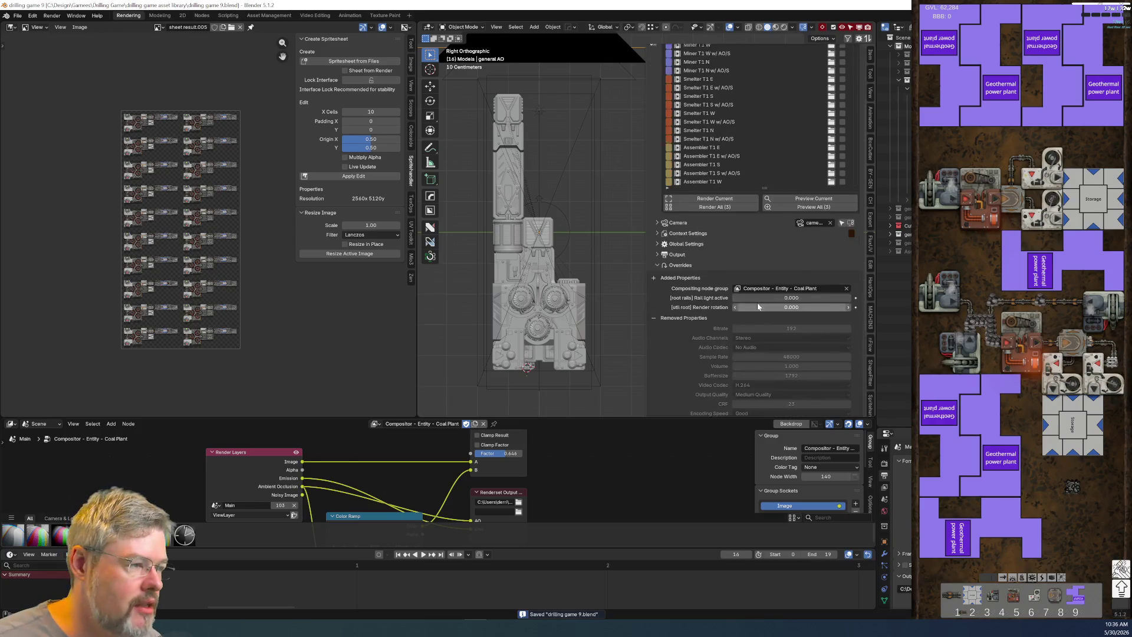
pyautogui.scroll(-5, 754, 259)
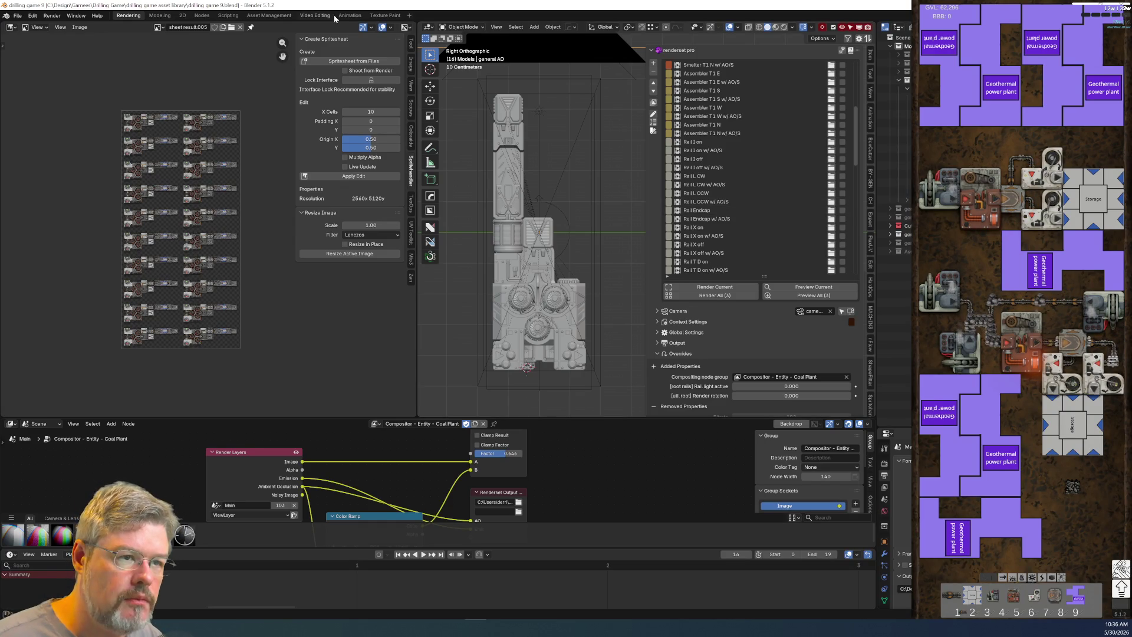
pyautogui.click(202, 16)
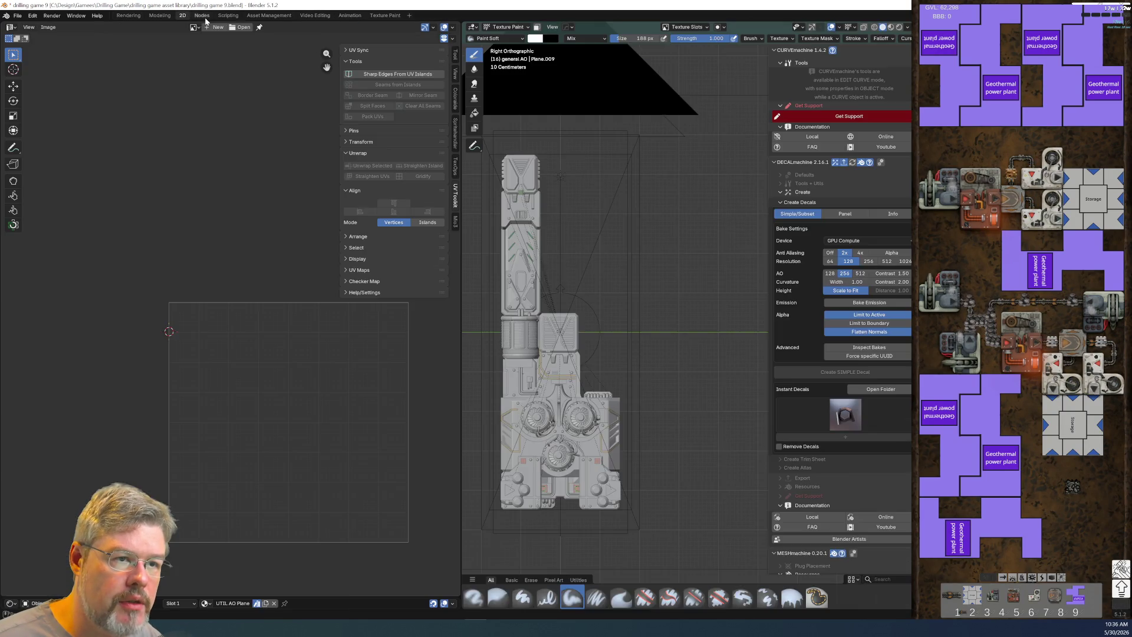
# Step: Frame the nodes and the coal plant model, zoom in, and switch to Rendered shading
pyautogui.press('Home')
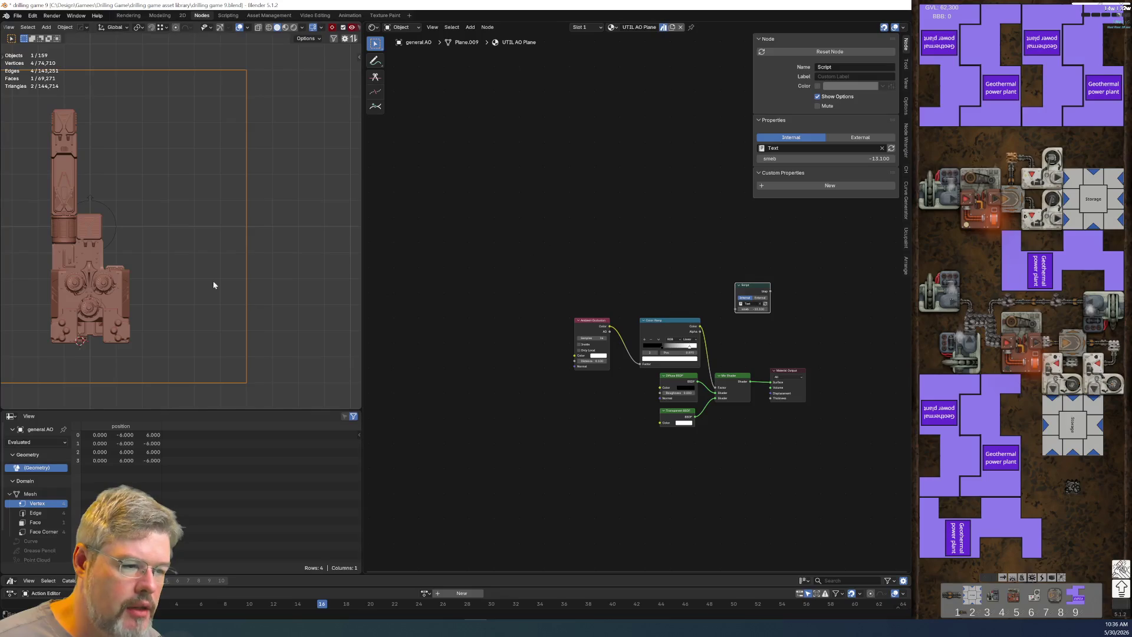
pyautogui.press('Home')
pyautogui.scroll(5, 311, 217)
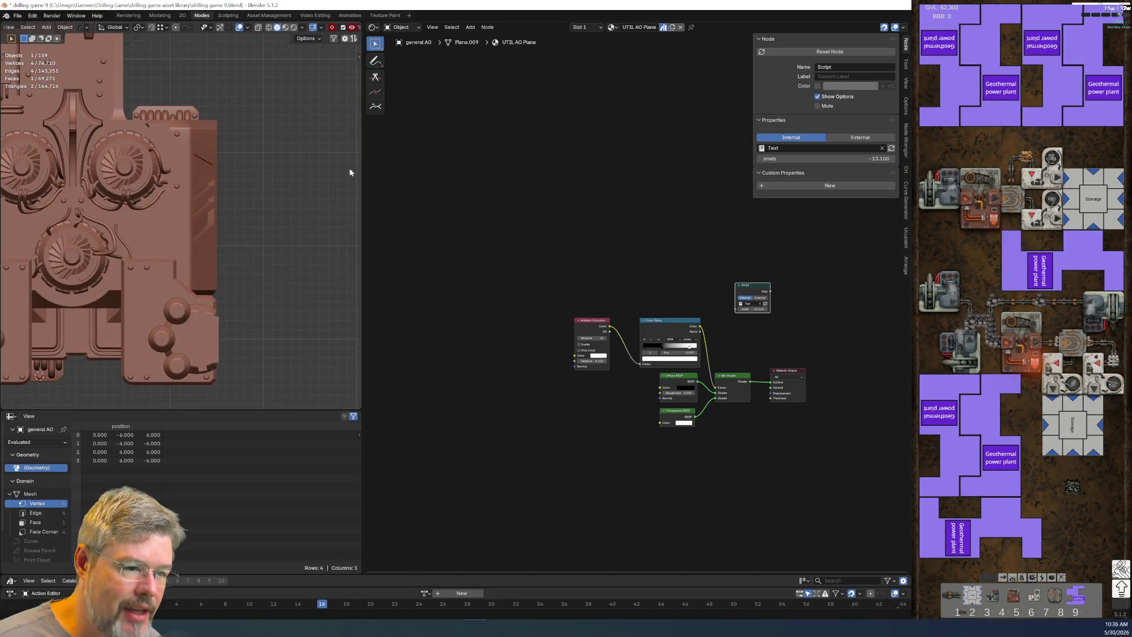
pyautogui.moveTo(422, 199); pyautogui.dragTo(500, 236, button='middle')
pyautogui.scroll(2, 306, 210)
pyautogui.press('z')
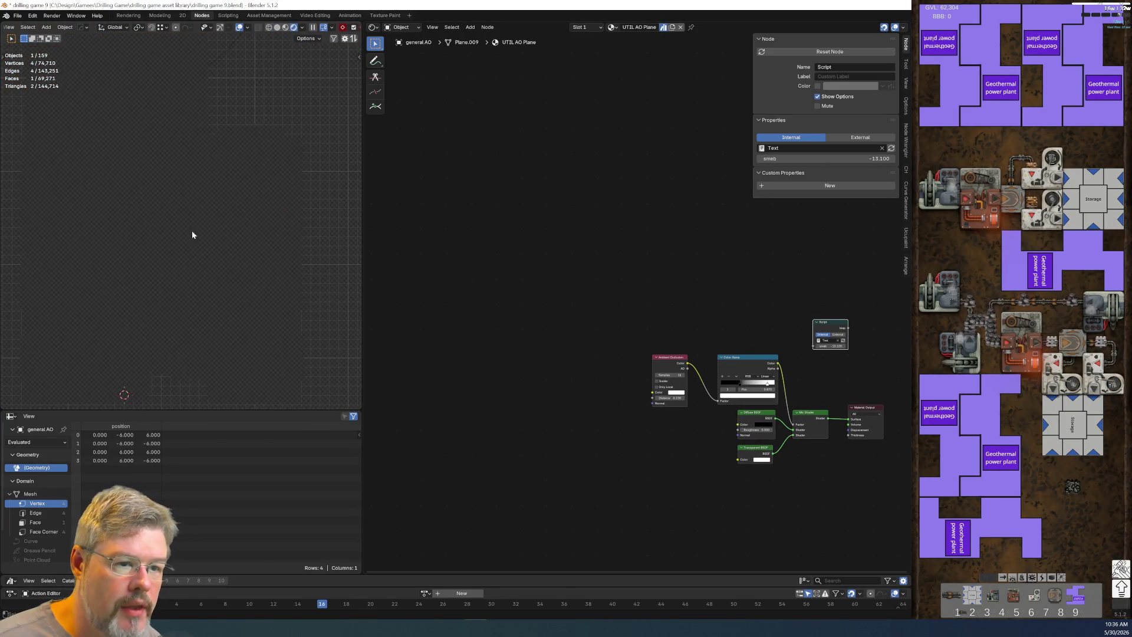
# Step: Zoom in on the fan ring and select the turbine housing to show its material
pyautogui.scroll(8, 153, 267)
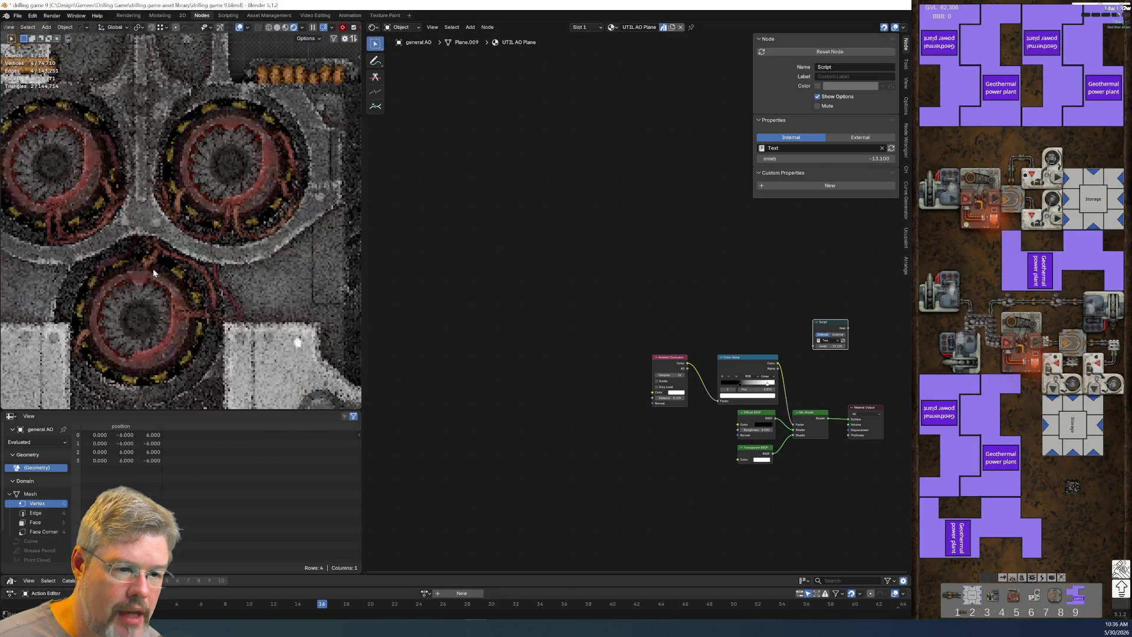
pyautogui.keyDown('shift'); pyautogui.moveTo(229, 272); pyautogui.dragTo(129, 273, button='middle'); pyautogui.keyUp('shift')
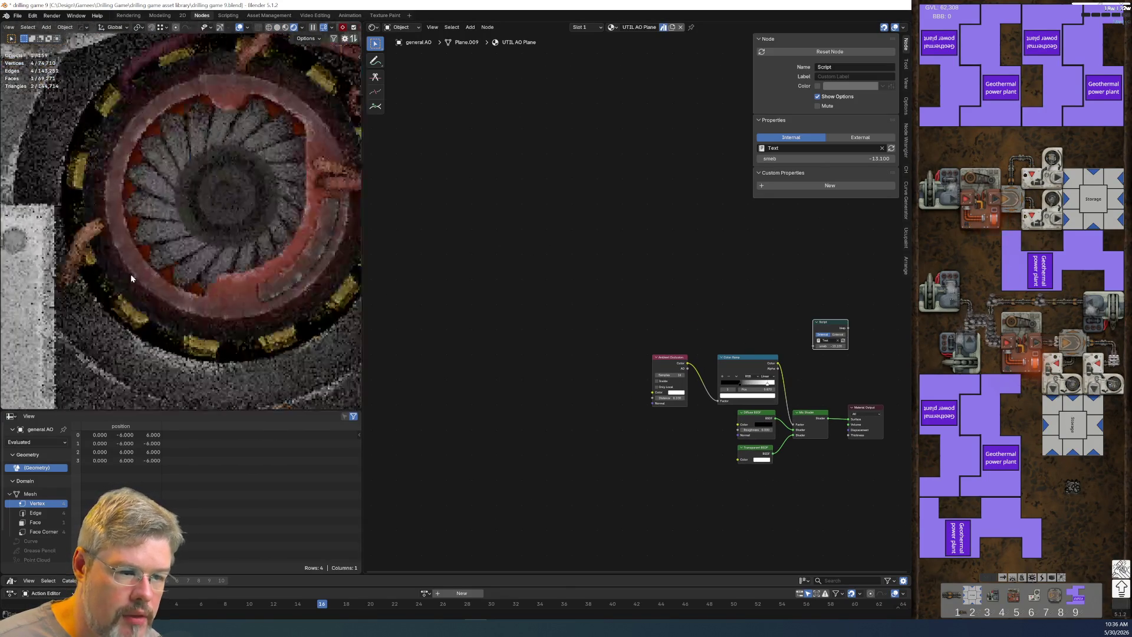
pyautogui.scroll(3, 118, 278)
pyautogui.click(88, 301)
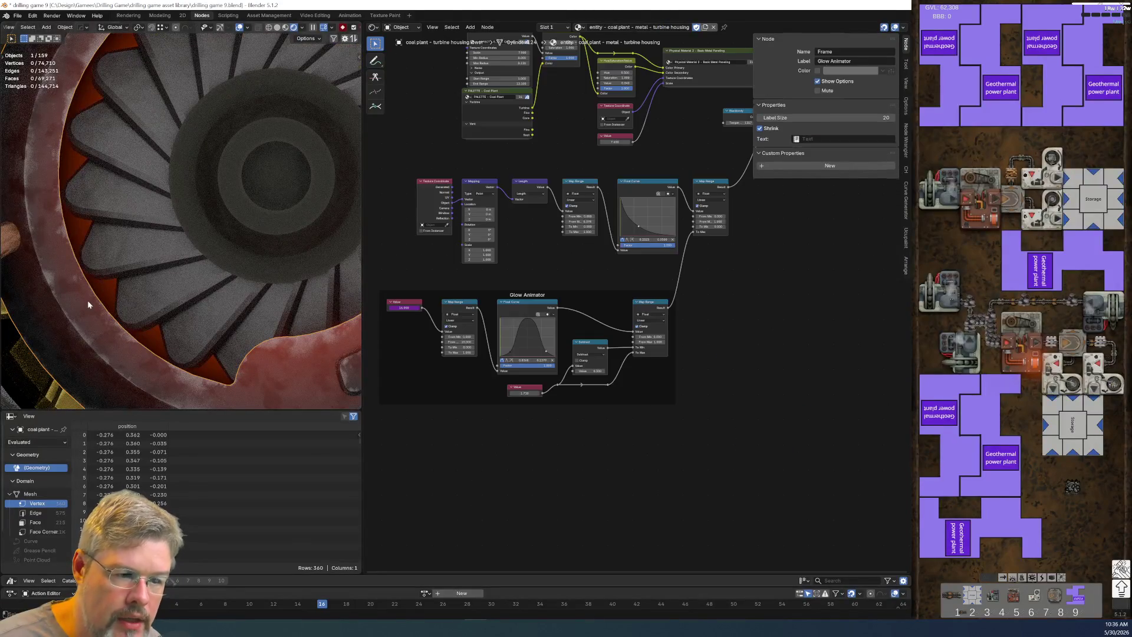
# Step: Copy and paste the Subtract math node in the turbine housing material
pyautogui.scroll(2, 656, 351)
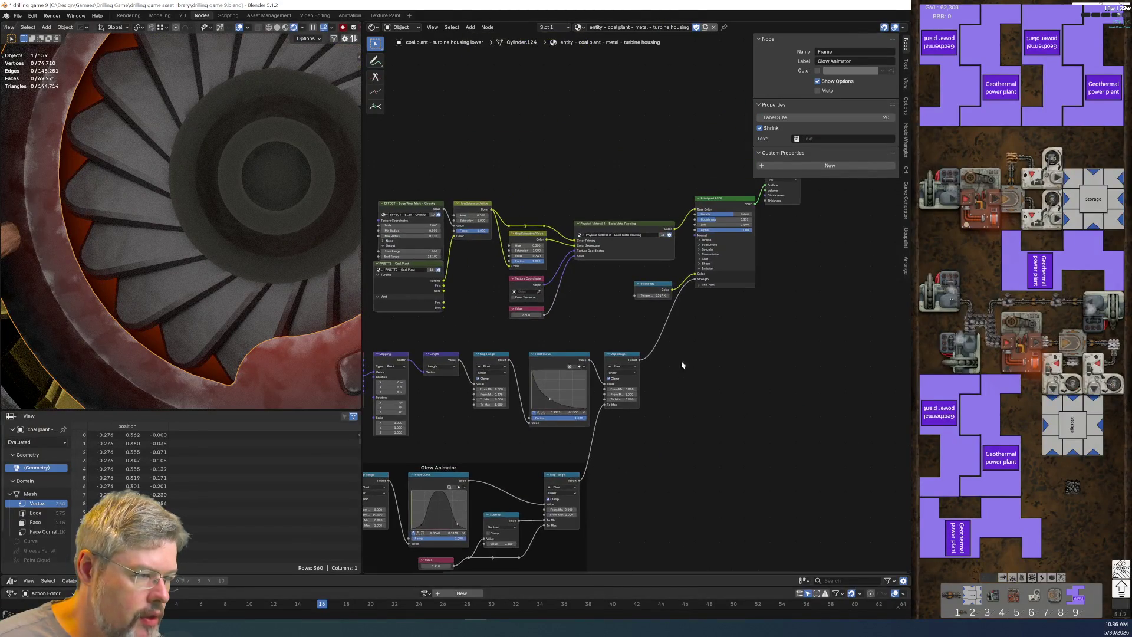
pyautogui.scroll(3, 681, 360)
pyautogui.scroll(1, 667, 324)
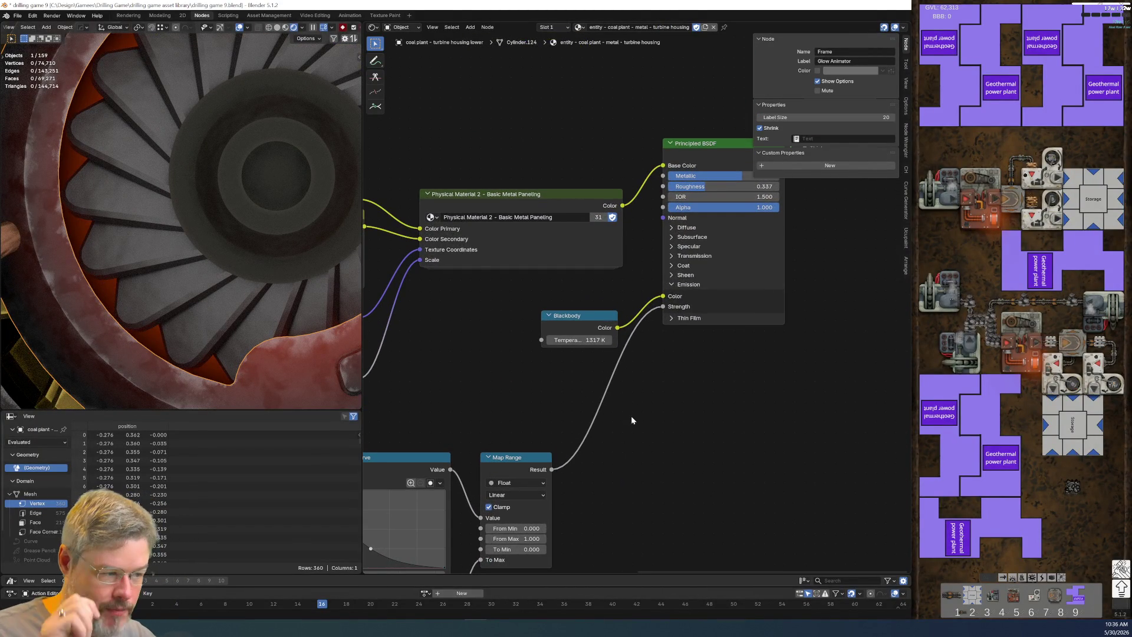
pyautogui.scroll(-5, 607, 389)
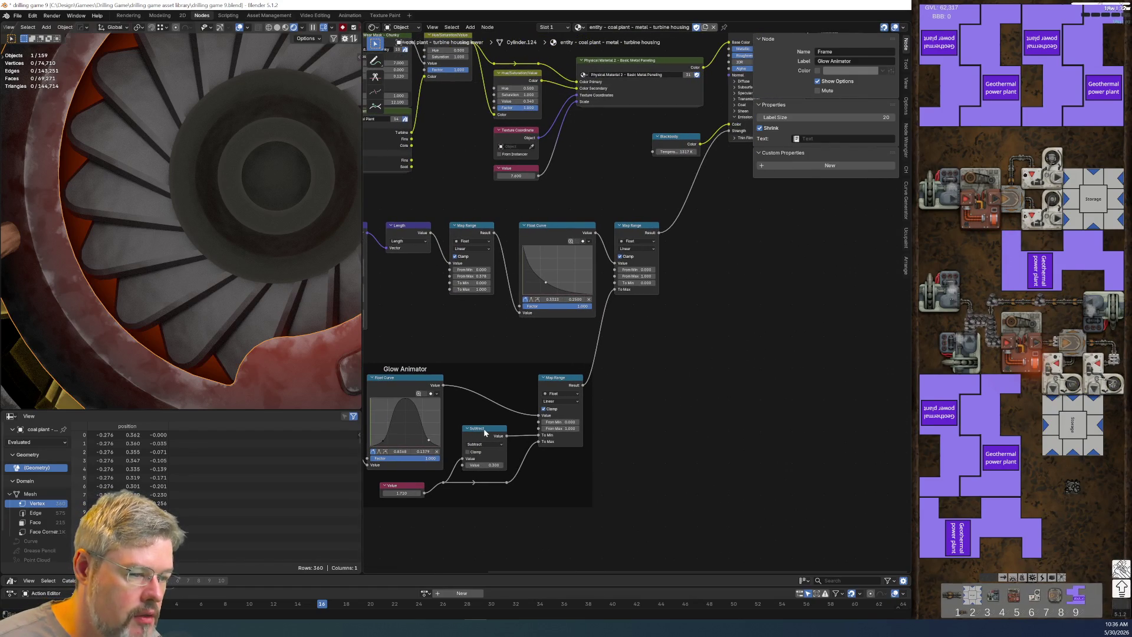
pyautogui.click(483, 428)
pyautogui.hotkey('ctrl', 'c')
pyautogui.hotkey('ctrl', 'v')
# Step: Turn the pasted node into Multiply with value 1.000 and insert it before the emission strength
pyautogui.scroll(4, 756, 307)
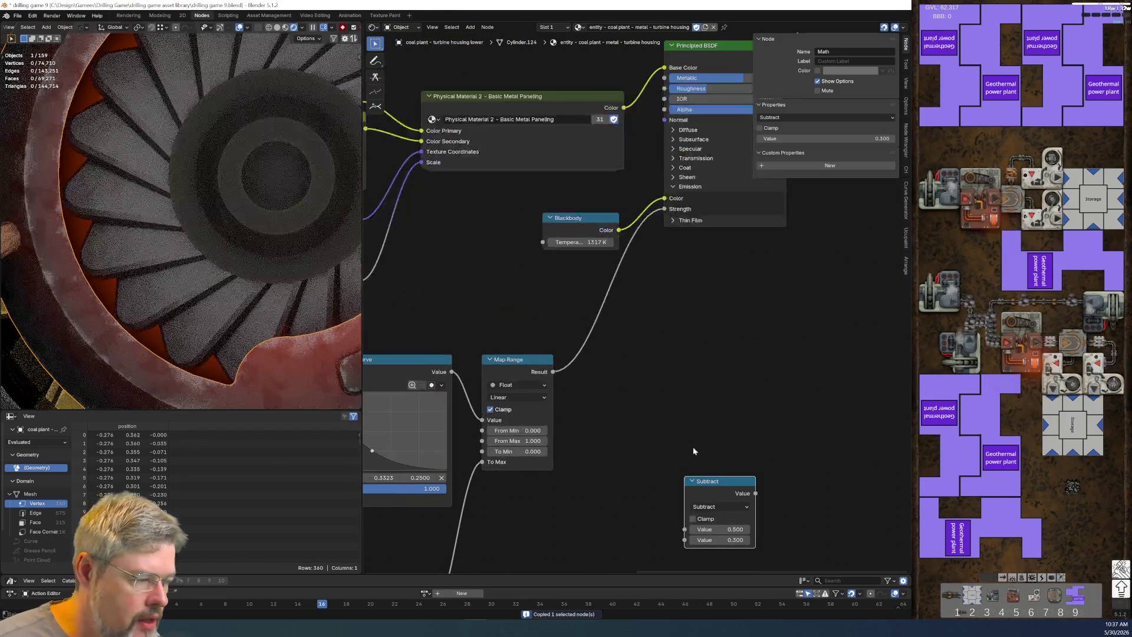
pyautogui.press('g')
pyautogui.click(637, 319)
pyautogui.click(656, 375)
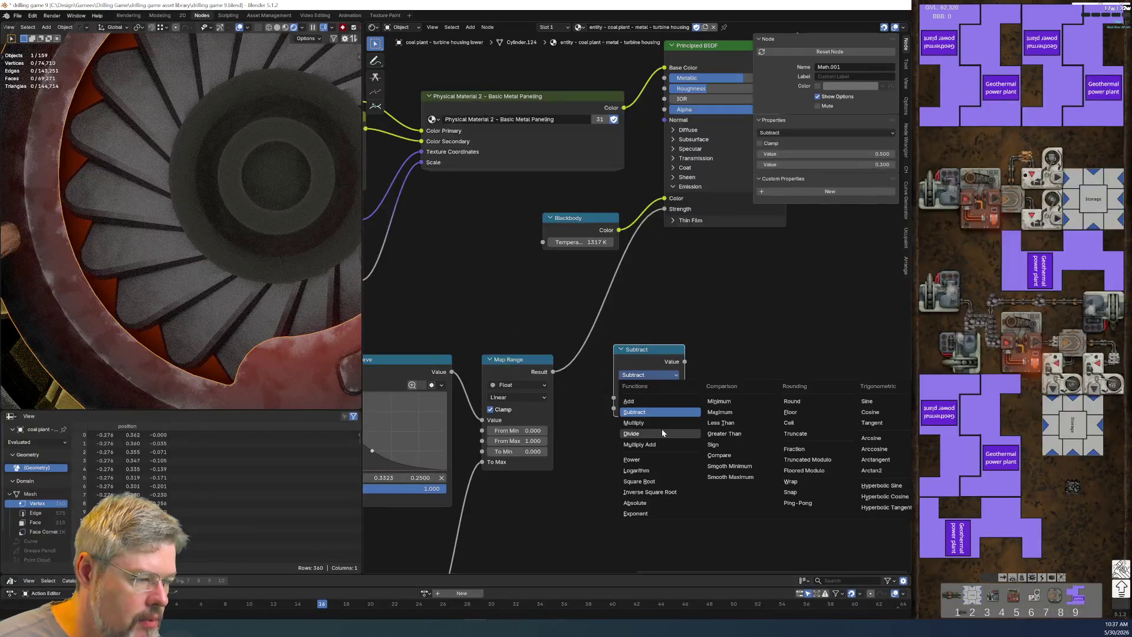
pyautogui.click(634, 423)
pyautogui.click(648, 408)
pyautogui.write('1')
pyautogui.press('Return')
pyautogui.moveTo(645, 360)
pyautogui.mouseDown()
pyautogui.moveTo(609, 346)
pyautogui.moveTo(626, 370)
pyautogui.mouseUp()
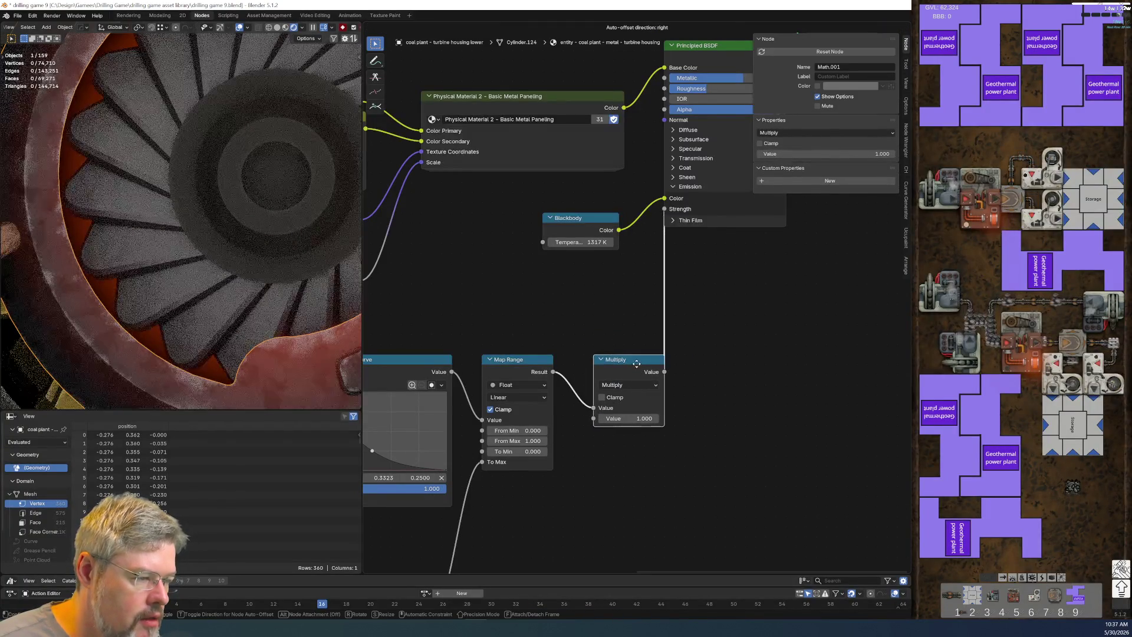
# Step: Move the Principled BSDF and Material Output nodes aside to tidy the tree
pyautogui.scroll(-4, 693, 331)
pyautogui.moveTo(560, 315)
pyautogui.mouseDown()
pyautogui.moveTo(436, 118)
pyautogui.moveTo(511, 189)
pyautogui.moveTo(507, 208)
pyautogui.mouseUp()
pyautogui.press('g')
pyautogui.click(427, 93)
pyautogui.scroll(5, 535, 354)
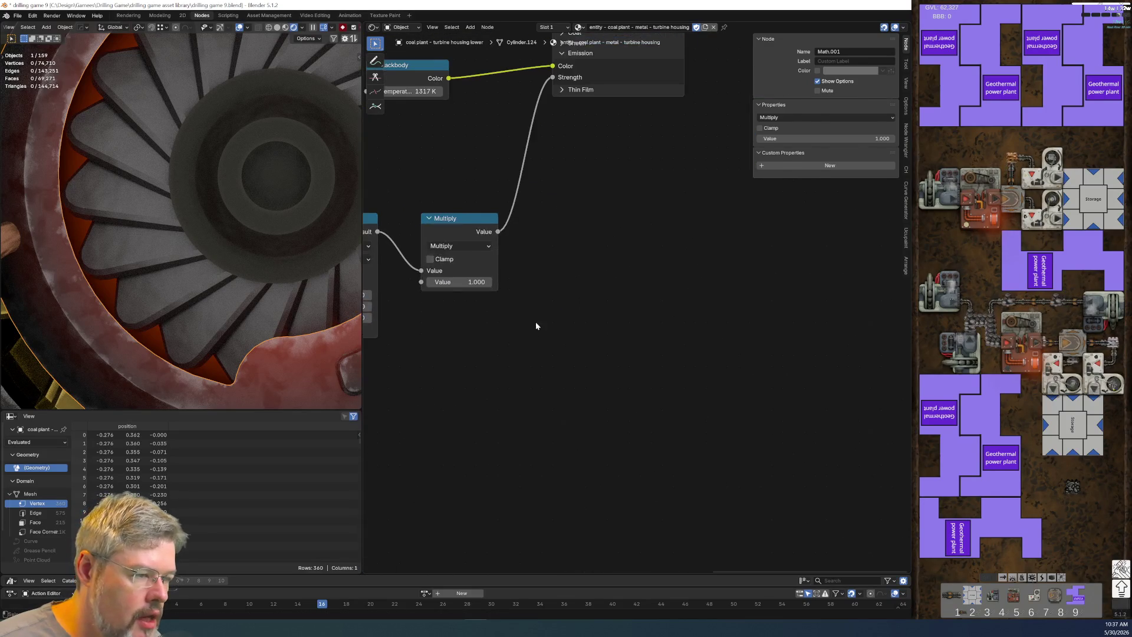
pyautogui.moveTo(536, 321); pyautogui.dragTo(642, 316, button='middle')
pyautogui.scroll(-2, 641, 316)
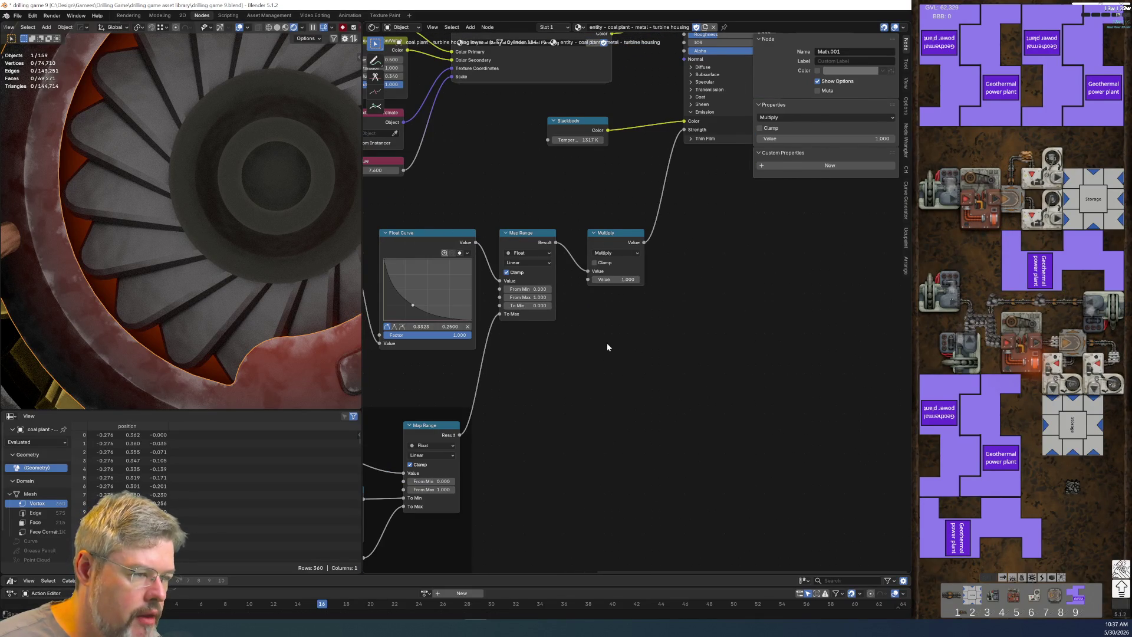
# Step: Add a Value node and connect it to the Multiply node's second input
pyautogui.hotkey('shift', 'a')
pyautogui.write('va')
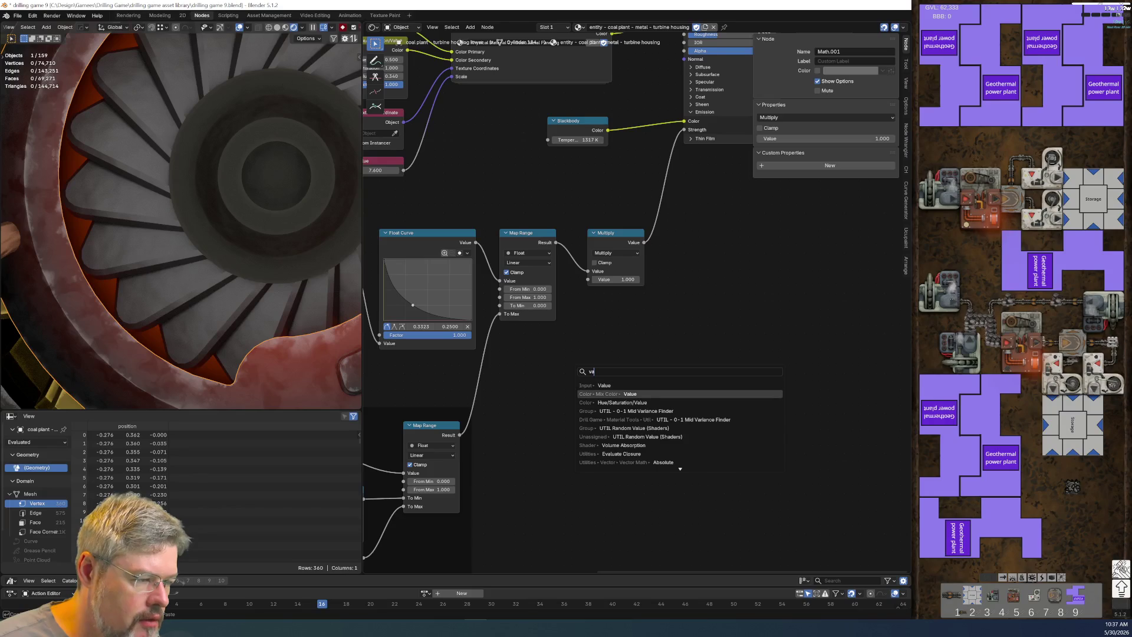
pyautogui.click(603, 385)
pyautogui.moveTo(555, 362); pyautogui.dragTo(589, 280)
# Step: Label the Value node 'Coal Plant Active' and set it to 1.000
pyautogui.press('F2')
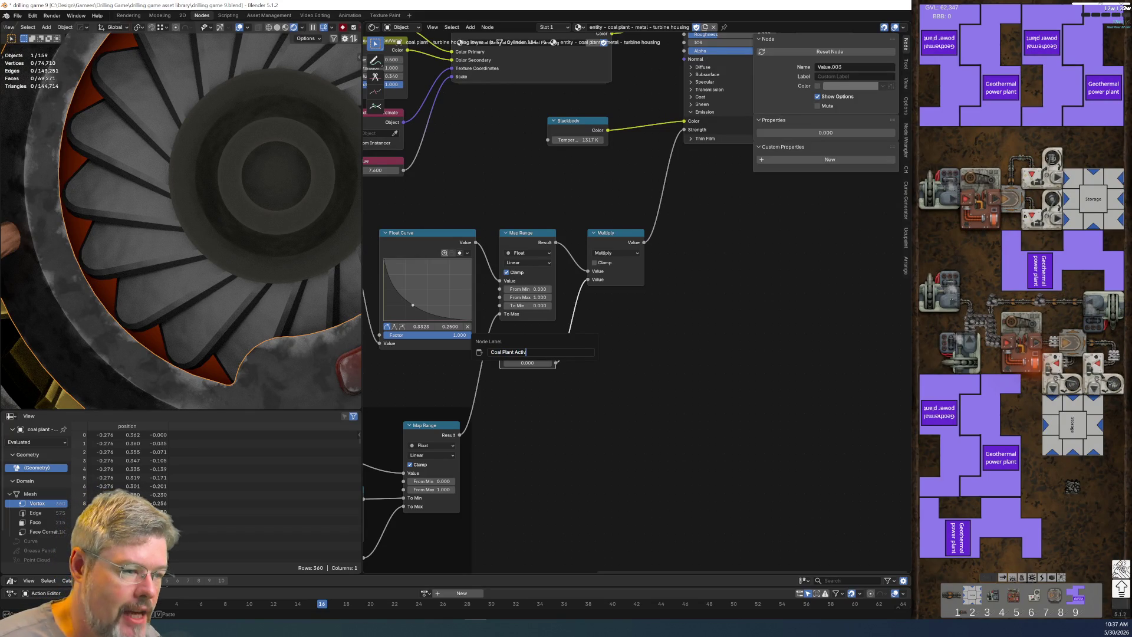
pyautogui.write('e')
pyautogui.press('Return')
pyautogui.click(534, 365)
pyautogui.write('1')
pyautogui.press('Return')
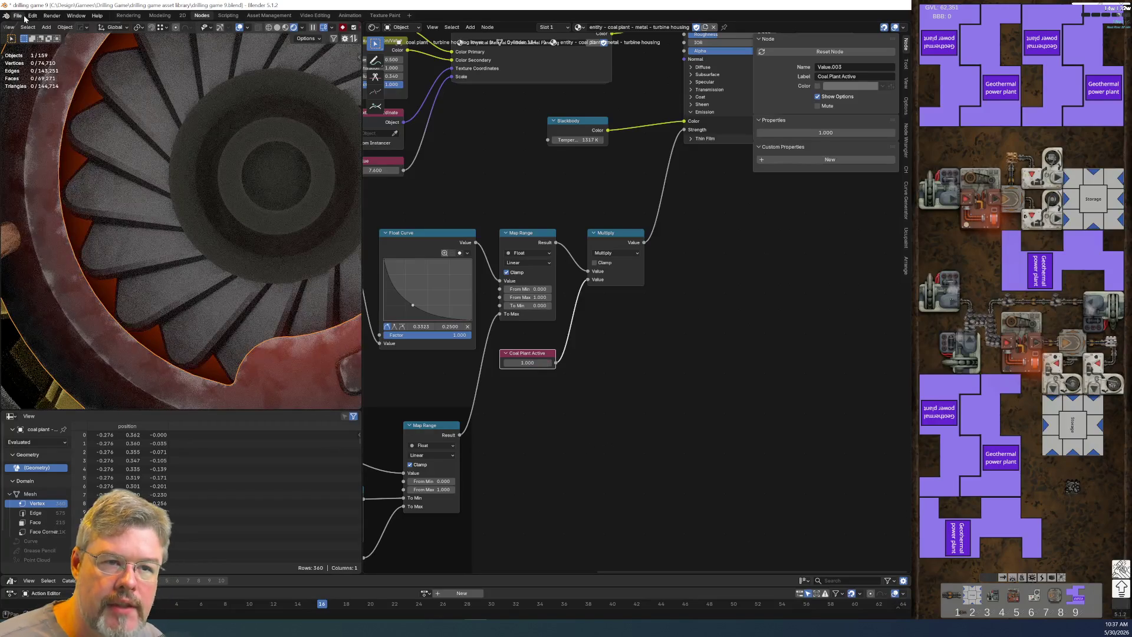
# Step: Save drilling game 9.blend
pyautogui.click(24, 16)
pyautogui.click(30, 69)
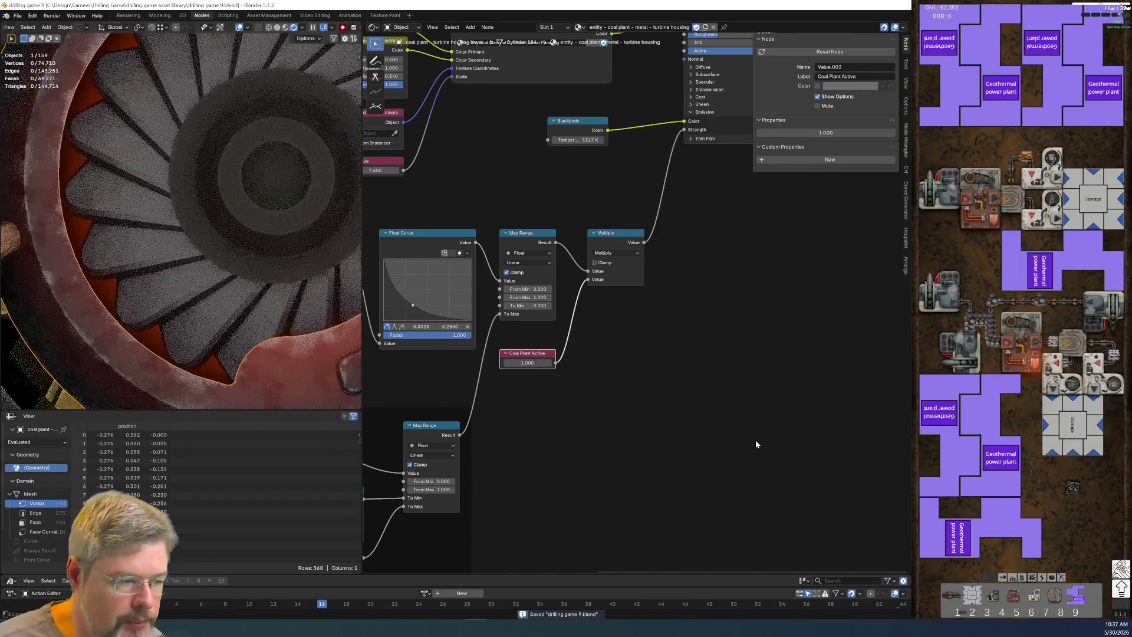
pyautogui.scroll(2, 640, 411)
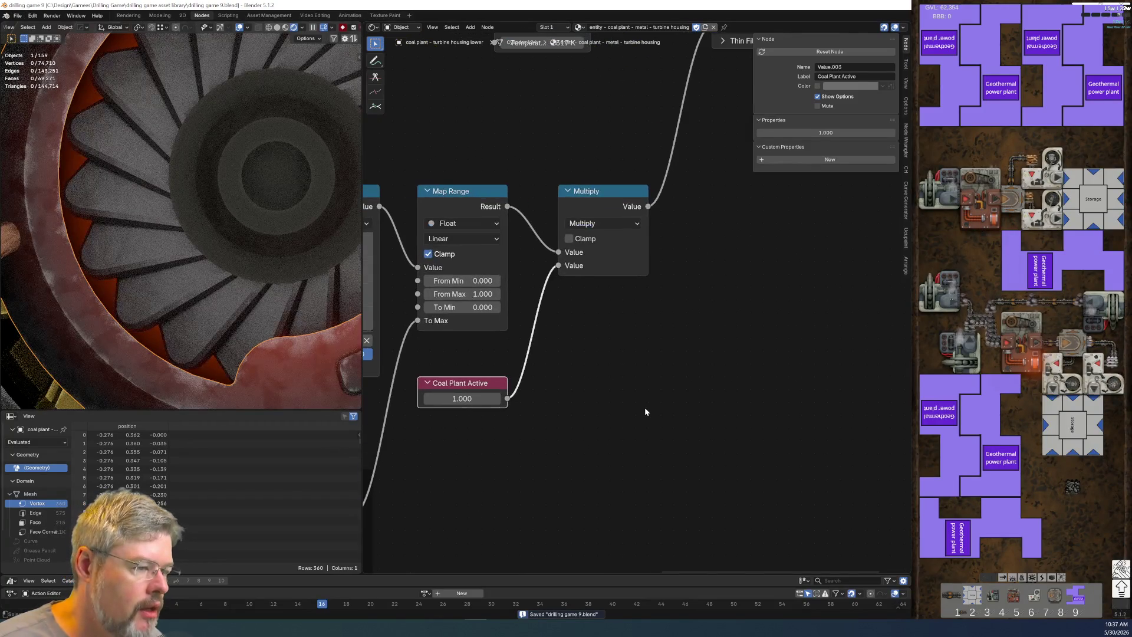
pyautogui.rightClick(459, 403)
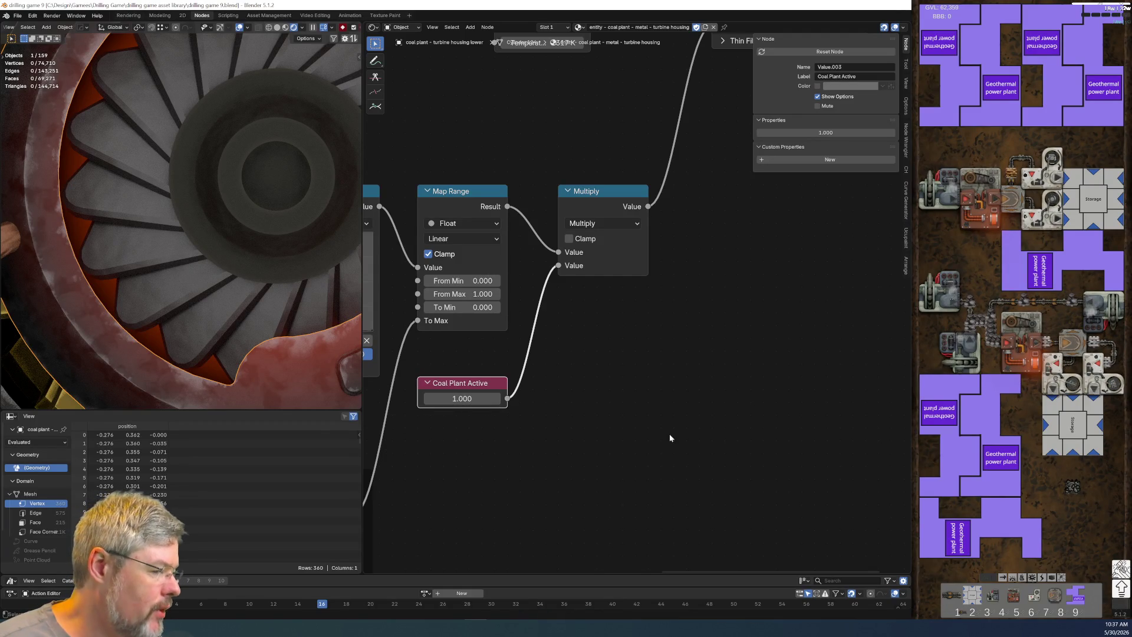
# Step: Add a driver to Coal Plant Active, try the expression 1.0, then undo it
pyautogui.rightClick(449, 397)
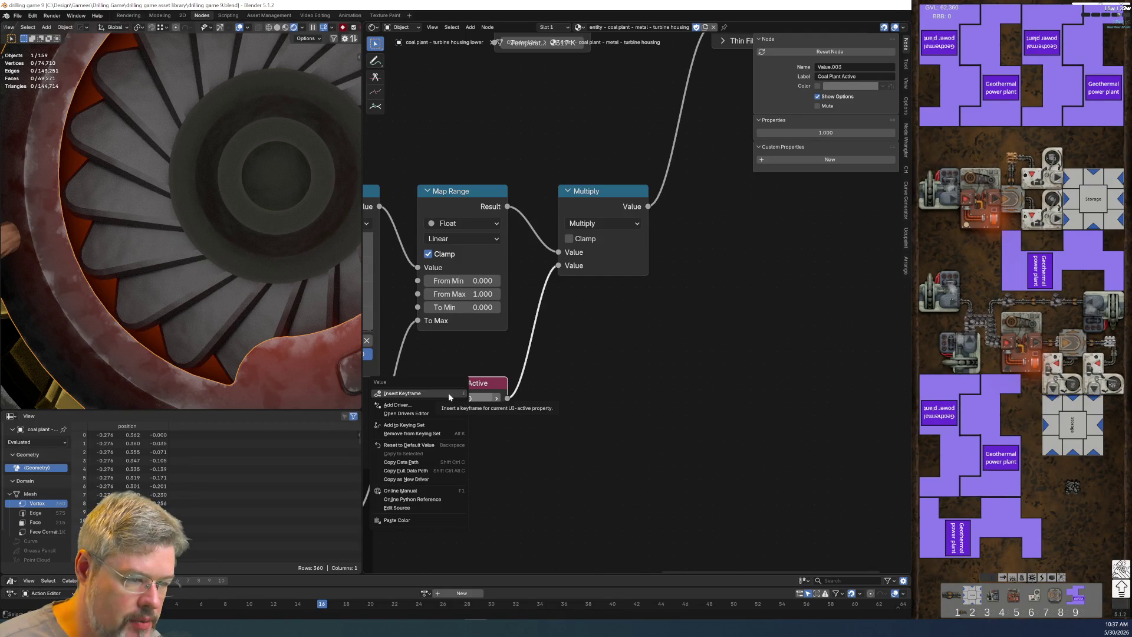
pyautogui.rightClick(465, 399)
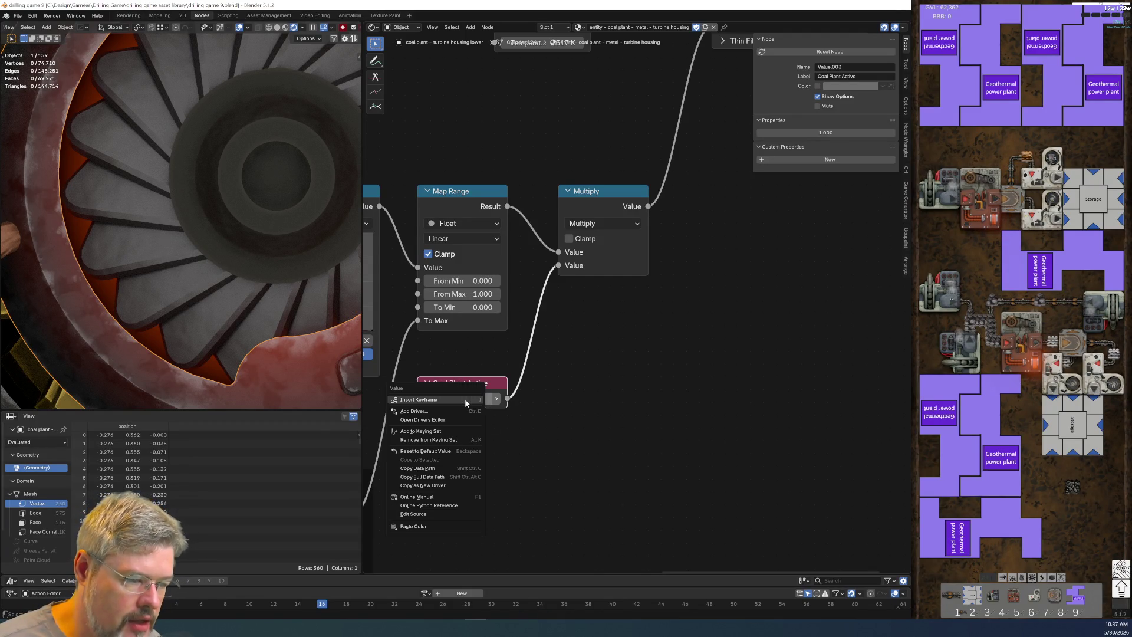
pyautogui.rightClick(464, 399)
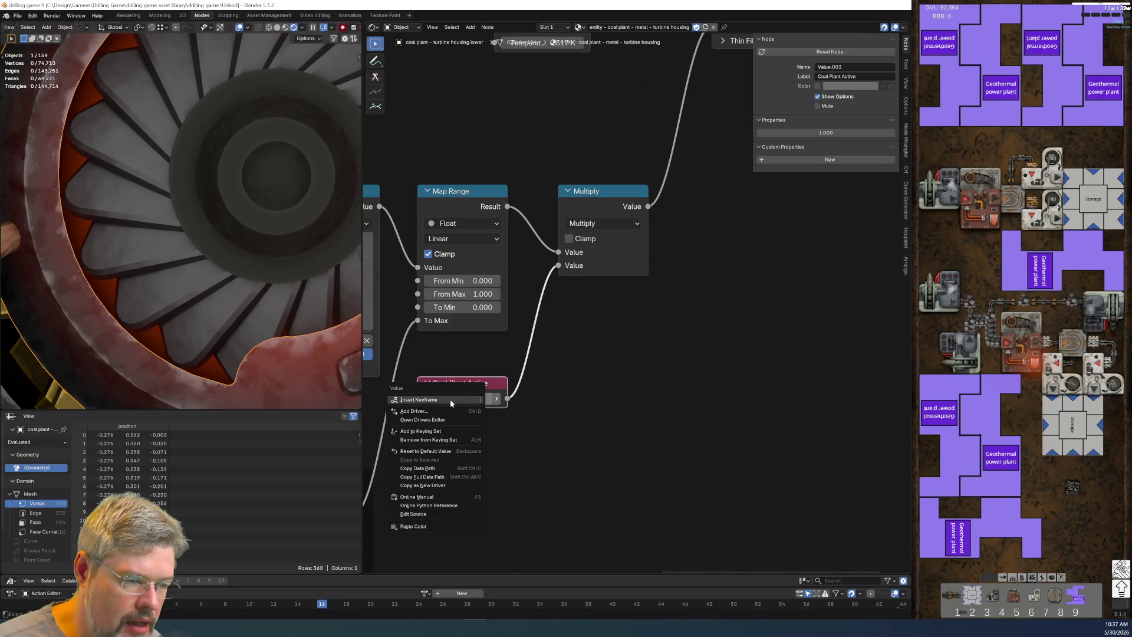
pyautogui.click(440, 408)
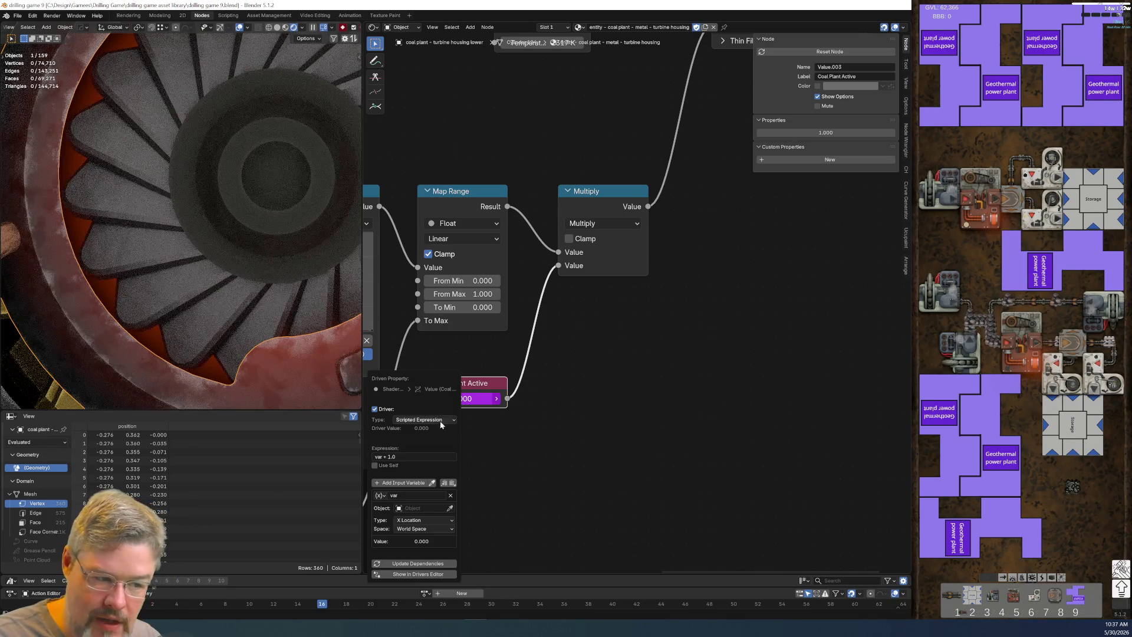
pyautogui.click(413, 457)
pyautogui.click(389, 456)
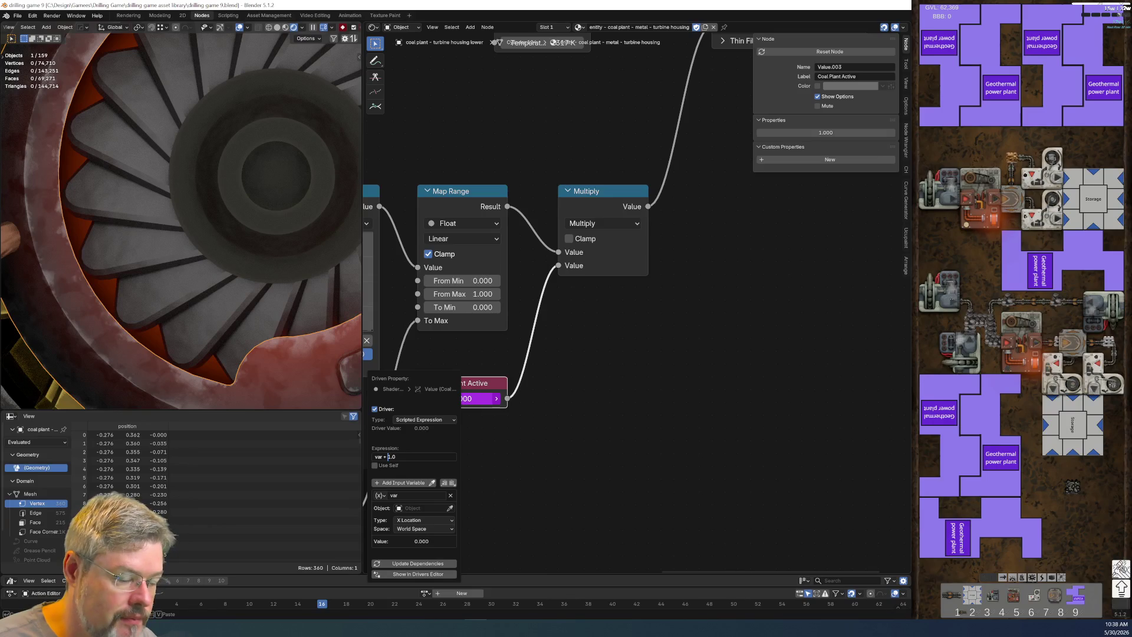
pyautogui.press('BackSpace')
pyautogui.press('BackSpace')
pyautogui.press('BackSpace')
pyautogui.press('Return')
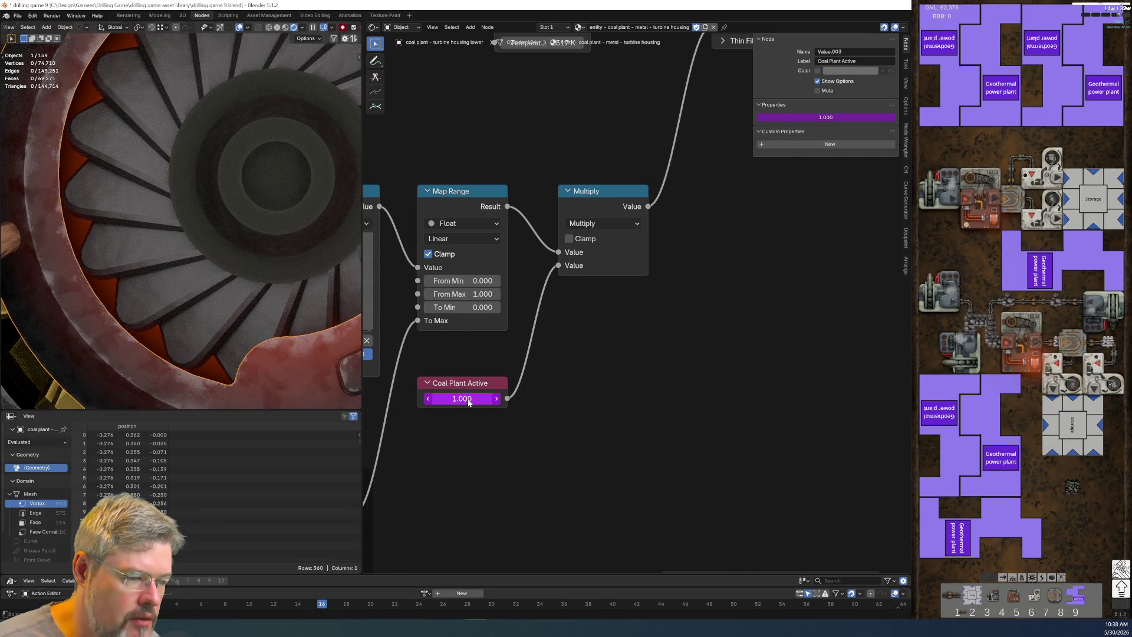
pyautogui.hotkey('ctrl', 'z')
pyautogui.hotkey('ctrl', 'z')
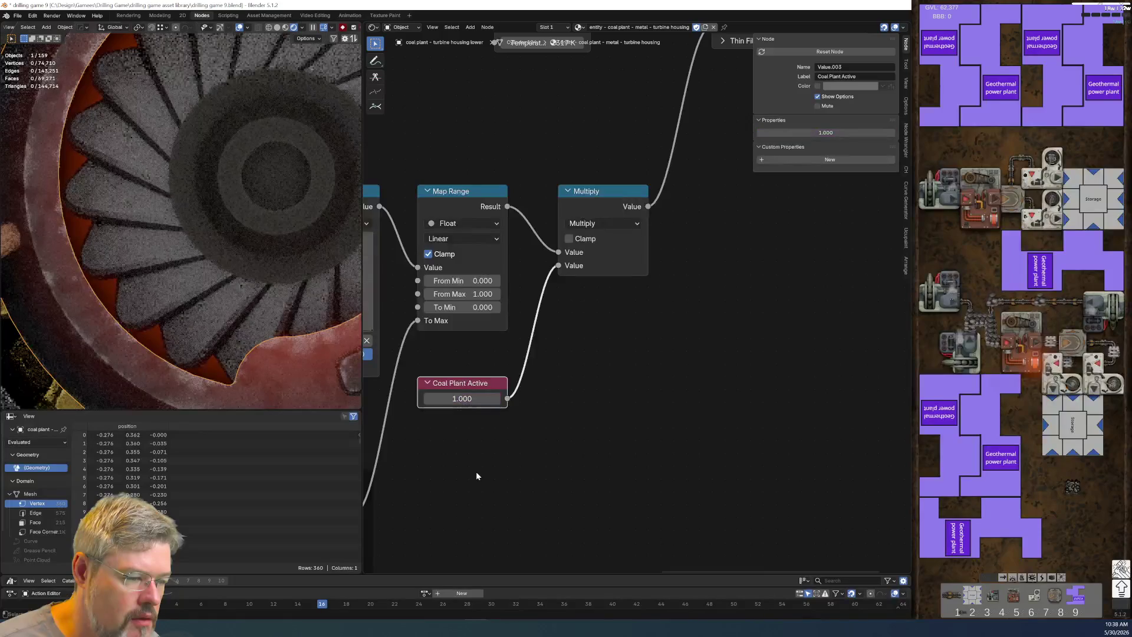
# Step: Re-add a driver on Coal Plant Active with the expression 'var'
pyautogui.rightClick(466, 401)
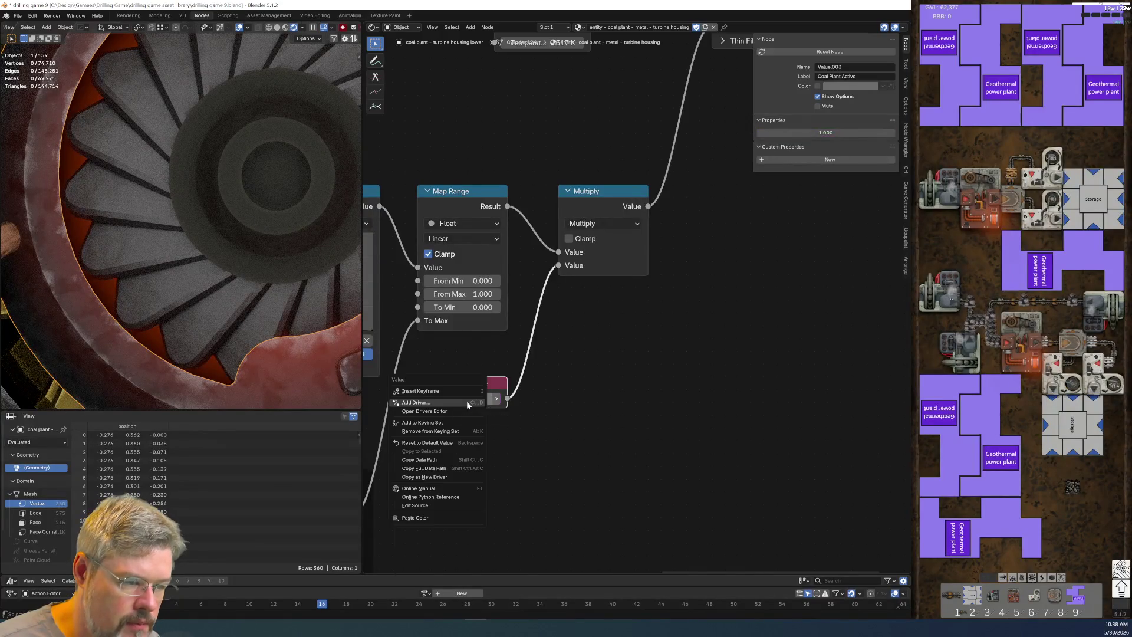
pyautogui.click(466, 401)
pyautogui.click(437, 448)
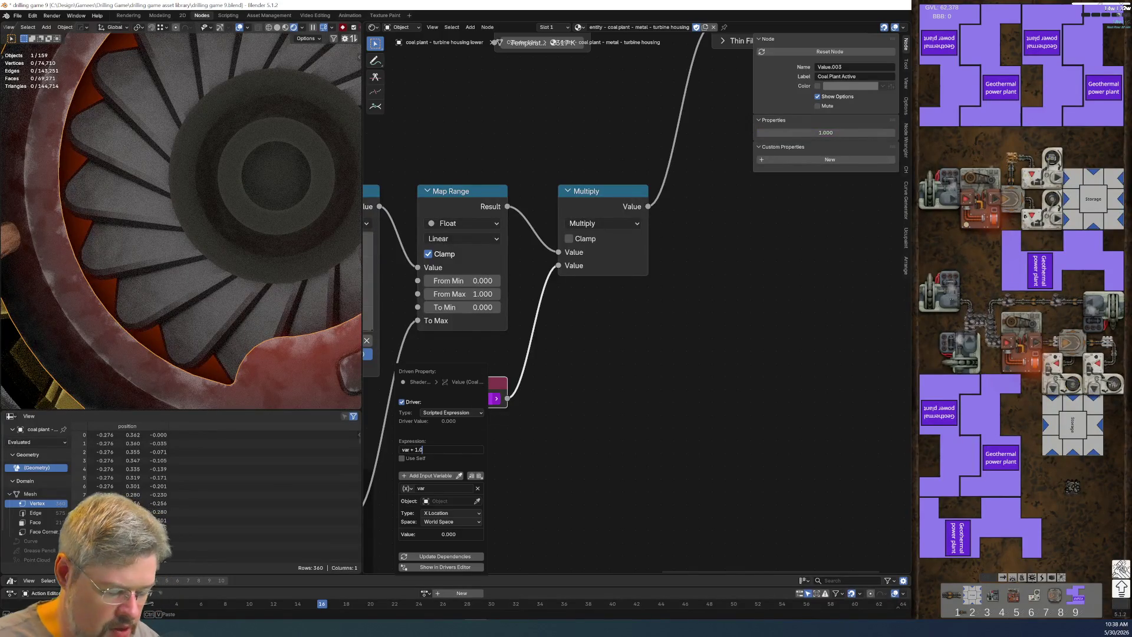
pyautogui.press('Return')
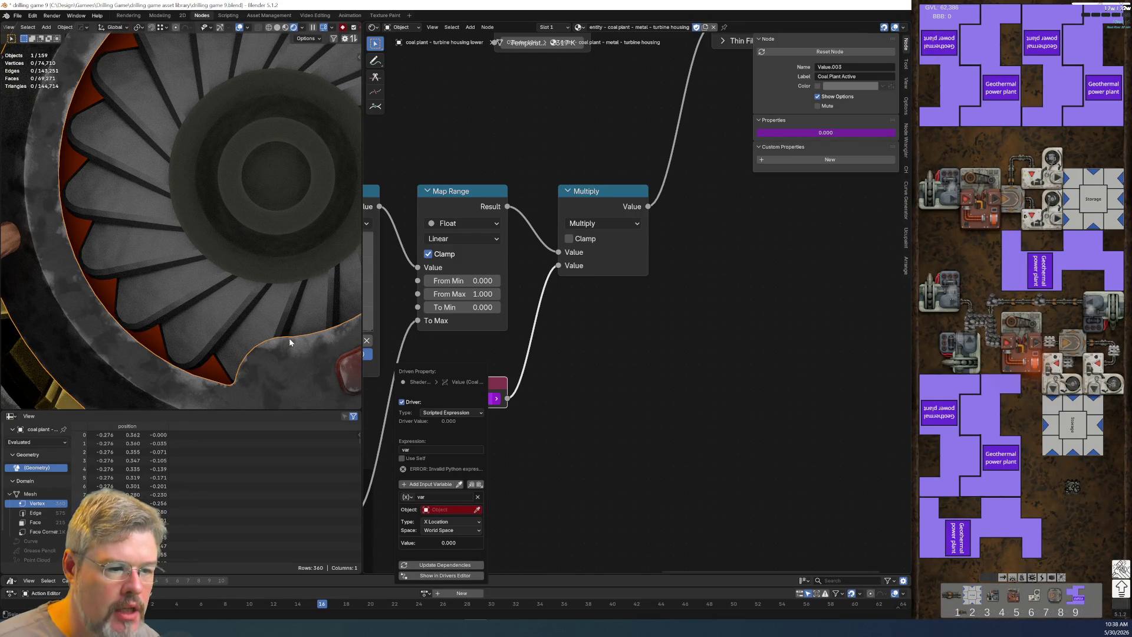
# Step: Select the circle object beside the model, save the file, and go to the Modeling workspace
pyautogui.scroll(-10, 295, 306)
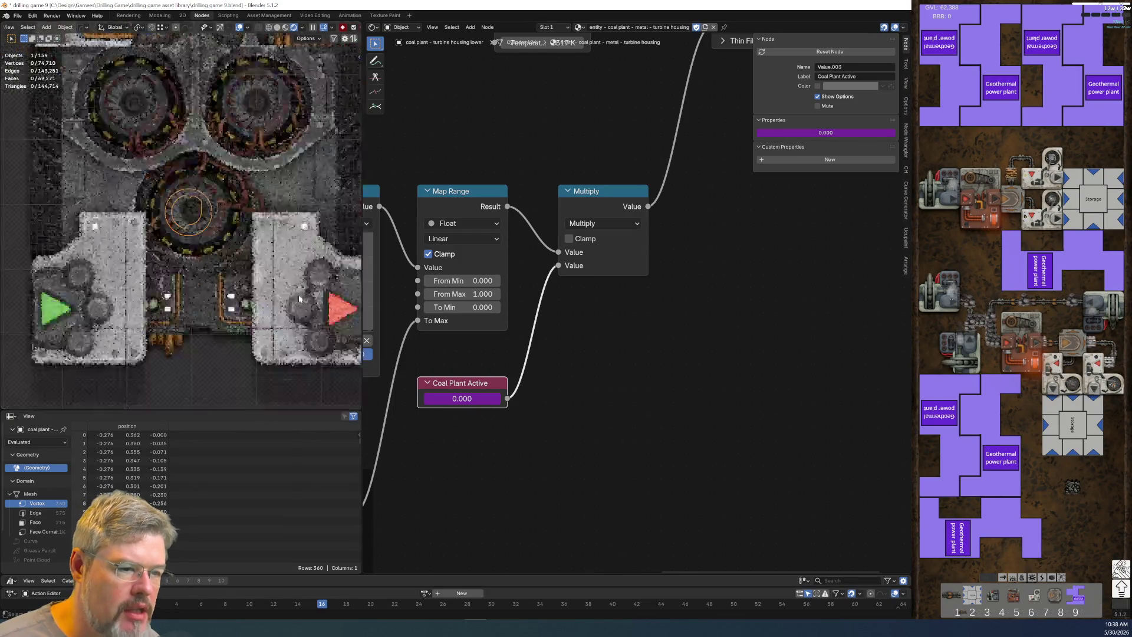
pyautogui.scroll(5, 224, 274)
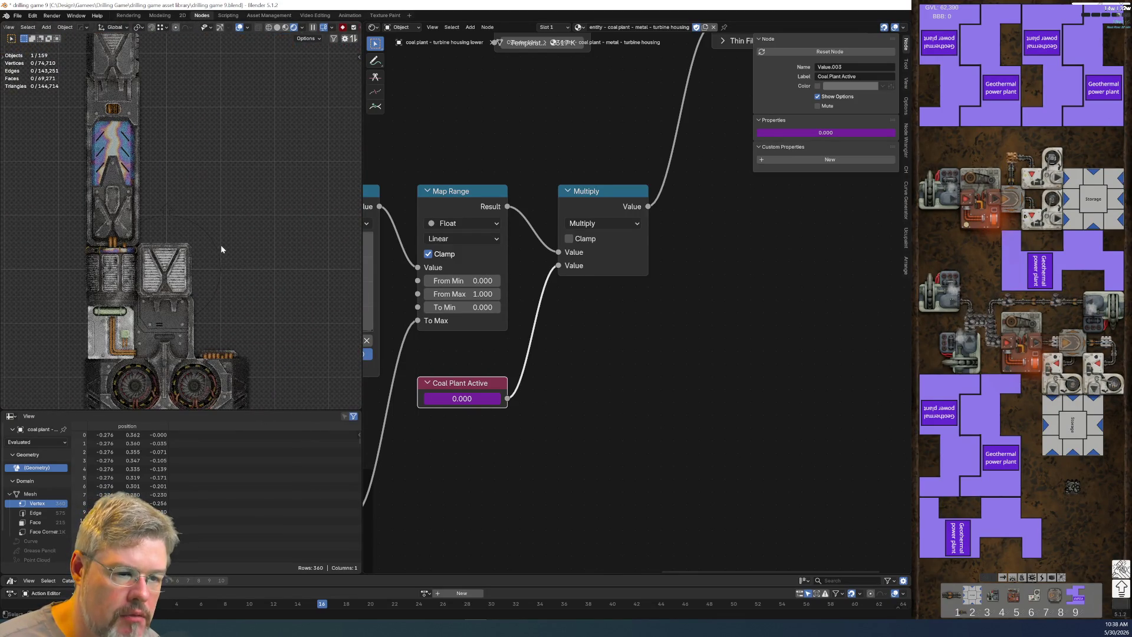
pyautogui.click(217, 250)
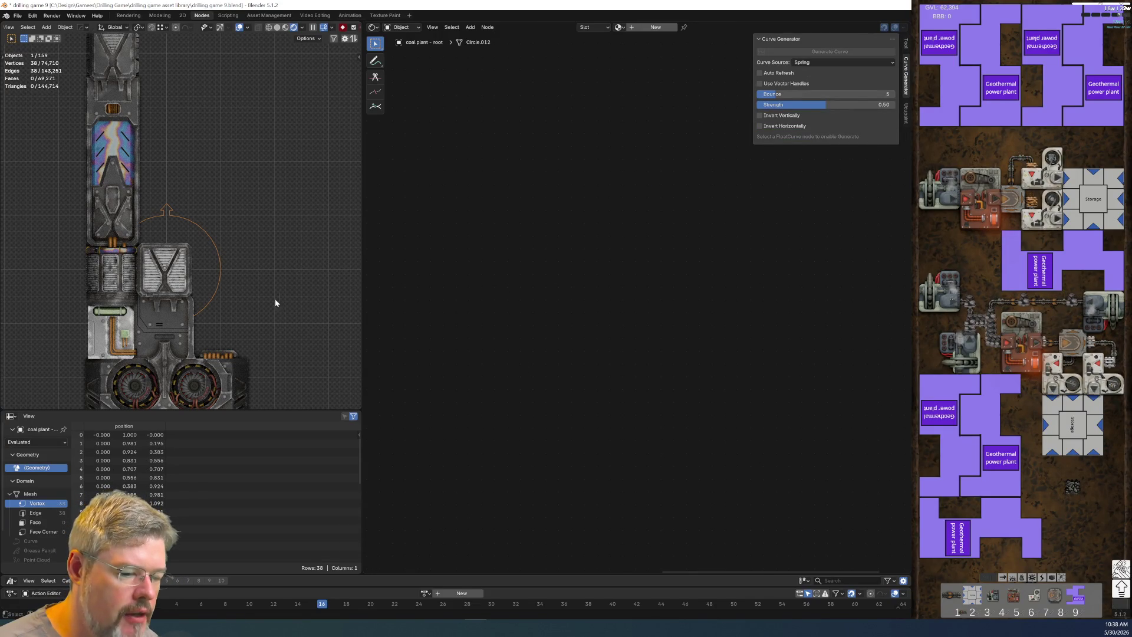
pyautogui.click(18, 16)
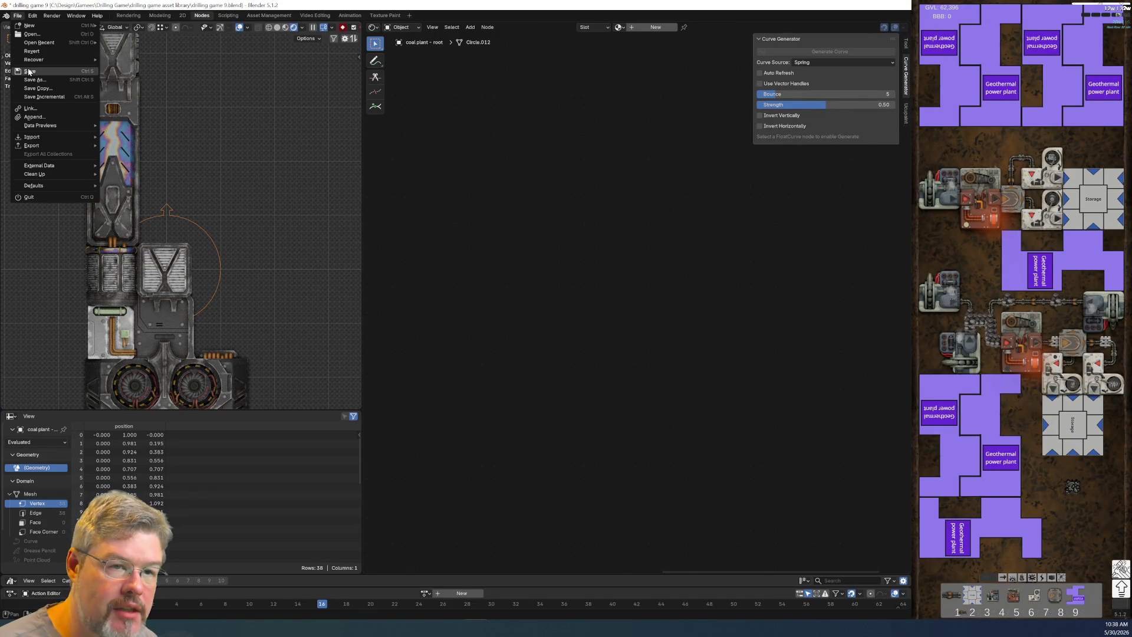
pyautogui.click(27, 70)
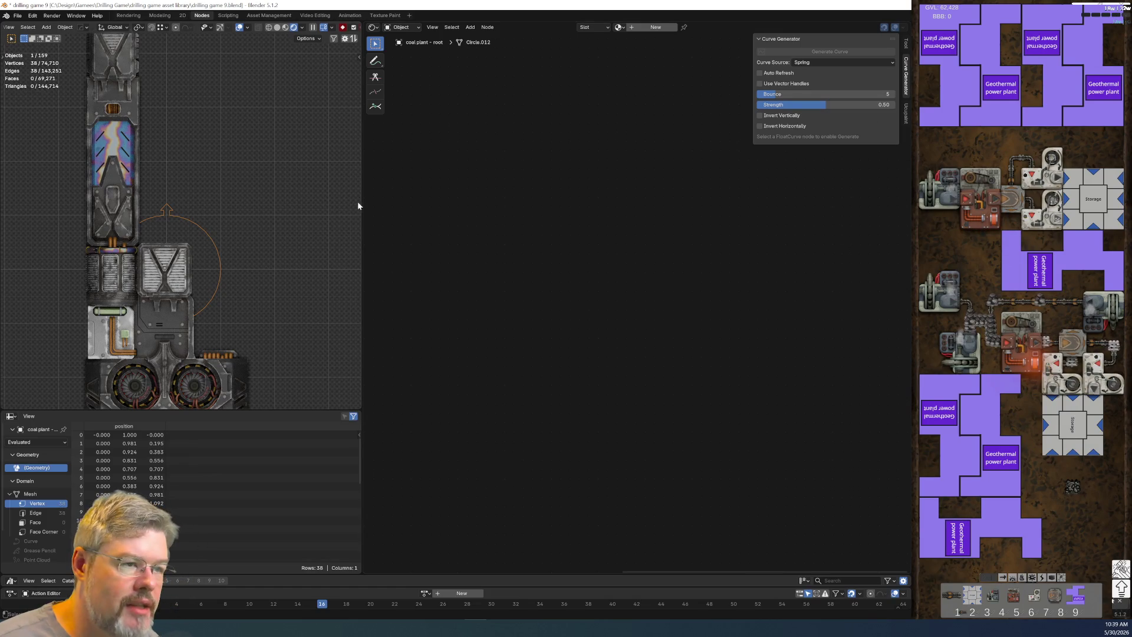
pyautogui.click(160, 15)
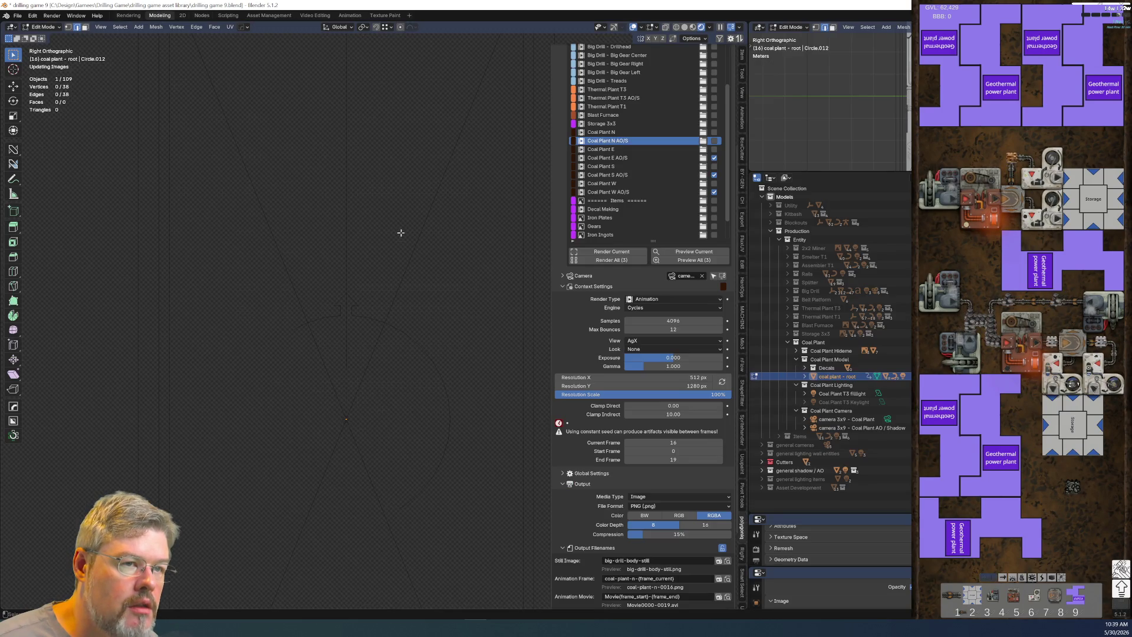
# Step: Save the file and make Coal Plant N the current render set
pyautogui.click(18, 16)
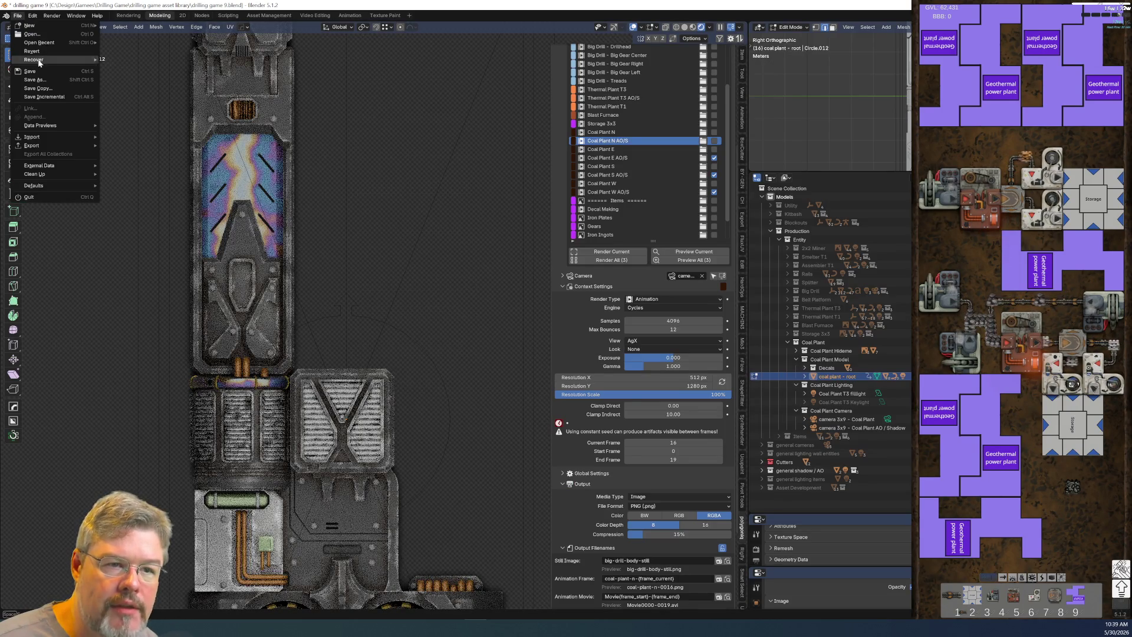
pyautogui.click(29, 62)
pyautogui.click(613, 132)
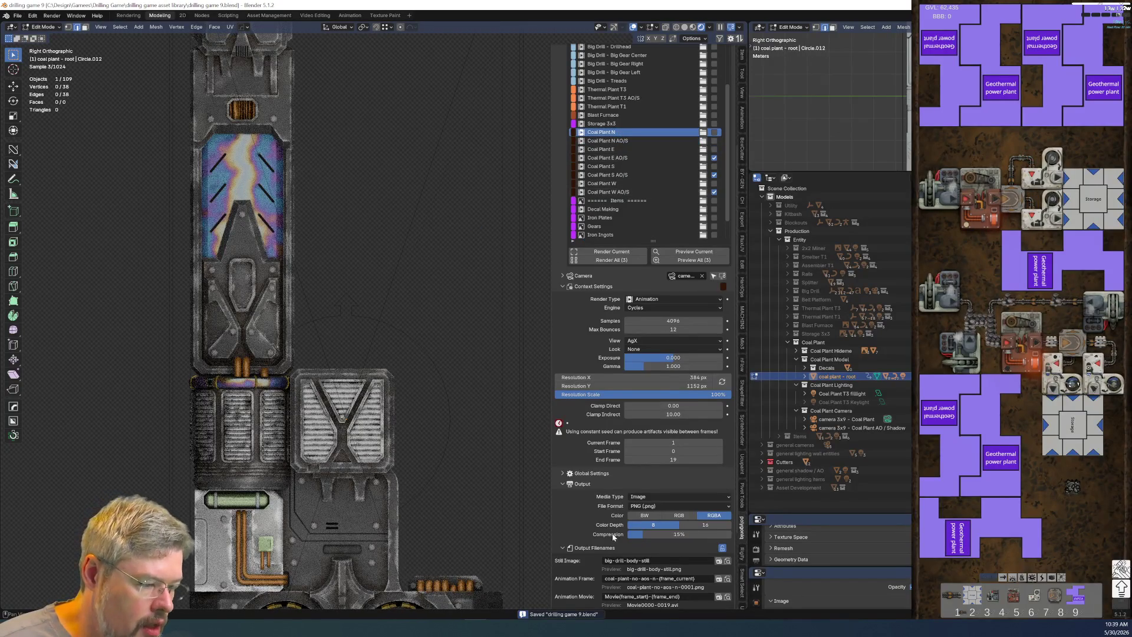
pyautogui.scroll(-5, 649, 531)
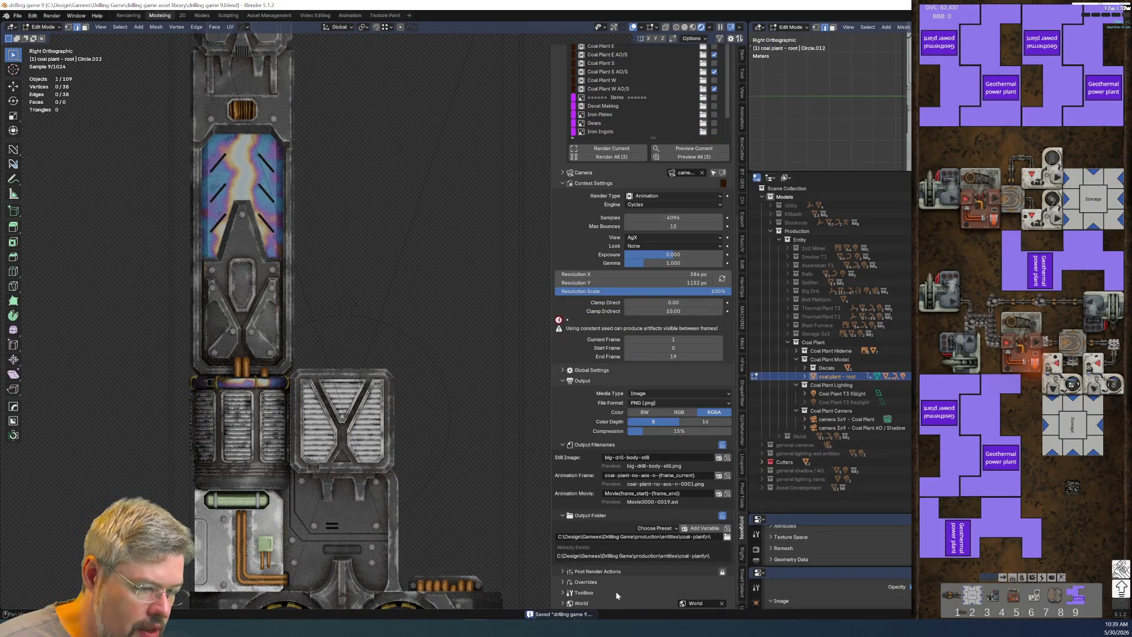
pyautogui.scroll(-2, 473, 535)
pyautogui.keyDown('shift'); pyautogui.scroll(-4, 473, 535); pyautogui.keyUp('shift')
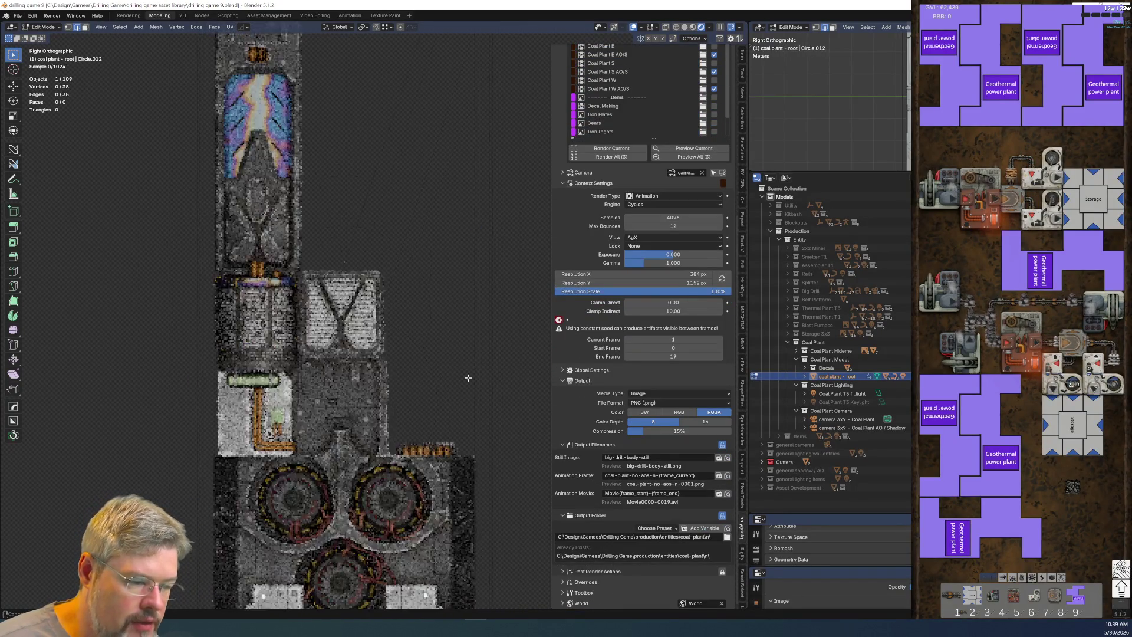
pyautogui.scroll(3, 411, 448)
pyautogui.keyDown('shift'); pyautogui.scroll(-5, 411, 448); pyautogui.keyUp('shift')
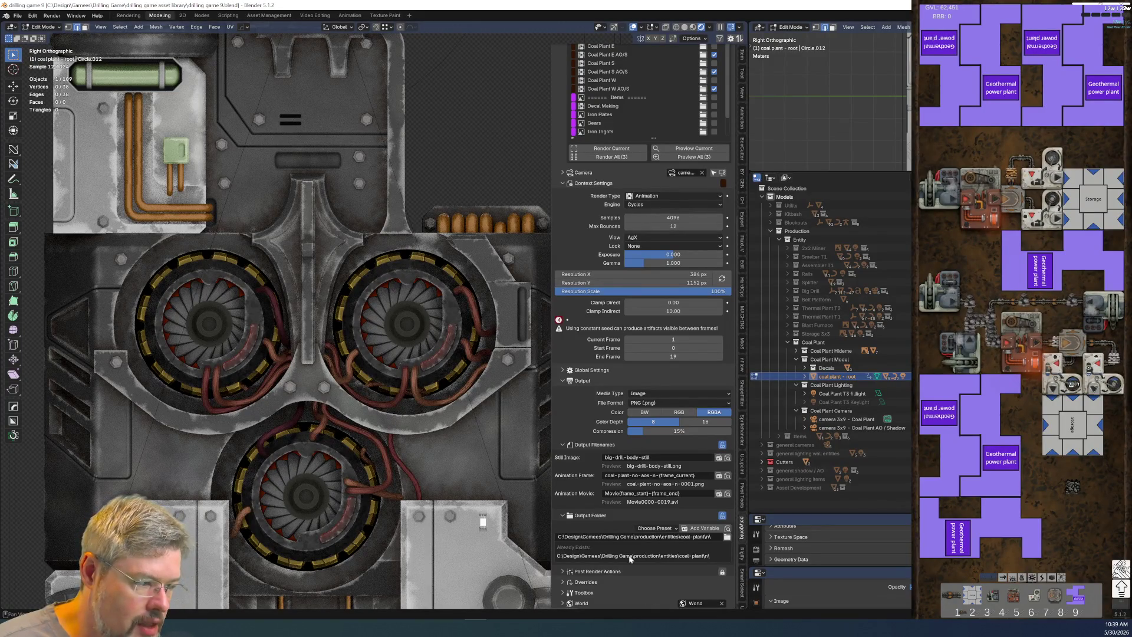
# Step: Expand the render set's Overrides to check them, then return to the Nodes workspace
pyautogui.click(566, 581)
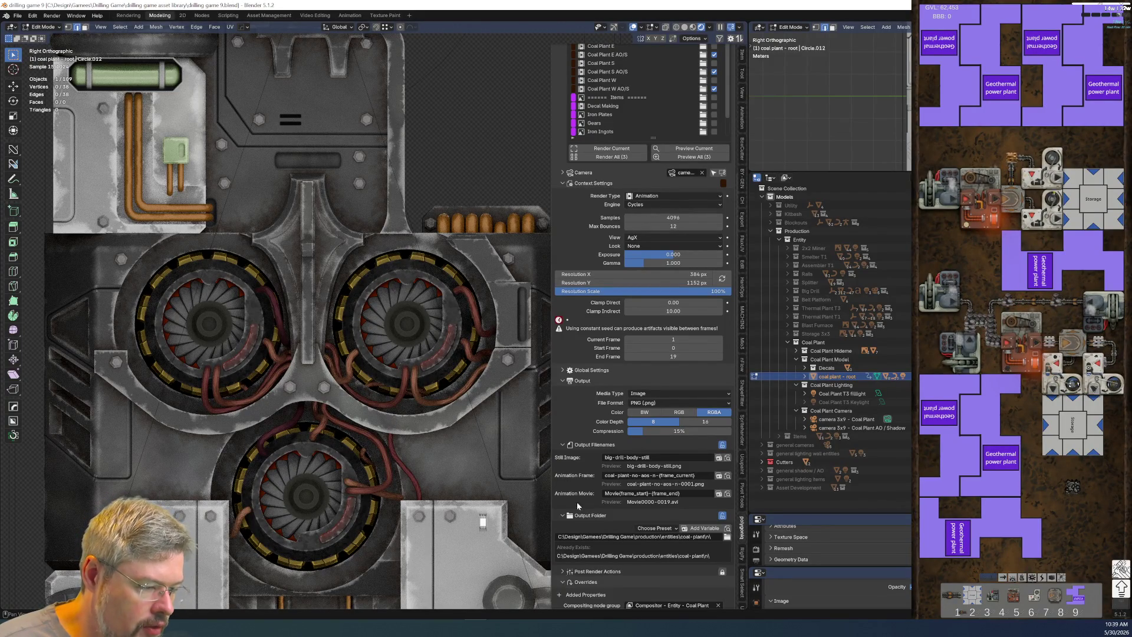
pyautogui.scroll(-8, 584, 471)
pyautogui.scroll(-1, 594, 434)
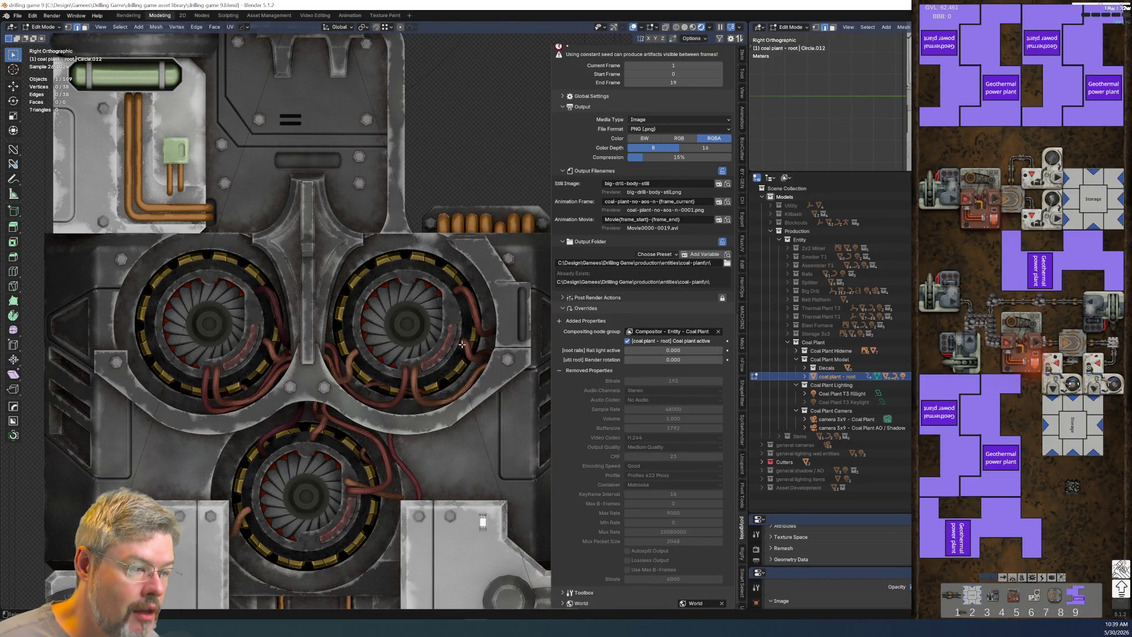
pyautogui.click(202, 16)
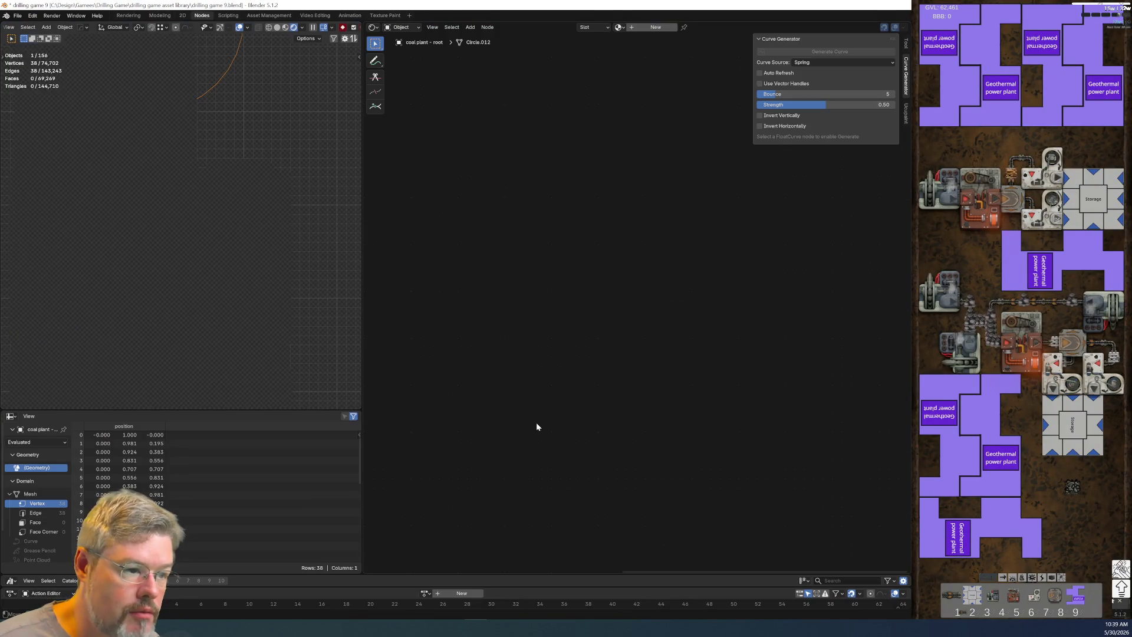
# Step: Select the right turbine housing and open the Coal Plant Active driver in the Drivers editor
pyautogui.scroll(2, 181, 255)
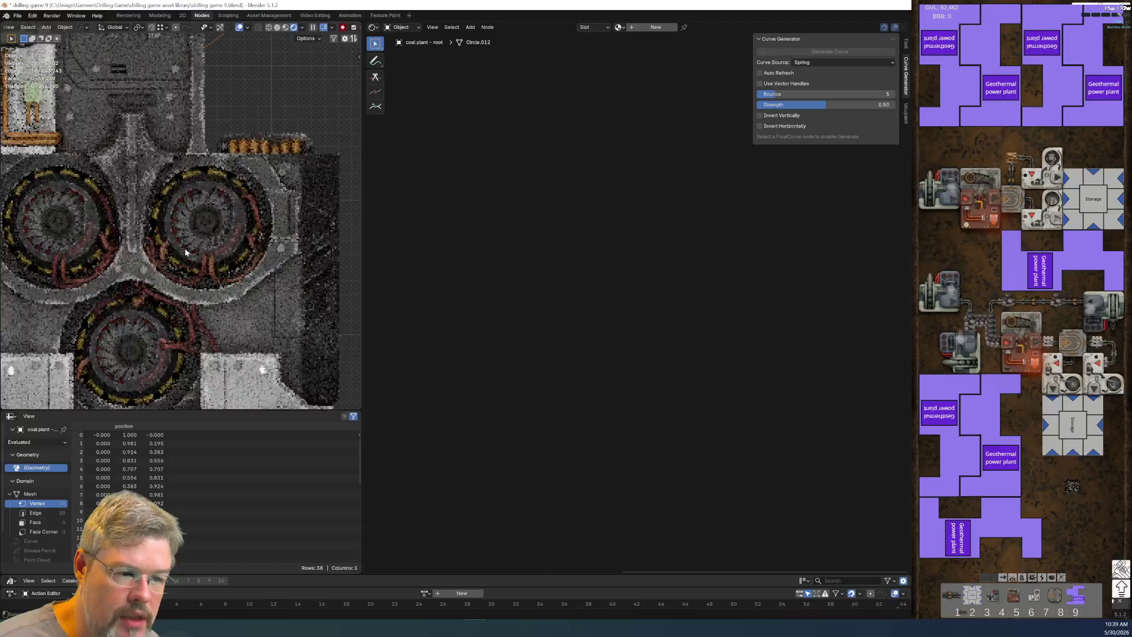
pyautogui.click(180, 256)
pyautogui.scroll(2, 538, 408)
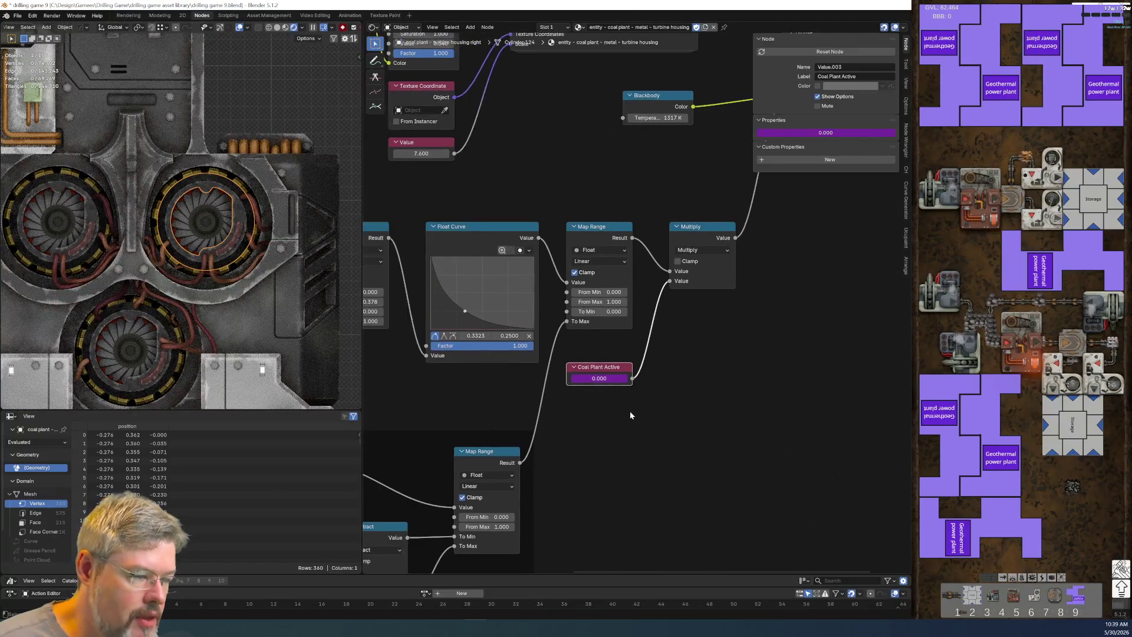
pyautogui.rightClick(592, 405)
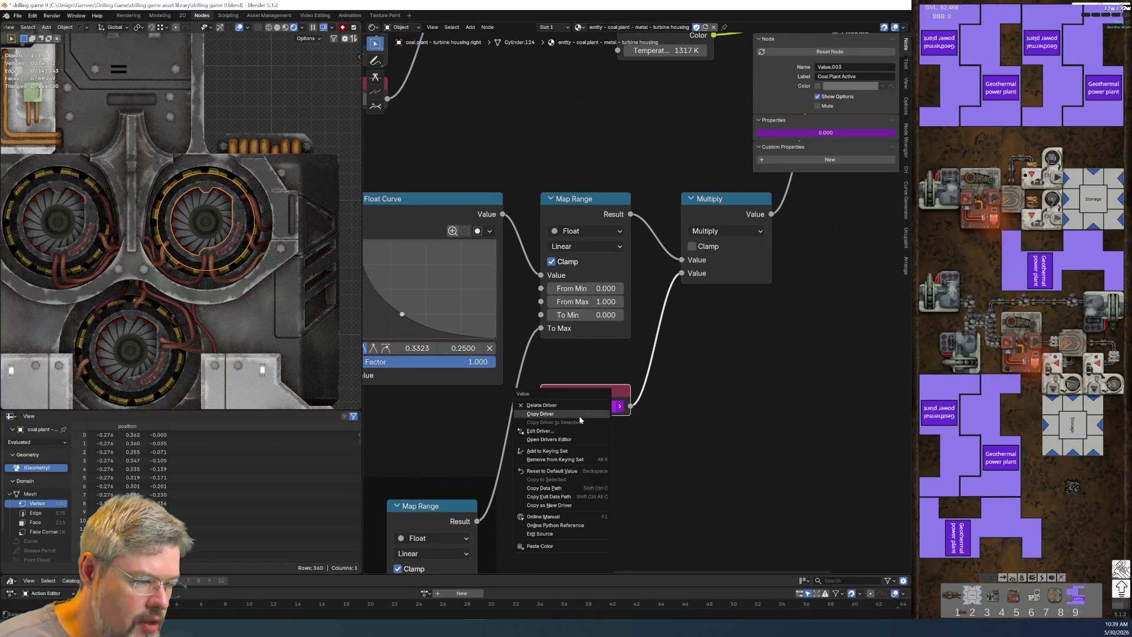
pyautogui.click(566, 439)
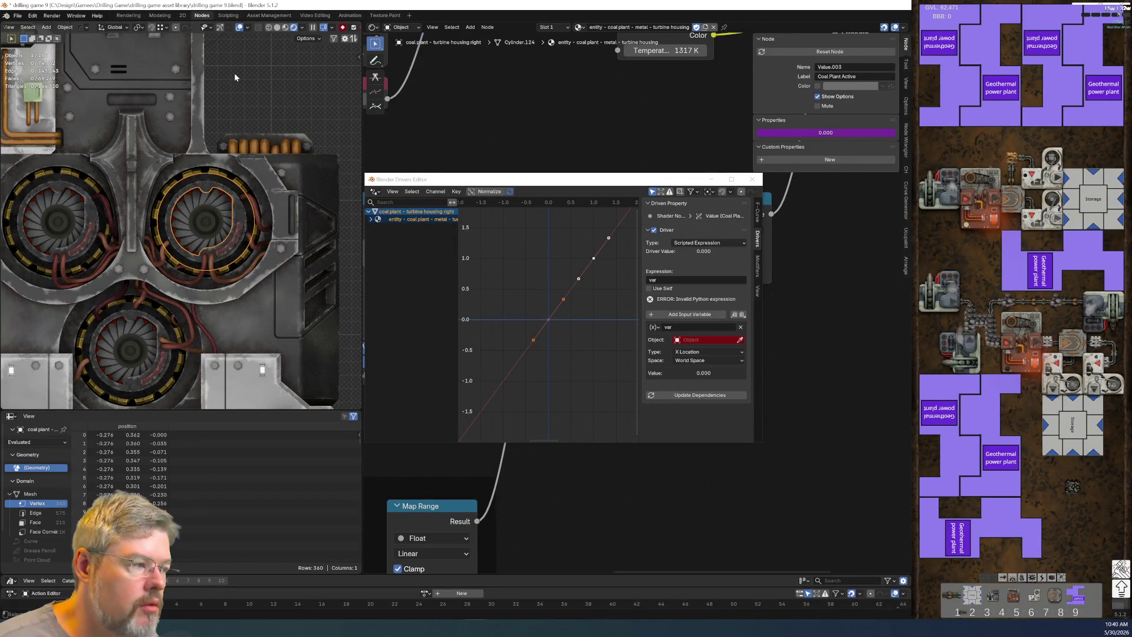
pyautogui.moveTo(235, 73)
pyautogui.keyDown('shift'); pyautogui.mouseDown(button='middle')
pyautogui.moveTo(233, 334)
pyautogui.moveTo(230, 309)
pyautogui.mouseUp(button='middle'); pyautogui.keyUp('shift')
# Step: Set the driver variable's object to coal plant - root, keeping X Location
pyautogui.click(740, 340)
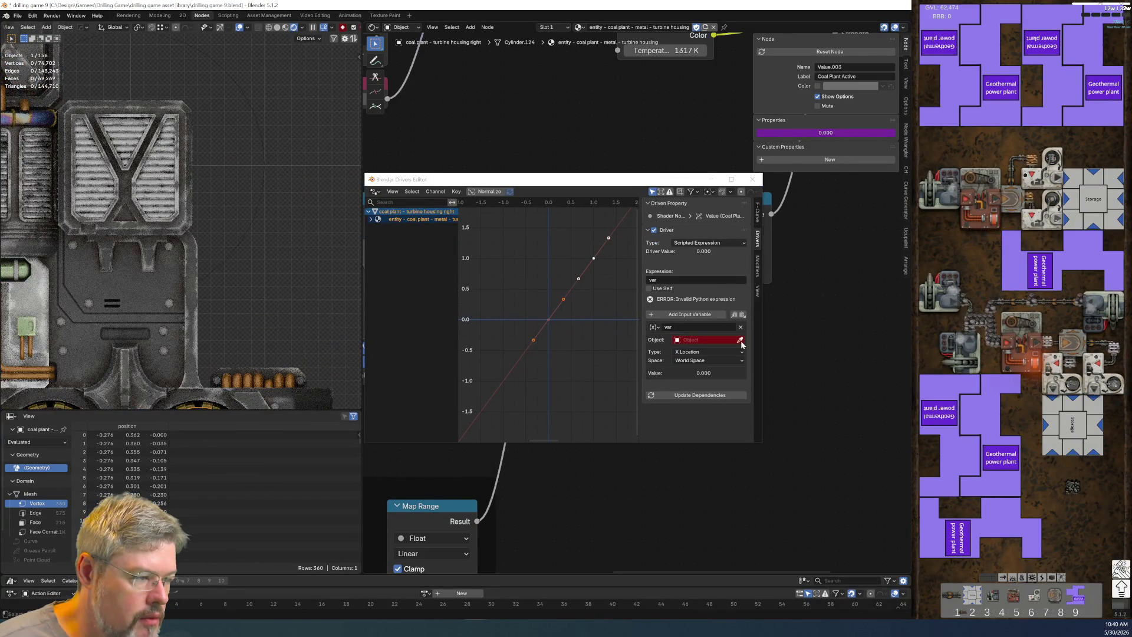
pyautogui.click(261, 122)
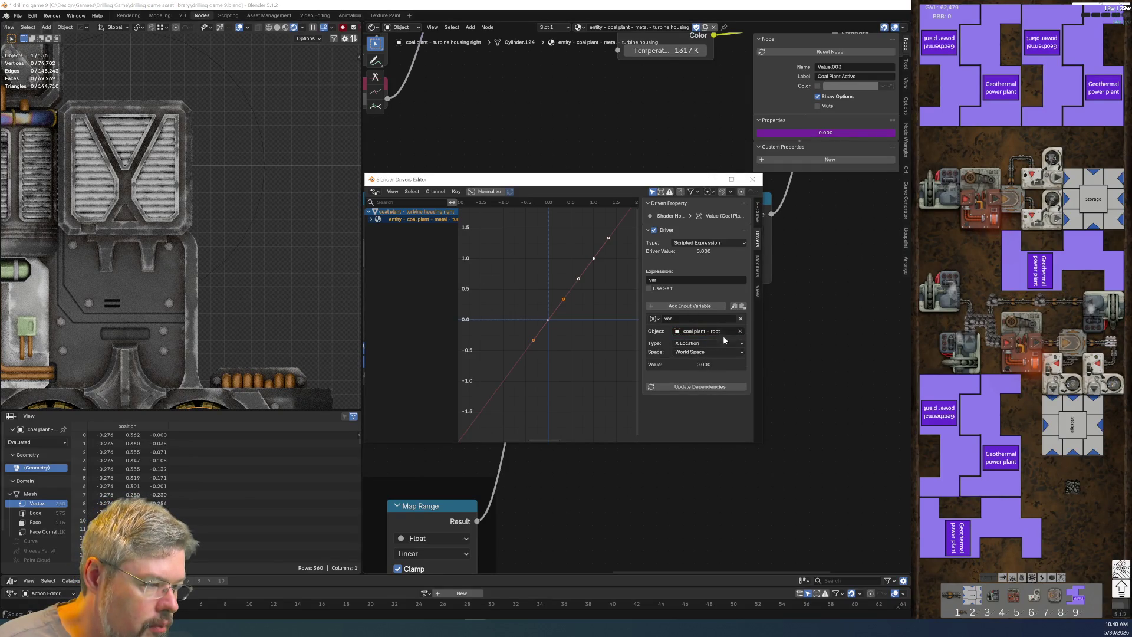
pyautogui.click(697, 344)
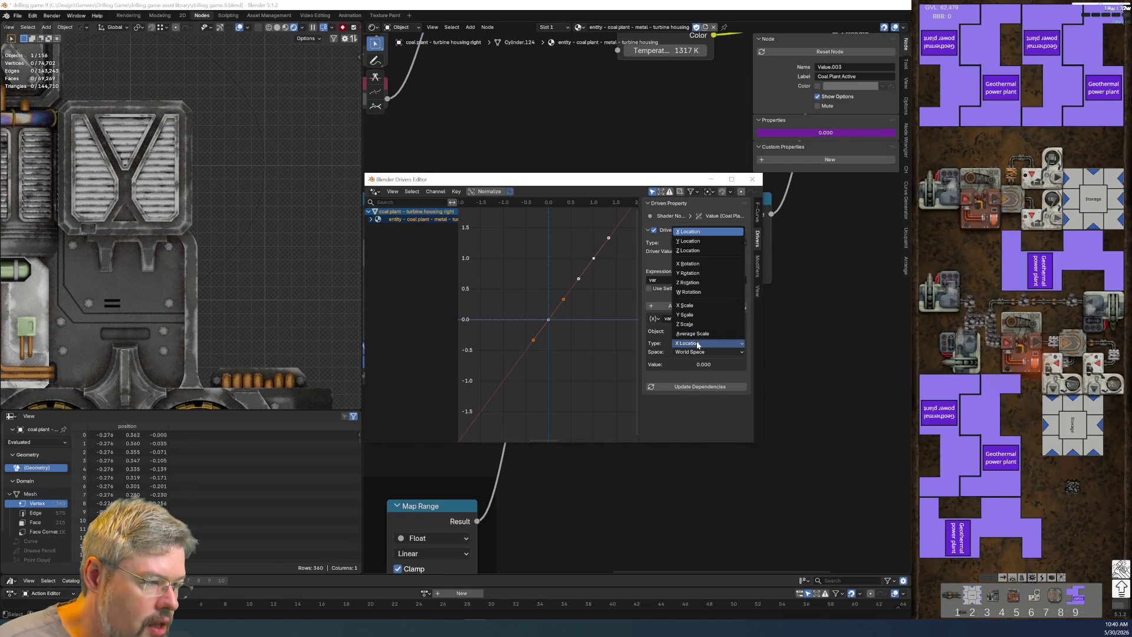
pyautogui.click(698, 344)
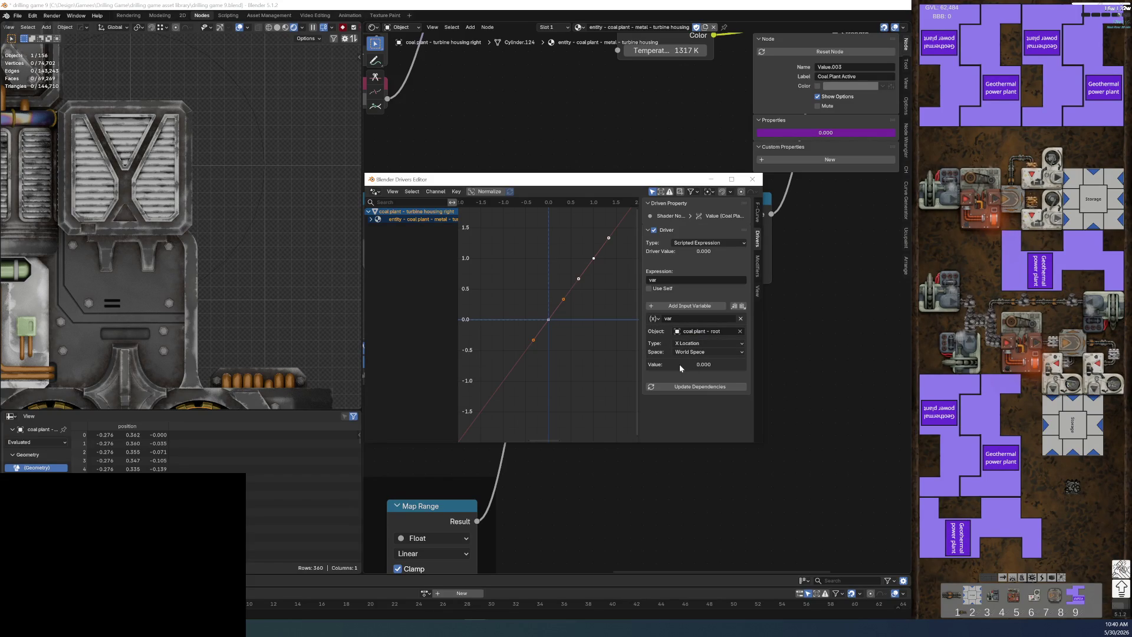
pyautogui.click(654, 319)
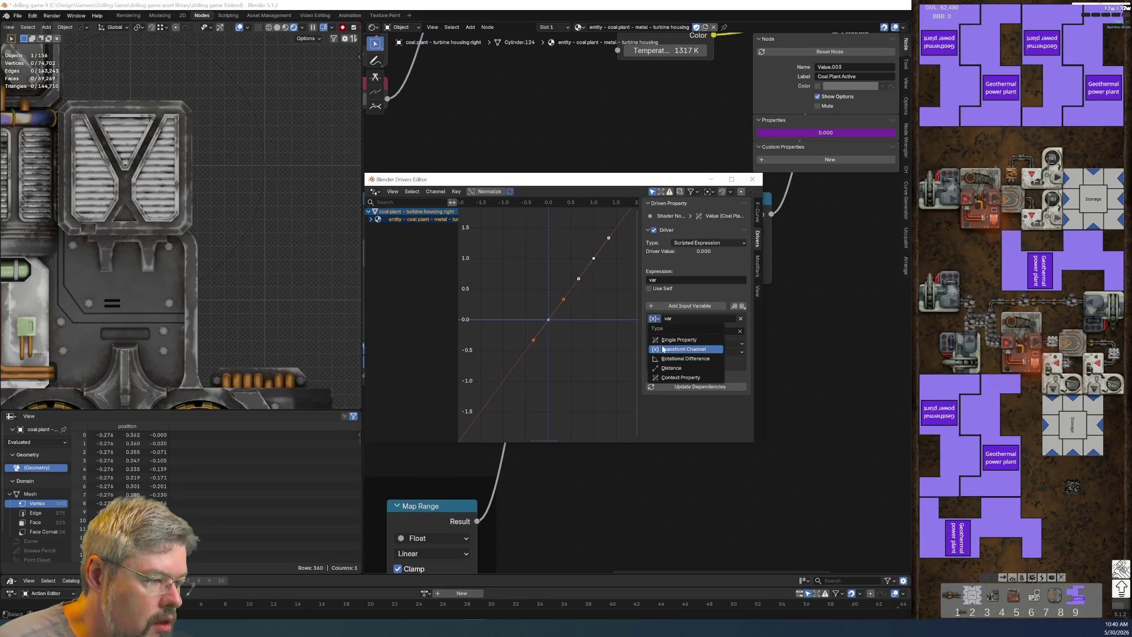
# Step: Make the variable a Context Property with path ["coal_plant_active"]
pyautogui.click(675, 377)
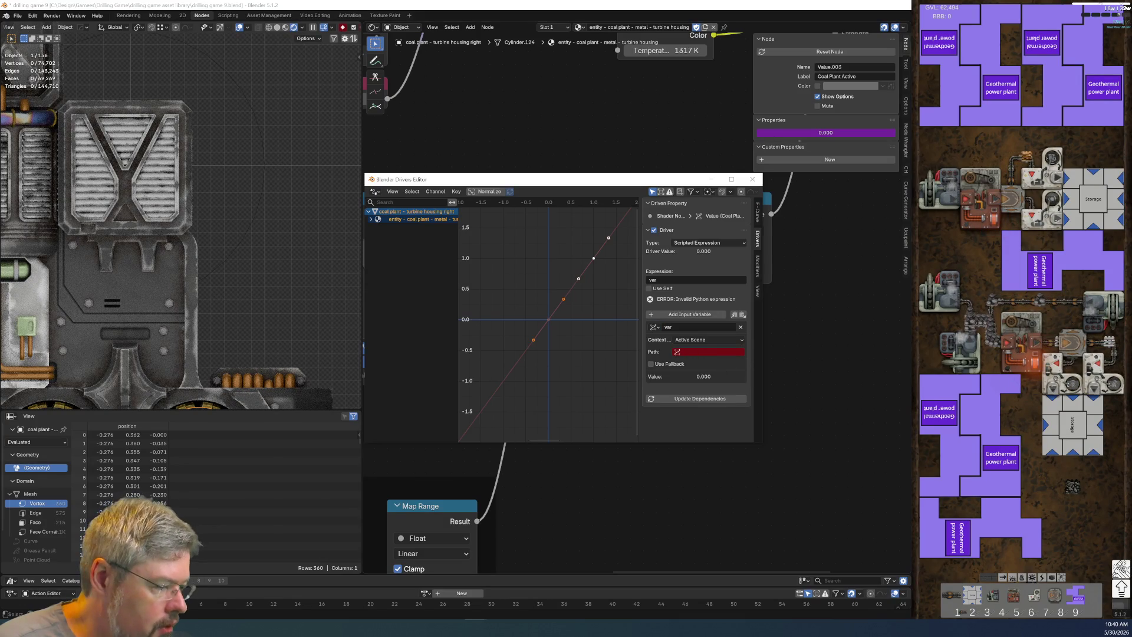
pyautogui.click(258, 197)
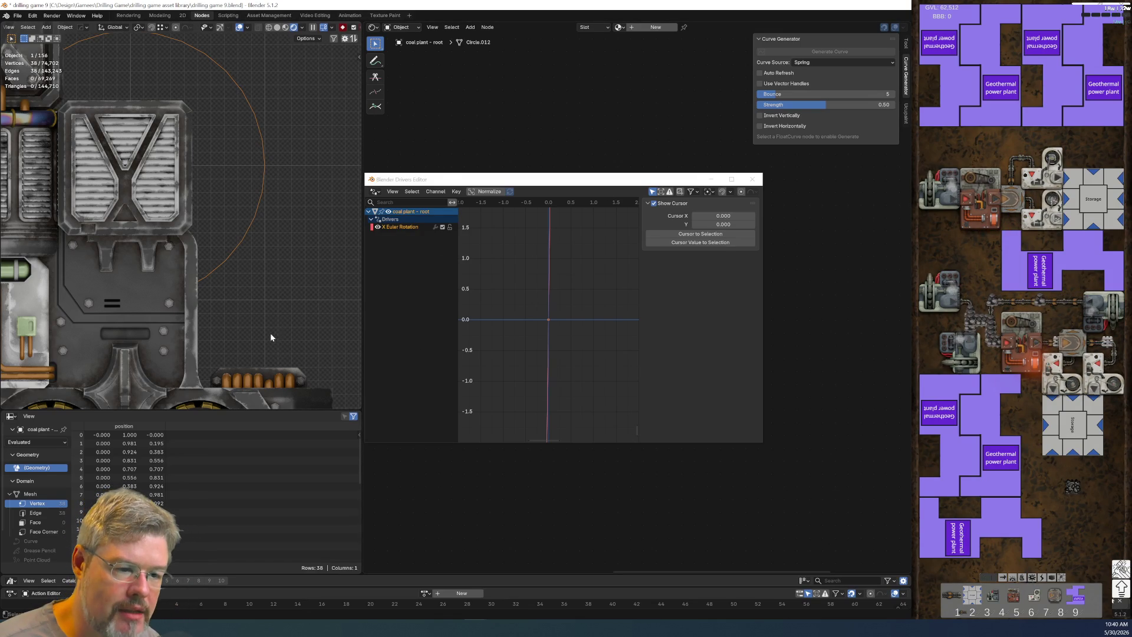
pyautogui.keyDown('shift'); pyautogui.moveTo(270, 333); pyautogui.dragTo(271, 267, button='middle'); pyautogui.keyUp('shift')
pyautogui.click(207, 352)
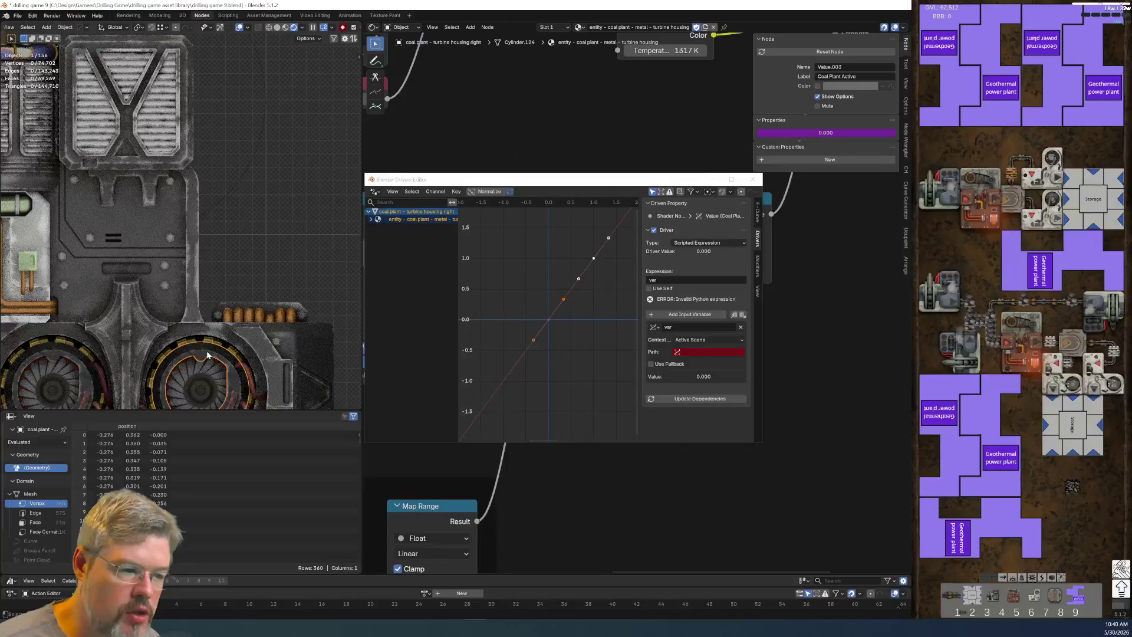
pyautogui.write('["coal_plant_active"]')
pyautogui.press('Return')
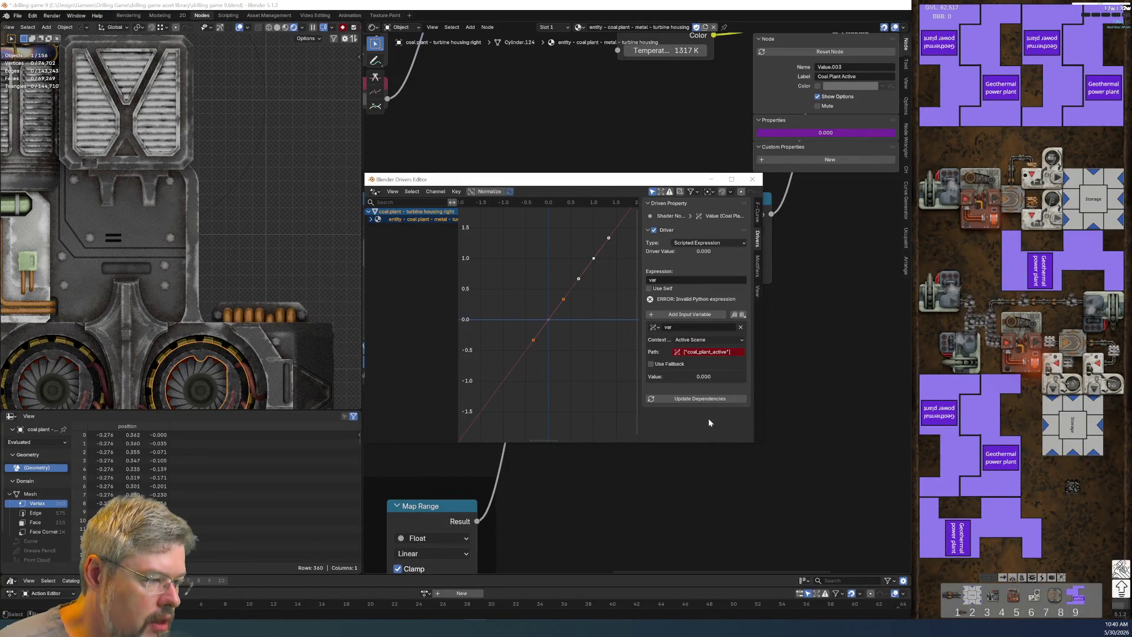
# Step: Keep Active Scene as the context and inspect the root circle's properties
pyautogui.click(694, 340)
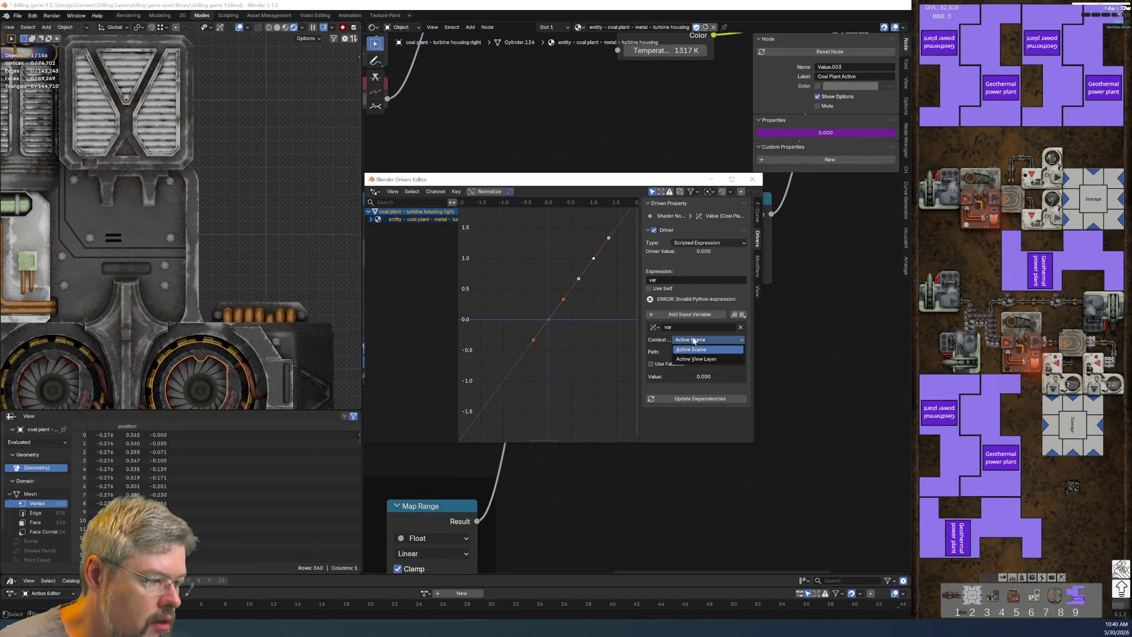
pyautogui.click(694, 341)
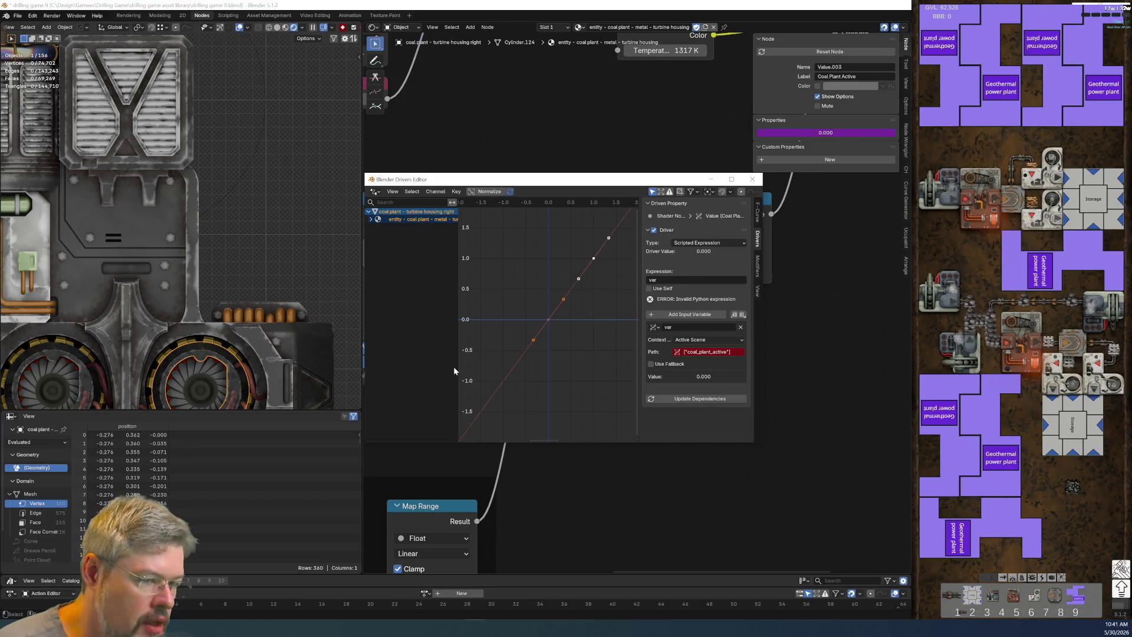
pyautogui.click(236, 182)
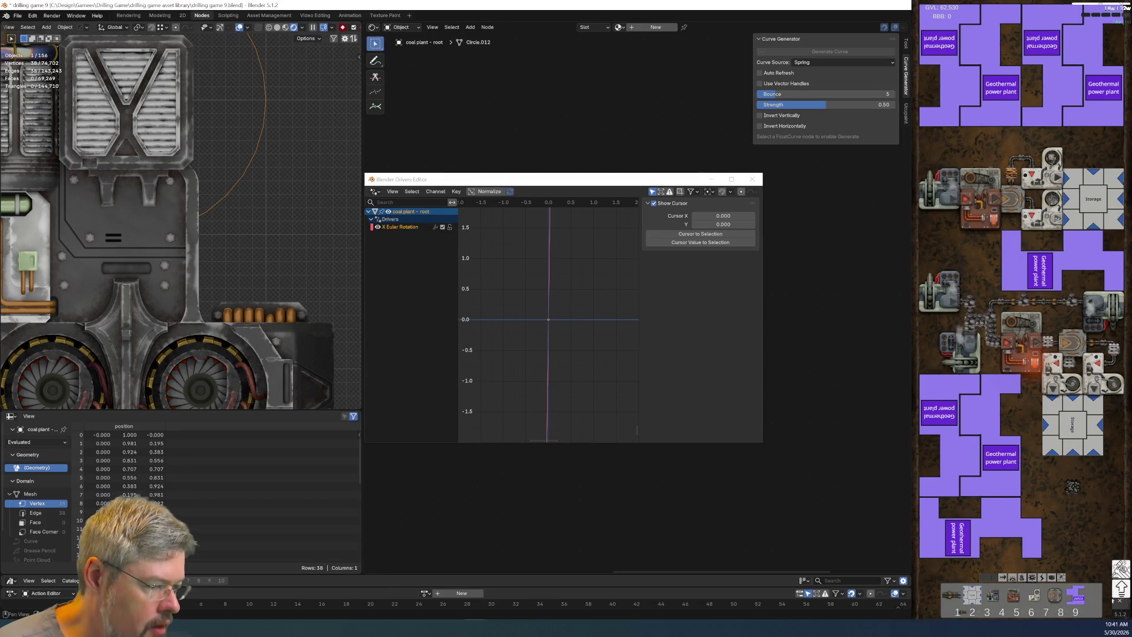
pyautogui.click(214, 355)
# Step: Replace the path with a full data path and switch the variable to Single Property
pyautogui.hotkey('ctrl', 'v')
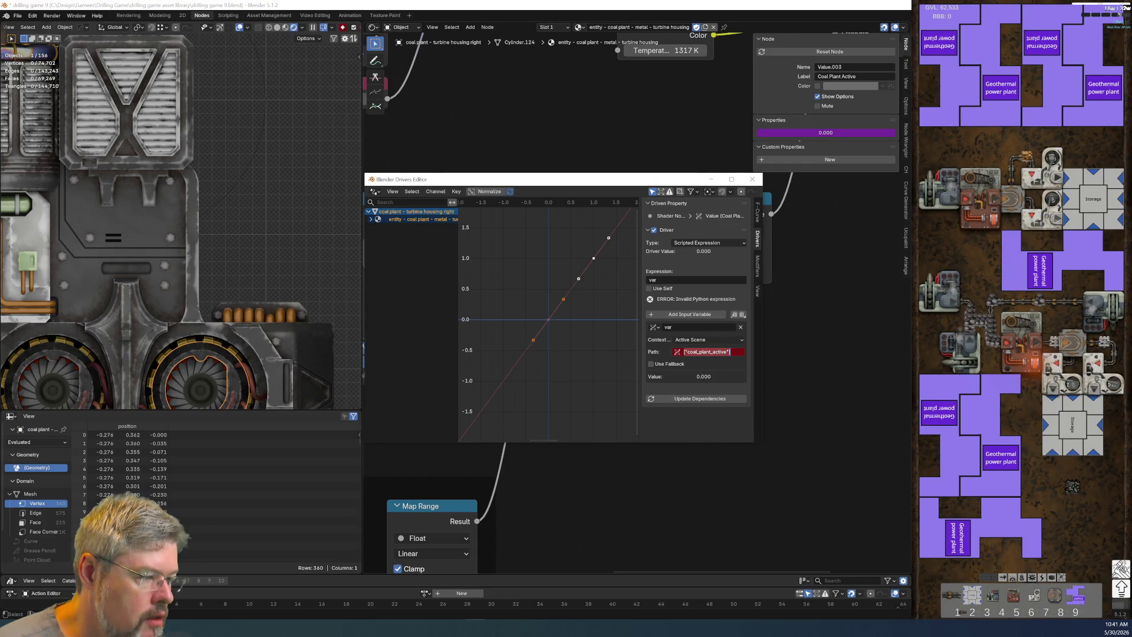
pyautogui.press('Return')
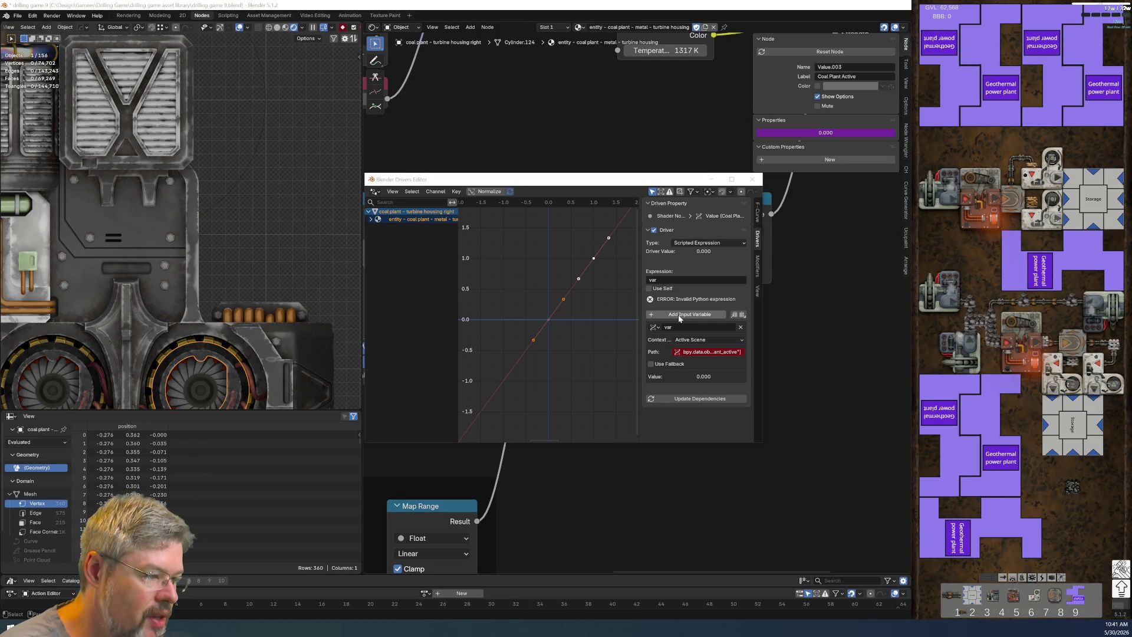
pyautogui.click(655, 328)
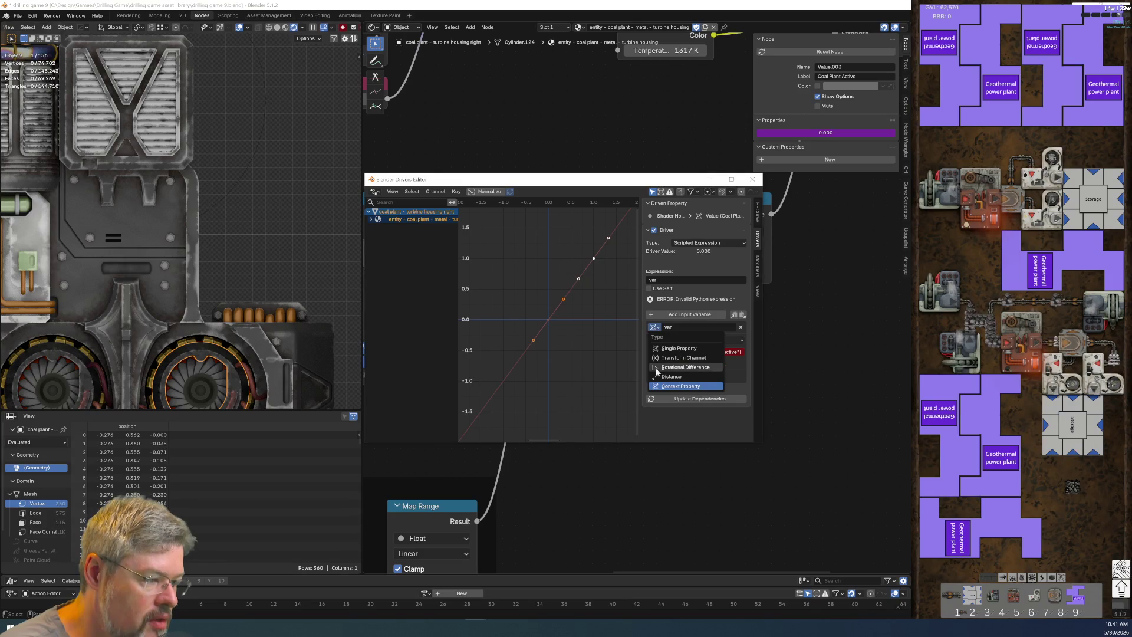
pyautogui.click(660, 349)
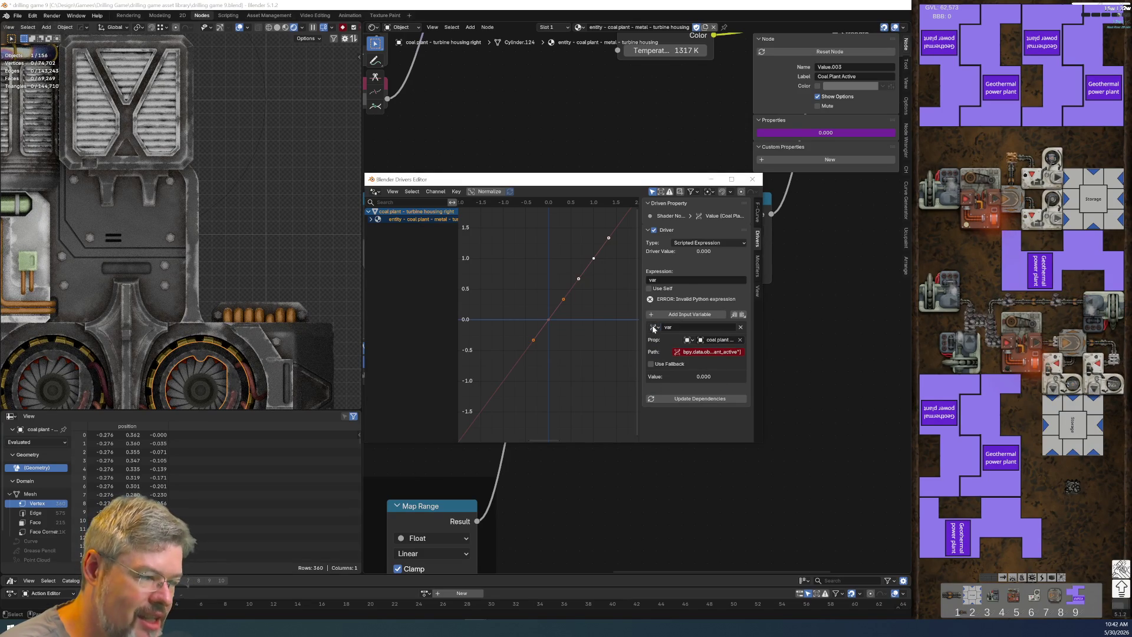
pyautogui.click(654, 327)
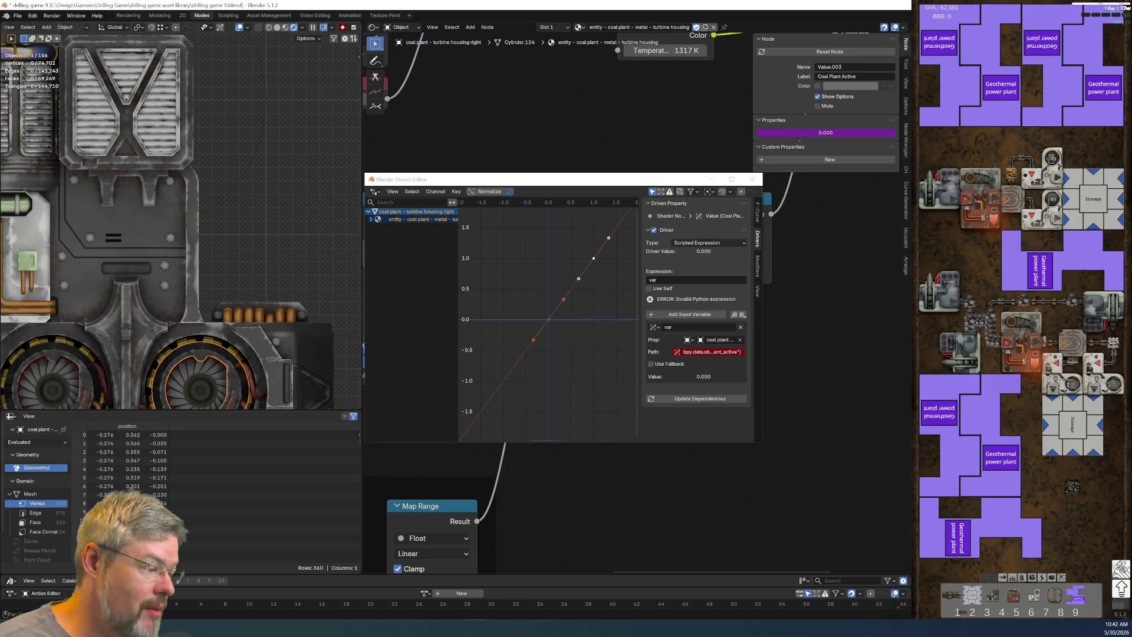
# Step: Commit the coal_plant_active path so the driver reads 1.000, then close the Drivers editor
pyautogui.click(227, 195)
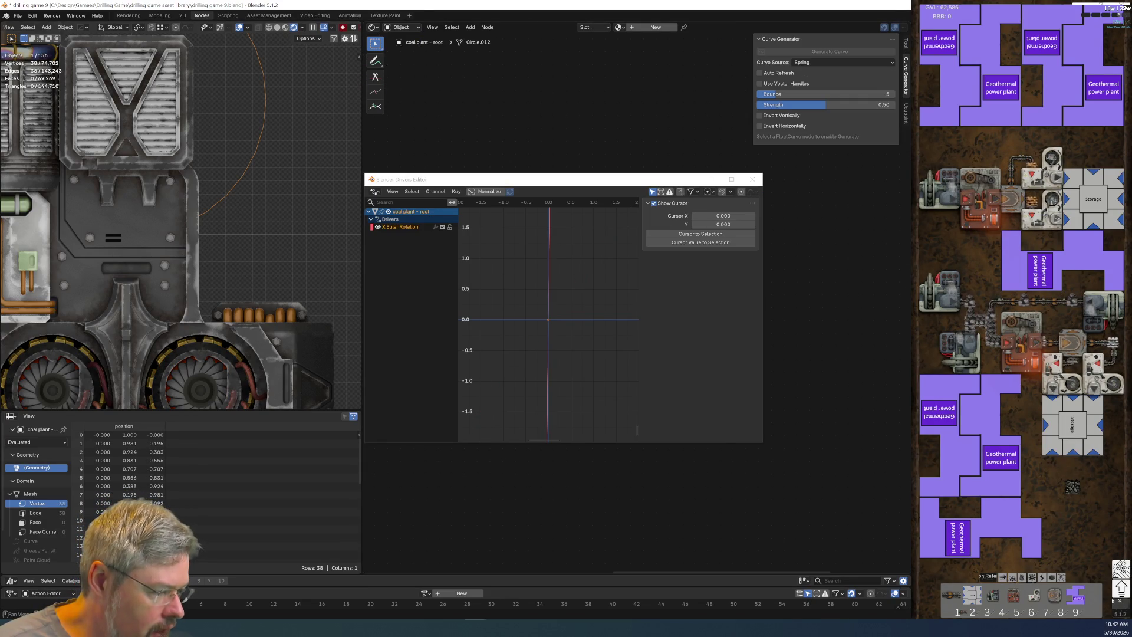
pyautogui.click(227, 364)
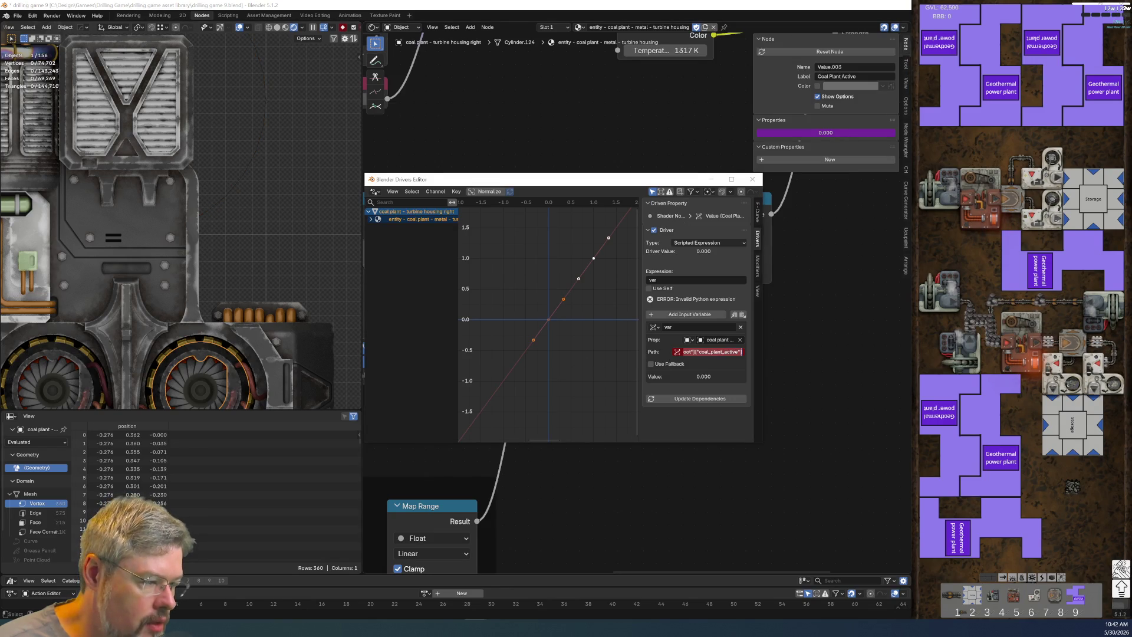
pyautogui.press('Return')
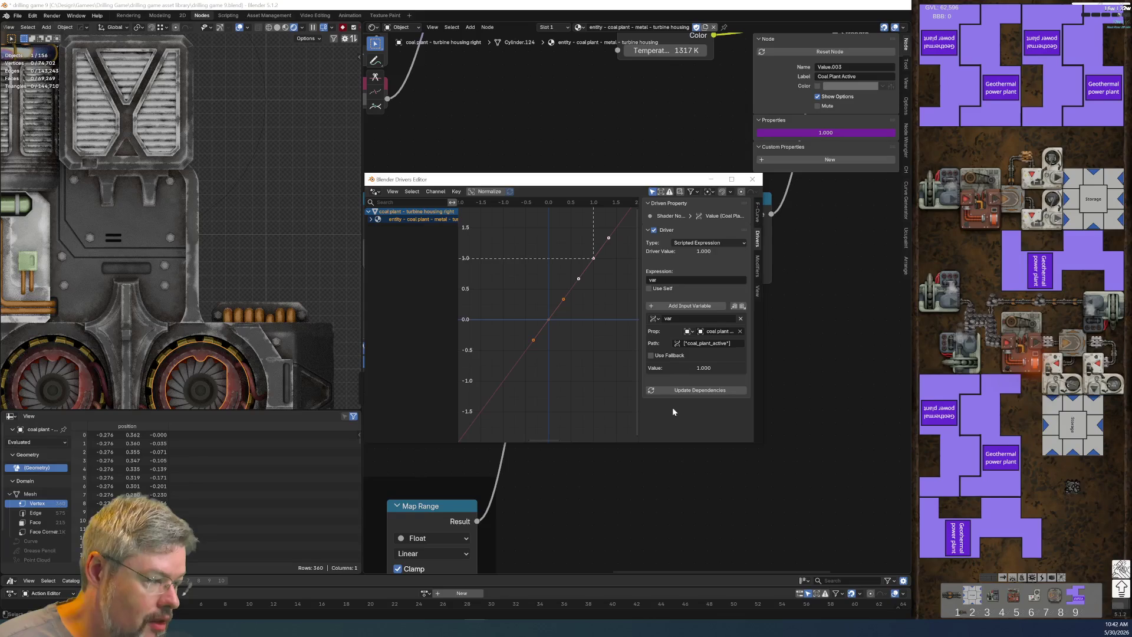
pyautogui.click(753, 181)
pyautogui.keyDown('shift'); pyautogui.moveTo(265, 332); pyautogui.dragTo(259, 264, button='middle'); pyautogui.keyUp('shift')
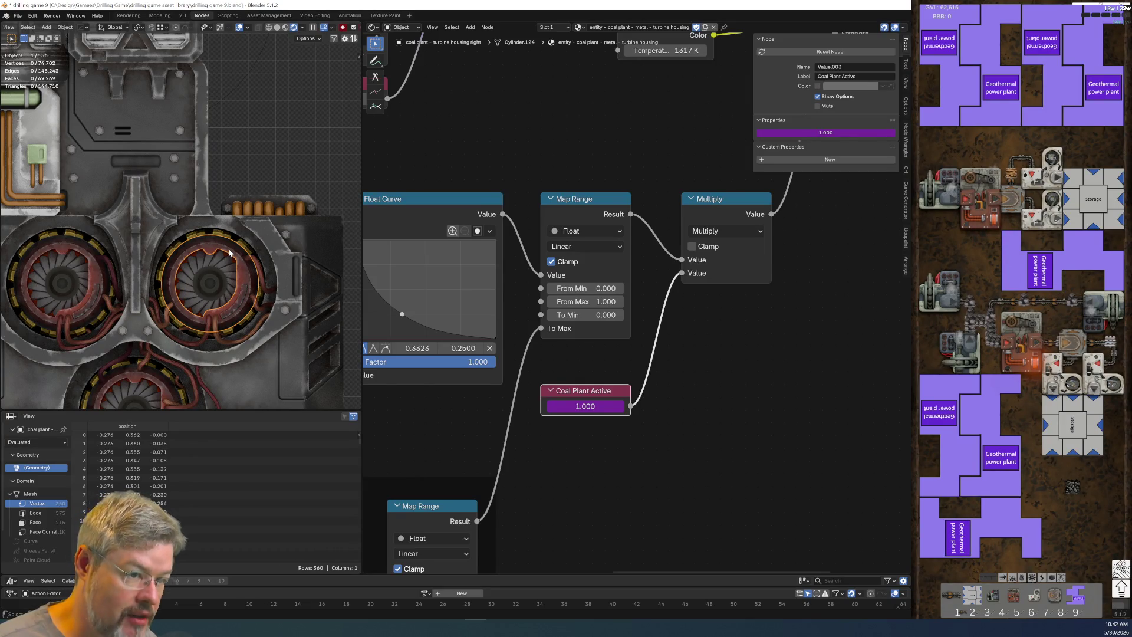
# Step: Select the root circle, widen the 3D view, and show the render set sidebar panel
pyautogui.click(230, 94)
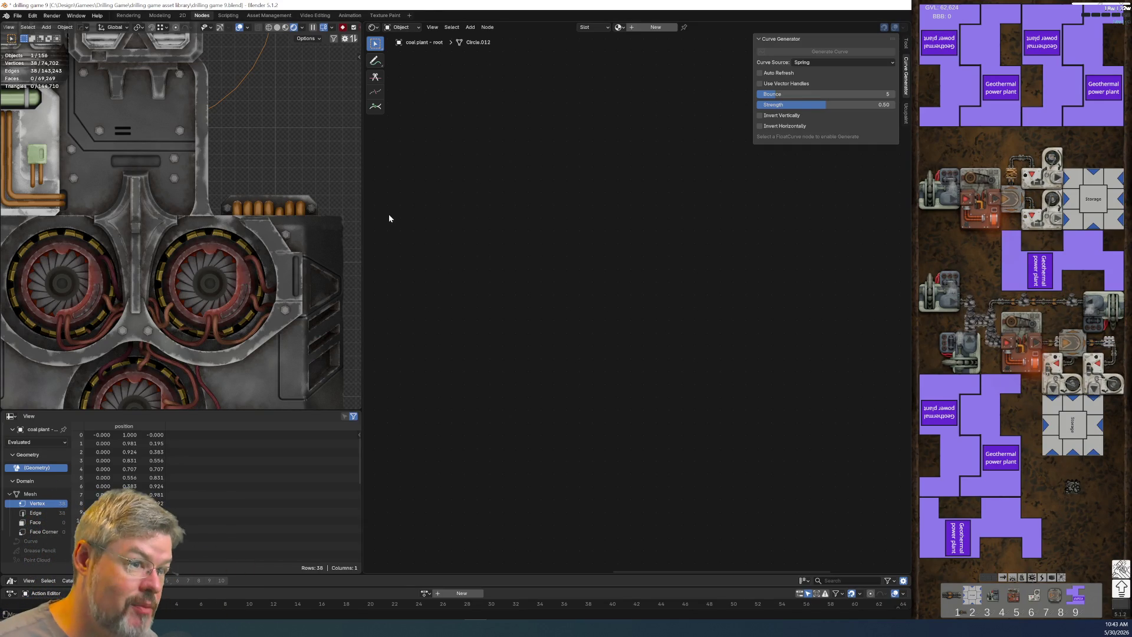
pyautogui.moveTo(362, 211); pyautogui.dragTo(475, 210)
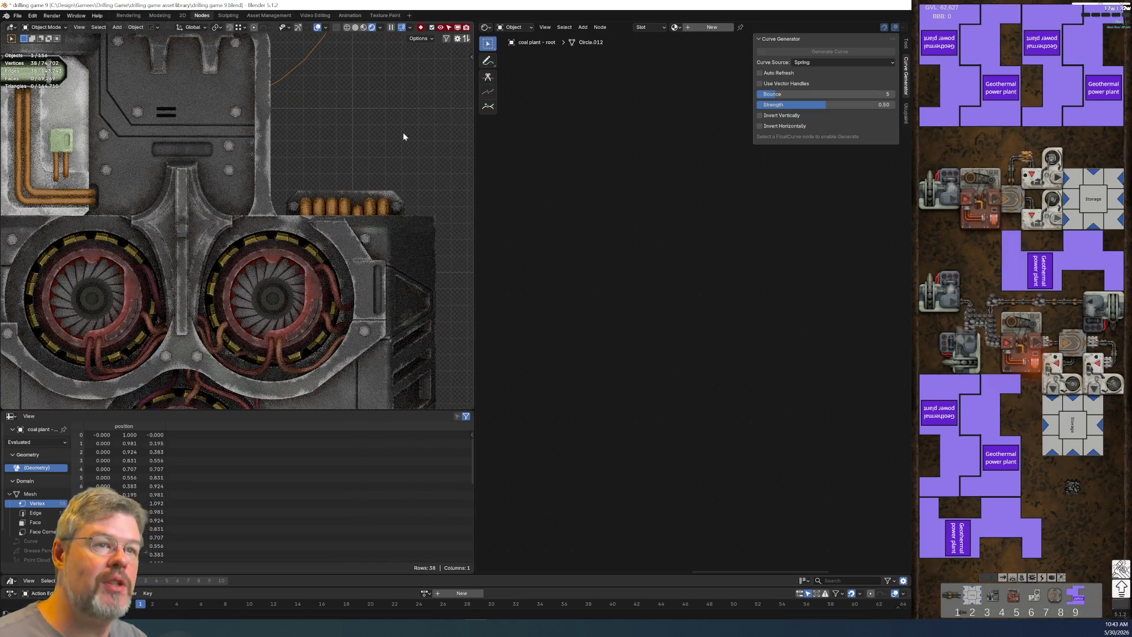
pyautogui.press('n')
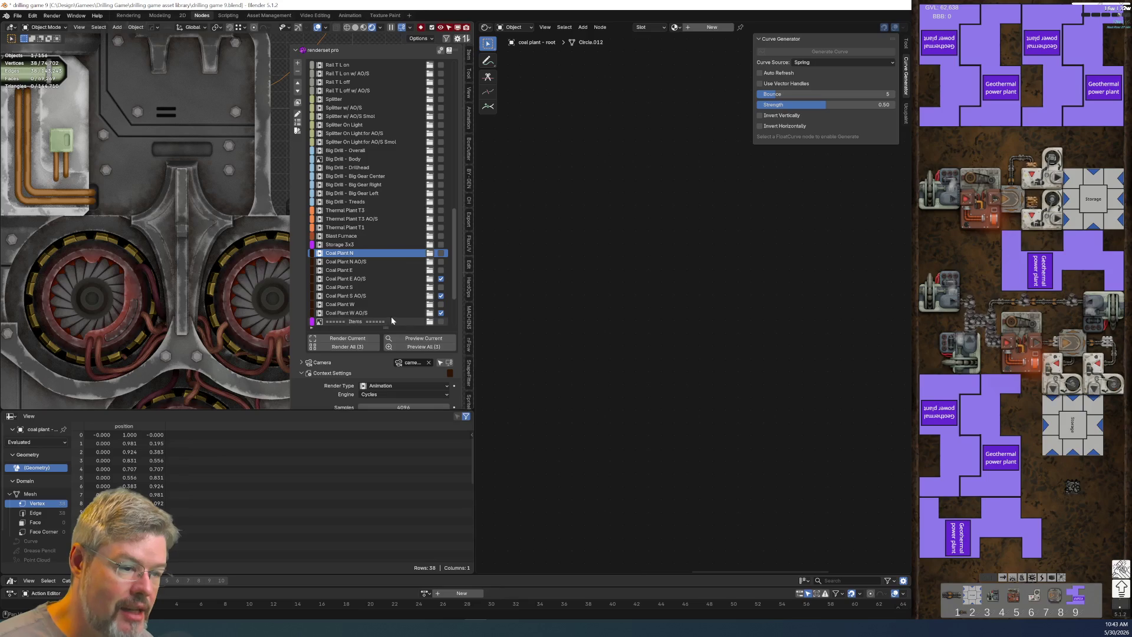
pyautogui.scroll(-3, 337, 376)
pyautogui.scroll(-2, 338, 376)
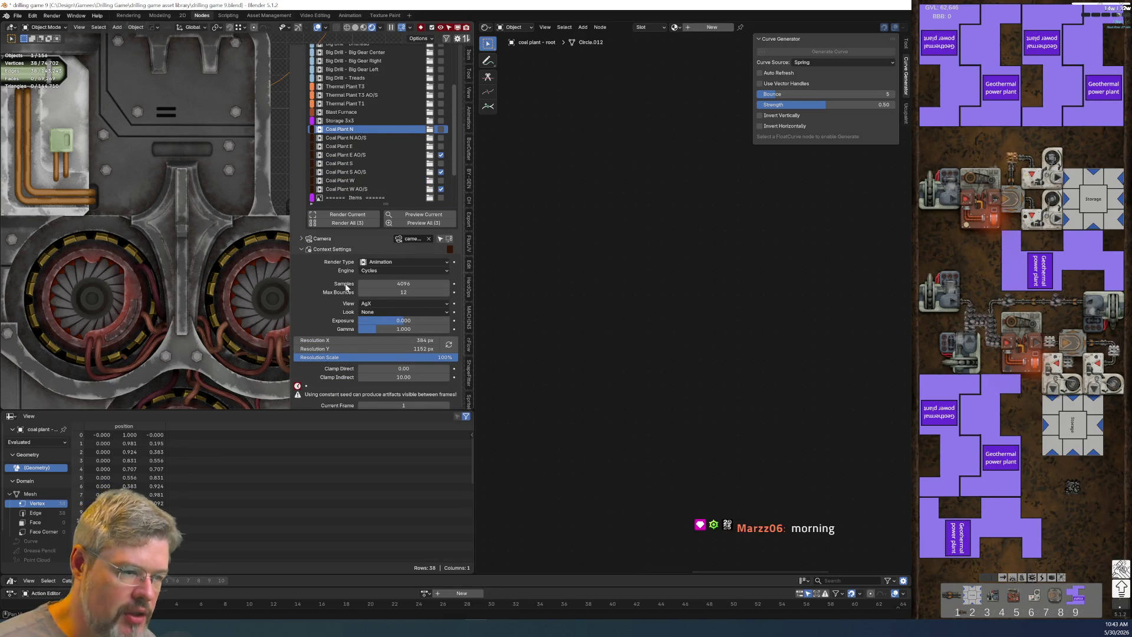
pyautogui.scroll(-3, 331, 365)
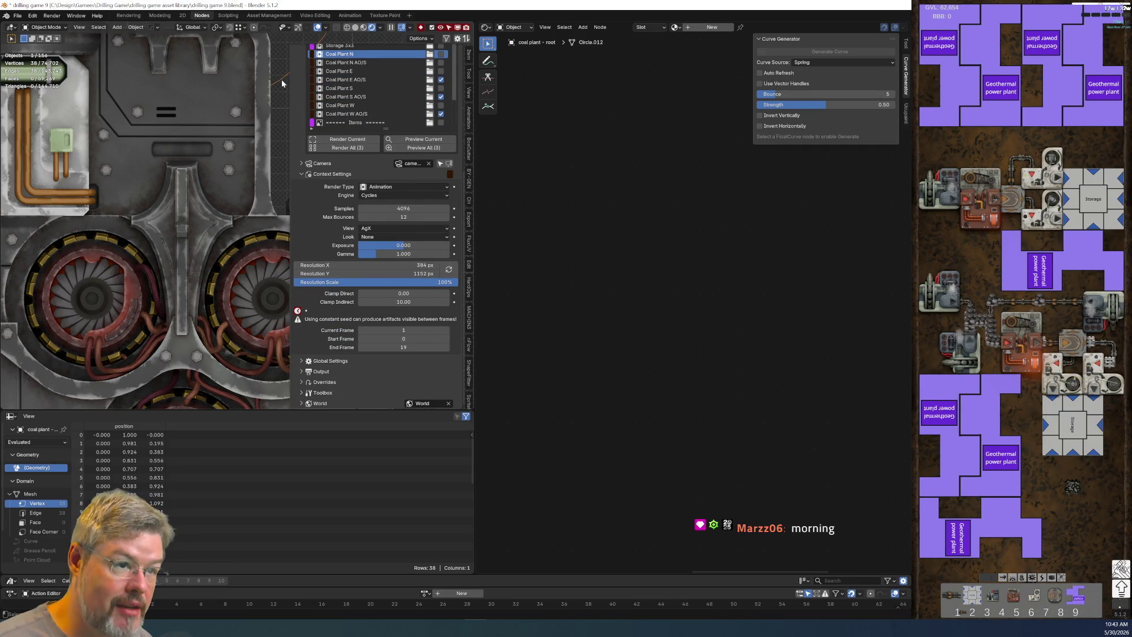
# Step: Pan to the vent grille and select another object to view its material nodes
pyautogui.moveTo(278, 87)
pyautogui.keyDown('shift'); pyautogui.mouseDown(button='middle')
pyautogui.moveTo(235, 165)
pyautogui.moveTo(239, 153)
pyautogui.mouseUp(button='middle'); pyautogui.keyUp('shift')
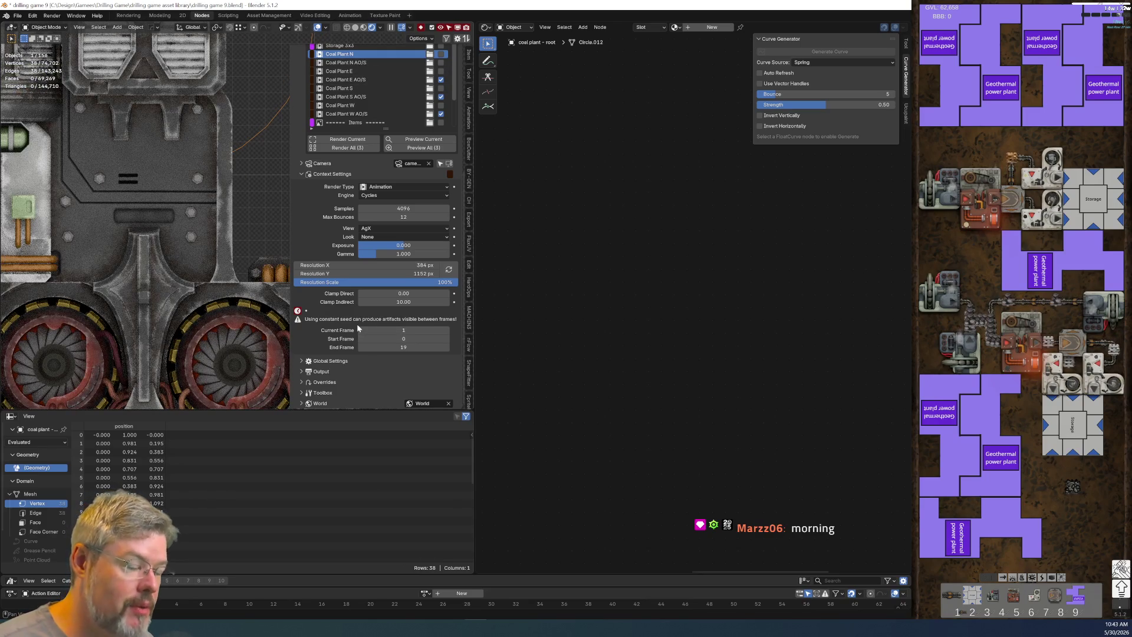
pyautogui.click(237, 322)
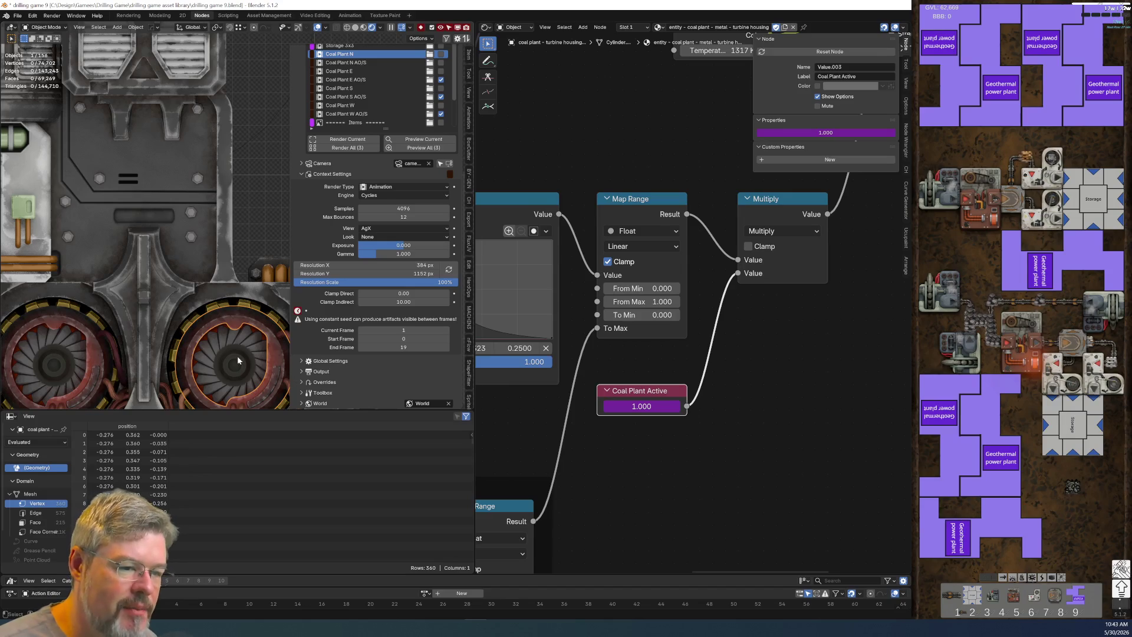
pyautogui.scroll(5, 237, 342)
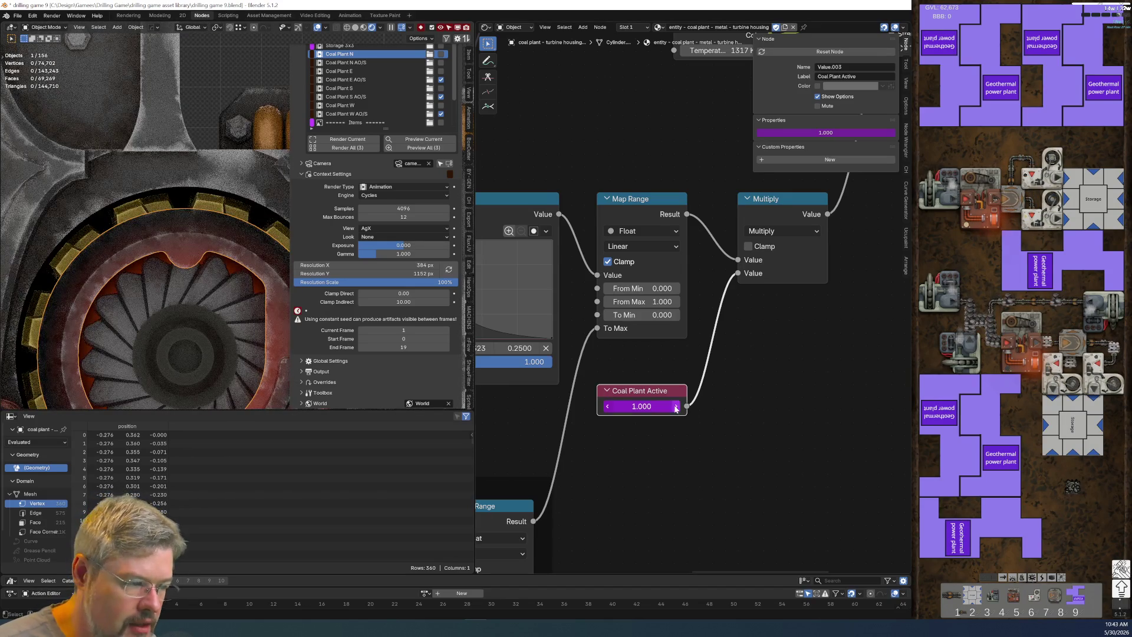
# Step: Copy the Multiply and Coal Plant Active nodes
pyautogui.hotkey('ctrl', 'c')
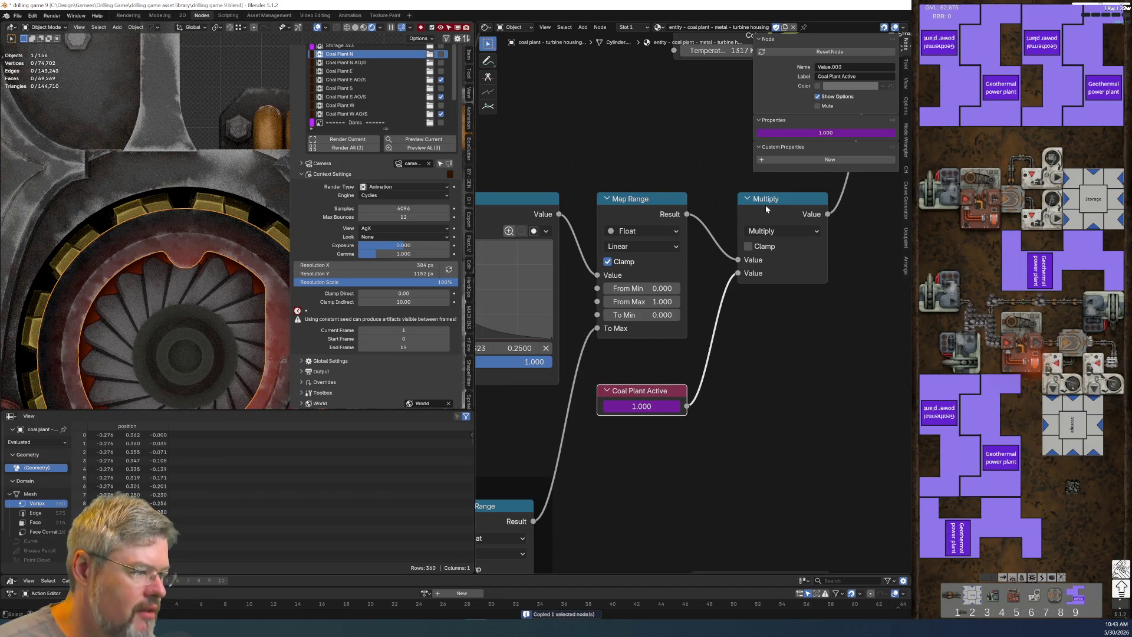
pyautogui.keyDown('shift'); pyautogui.click(770, 204); pyautogui.keyUp('shift')
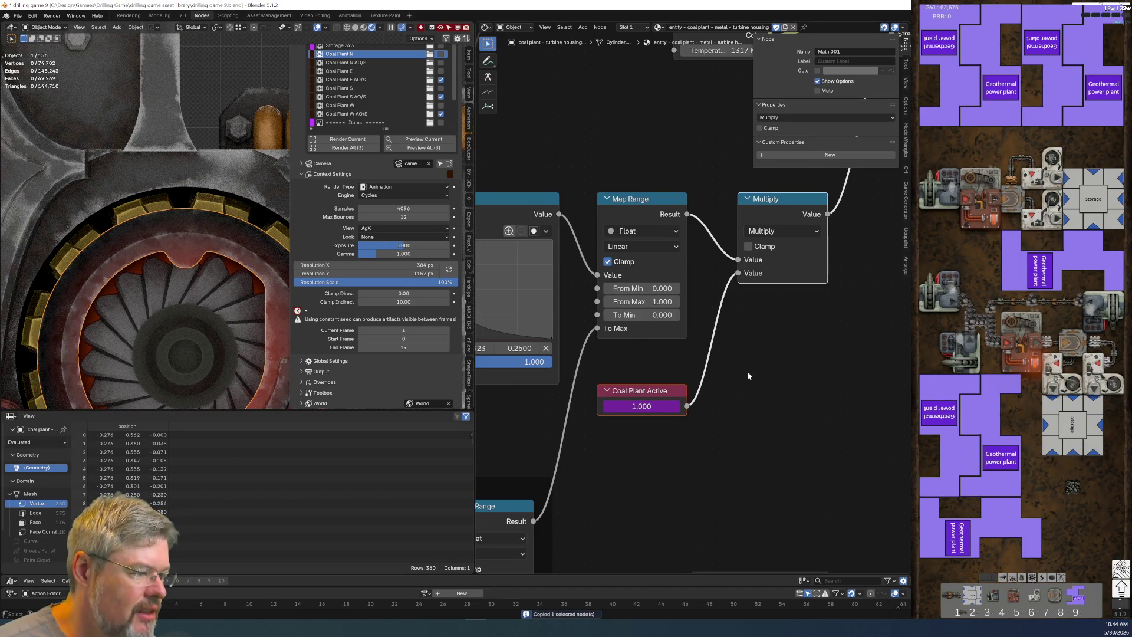
pyautogui.keyDown('shift'); pyautogui.click(642, 393); pyautogui.keyUp('shift')
pyautogui.hotkey('ctrl', 'c')
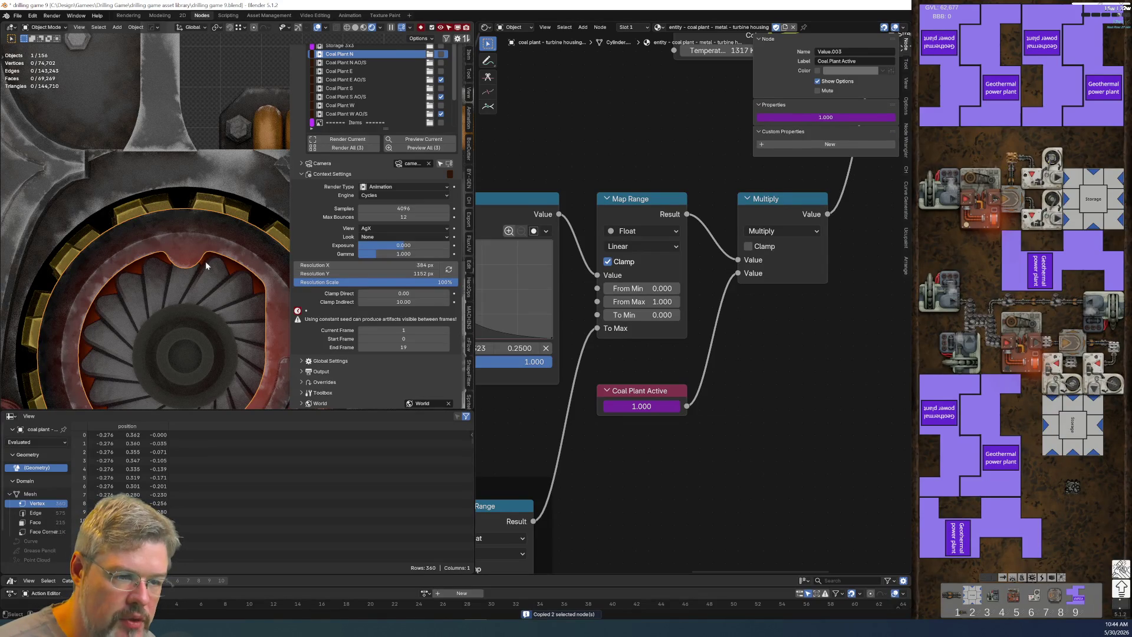
# Step: Select the turbine glow ring and bring its glow material's nodes into view
pyautogui.click(232, 268)
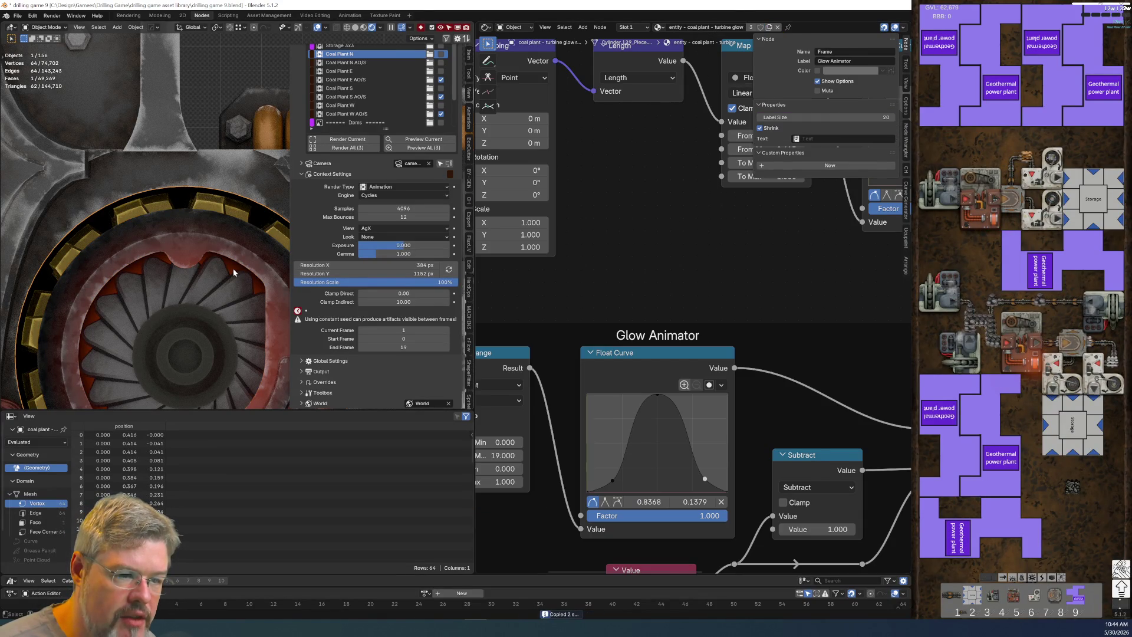
pyautogui.click(232, 268)
pyautogui.click(232, 268)
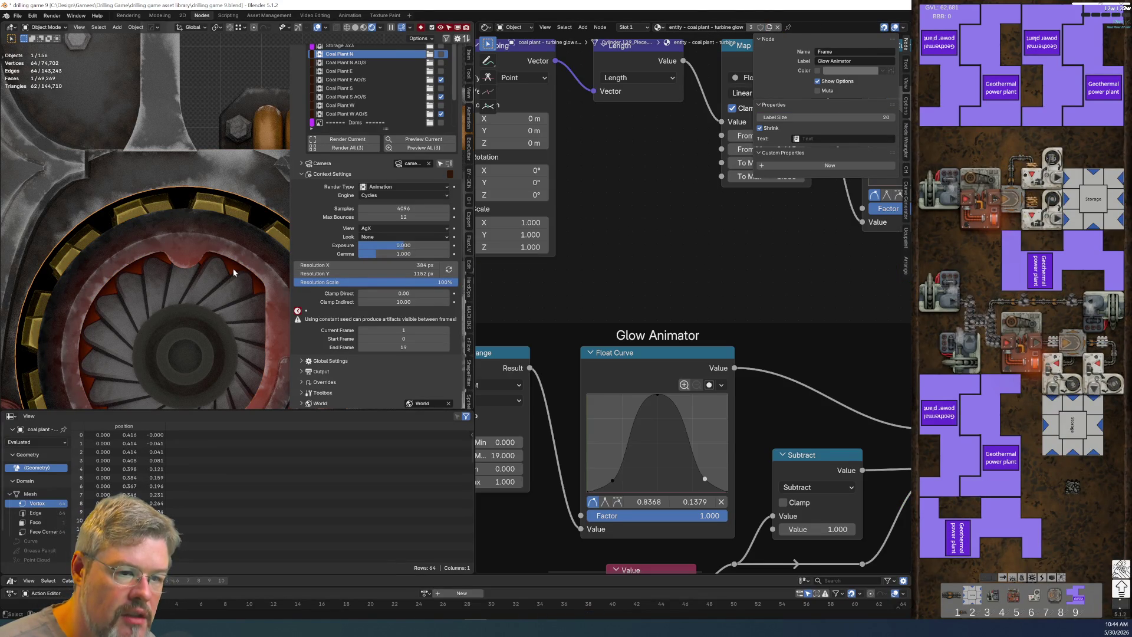
pyautogui.click(232, 268)
pyautogui.click(232, 268)
pyautogui.scroll(-3, 233, 268)
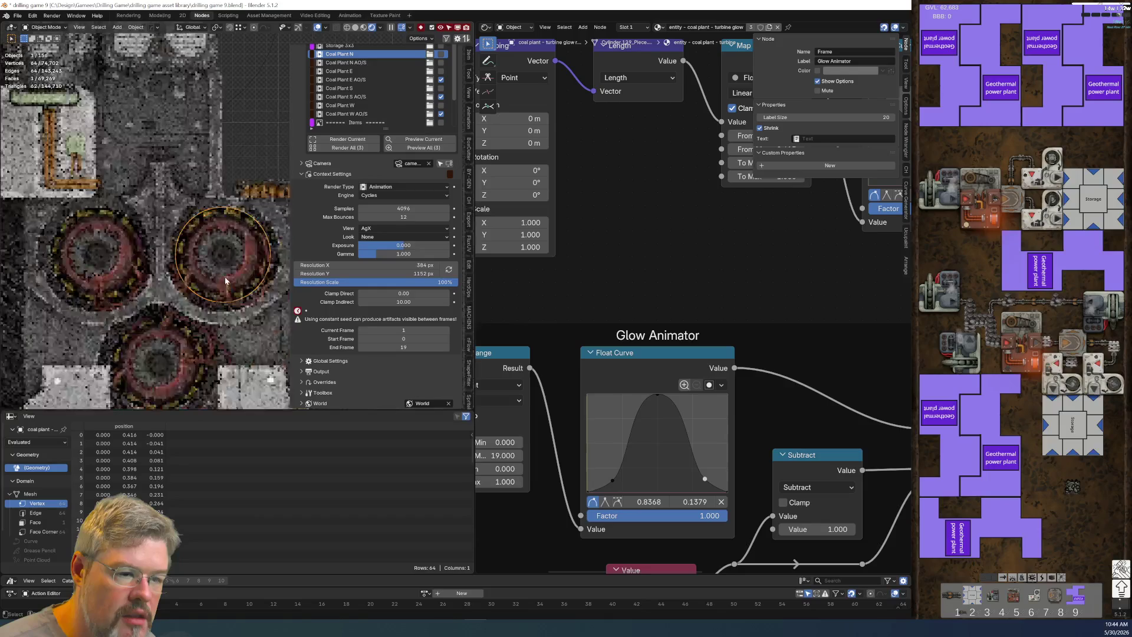
pyautogui.scroll(-5, 633, 433)
pyautogui.moveTo(769, 522); pyautogui.dragTo(643, 383, button='middle')
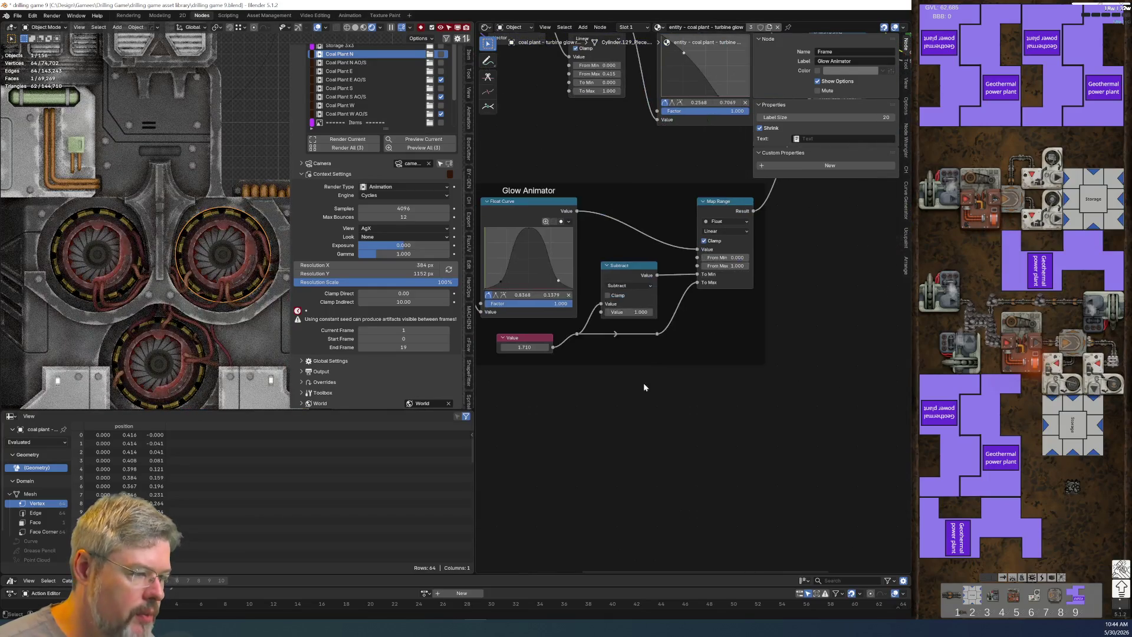
pyautogui.scroll(4, 589, 295)
pyautogui.scroll(-2, 634, 355)
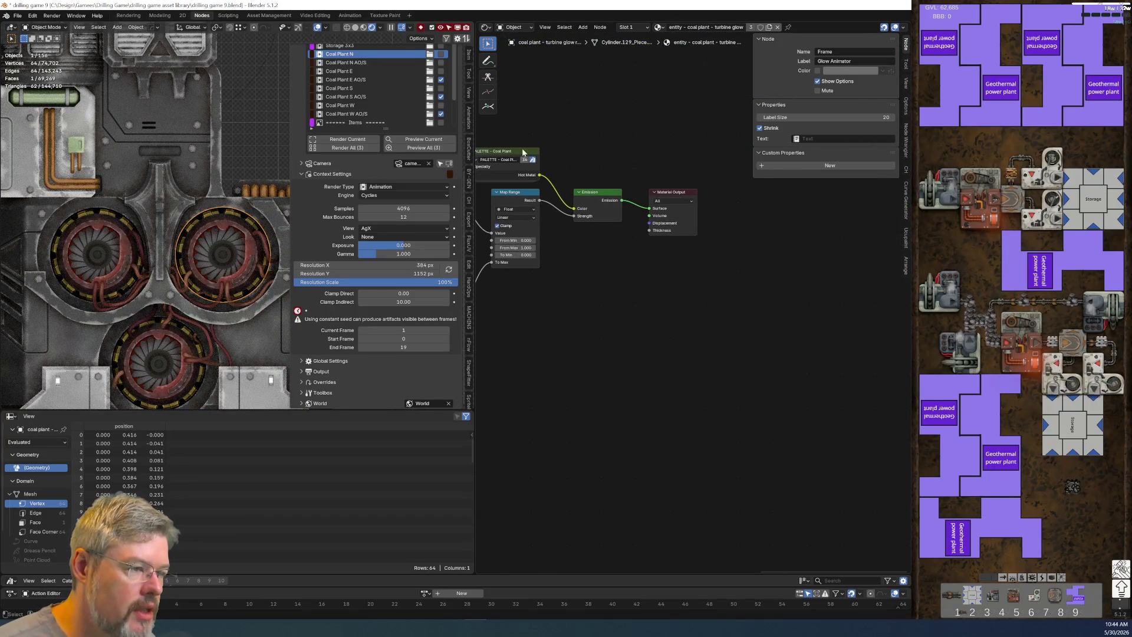
# Step: Shift the PALETTE, Map Range, Emission and output nodes right to make room
pyautogui.moveTo(738, 315); pyautogui.dragTo(509, 138)
pyautogui.press('g')
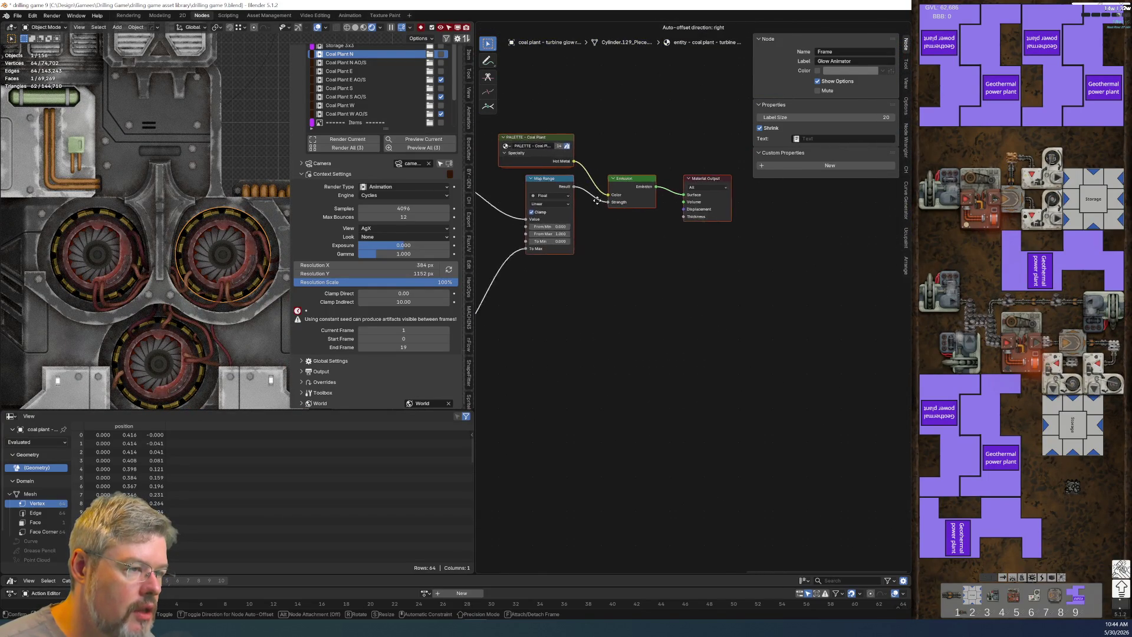
pyautogui.click(643, 214)
pyautogui.scroll(2, 628, 324)
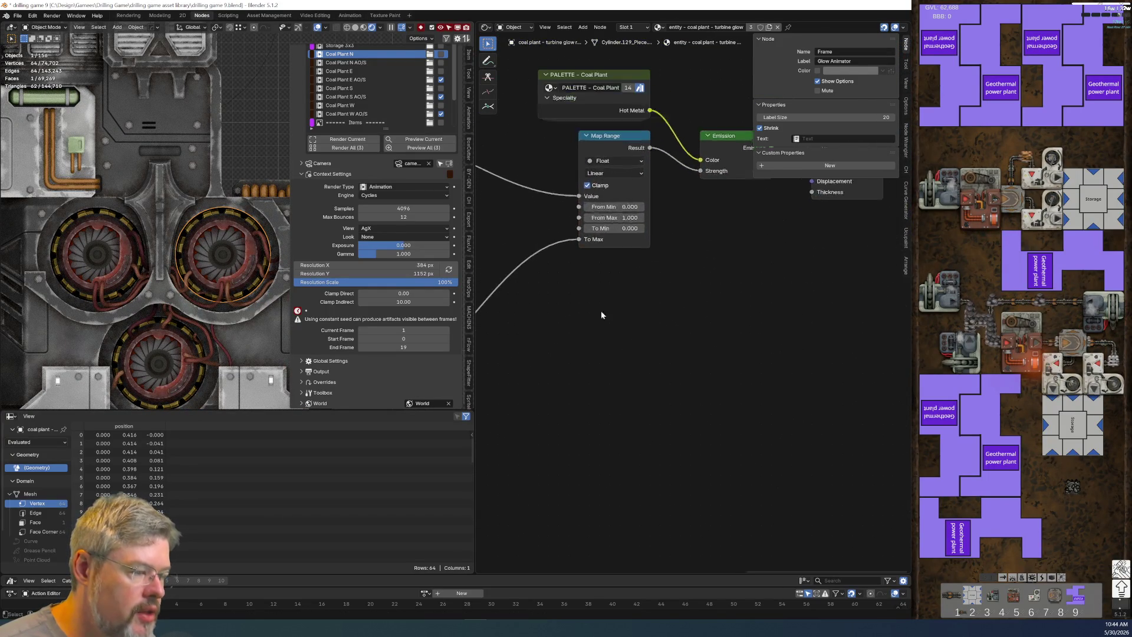
pyautogui.moveTo(554, 327)
pyautogui.mouseDown(button='middle')
pyautogui.moveTo(685, 293)
pyautogui.moveTo(662, 313)
pyautogui.mouseUp(button='middle')
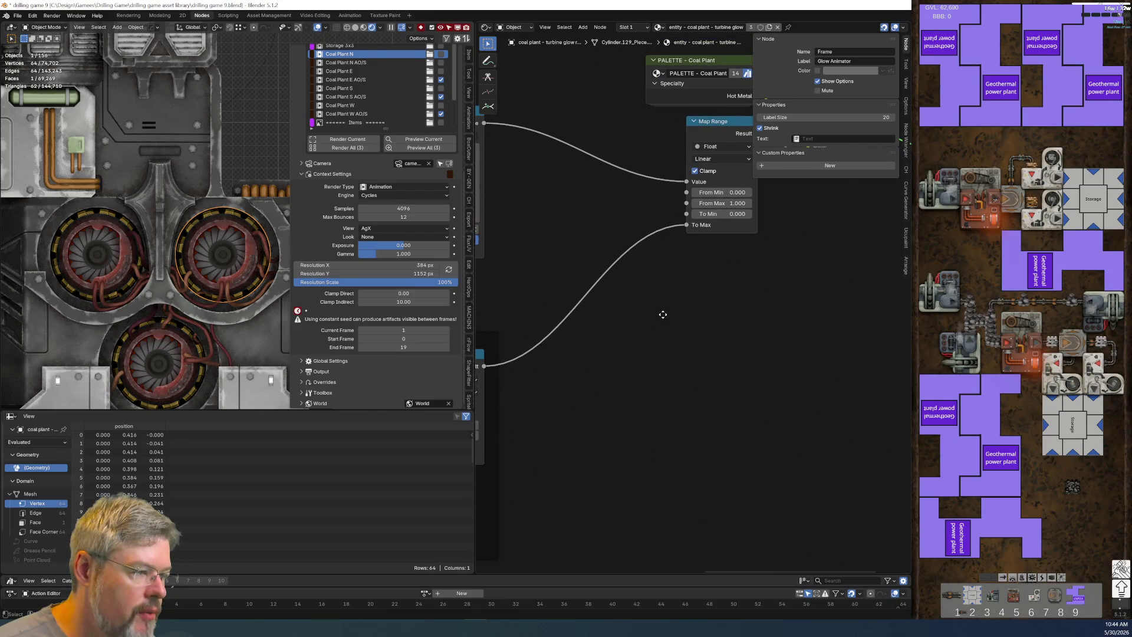
# Step: Paste the Multiply and Coal Plant Active nodes and wire Map Range → Multiply → To Max
pyautogui.hotkey('ctrl', 'z')
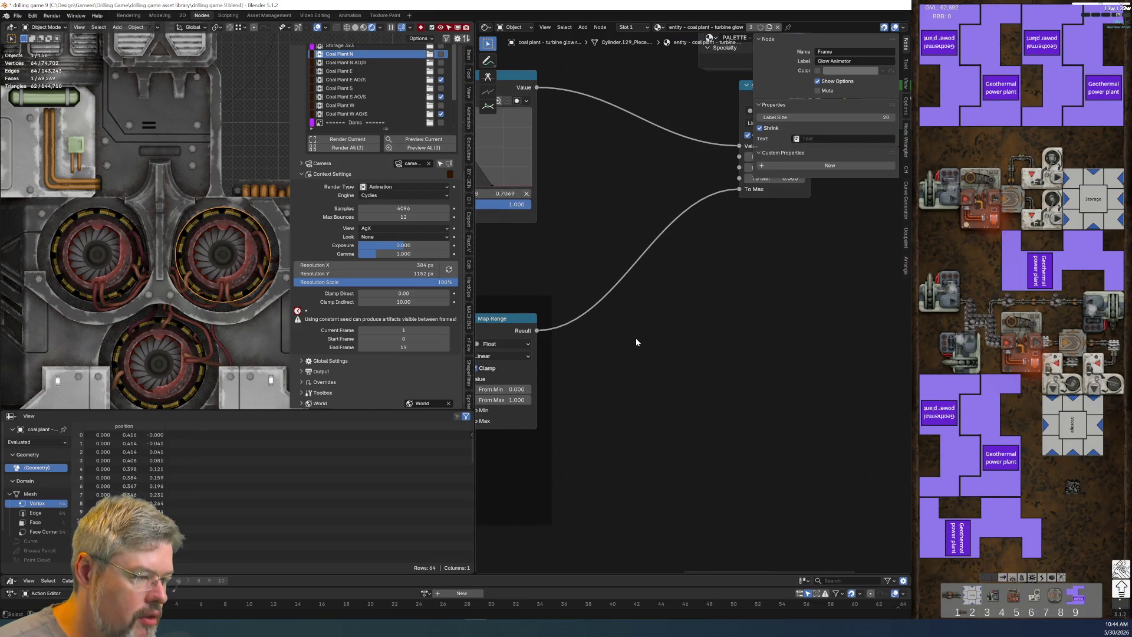
pyautogui.hotkey('ctrl', 'z')
pyautogui.hotkey('ctrl', 'z')
pyautogui.hotkey('ctrl', 'z')
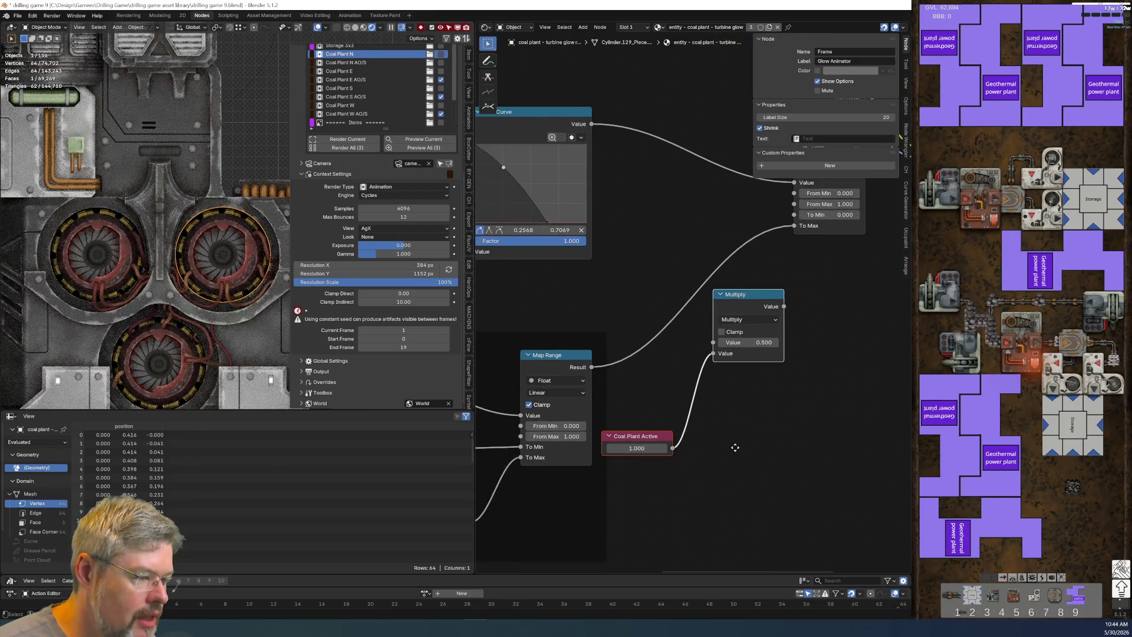
pyautogui.moveTo(533, 338)
pyautogui.mouseDown()
pyautogui.moveTo(614, 340)
pyautogui.moveTo(655, 314)
pyautogui.mouseUp()
pyautogui.moveTo(725, 278); pyautogui.dragTo(735, 197)
pyautogui.moveTo(695, 288); pyautogui.dragTo(665, 268)
pyautogui.moveTo(617, 420); pyautogui.dragTo(697, 355)
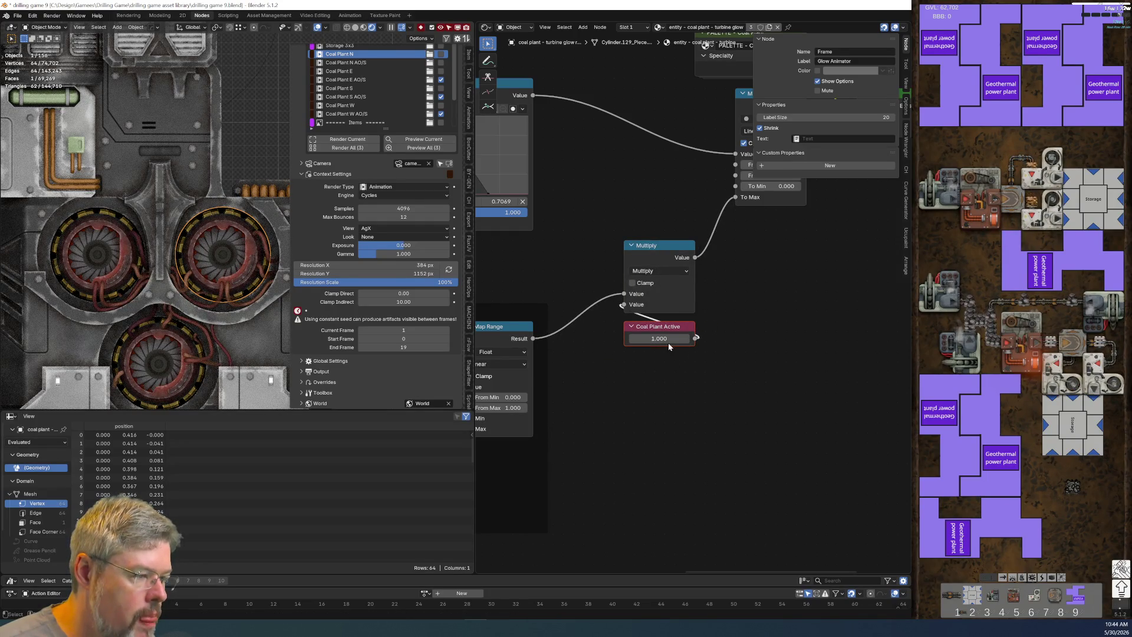
# Step: Add a driver to the Coal Plant Active value with the expression set to just var
pyautogui.rightClick(651, 338)
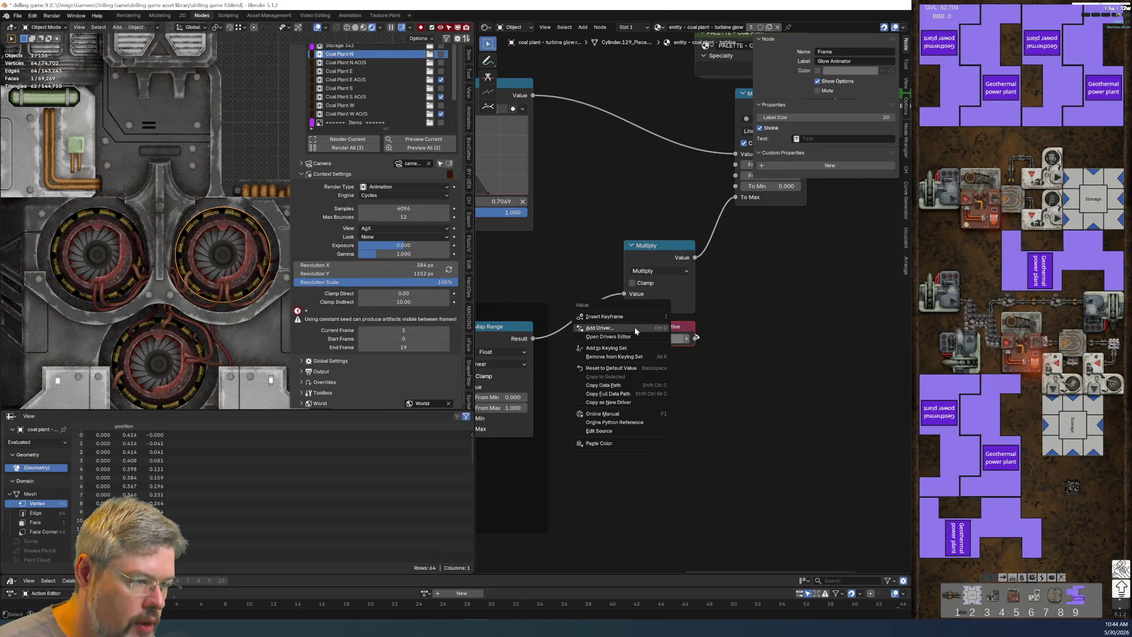
pyautogui.click(631, 328)
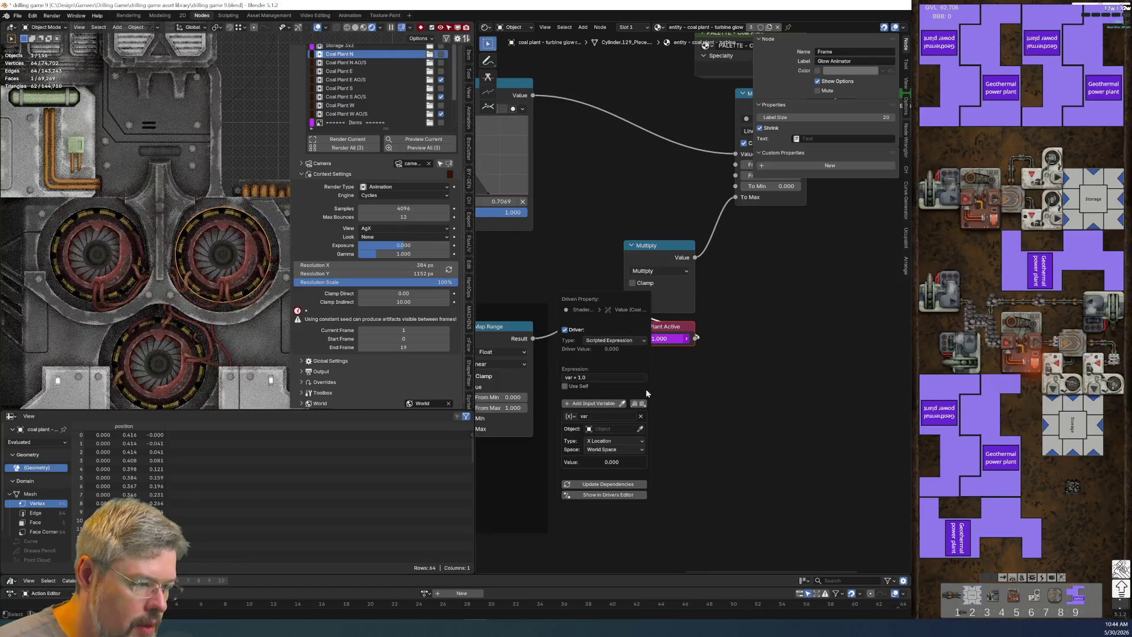
pyautogui.rightClick(667, 339)
pyautogui.click(649, 374)
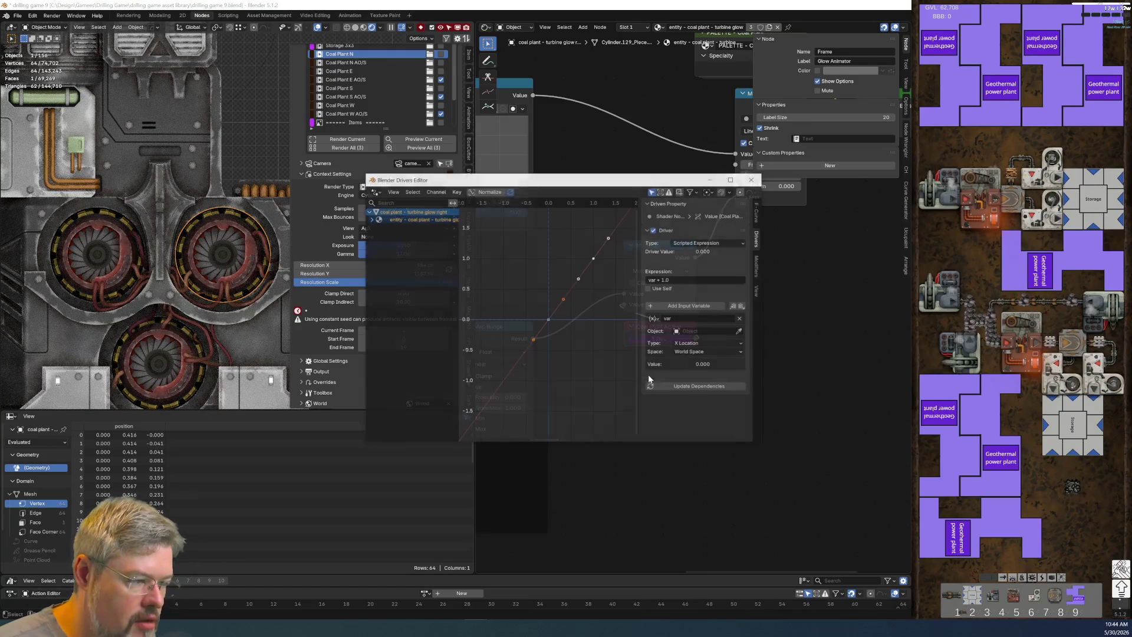
pyautogui.press('BackSpace')
pyautogui.press('BackSpace')
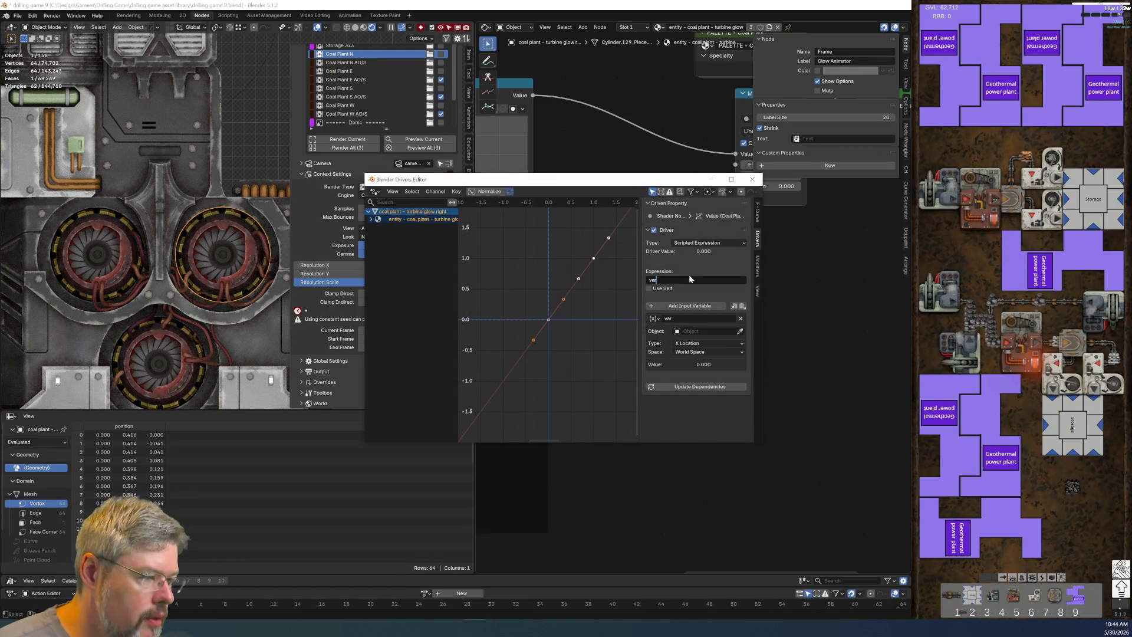
pyautogui.press('Return')
# Step: Make the variable a Single Property reading the coal plant's ["coal_plant_active"], then save drilling game 9.blend
pyautogui.click(654, 327)
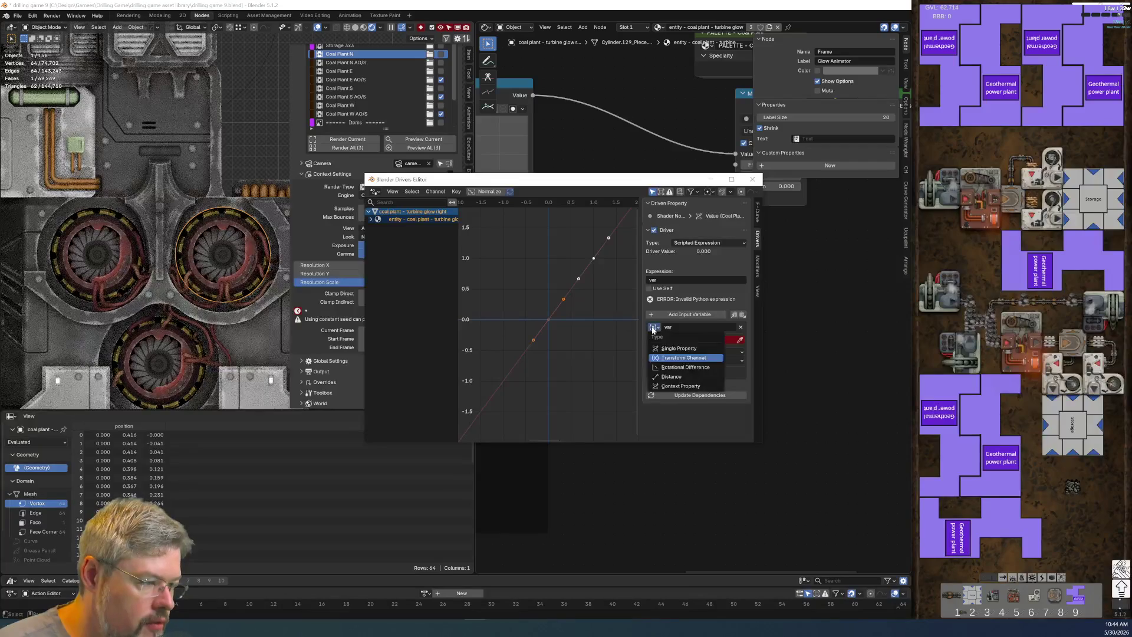
pyautogui.click(675, 349)
pyautogui.click(652, 327)
pyautogui.click(660, 328)
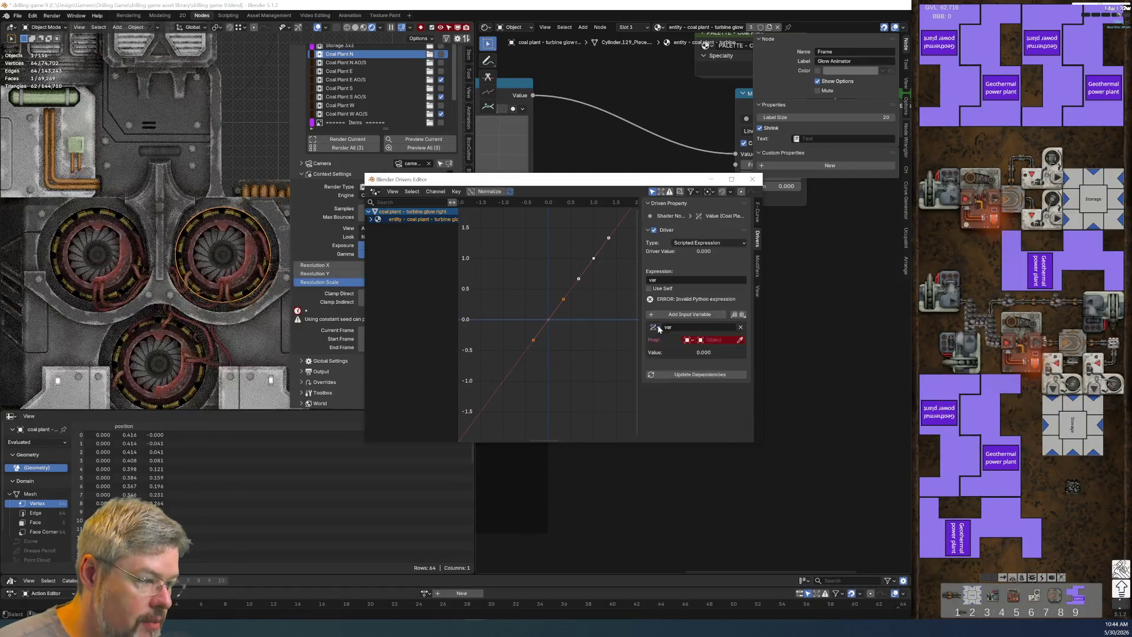
pyautogui.click(740, 340)
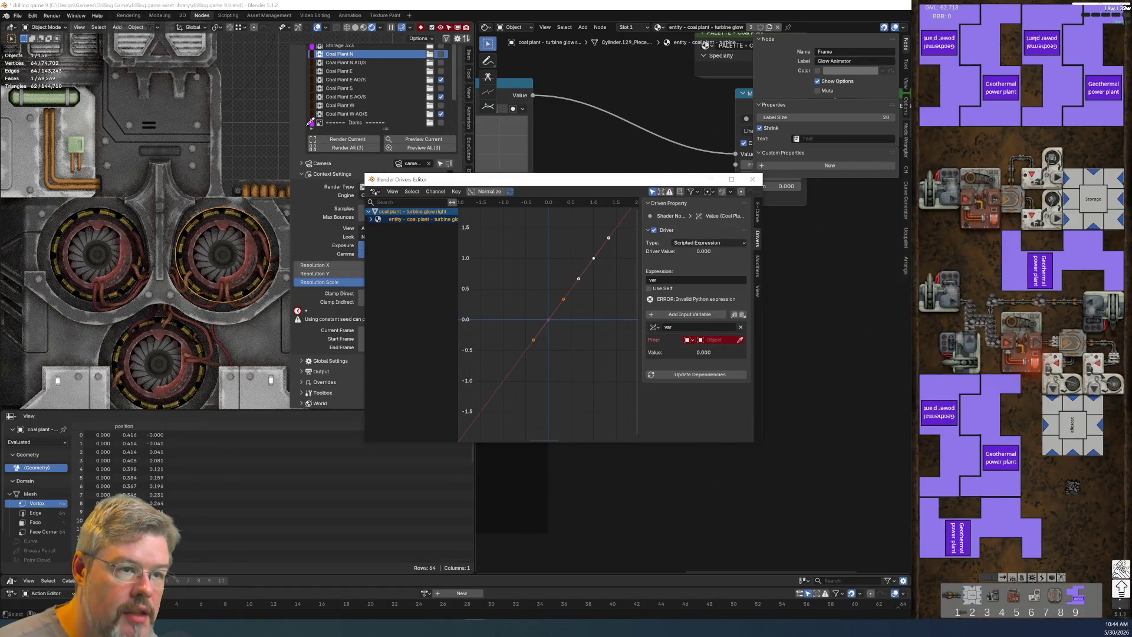
pyautogui.click(260, 68)
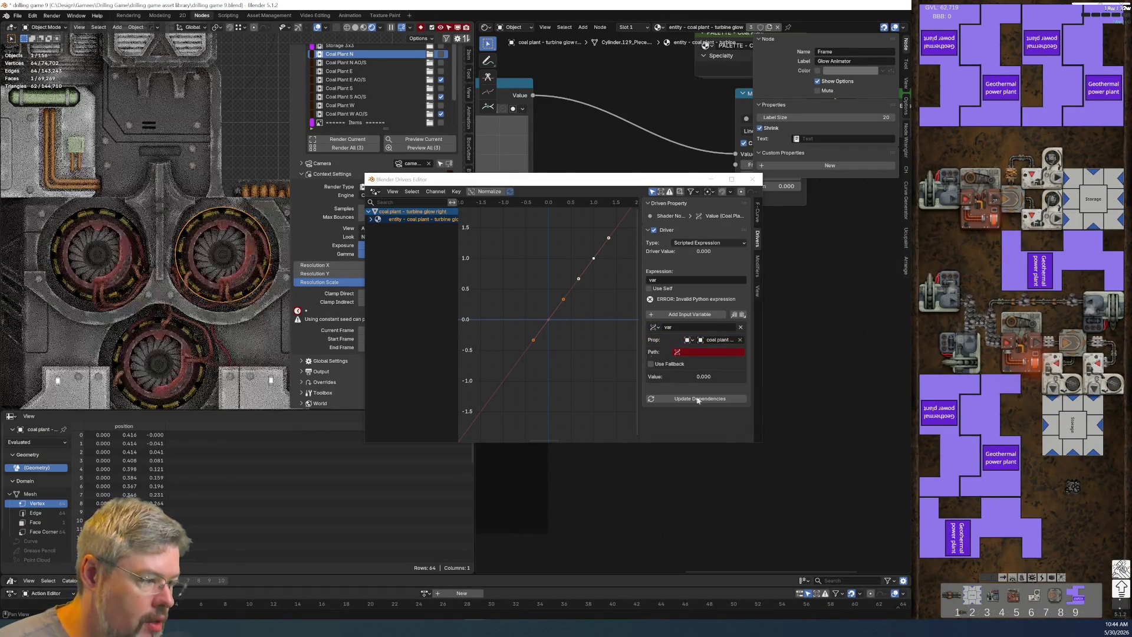
pyautogui.click(713, 351)
pyautogui.write('["coal_plant_active"]')
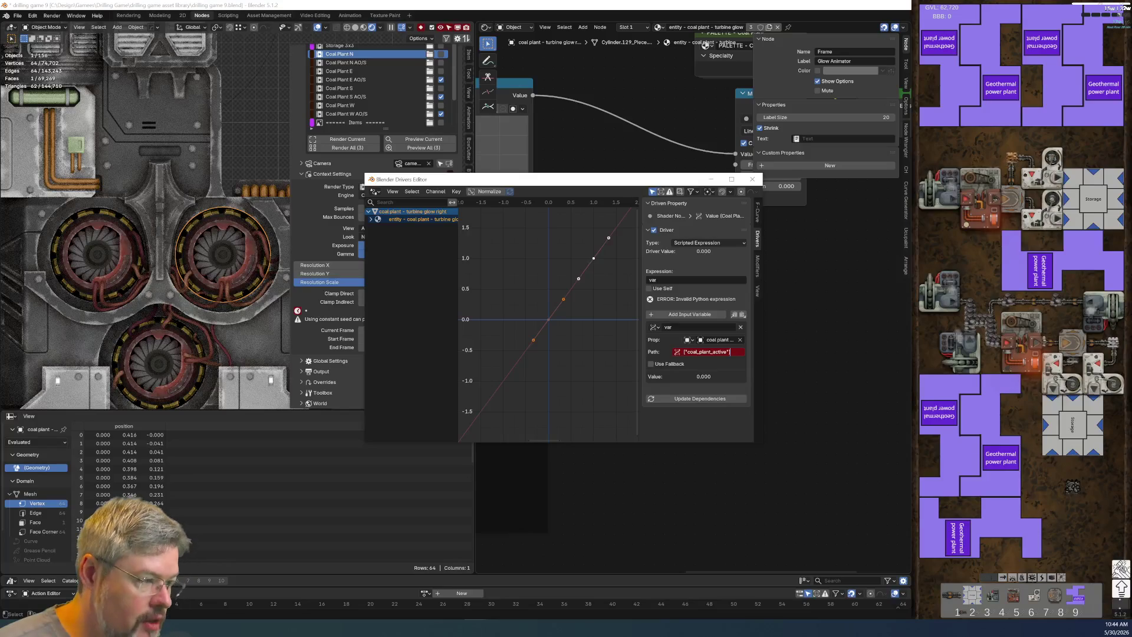
pyautogui.press('Return')
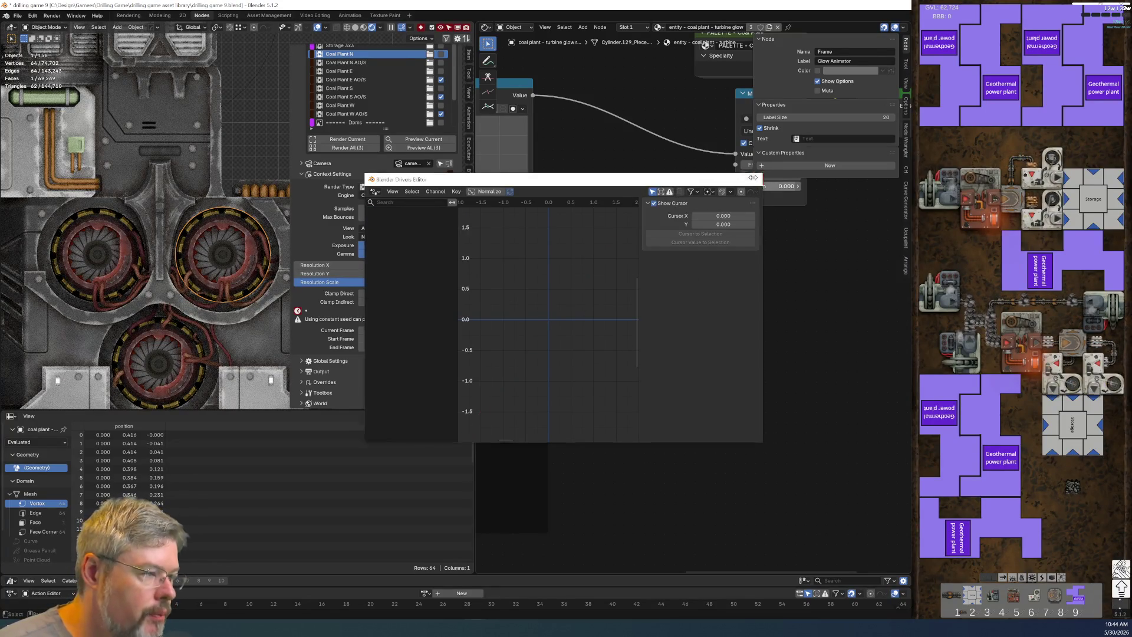
pyautogui.click(752, 179)
pyautogui.click(17, 15)
pyautogui.click(30, 71)
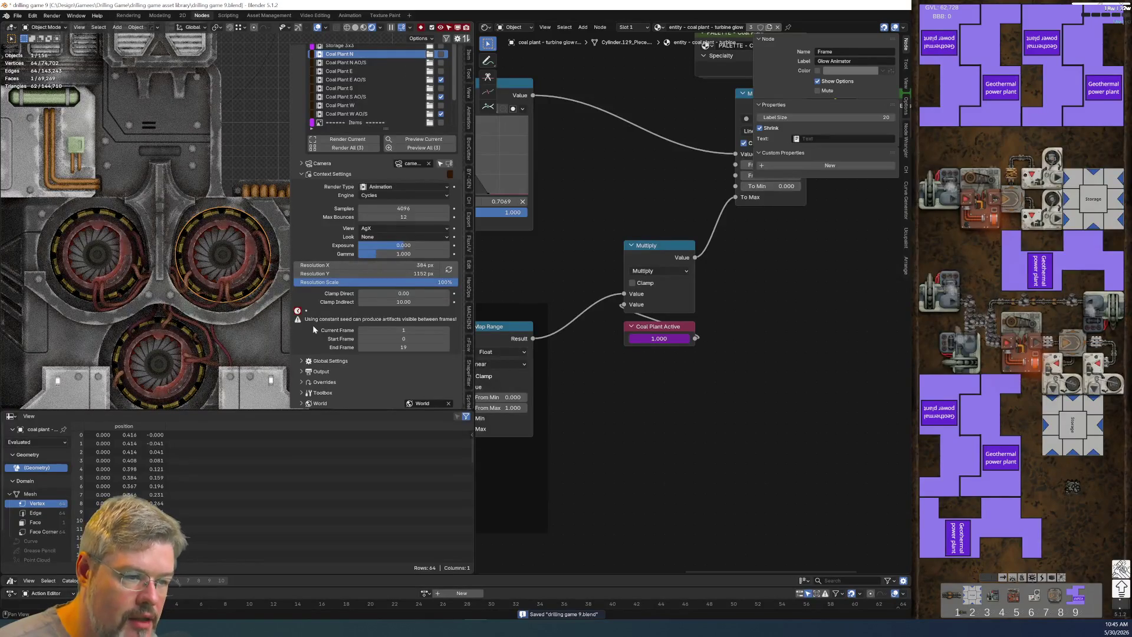
# Step: Toggle the Coal plant active render override off and on to test the glow, then return to Modeling
pyautogui.click(302, 382)
pyautogui.scroll(-5, 317, 383)
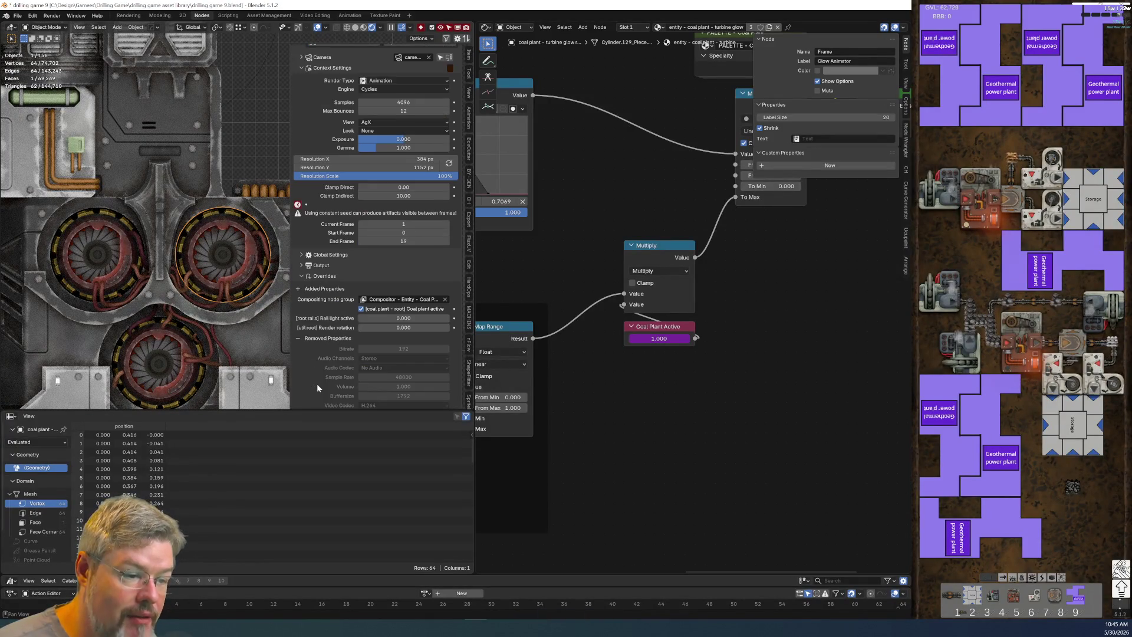
pyautogui.click(361, 274)
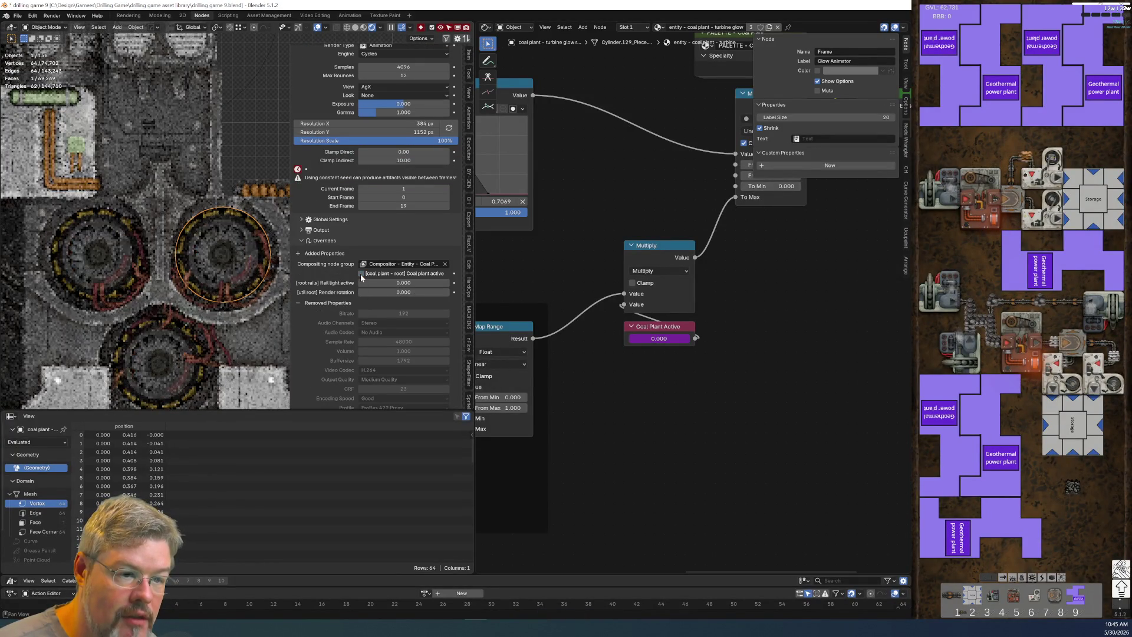
pyautogui.click(361, 273)
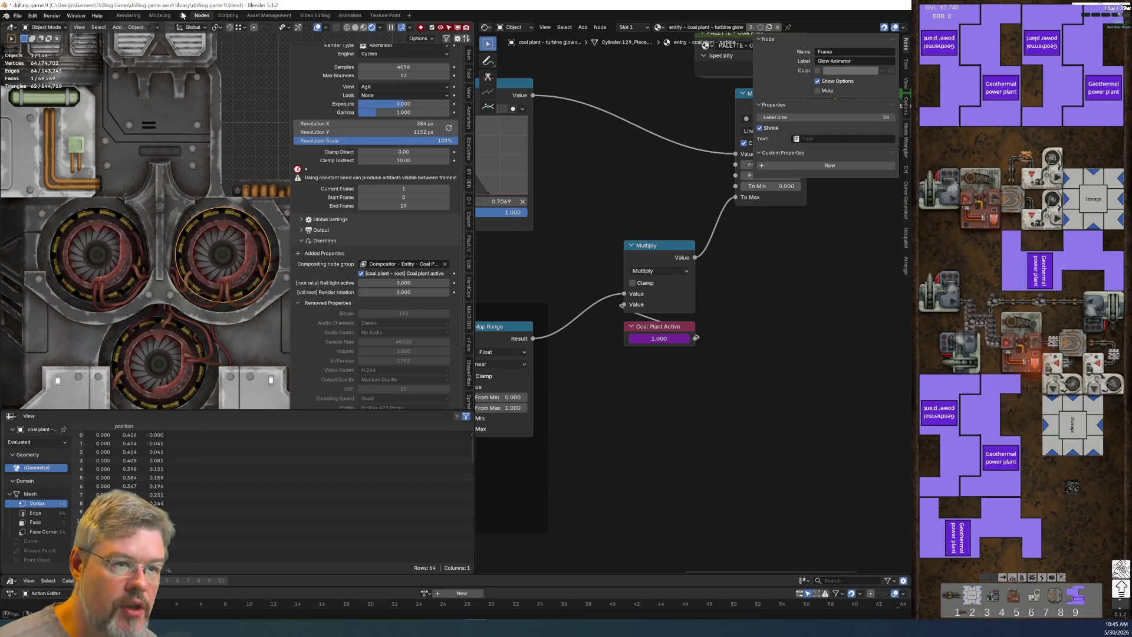
pyautogui.click(158, 15)
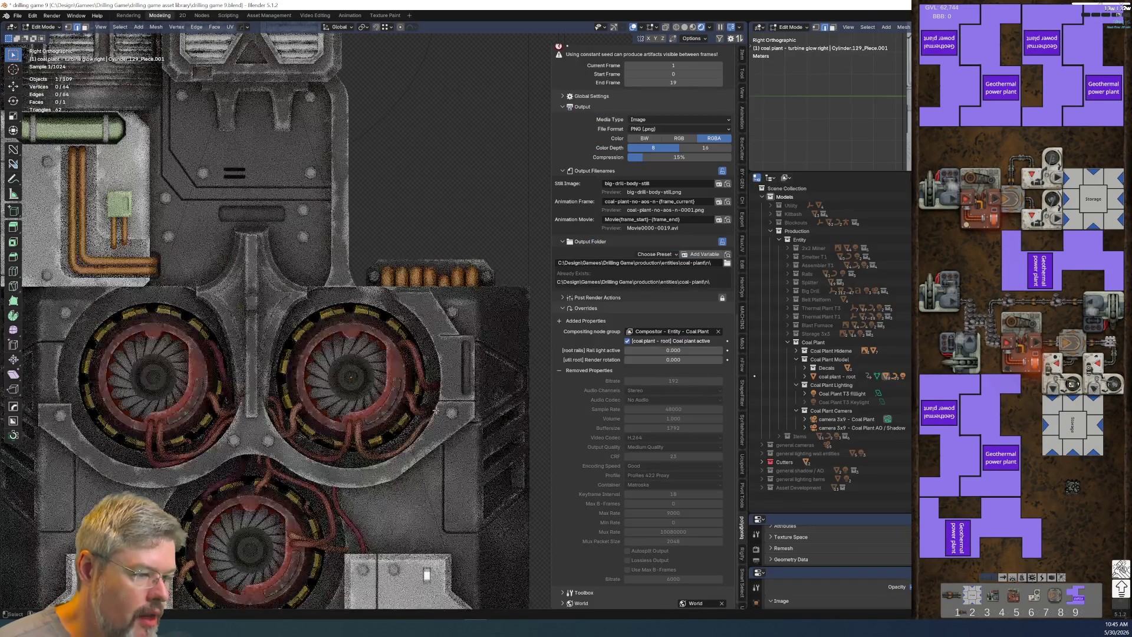
# Step: Duplicate Coal Plant N, delete the extra copy, and make Coal Plant N AO/S active
pyautogui.scroll(-3, 363, 425)
pyautogui.scroll(1, 363, 426)
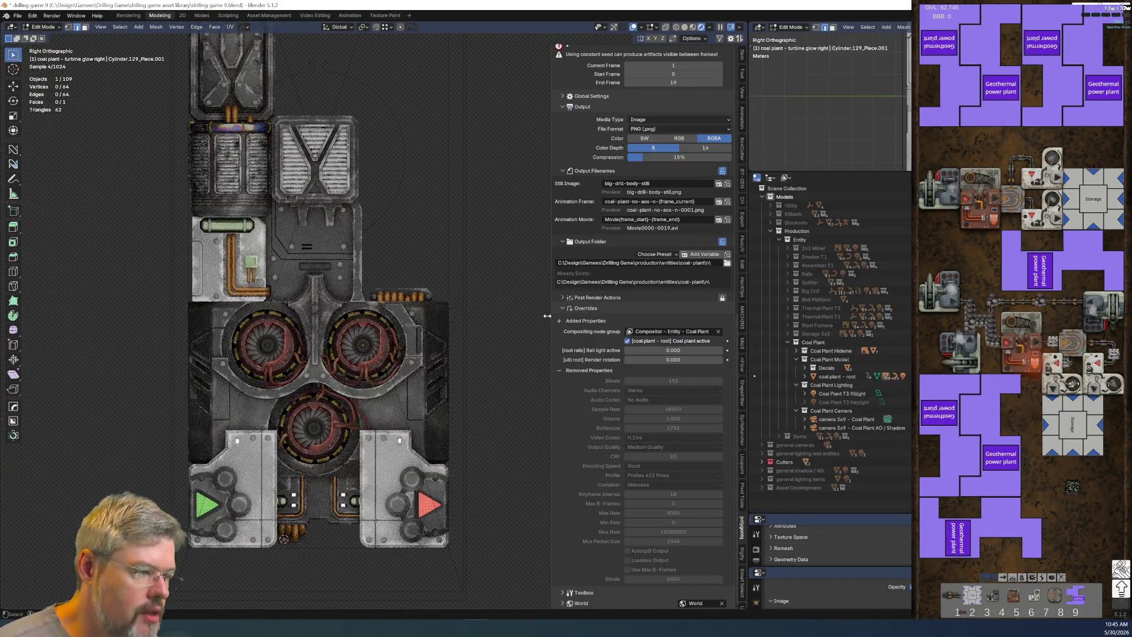
pyautogui.scroll(2, 596, 386)
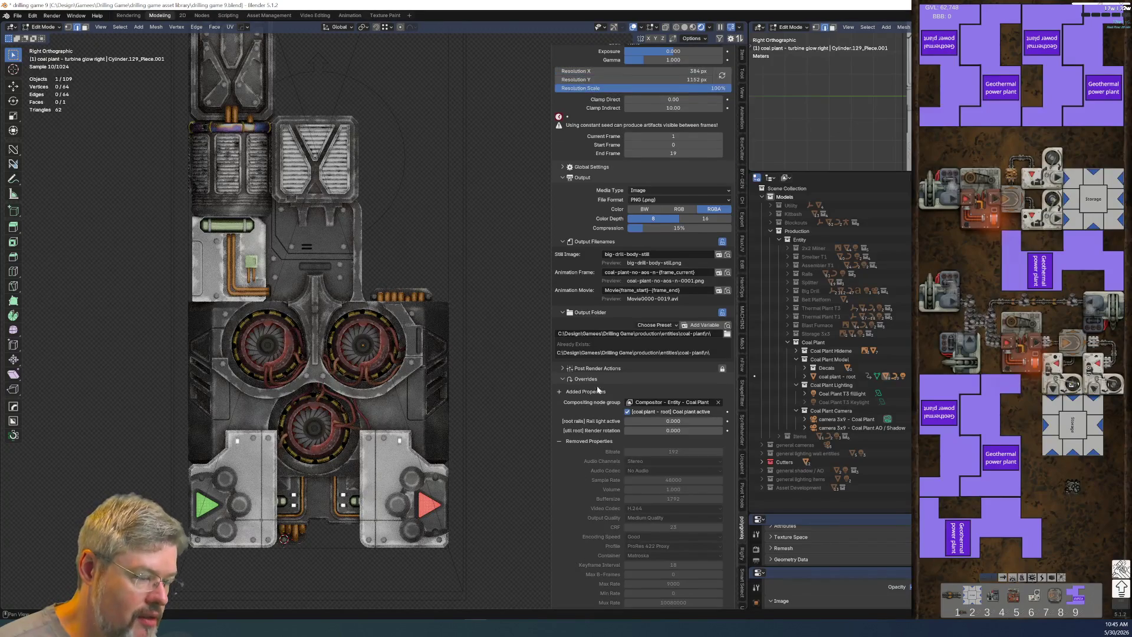
pyautogui.scroll(3, 596, 382)
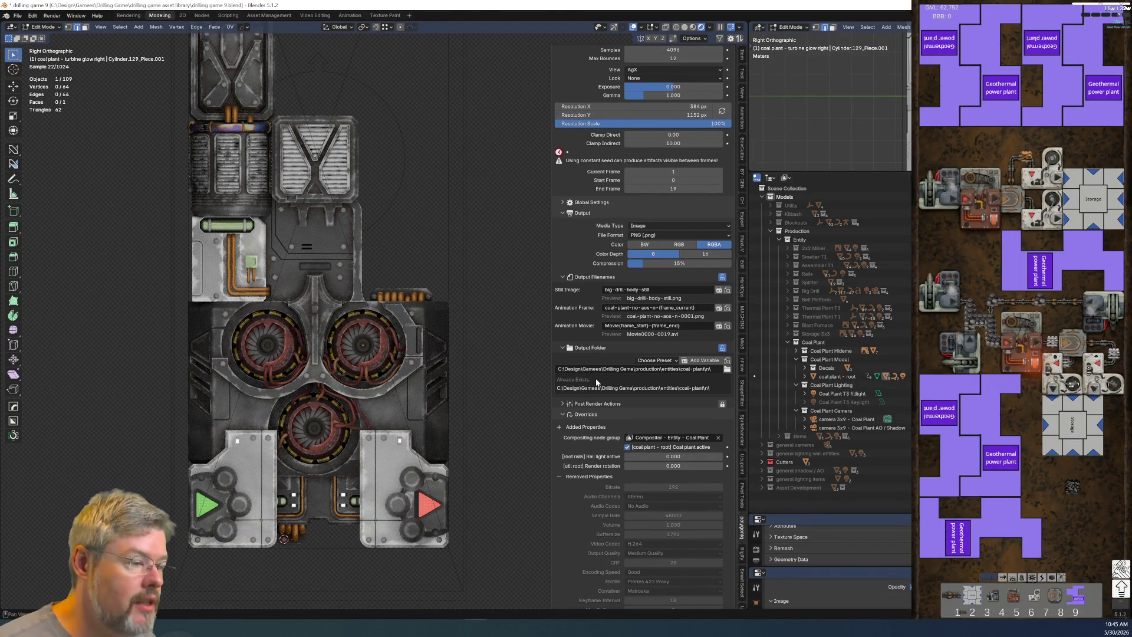
pyautogui.scroll(19, 596, 381)
pyautogui.click(615, 276)
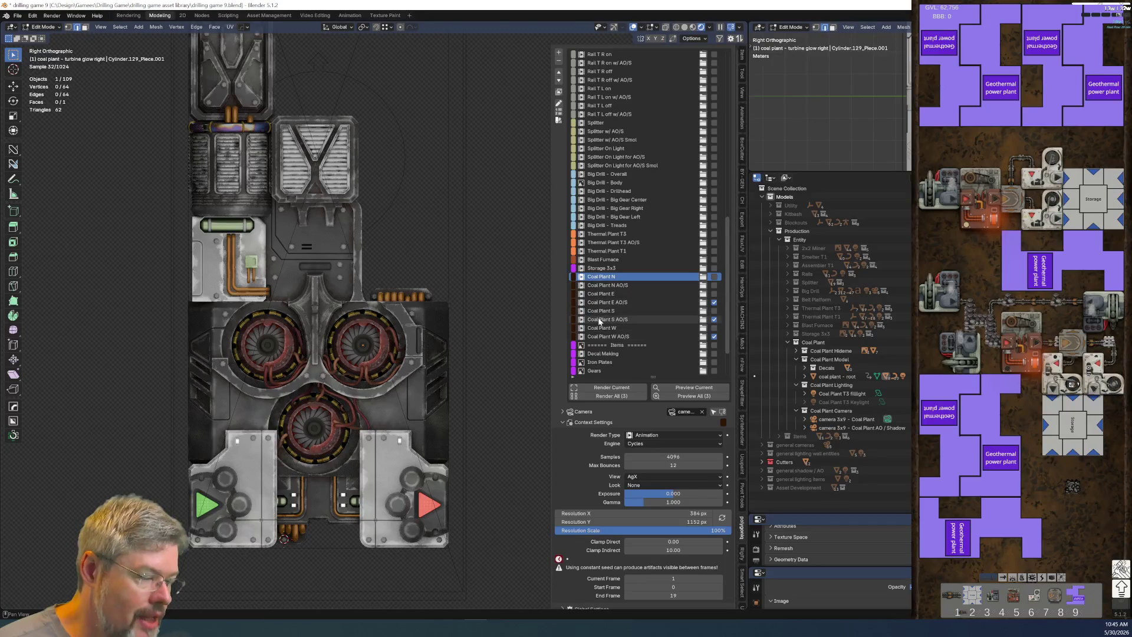
pyautogui.scroll(-2, 614, 331)
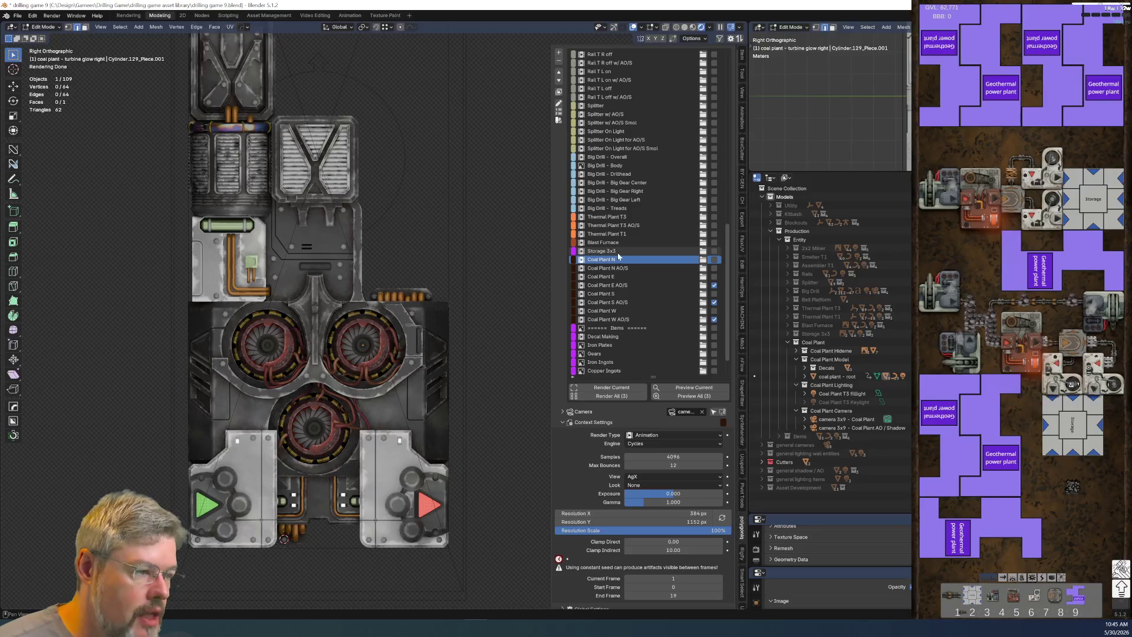
pyautogui.click(559, 51)
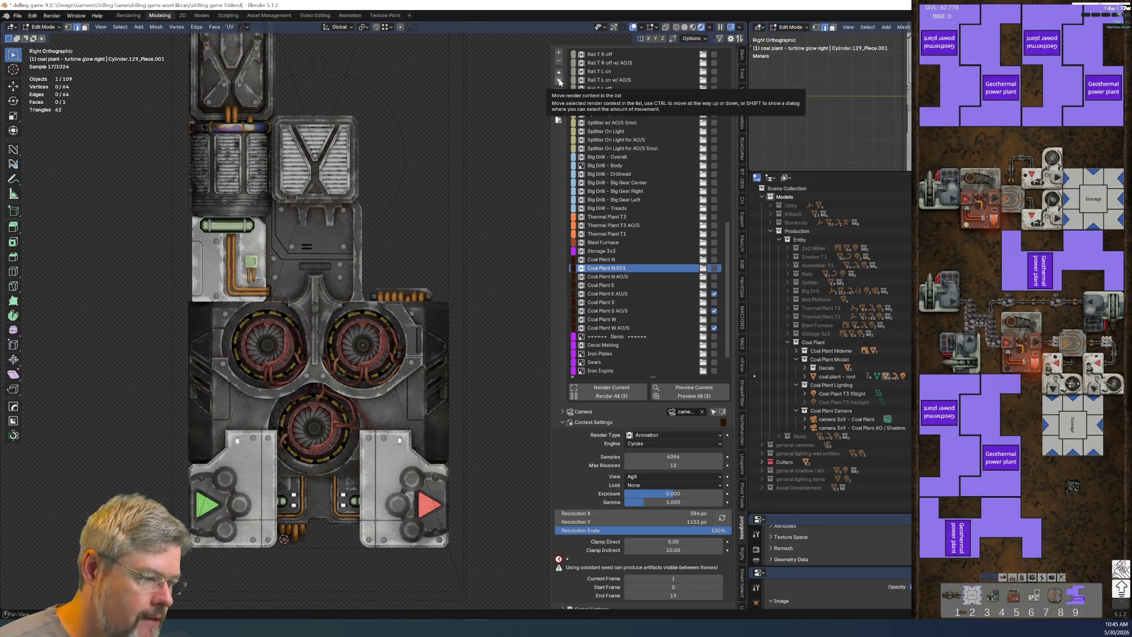
pyautogui.click(559, 61)
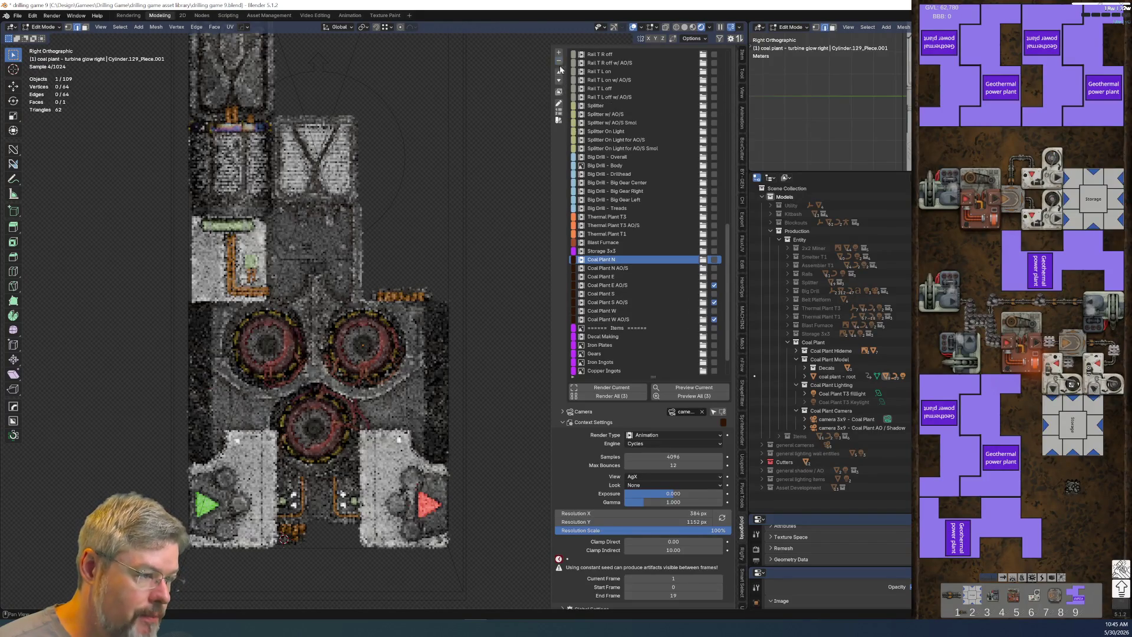
pyautogui.click(613, 268)
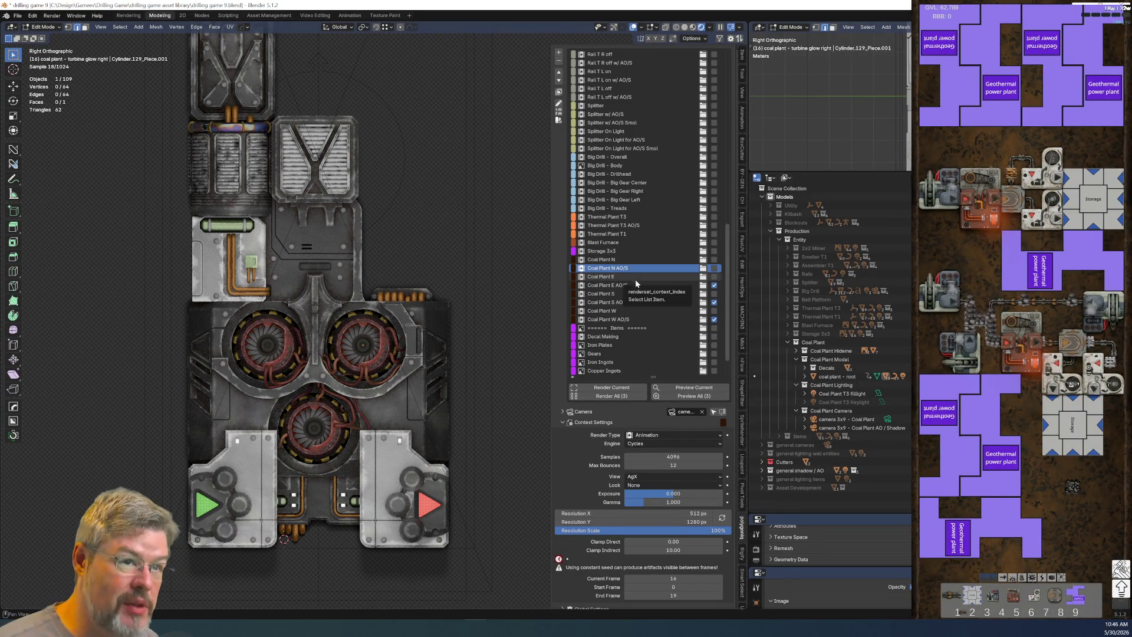
# Step: Duplicate Coal Plant N AO/S and name the copy Coal Plant N AO/S Off
pyautogui.click(558, 52)
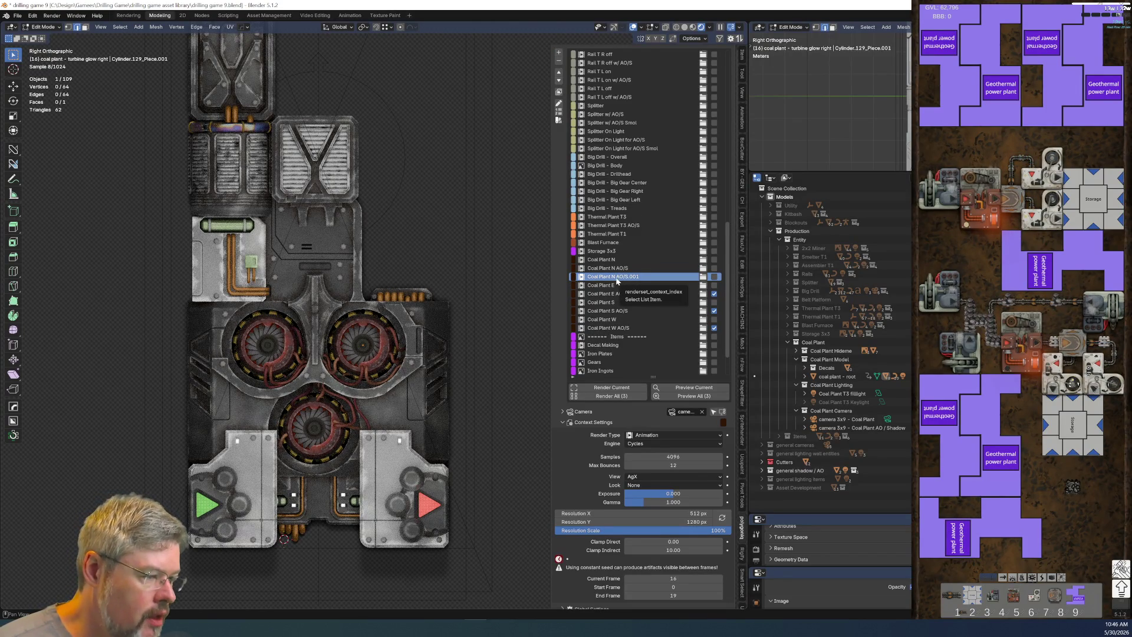
pyautogui.click(617, 282)
pyautogui.press('BackSpace')
pyautogui.press('BackSpace')
pyautogui.press('BackSpace')
pyautogui.write('Off')
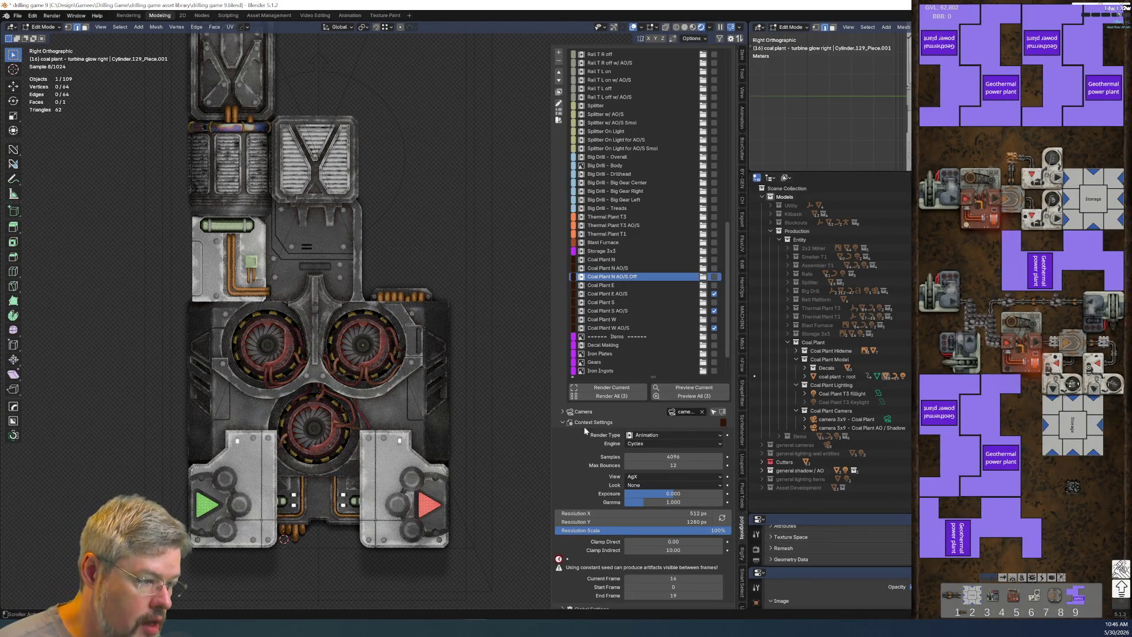
pyautogui.click(660, 436)
pyautogui.click(656, 443)
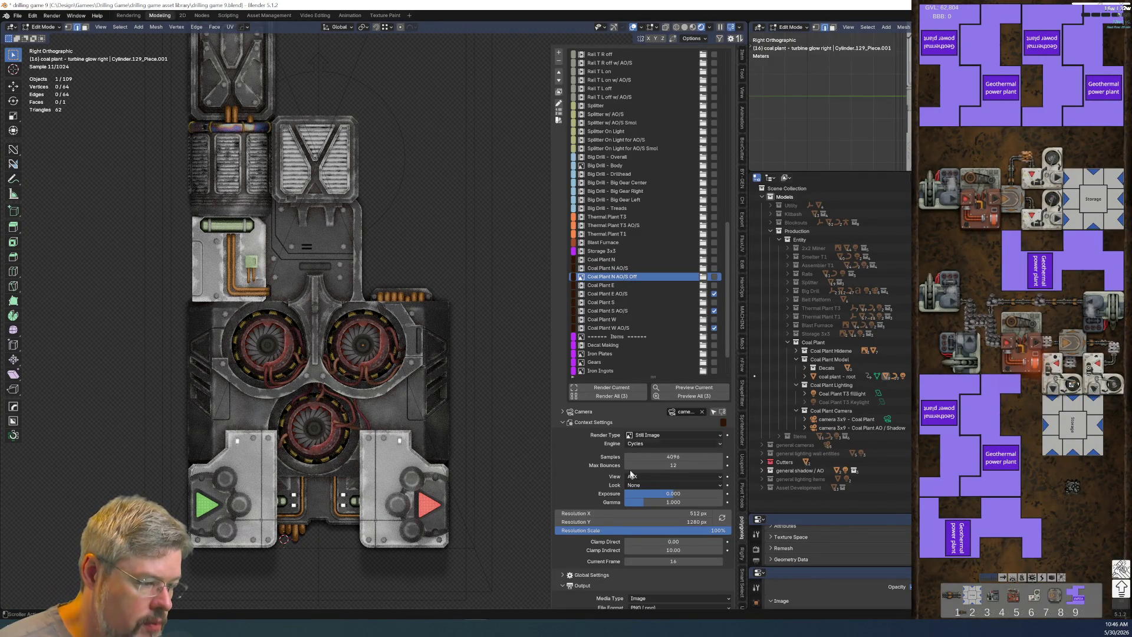
pyautogui.scroll(-3, 594, 477)
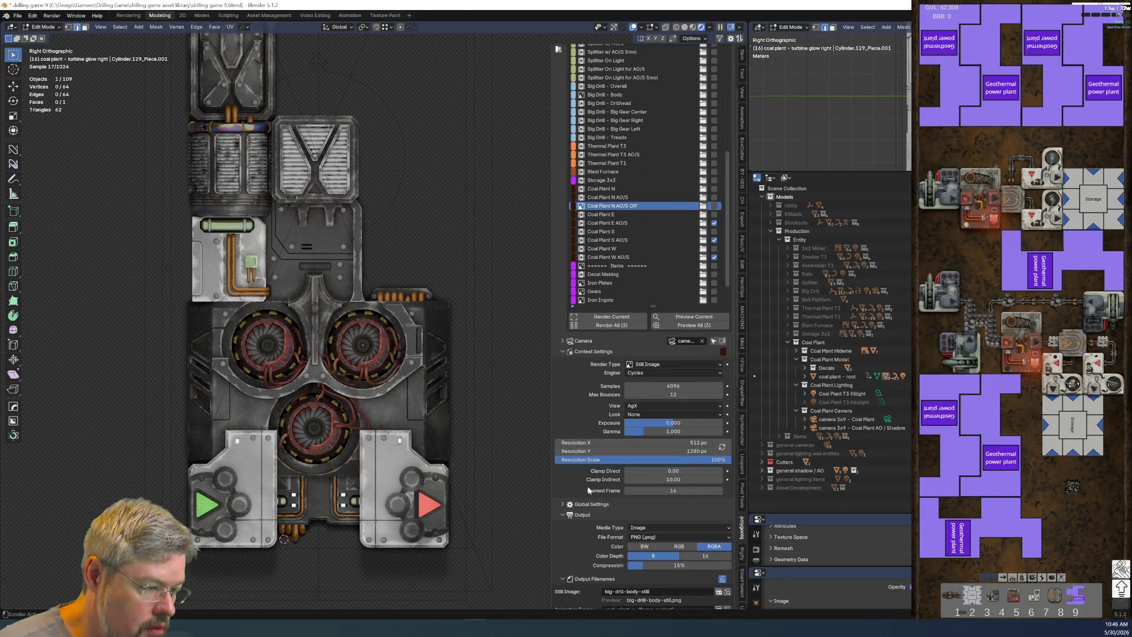
pyautogui.scroll(-2, 587, 488)
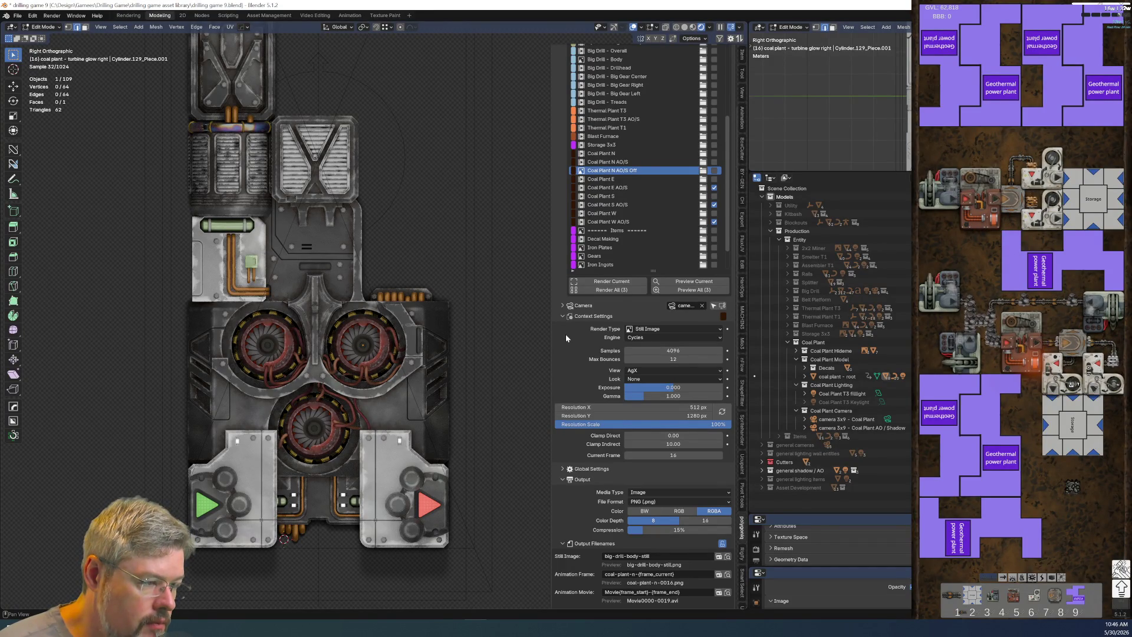
pyautogui.scroll(-2, 590, 442)
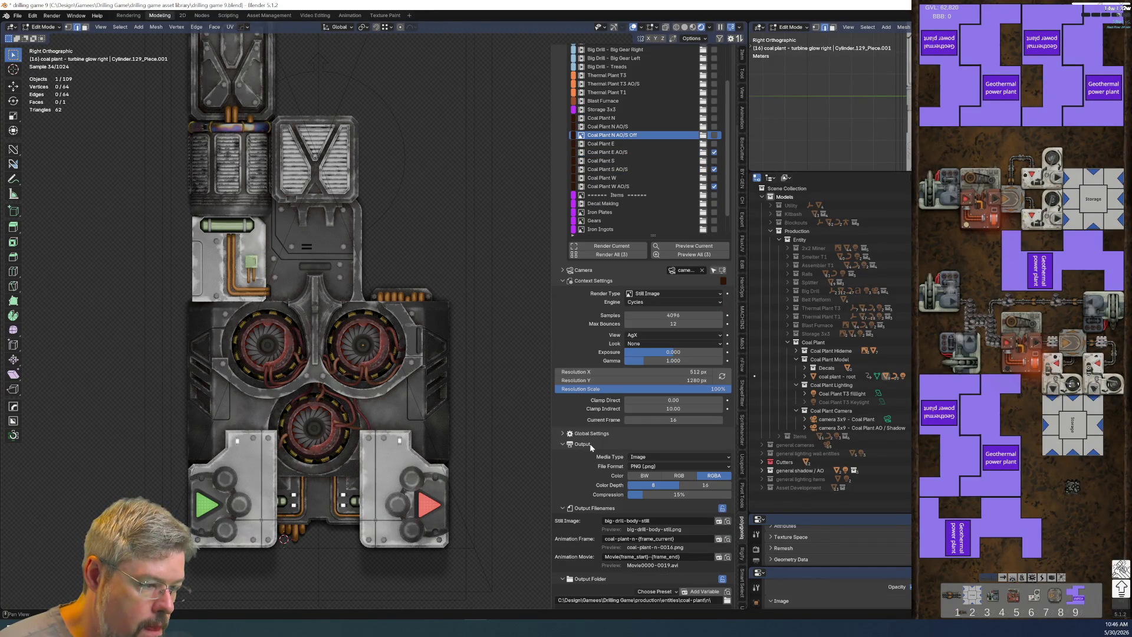
pyautogui.click(673, 293)
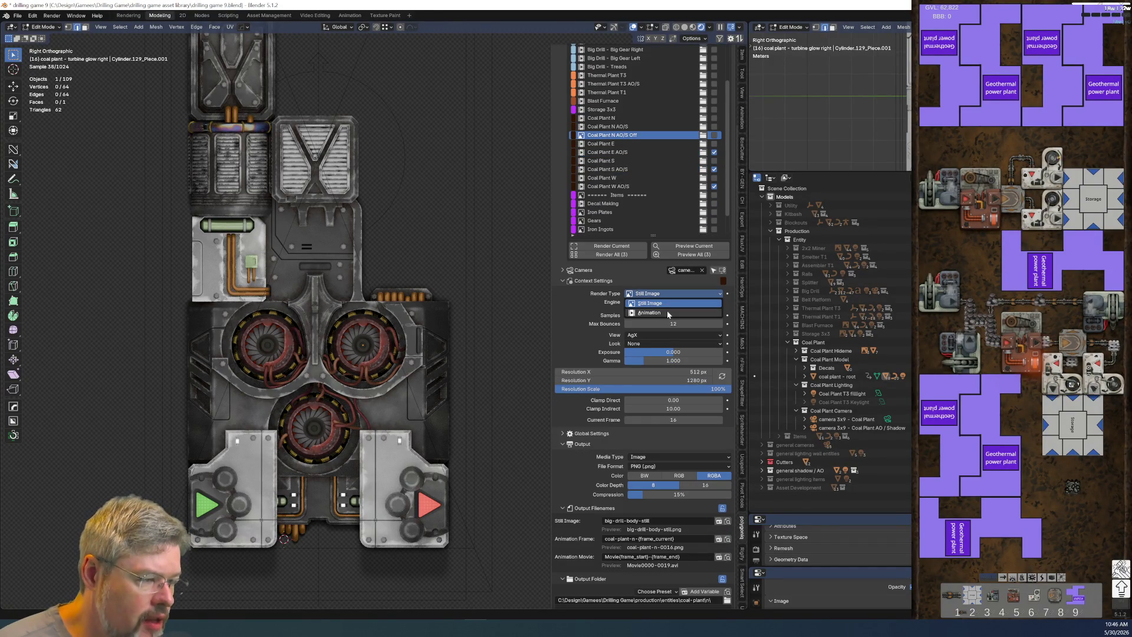
pyautogui.click(667, 310)
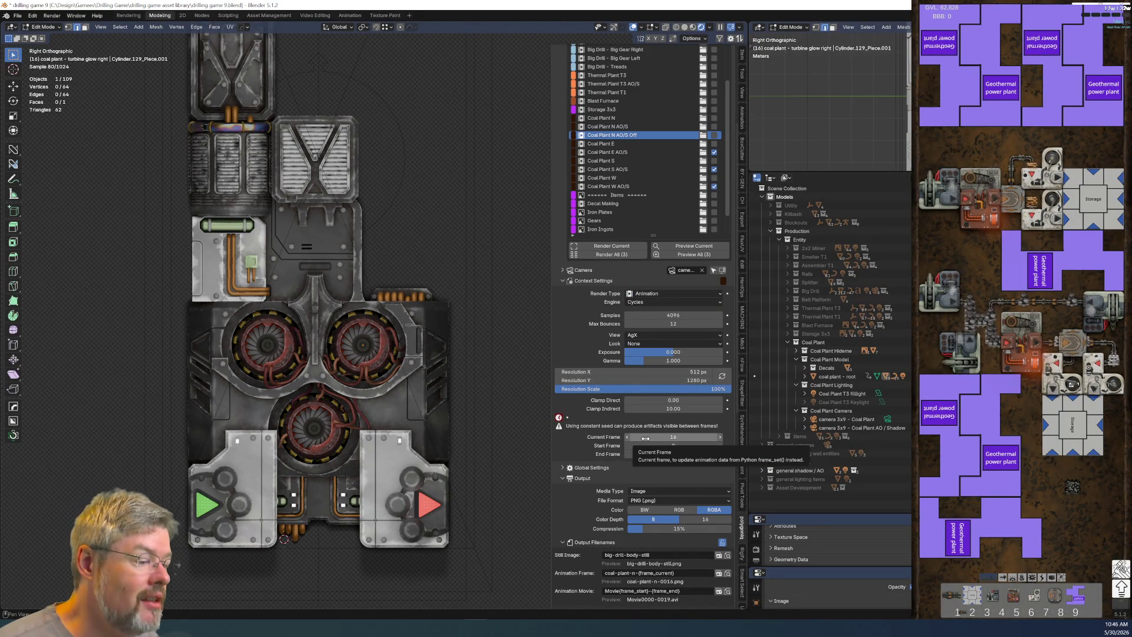
pyautogui.click(645, 438)
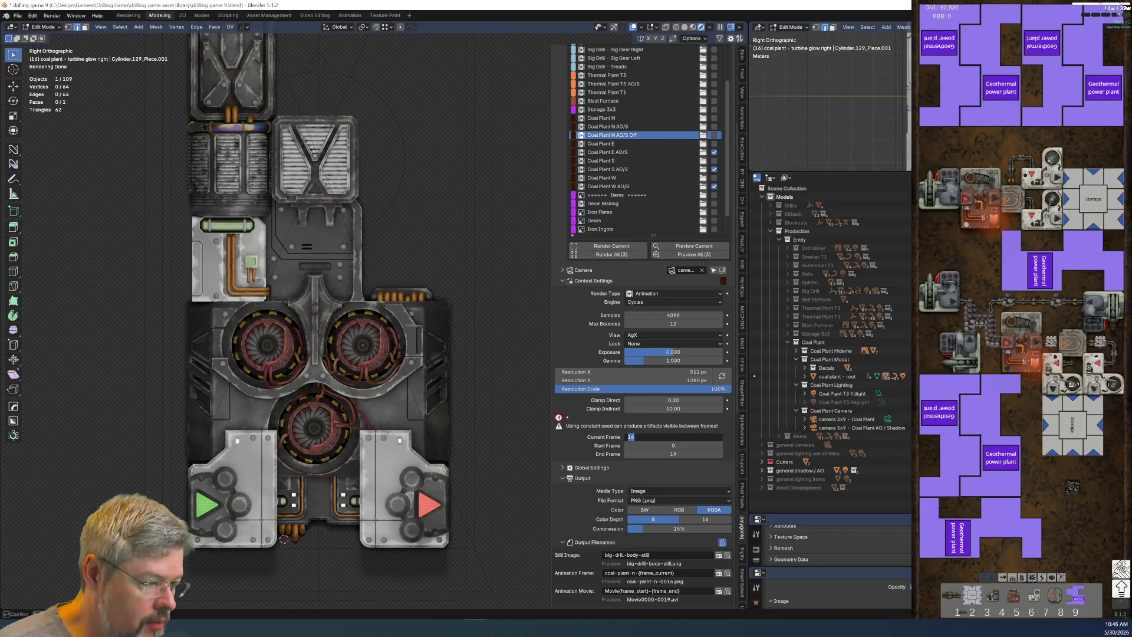
pyautogui.write('0')
# Step: Set the Off render set's current frame and end frame to 0
pyautogui.press('Return')
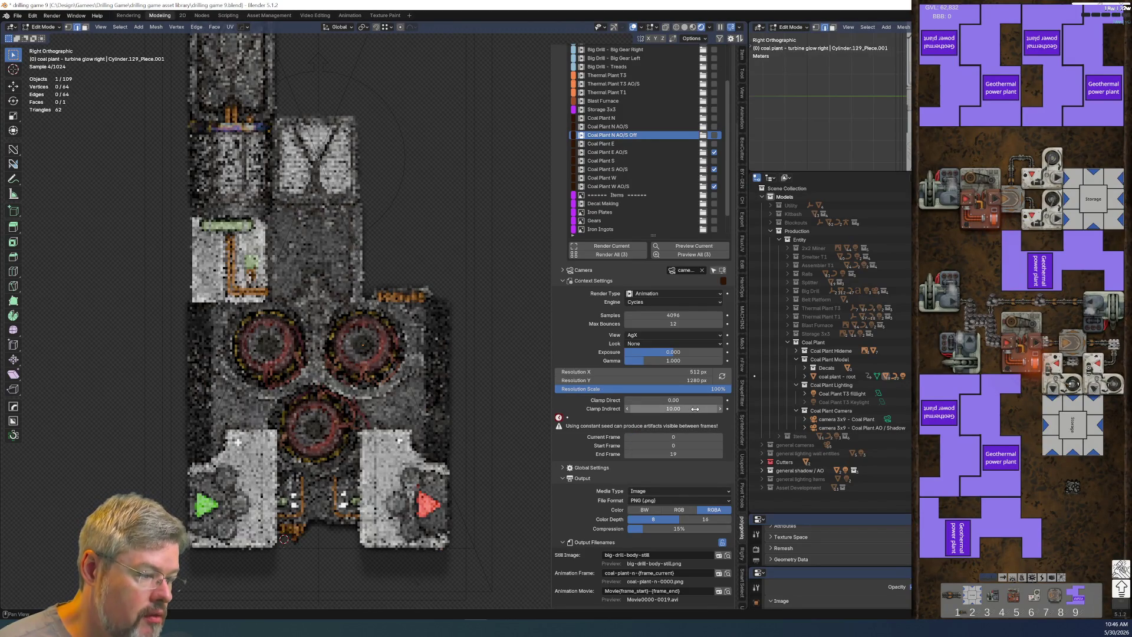
pyautogui.click(688, 458)
pyautogui.write('0')
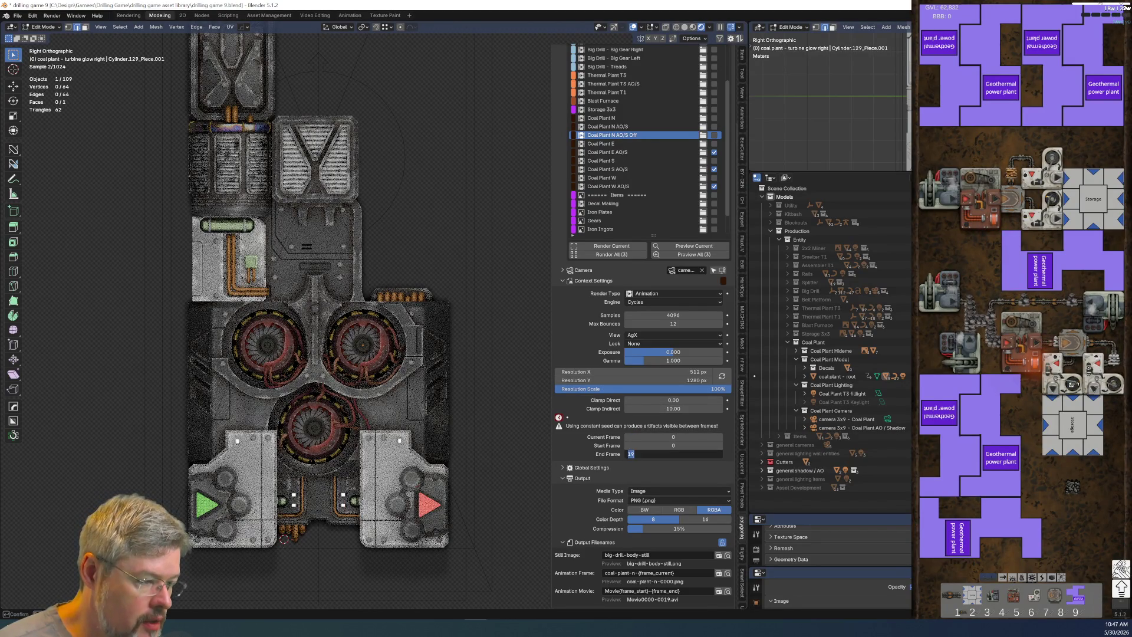
pyautogui.press('Return')
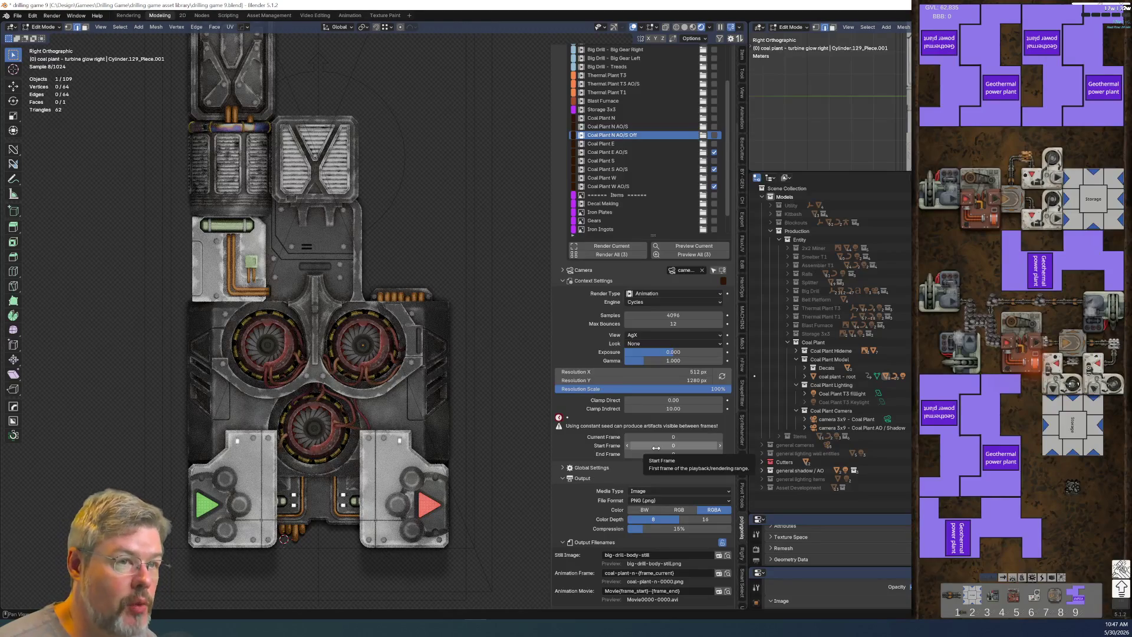
pyautogui.scroll(-4, 655, 448)
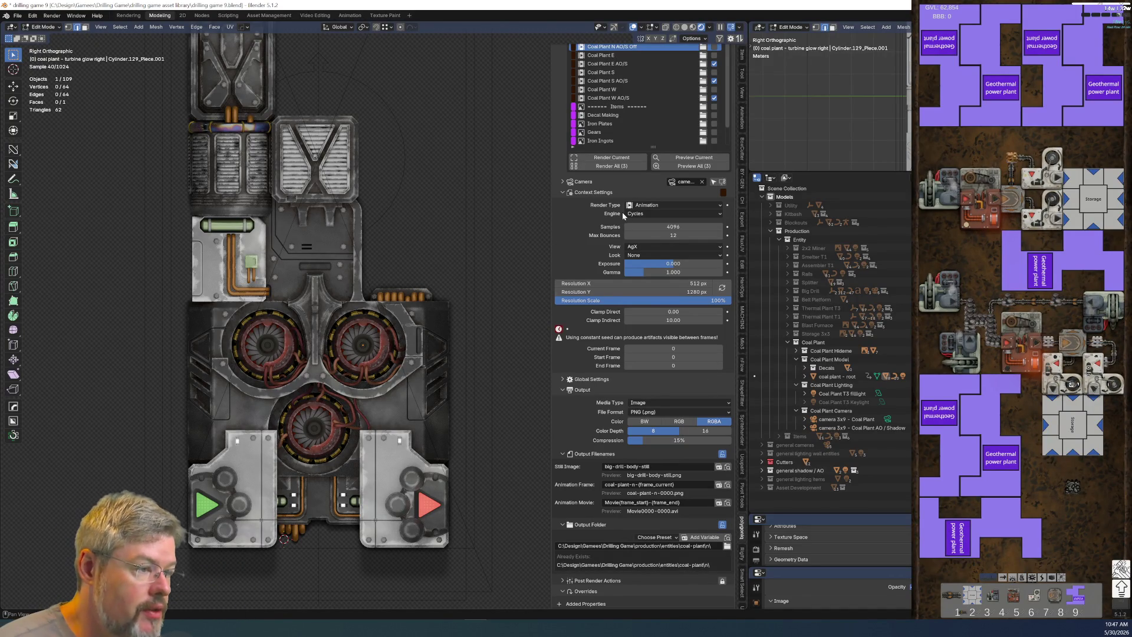
pyautogui.click(674, 204)
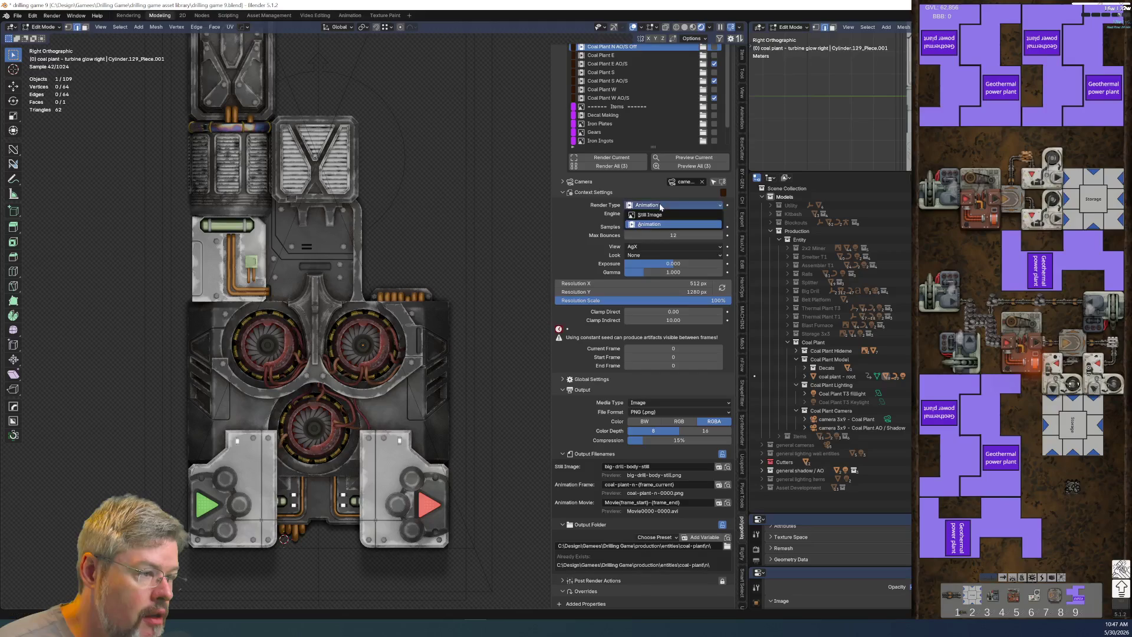
# Step: Switch the Off set to Still Image and change its animation frame filename to coal-plant-n-off
pyautogui.click(648, 214)
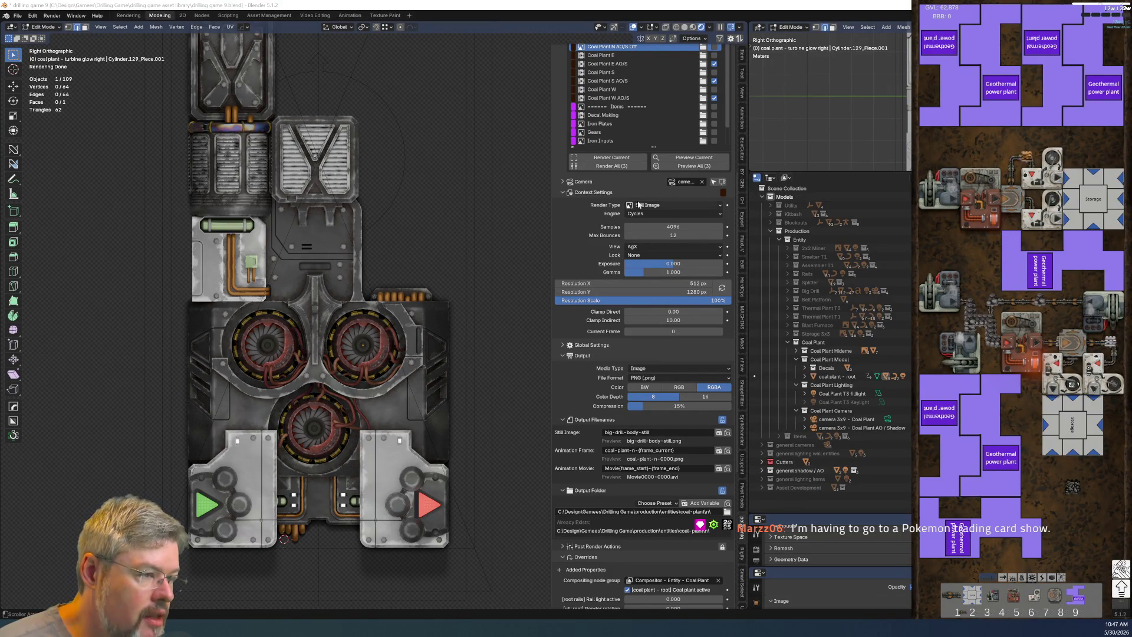
pyautogui.click(644, 454)
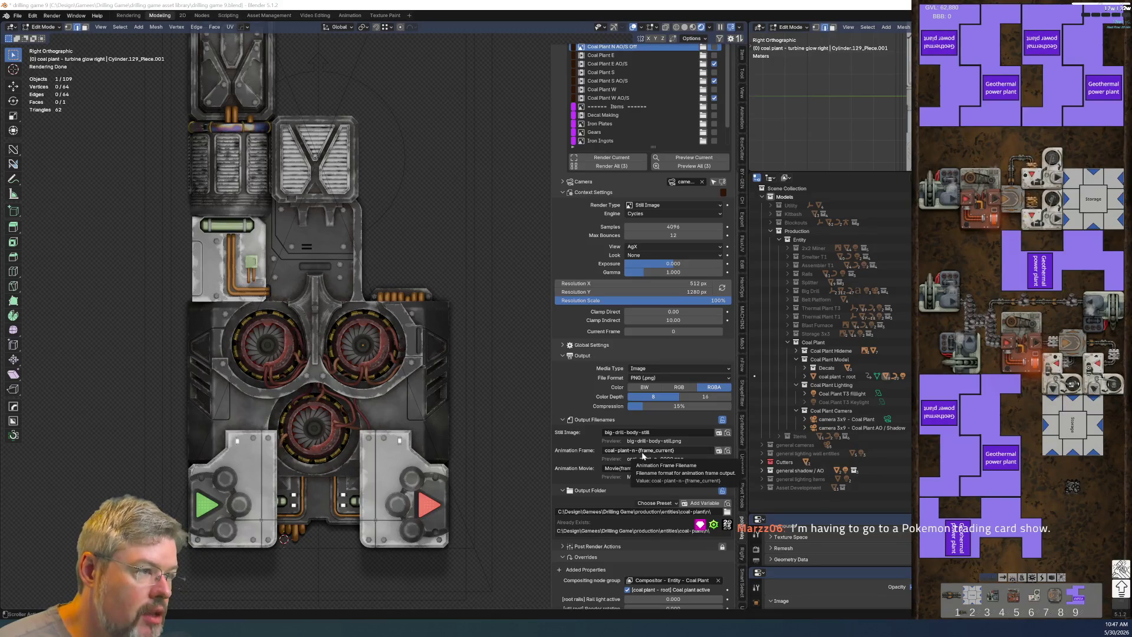
pyautogui.click(638, 451)
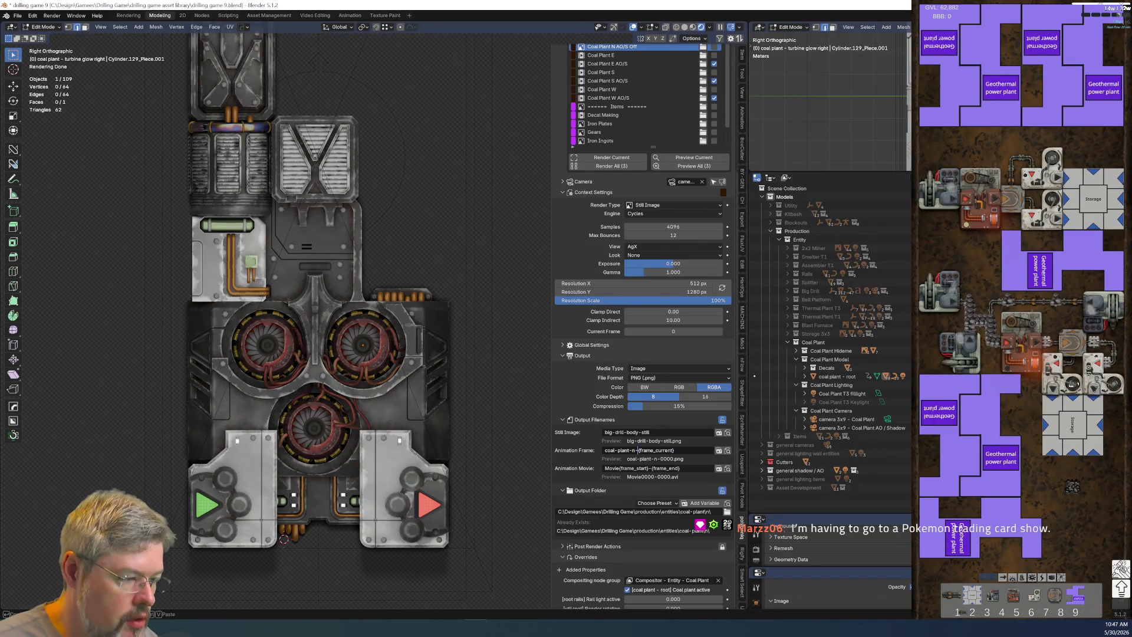
pyautogui.hotkey('shift', 'End')
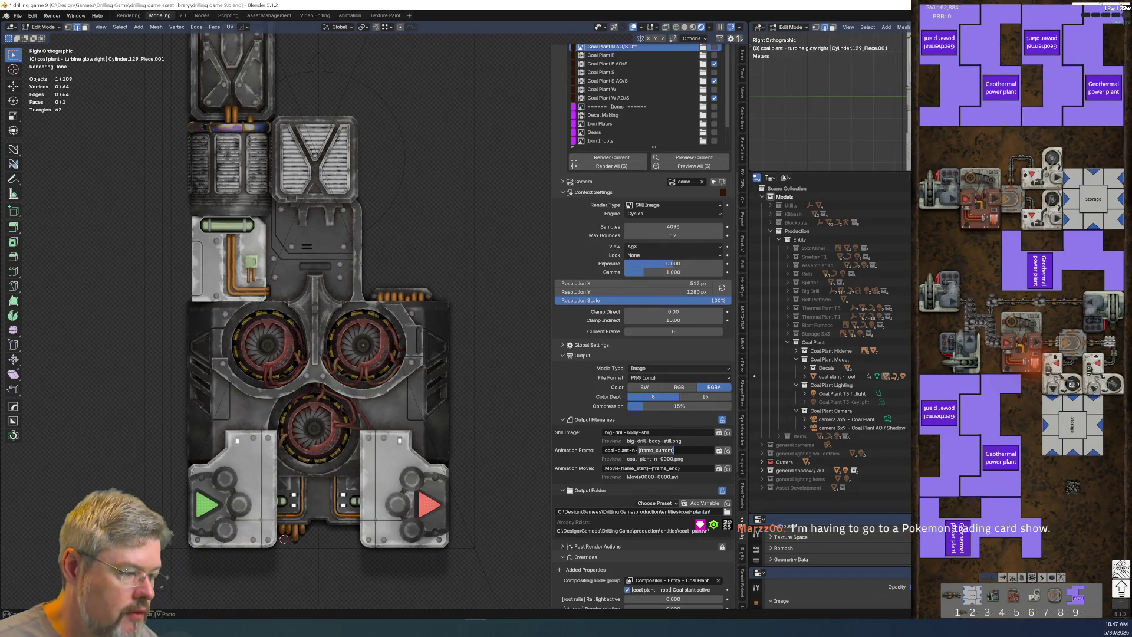
pyautogui.write('off')
pyautogui.press('Return')
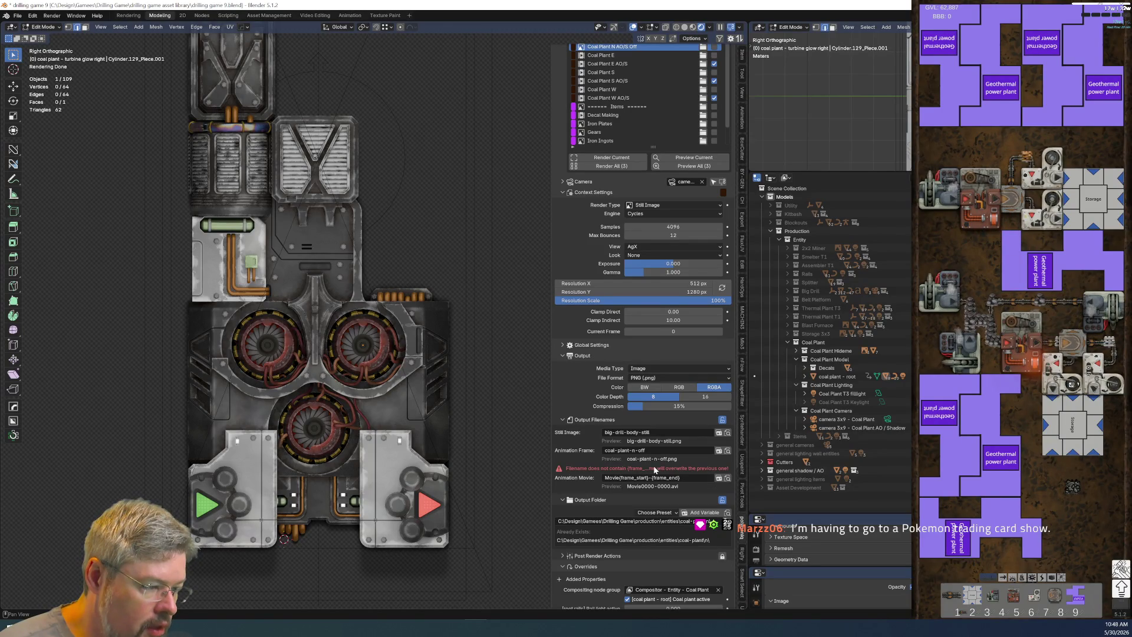
pyautogui.moveTo(551, 448)
pyautogui.mouseDown()
pyautogui.moveTo(502, 450)
pyautogui.moveTo(575, 468)
pyautogui.moveTo(557, 479)
pyautogui.mouseUp()
pyautogui.scroll(5, 601, 494)
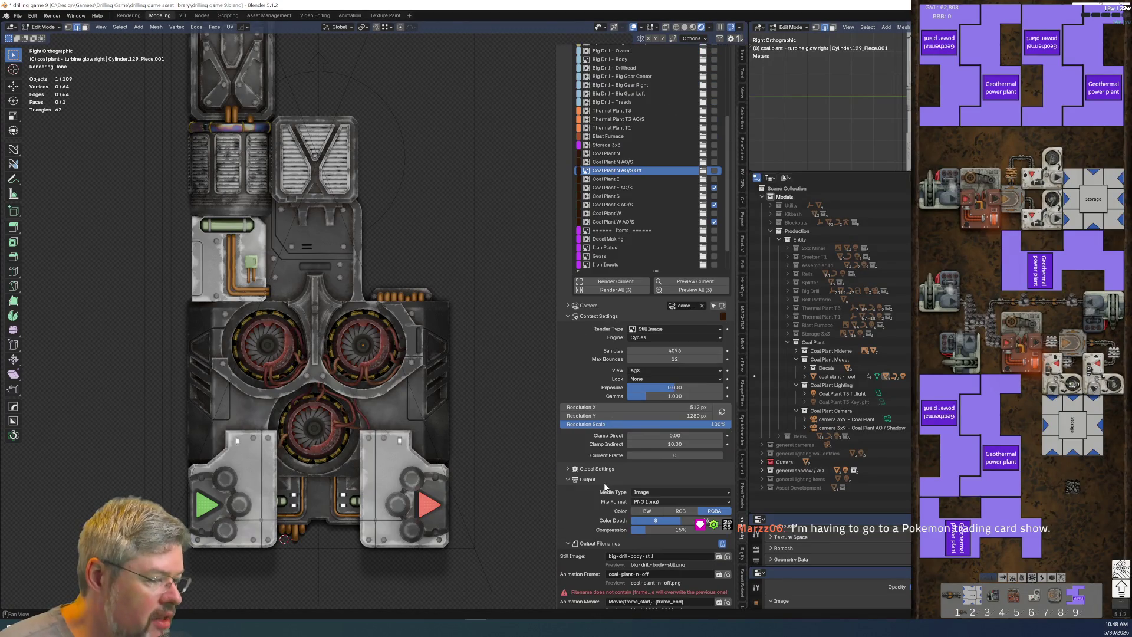
pyautogui.scroll(-5, 604, 491)
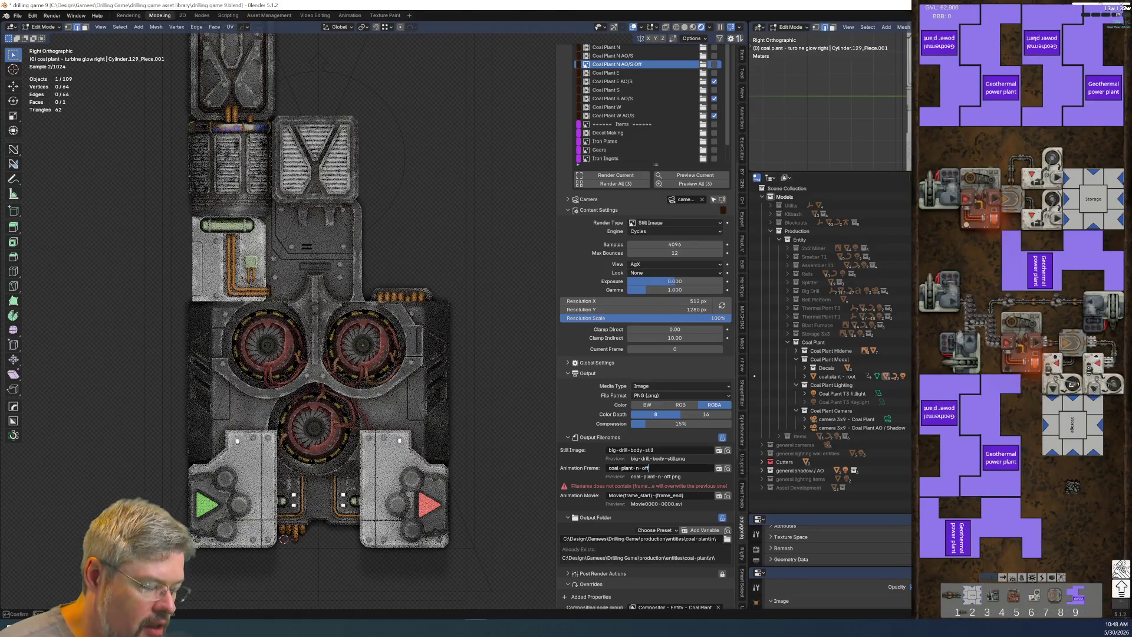
# Step: Check the output filenames of the Coal Plant N and Coal Plant N AO/S render sets
pyautogui.doubleClick(613, 55)
pyautogui.press('Return')
pyautogui.click(608, 47)
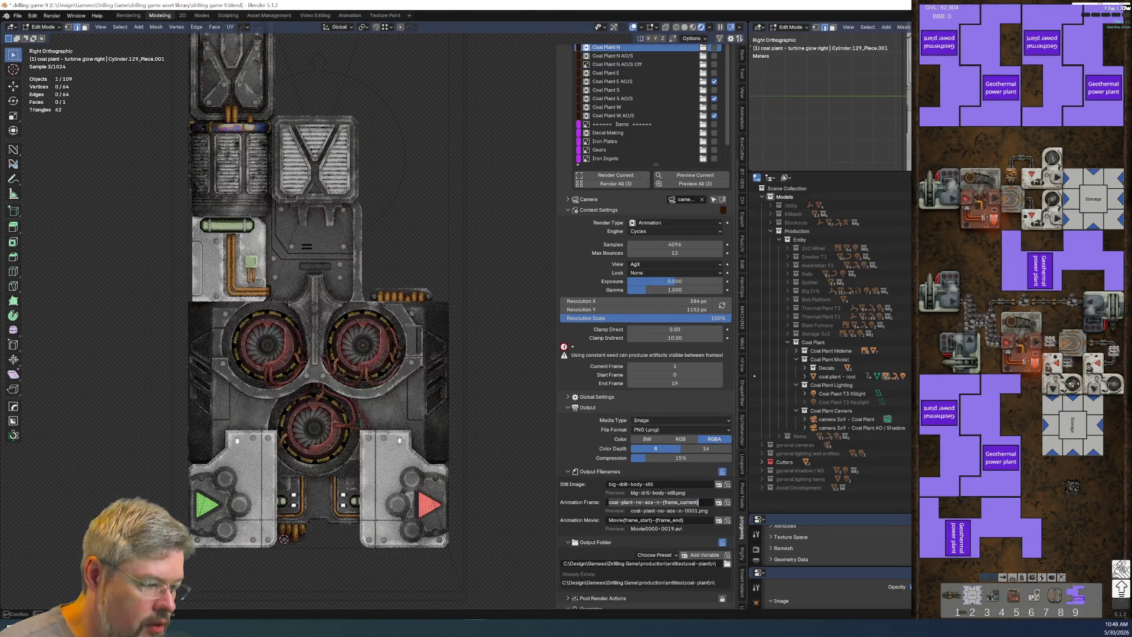
pyautogui.press('Return')
pyautogui.click(613, 56)
pyautogui.click(678, 501)
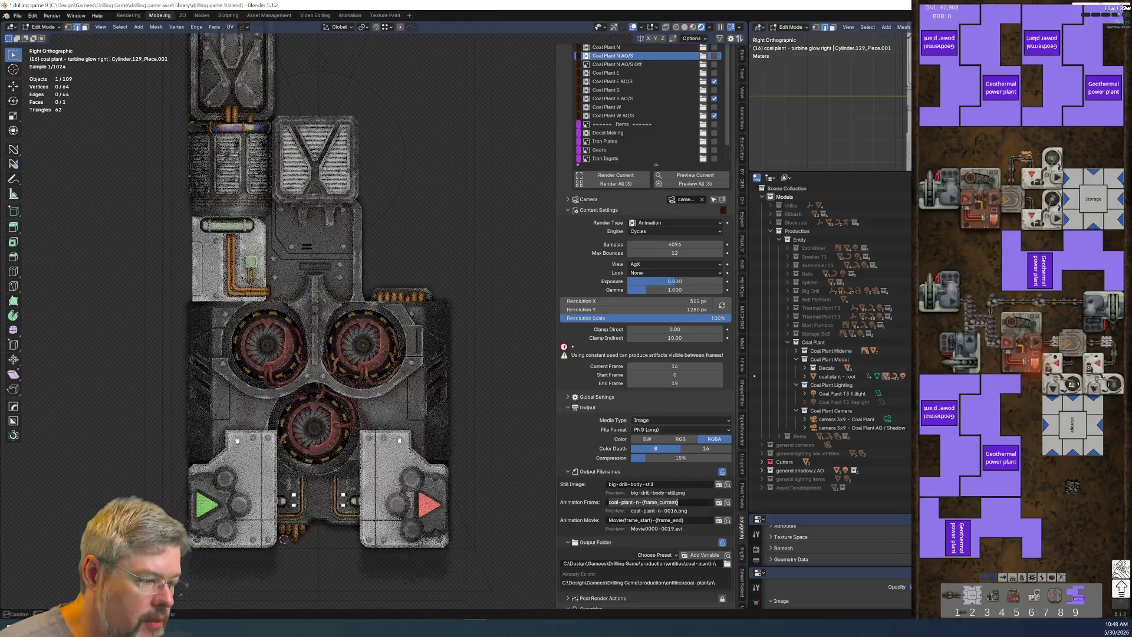
pyautogui.press('Return')
# Step: Give the Off set frame filename coal-plant-n-{frame_current} and still filename coal-plant-n-off
pyautogui.click(635, 65)
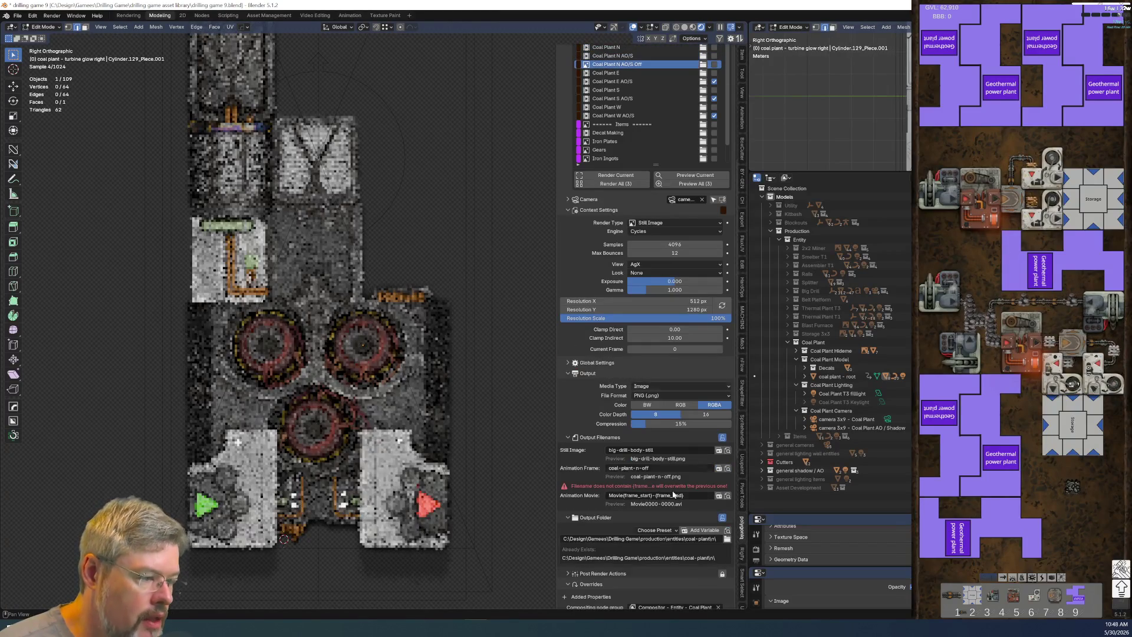
pyautogui.click(680, 468)
pyautogui.hotkey('ctrl', 'v')
pyautogui.press('Return')
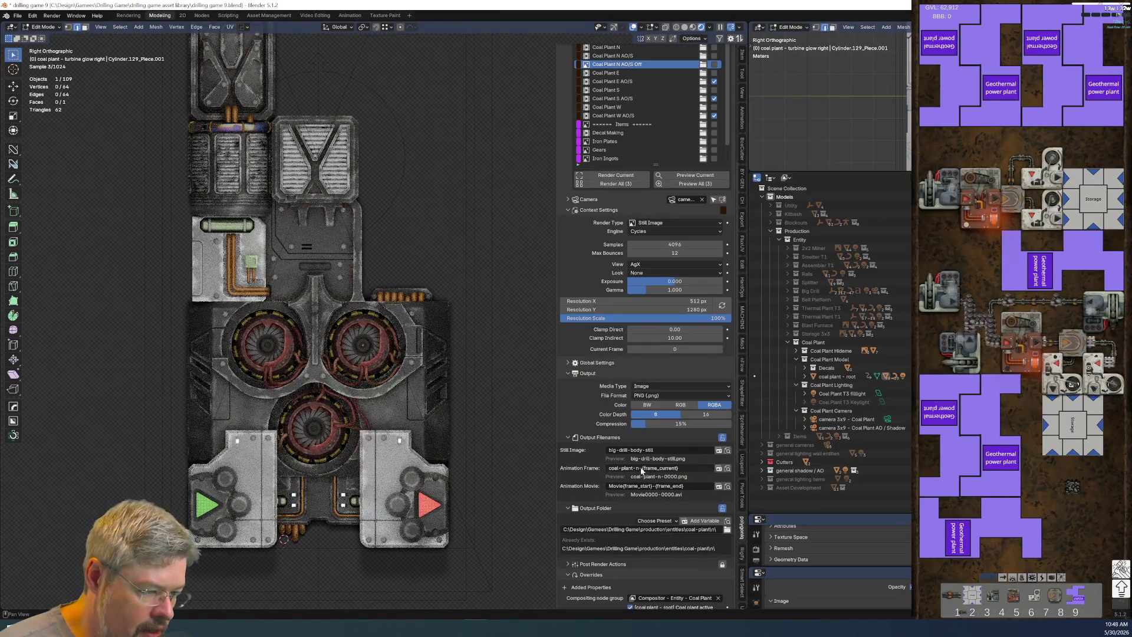
pyautogui.click(642, 451)
pyautogui.hotkey('ctrl', 'a')
pyautogui.write('coal-plant-')
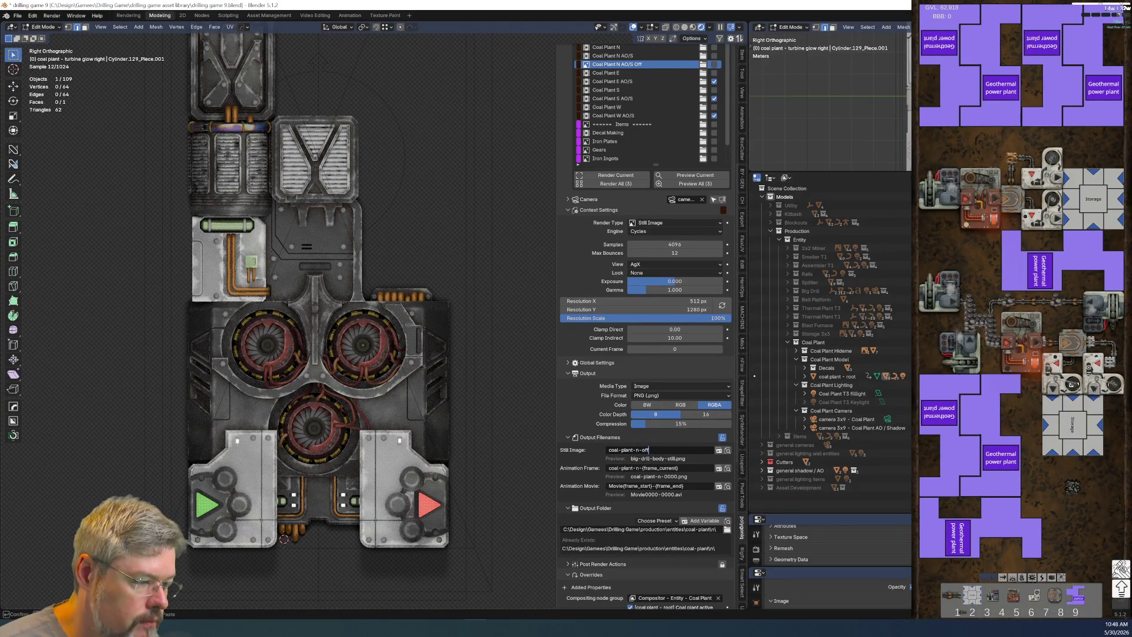
pyautogui.press('Return')
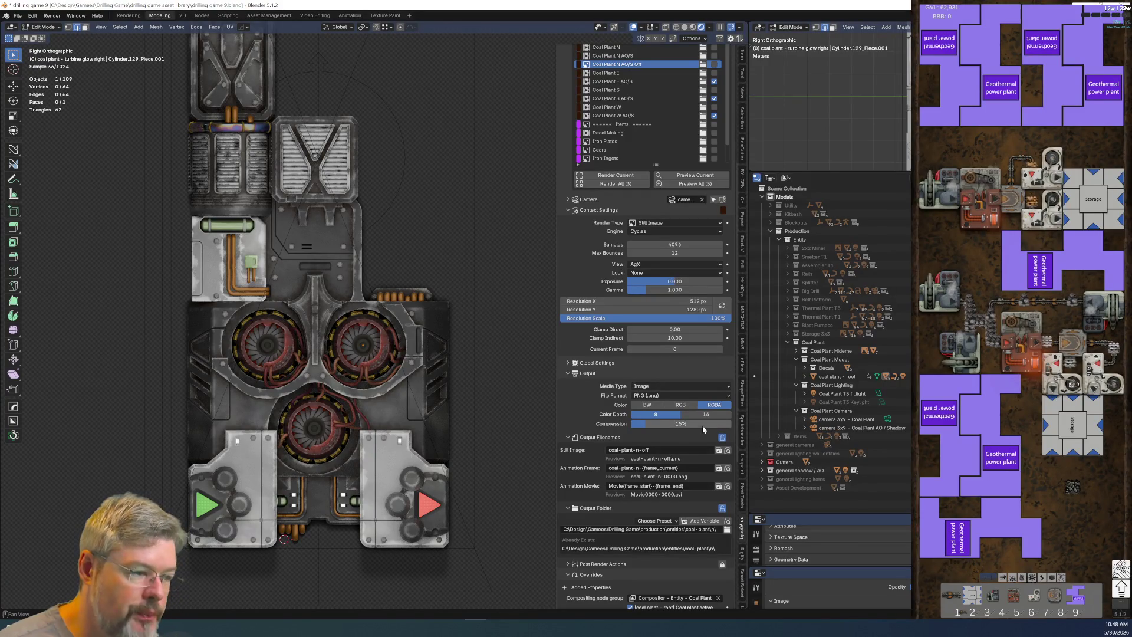
pyautogui.moveTo(656, 164)
pyautogui.mouseDown()
pyautogui.moveTo(651, 501)
pyautogui.moveTo(649, 458)
pyautogui.moveTo(658, 489)
pyautogui.mouseUp()
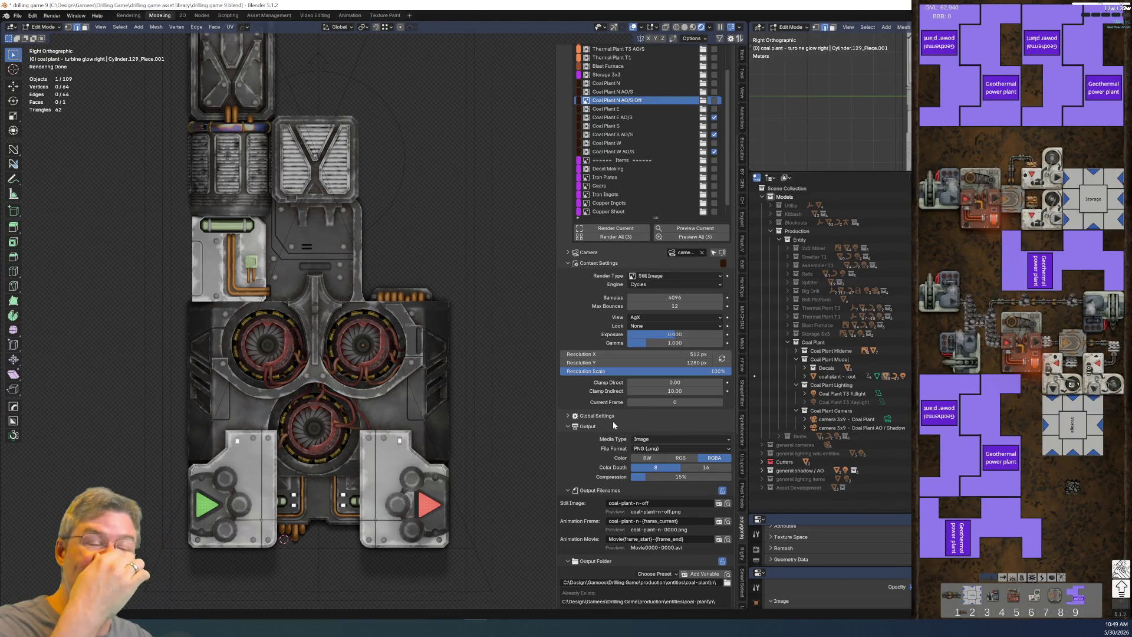
pyautogui.click(622, 116)
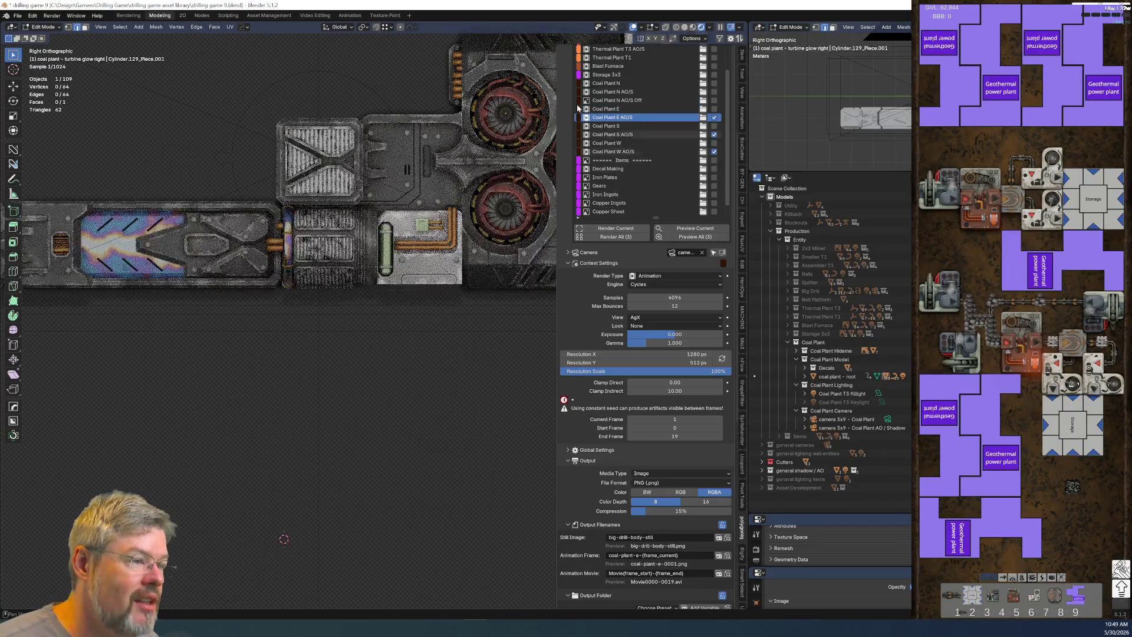
# Step: Activate the Coal Plant E AO/S render set and switch over to File Explorer
pyautogui.scroll(-2, 518, 202)
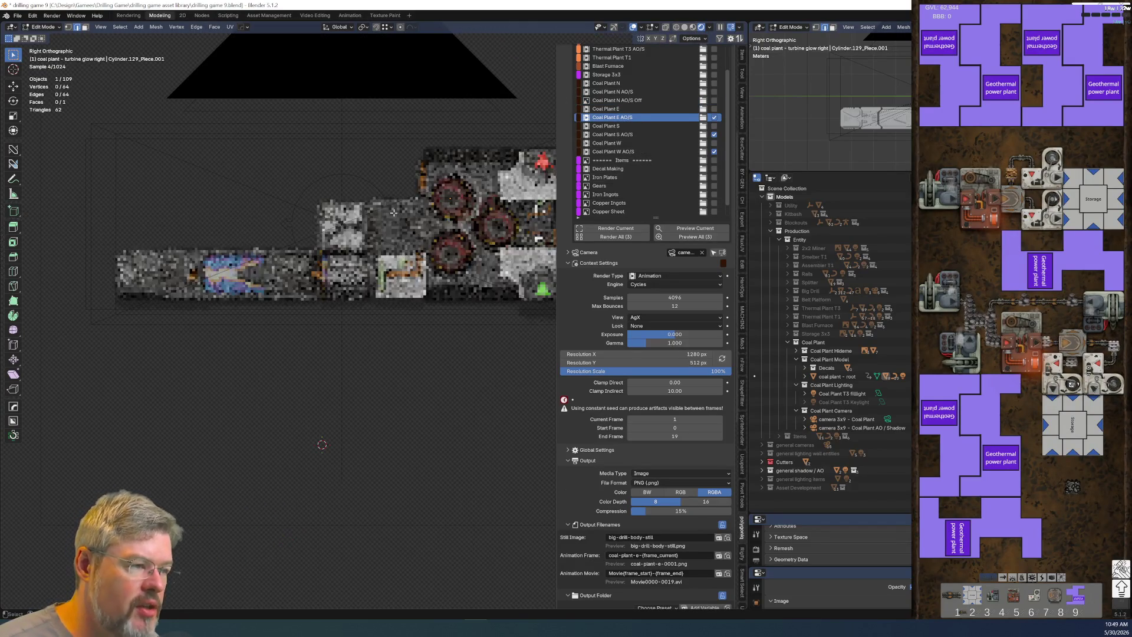
pyautogui.click(620, 118)
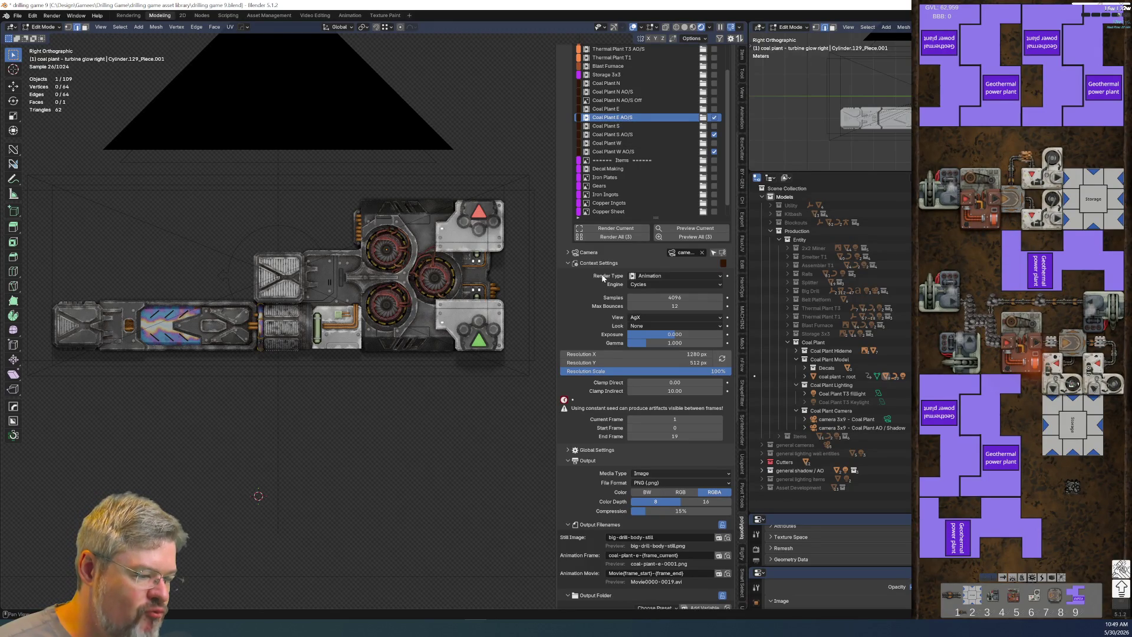
pyautogui.hotkey('alt', 'Tab')
pyautogui.hotkey('alt', 'Tab')
pyautogui.hotkey('alt', 'Tab')
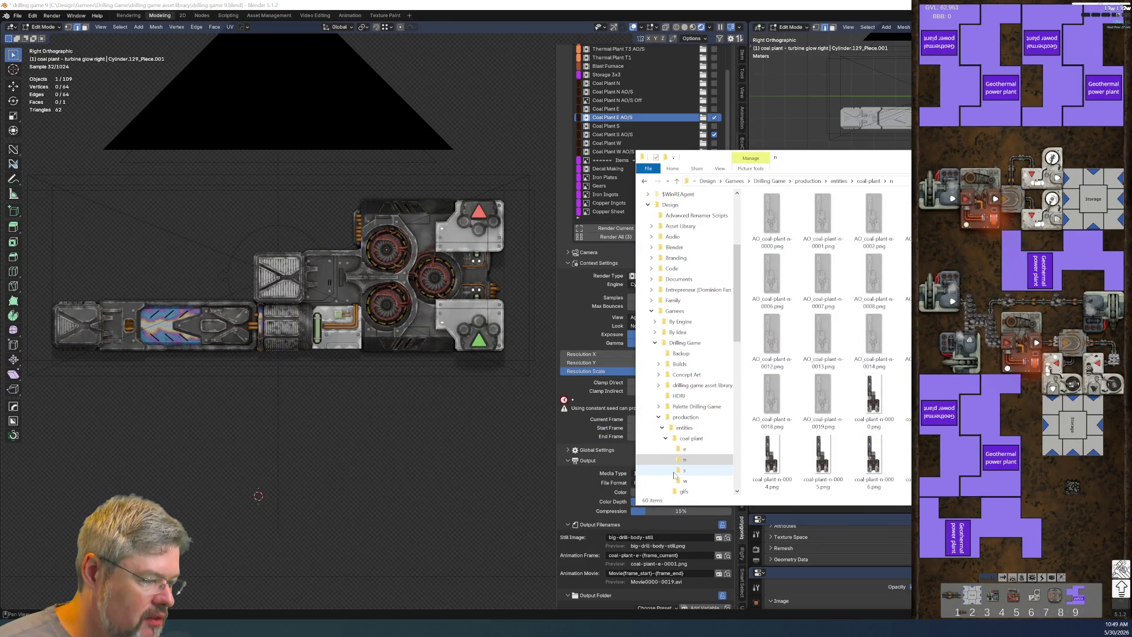
# Step: Scroll the Explorer folder tree to review the coal plant render folders
pyautogui.scroll(-1, 687, 455)
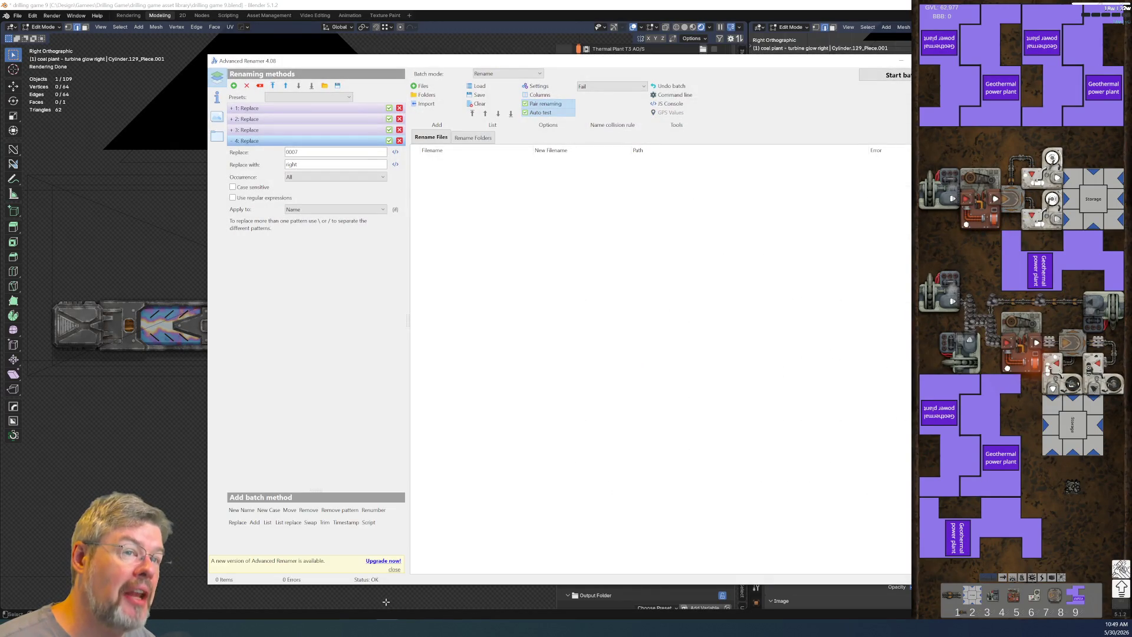
# Step: Delete the four old Replace methods and add a fresh Replace method
pyautogui.press('Delete')
pyautogui.press('Delete')
pyautogui.press('Delete')
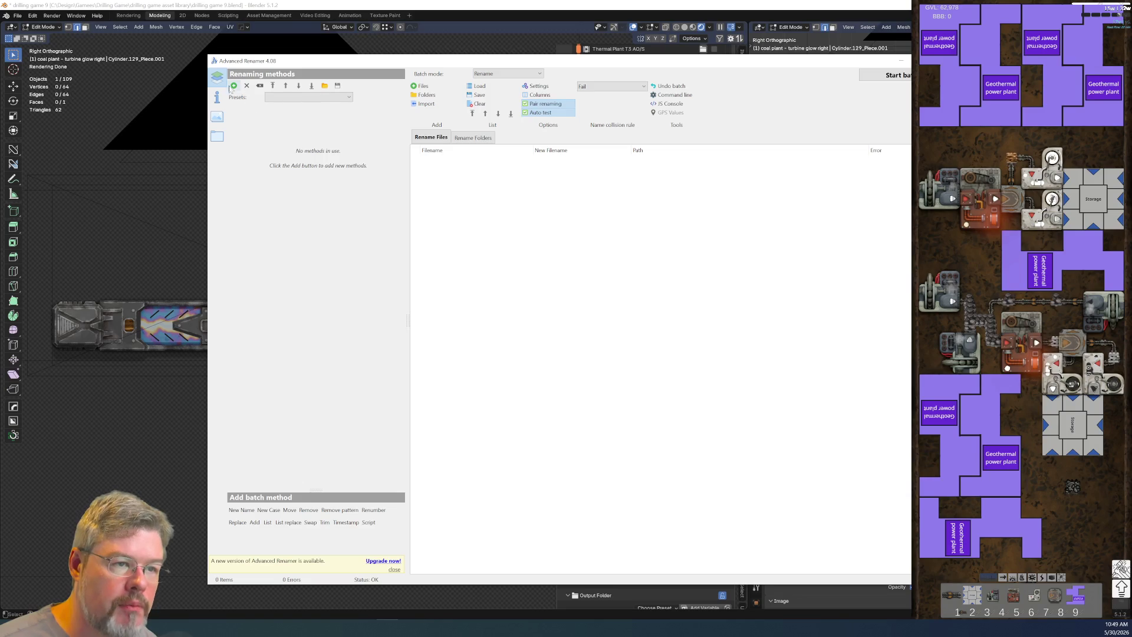
pyautogui.click(234, 85)
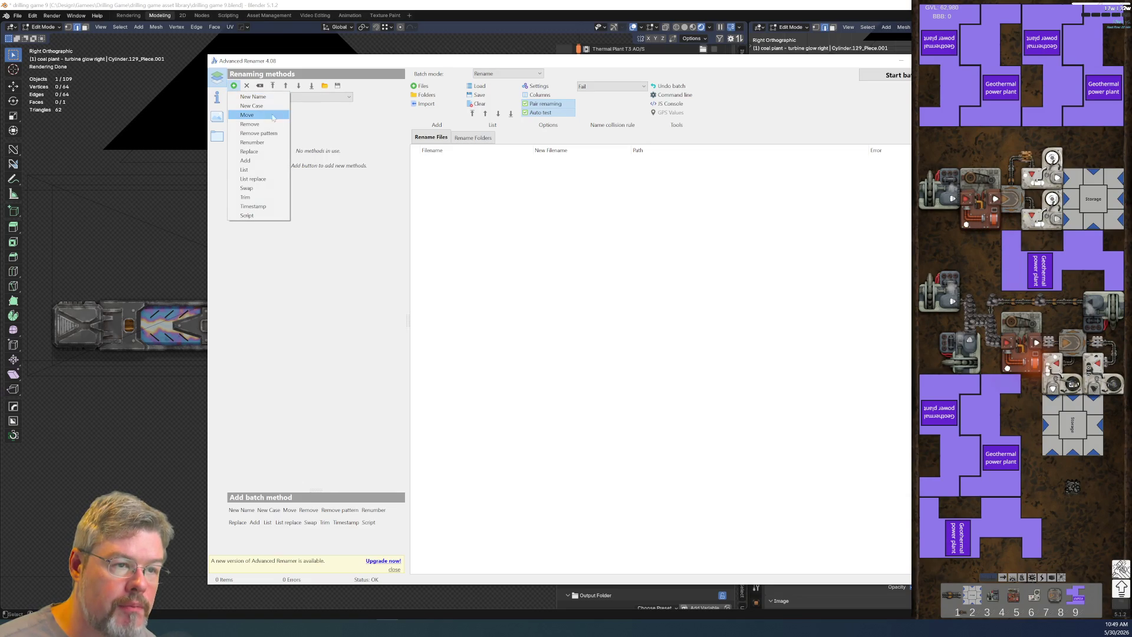
pyautogui.click(276, 152)
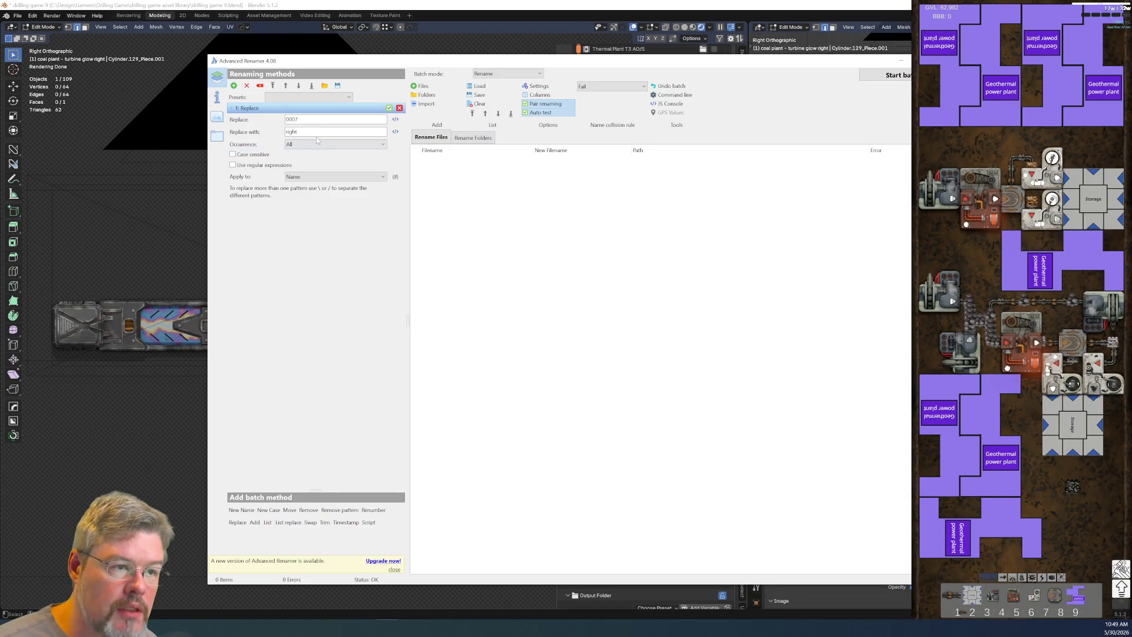
# Step: Make the Replace method turn '-w' into '-e', then open the Add files dialog
pyautogui.write('-w=')
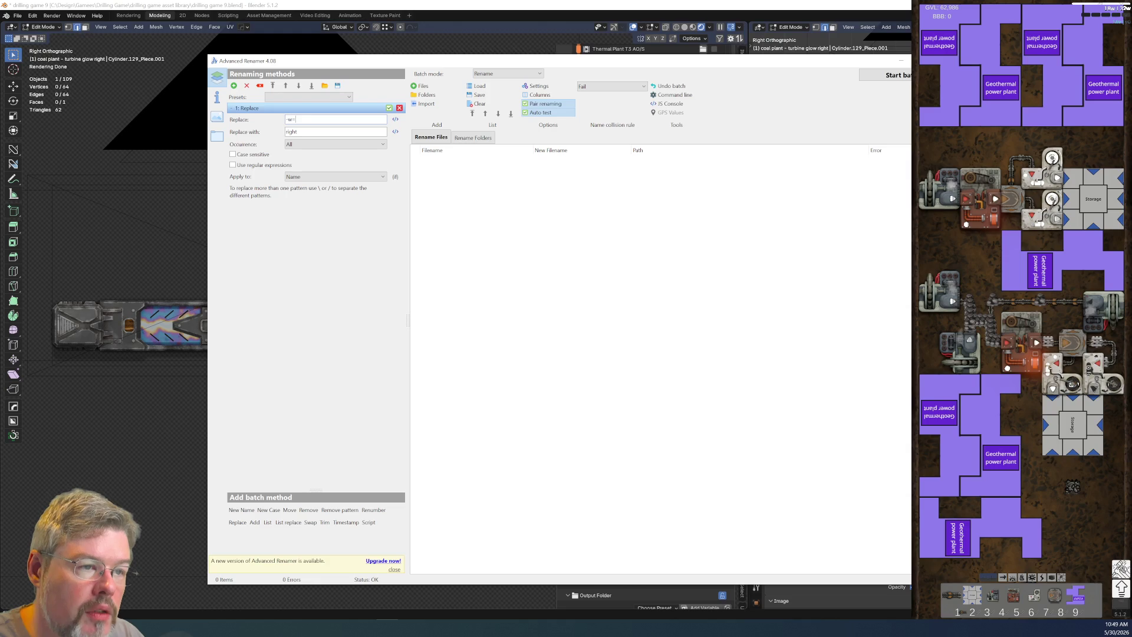
pyautogui.write('-2')
pyautogui.press('BackSpace')
pyautogui.write('e-')
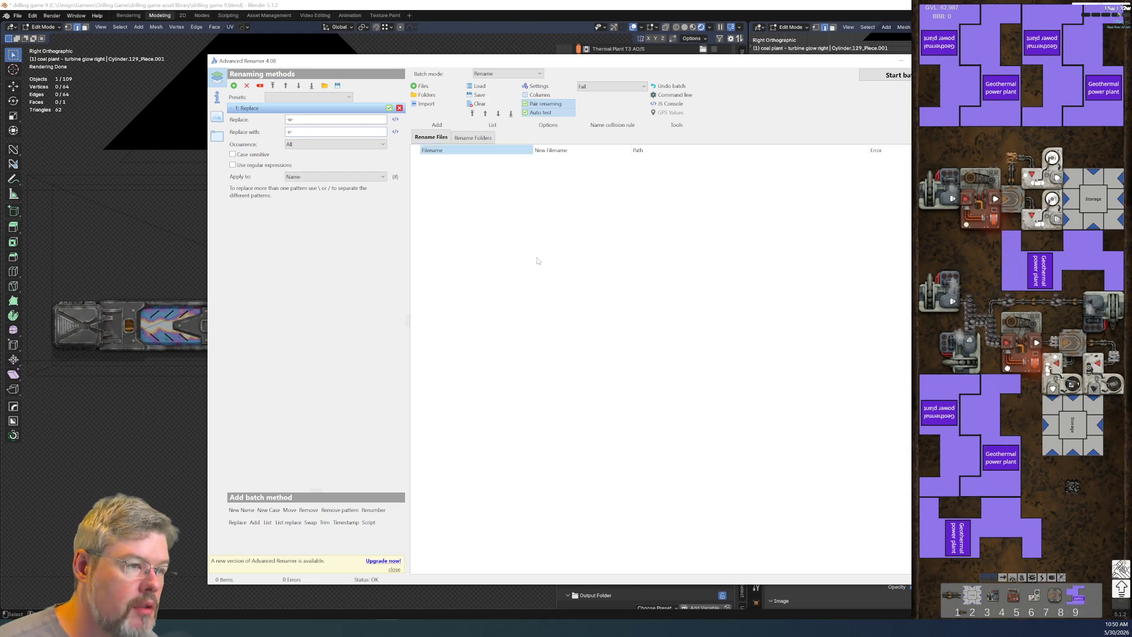
pyautogui.click(423, 86)
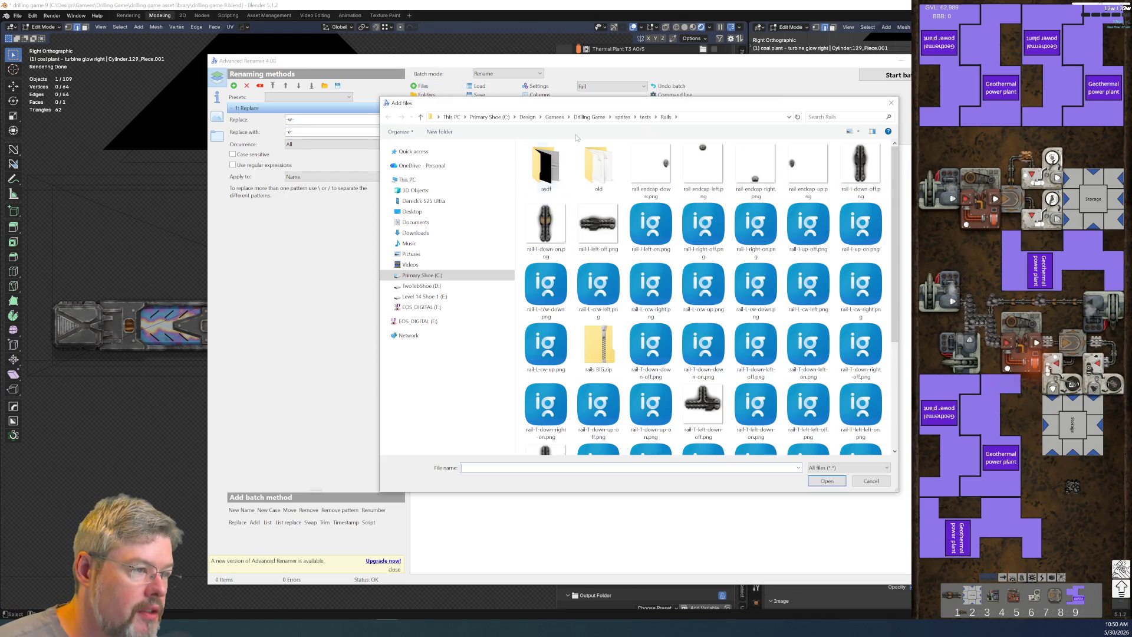
# Step: Navigate from Drilling Game through production > entities into the coal-plant folder, after checking spritesheets and renders
pyautogui.click(585, 117)
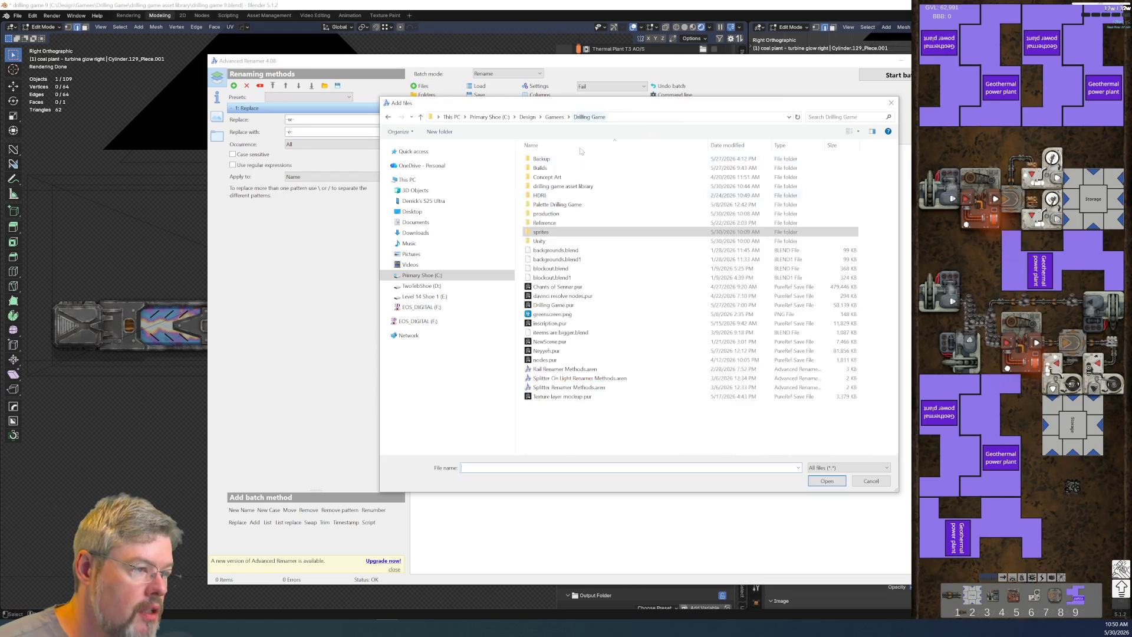
pyautogui.doubleClick(564, 214)
pyautogui.doubleClick(562, 161)
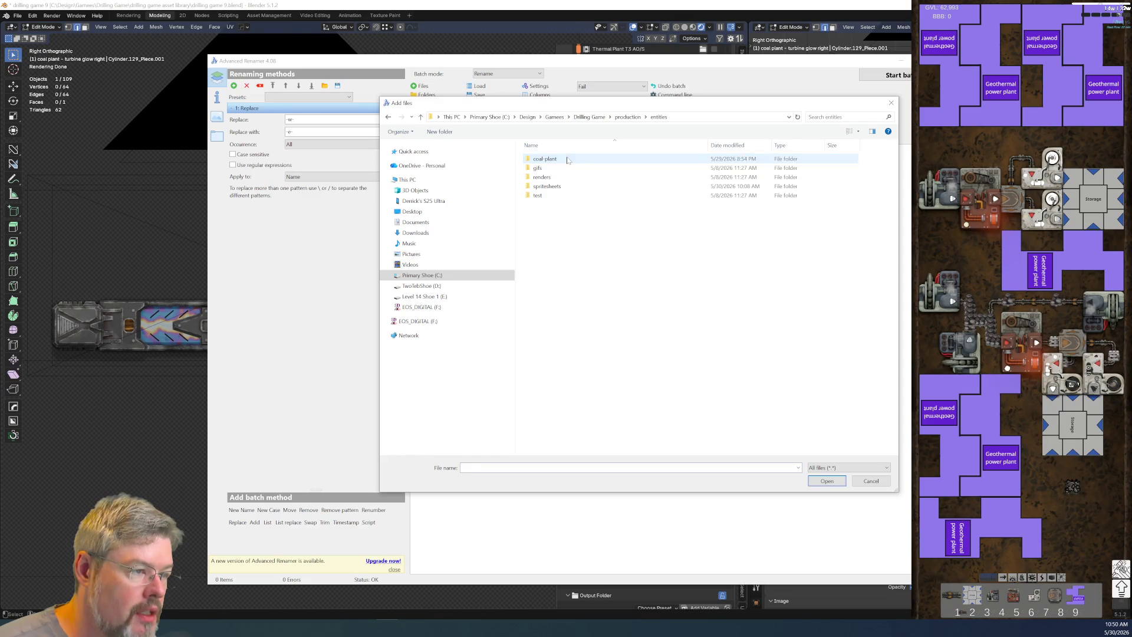
pyautogui.doubleClick(564, 188)
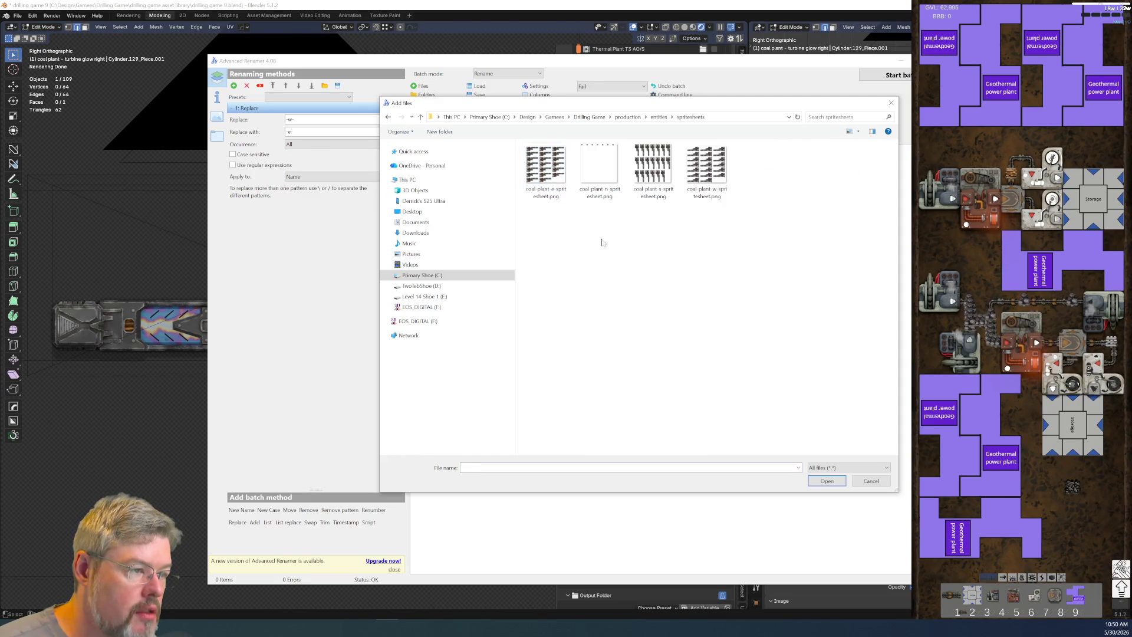
pyautogui.press('BackSpace')
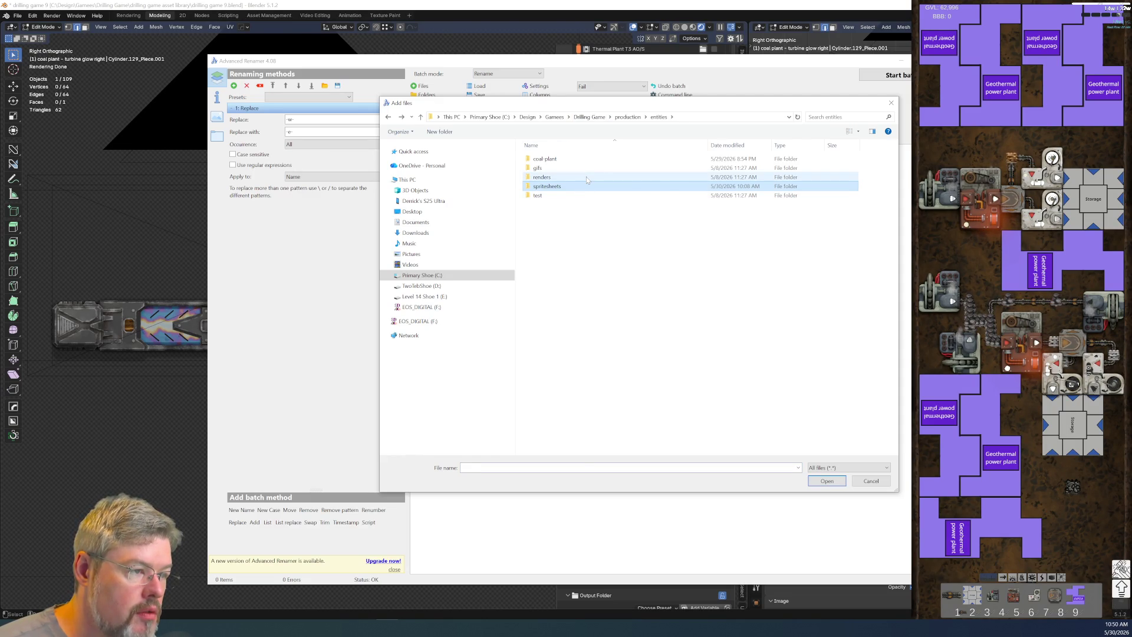
pyautogui.doubleClick(587, 178)
pyautogui.press('BackSpace')
pyautogui.click(601, 160)
pyautogui.doubleClick(601, 160)
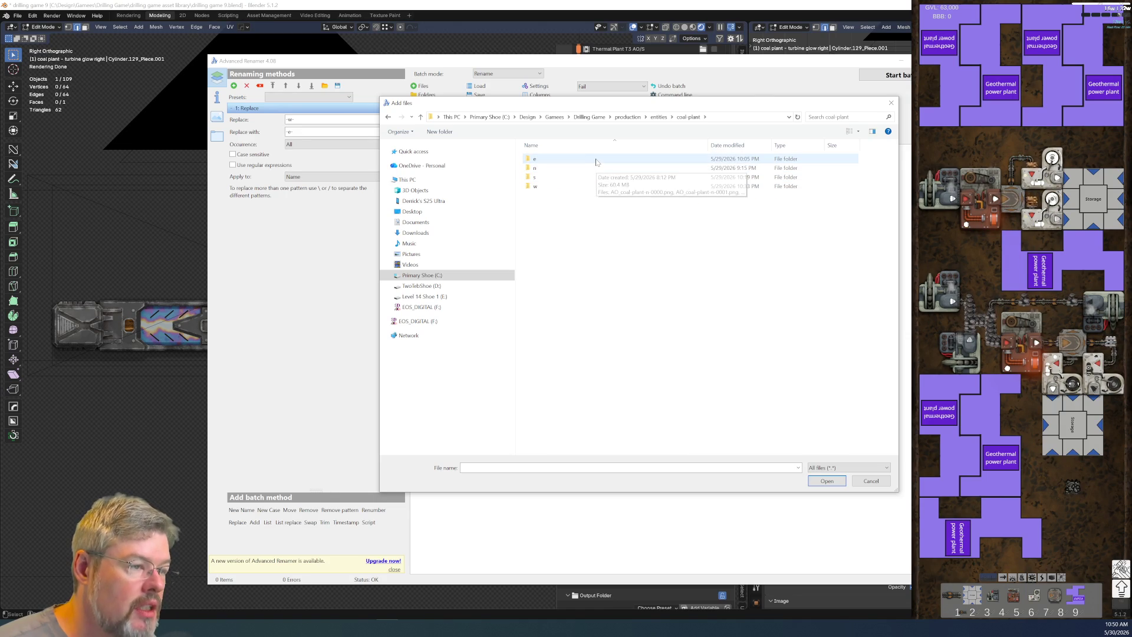
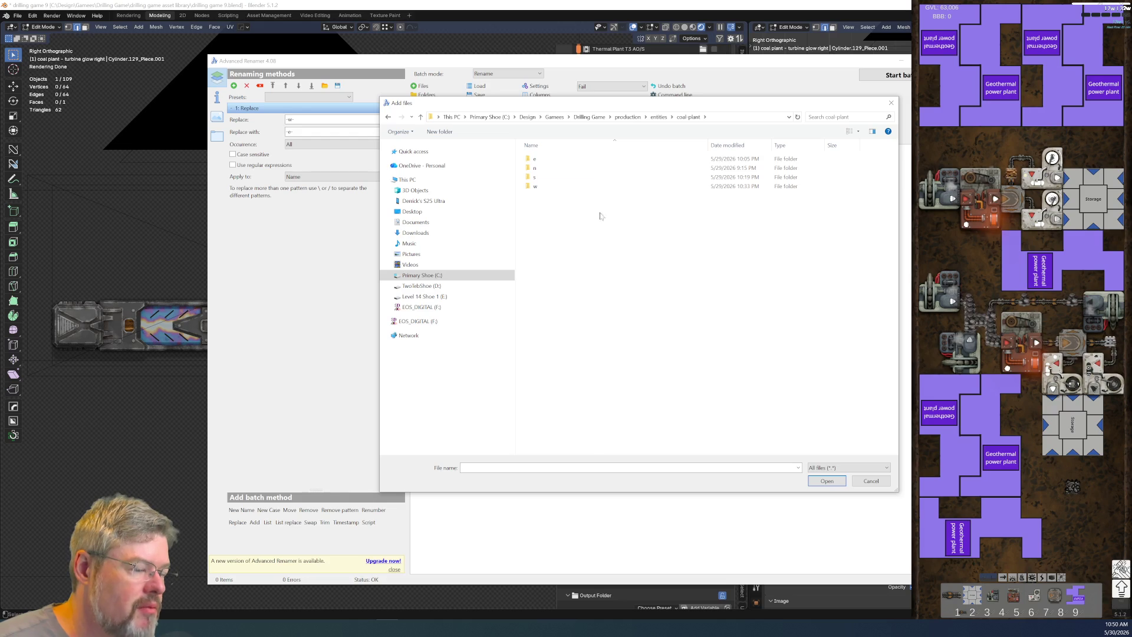
# Step: Load all render files from the coal-plant e folder into Advanced Renamer
pyautogui.doubleClick(587, 159)
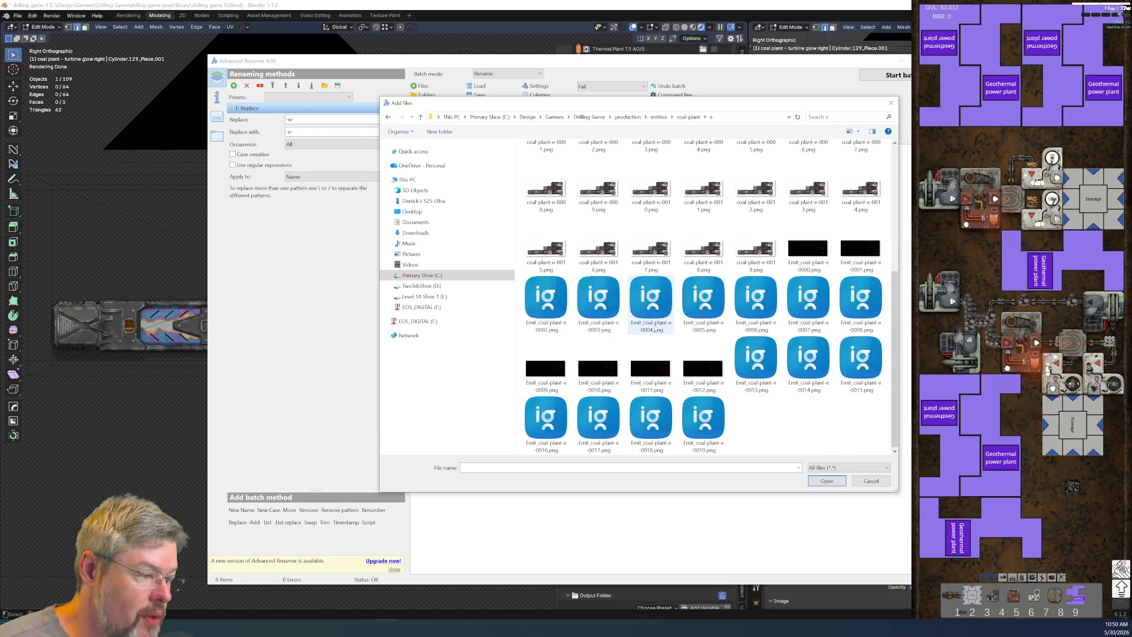
pyautogui.click(546, 177)
pyautogui.scroll(-3, 708, 312)
pyautogui.keyDown('shift'); pyautogui.click(724, 434); pyautogui.keyUp('shift')
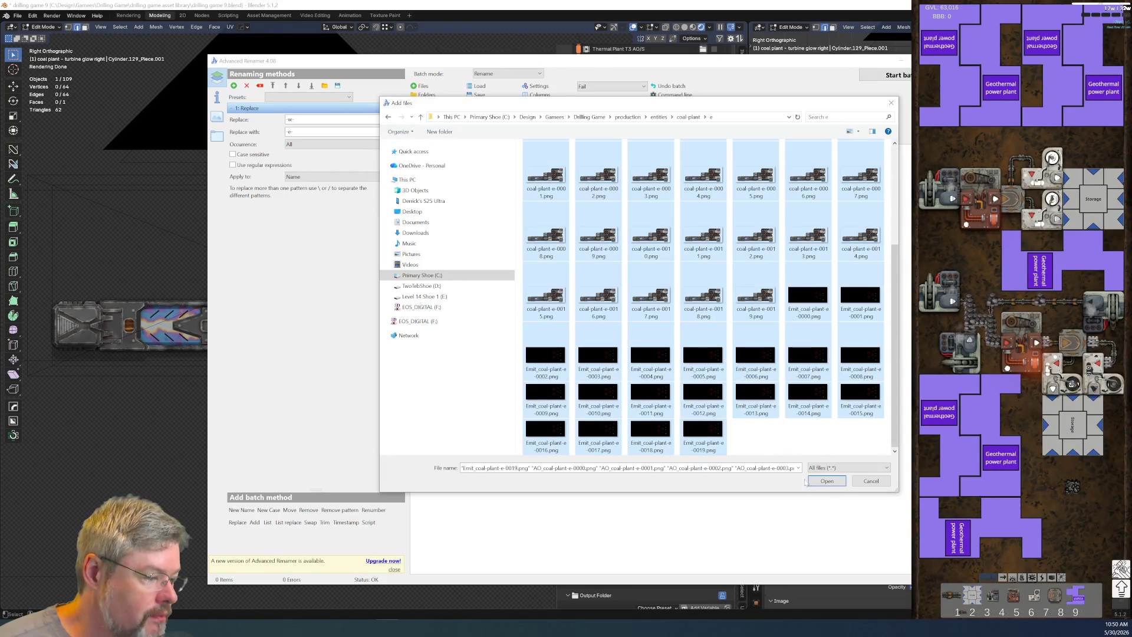
pyautogui.click(836, 485)
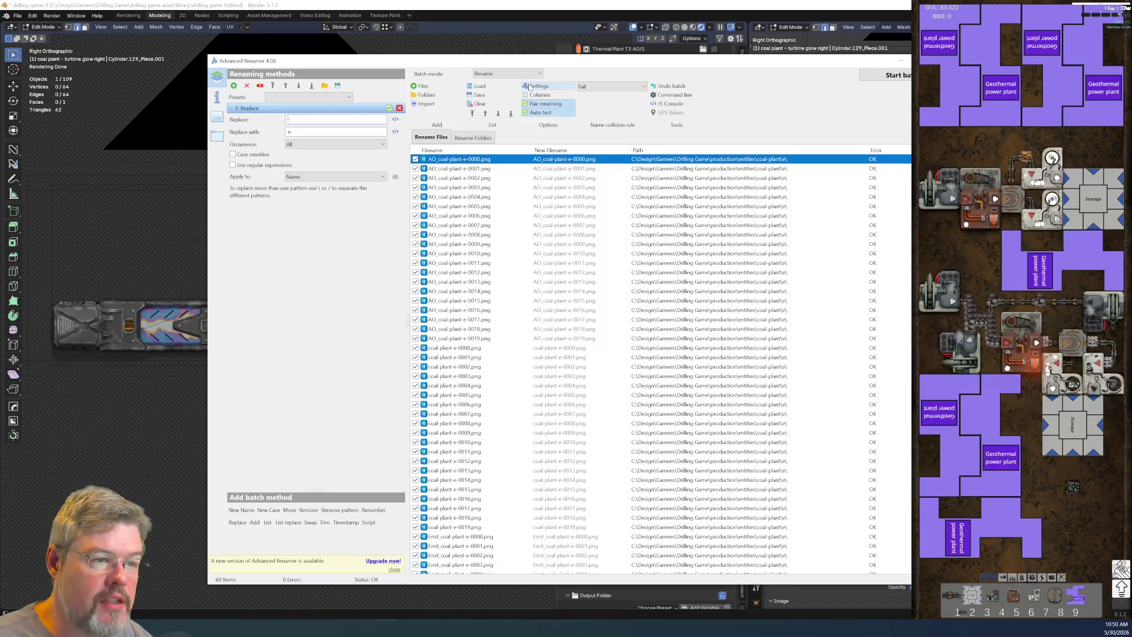
# Step: Replace '-e' with '-w' and run the batch rename on all 60 files
pyautogui.click(379, 131)
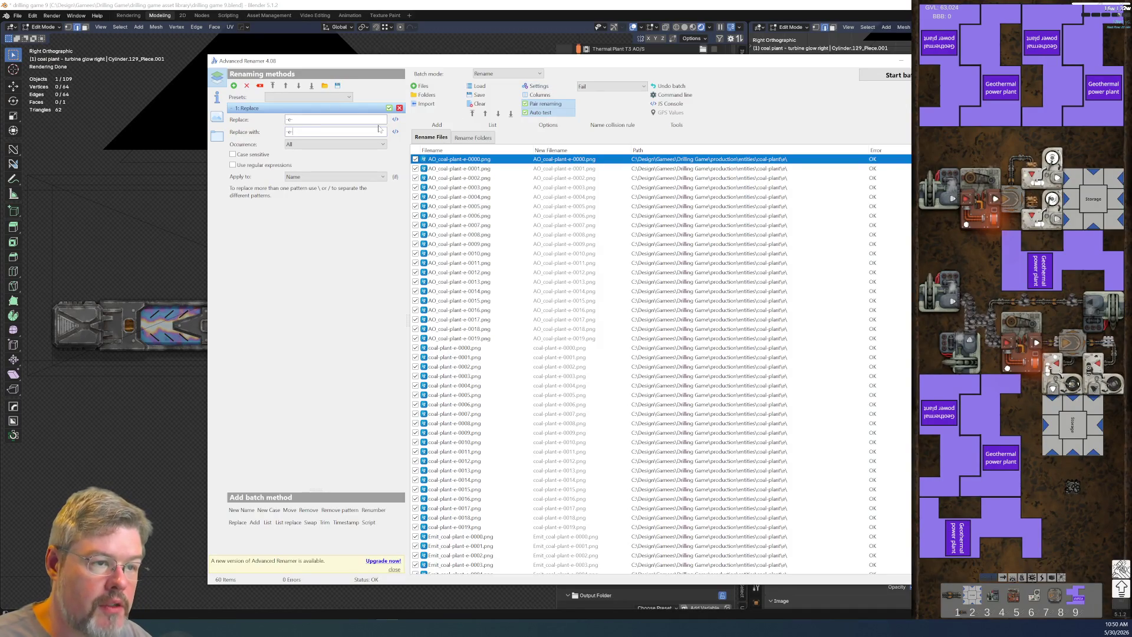
pyautogui.write('2-')
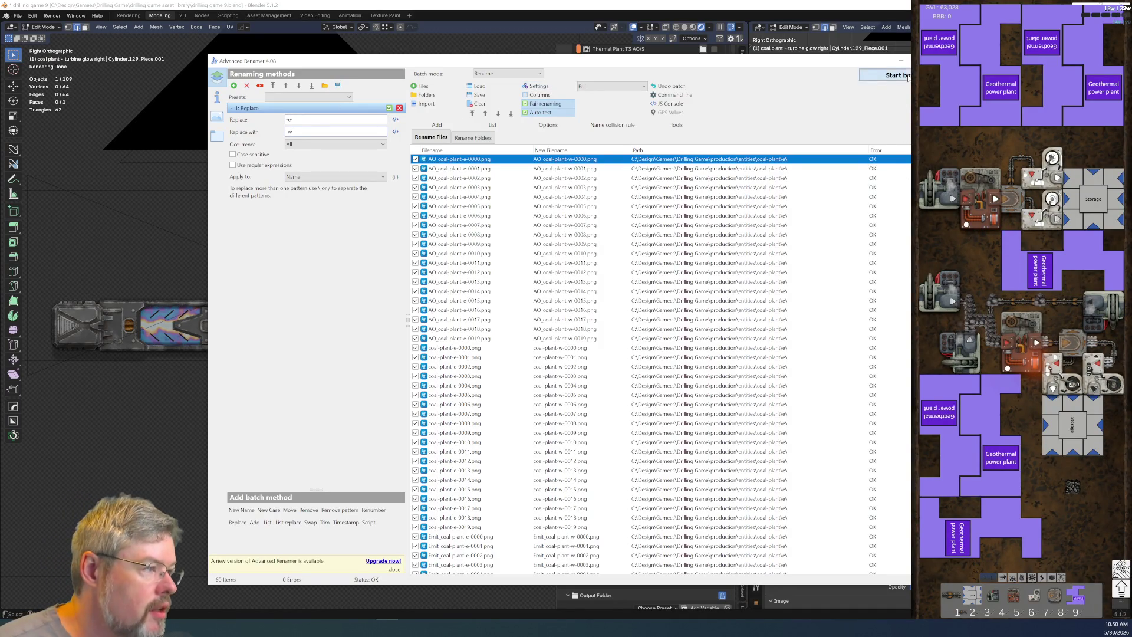
pyautogui.click(908, 79)
pyautogui.click(406, 313)
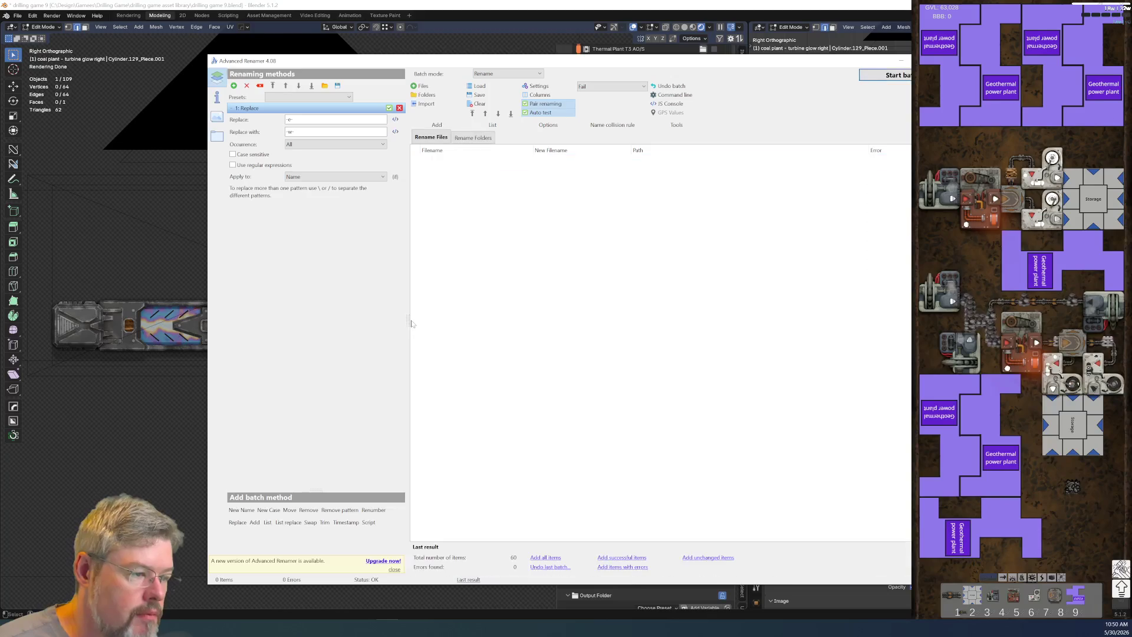
pyautogui.hotkey('alt', 'Tab')
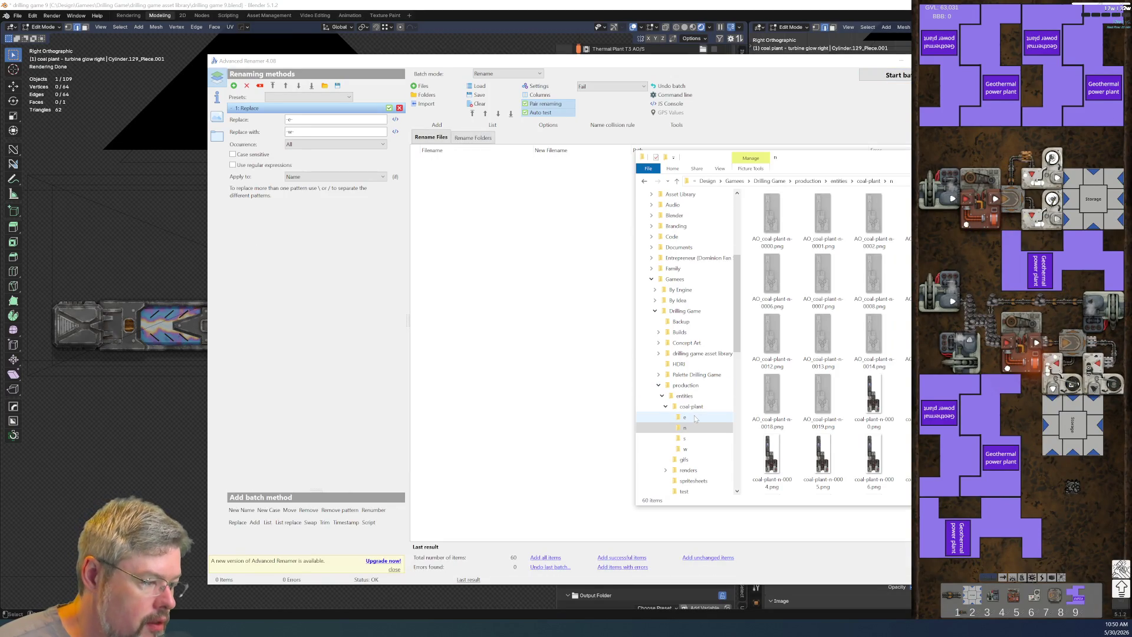
# Step: Rename the coal-plant e render folder to w2
pyautogui.click(695, 417)
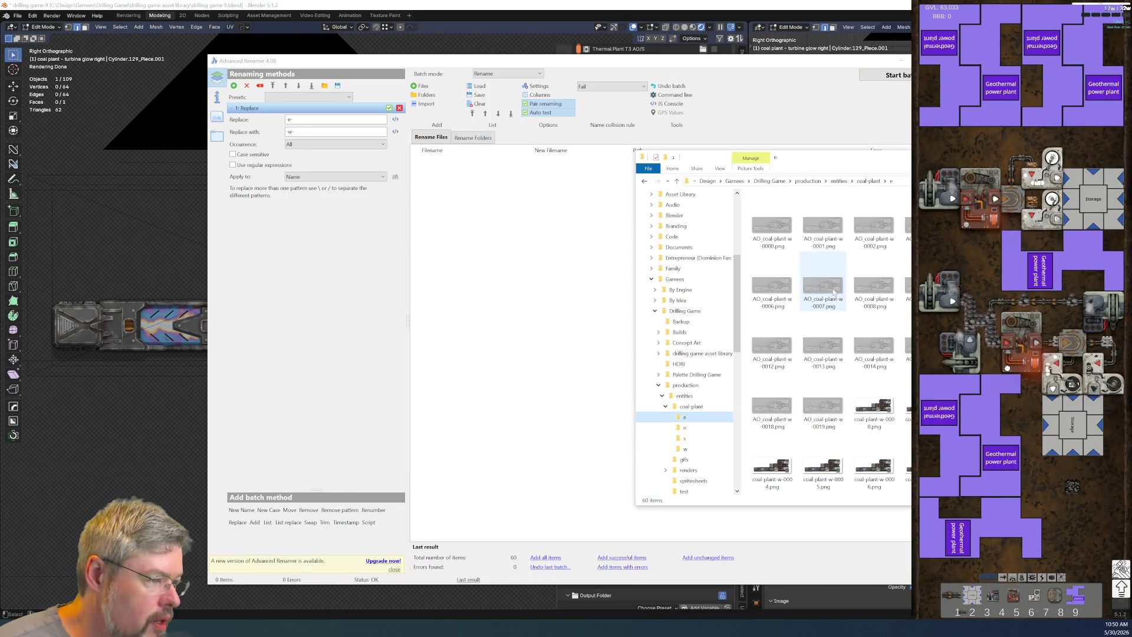
pyautogui.click(690, 421)
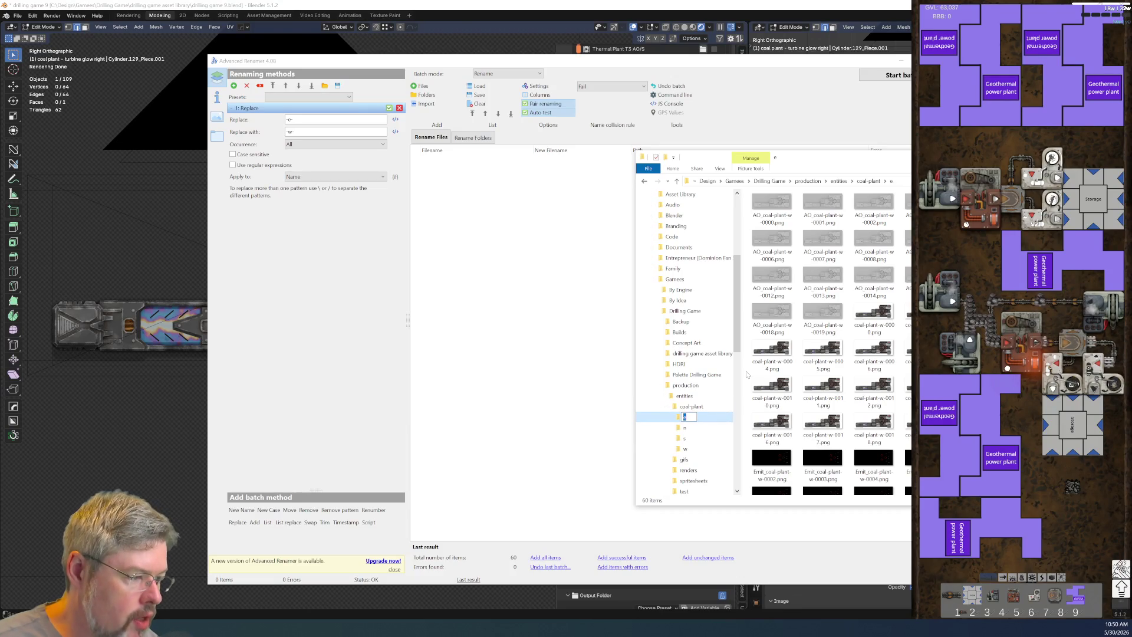
pyautogui.write('w2')
pyautogui.press('Return')
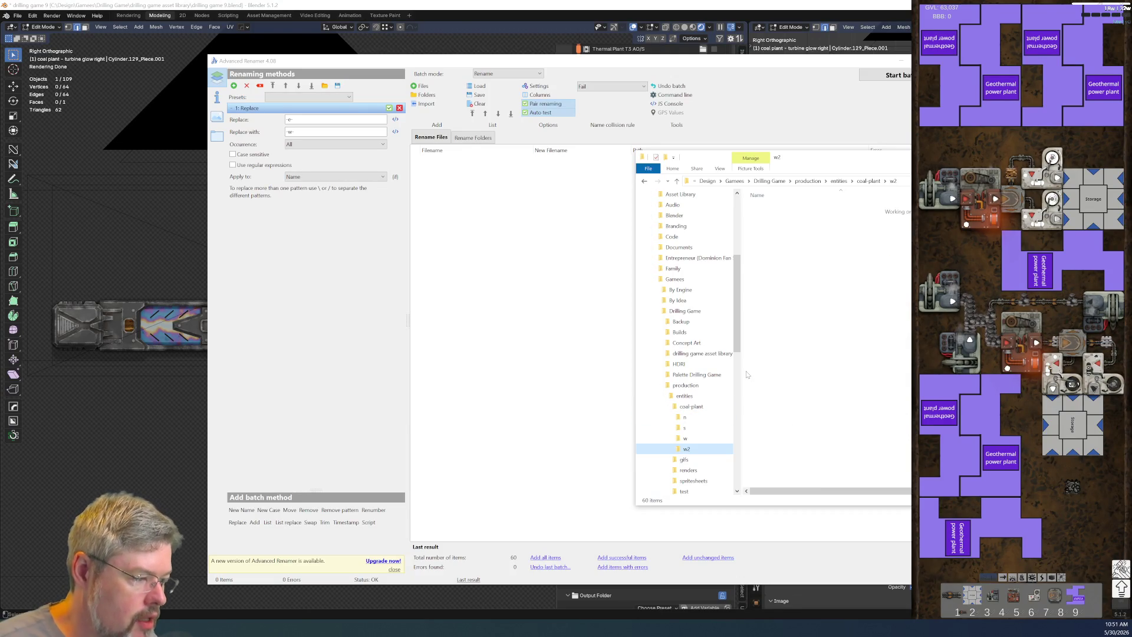
pyautogui.press('Up')
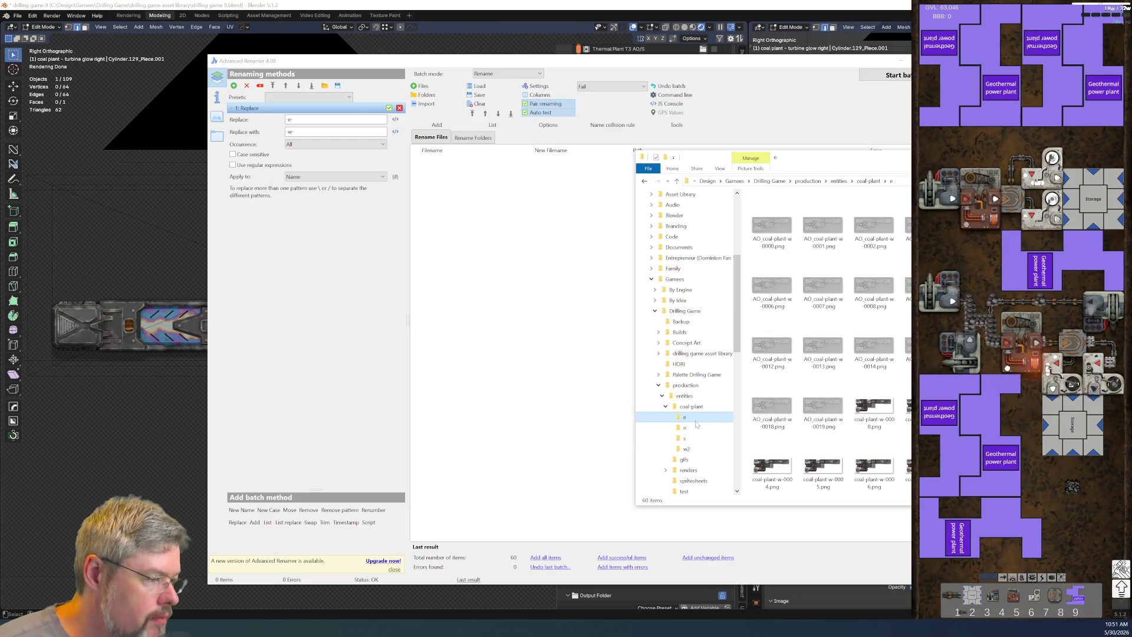
# Step: Rename the w2 folder to w and check the files in the e folder
pyautogui.click(708, 448)
pyautogui.press('F2')
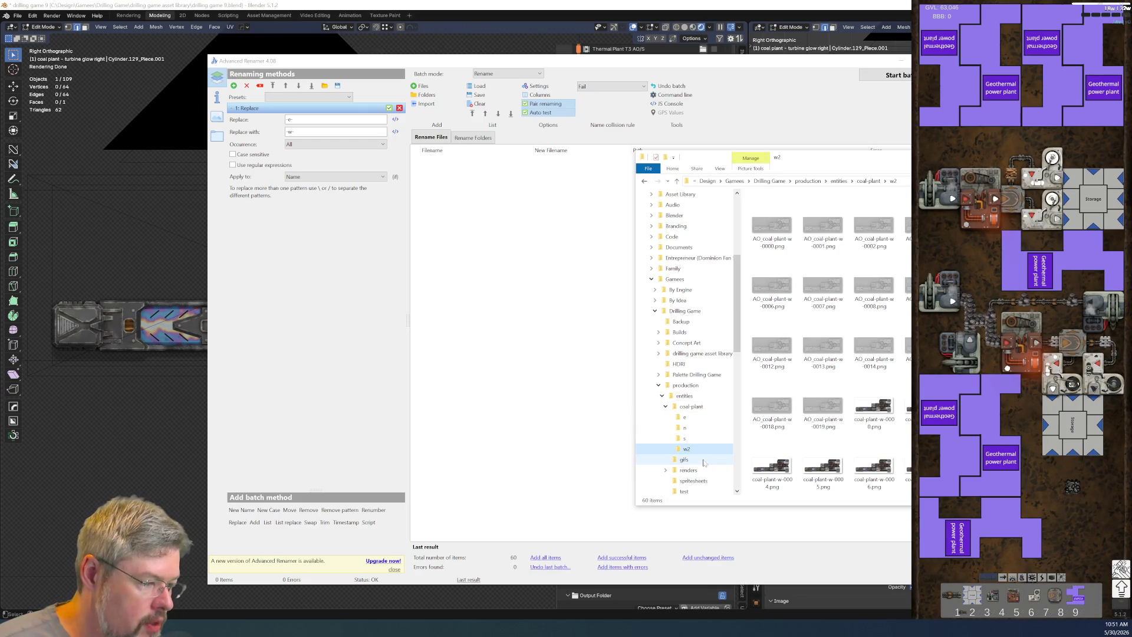
pyautogui.press('Return')
pyautogui.click(685, 417)
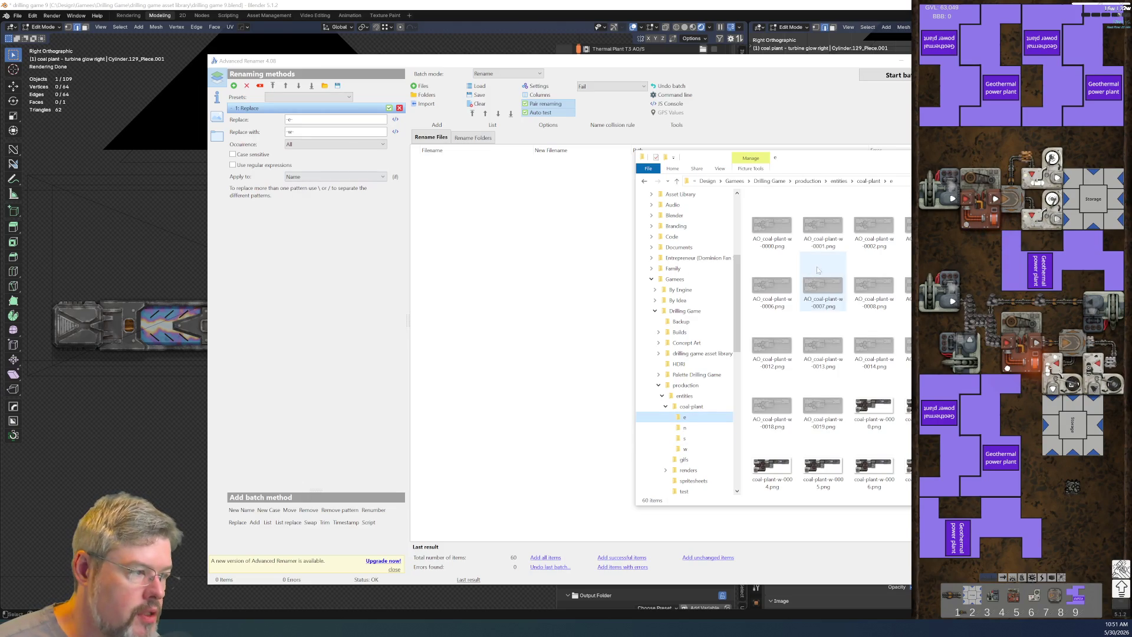
pyautogui.click(345, 111)
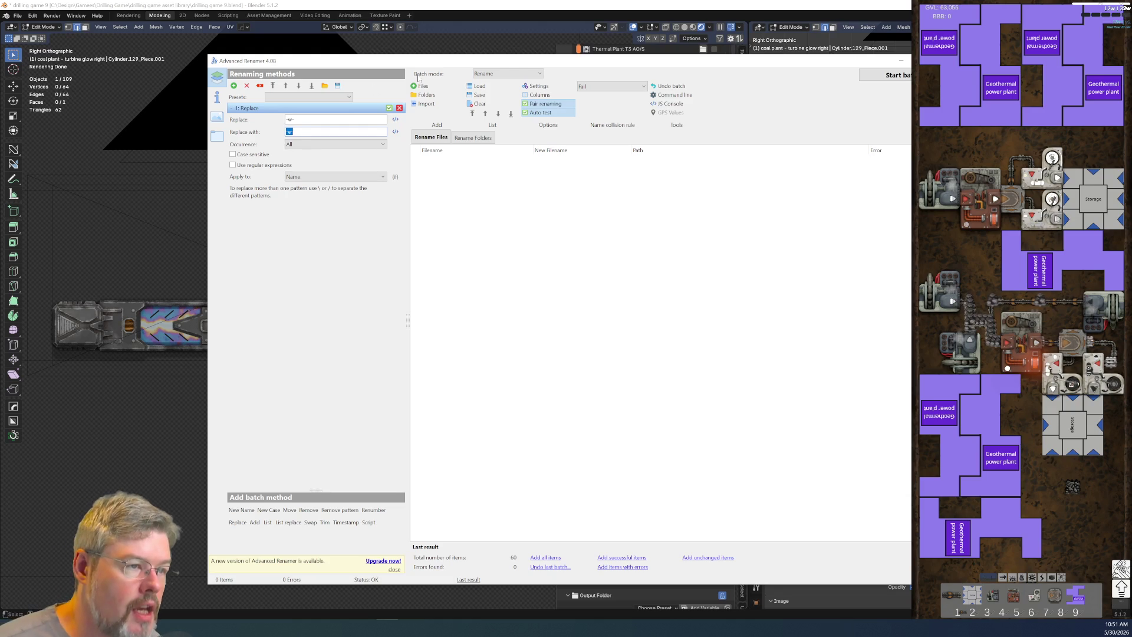
# Step: Add all 60 render files from the coal-plant e folder to Advanced Renamer
pyautogui.click(436, 86)
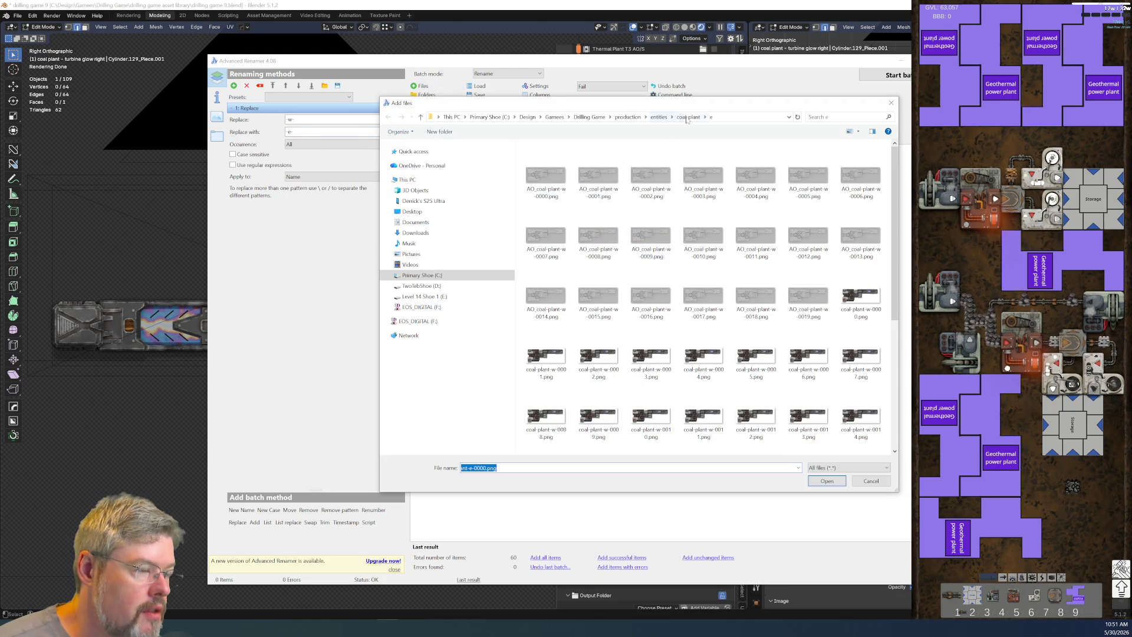
pyautogui.click(546, 177)
pyautogui.scroll(-5, 648, 247)
pyautogui.keyDown('shift'); pyautogui.click(702, 432); pyautogui.keyUp('shift')
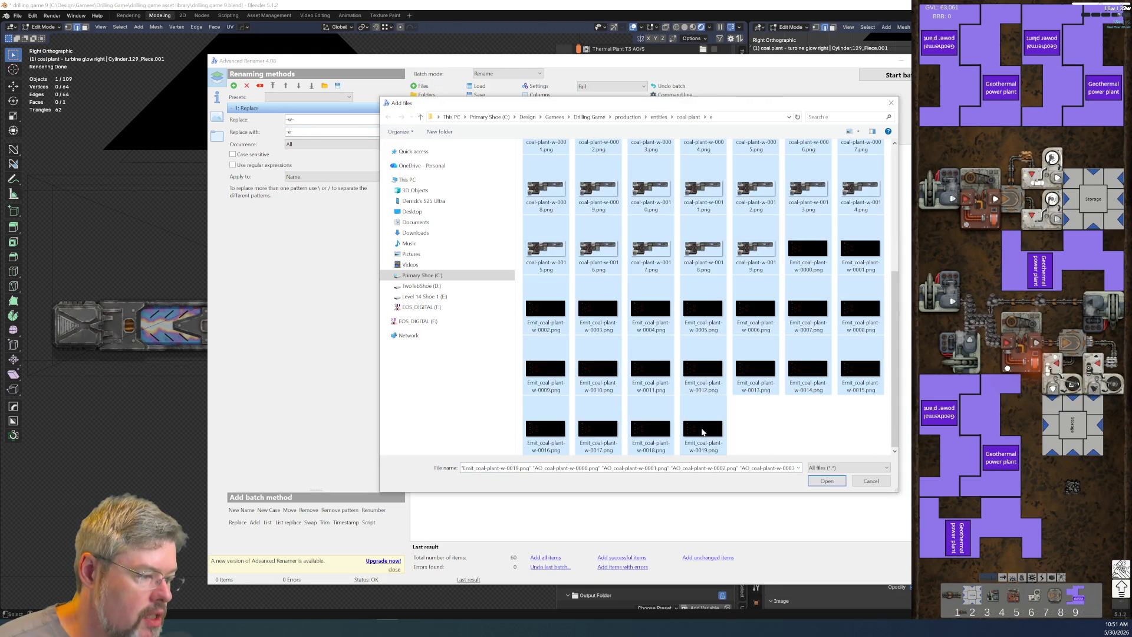
pyautogui.click(829, 482)
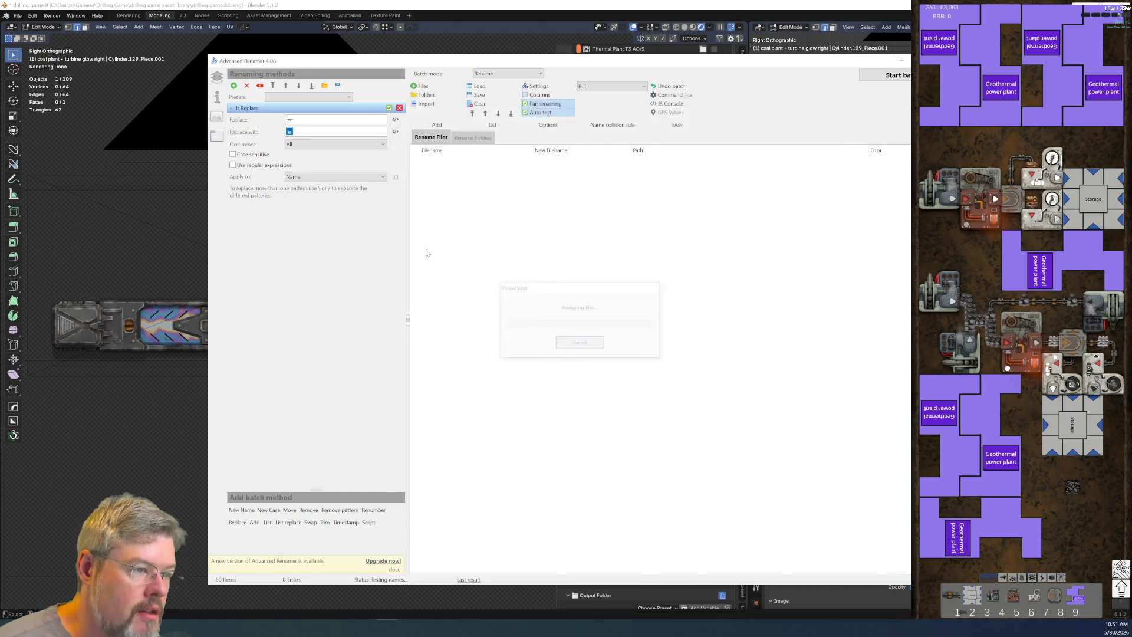
# Step: Run and confirm the batch rename changing -w to -e
pyautogui.click(908, 77)
pyautogui.click(393, 319)
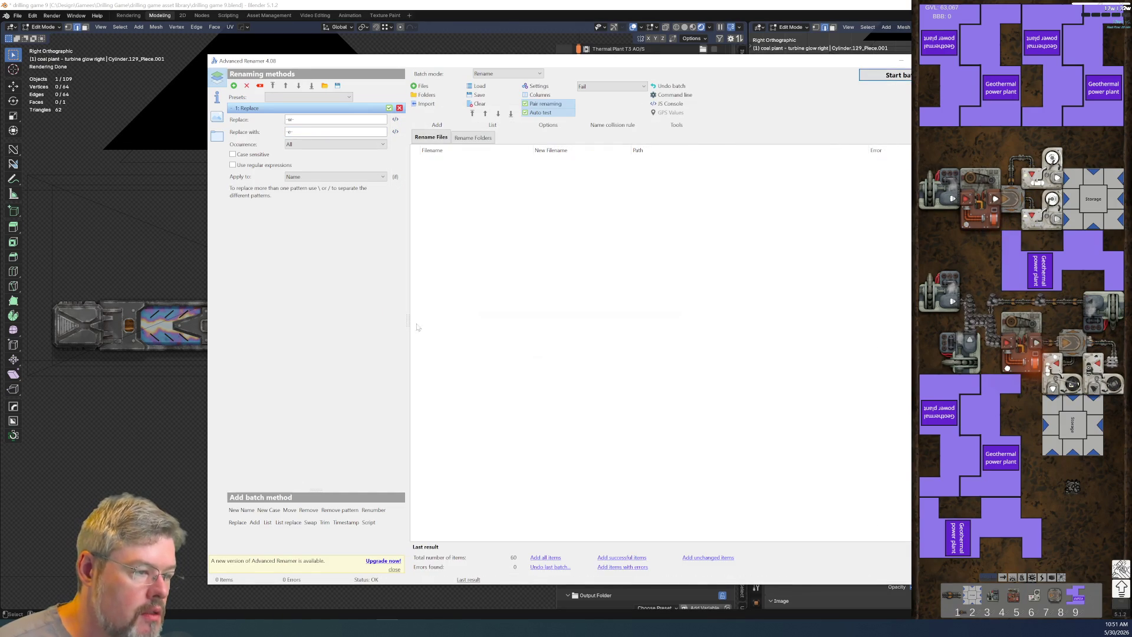
pyautogui.click(905, 62)
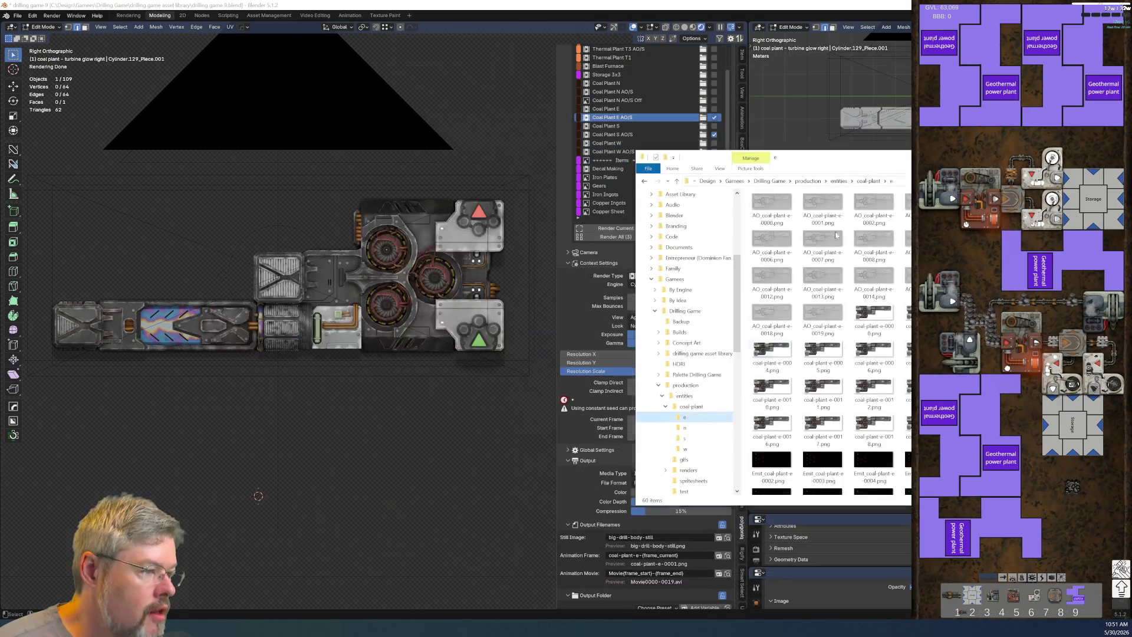
# Step: Collapse coal-plant in the folder tree and drag the coal-plant folder into renders
pyautogui.click(667, 406)
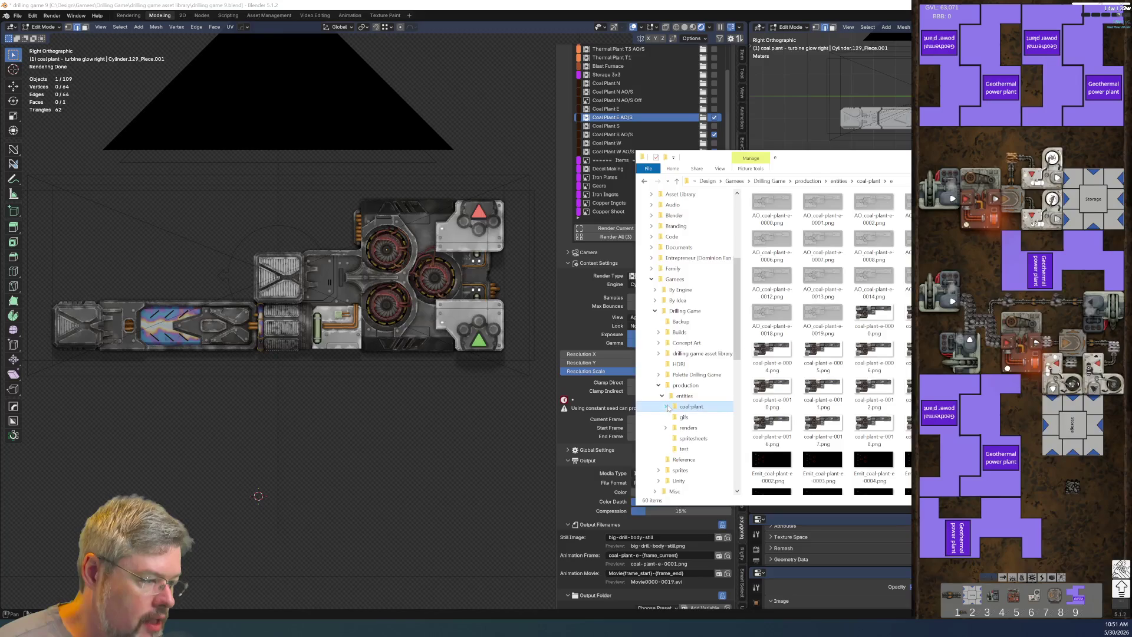
pyautogui.scroll(-2, 673, 410)
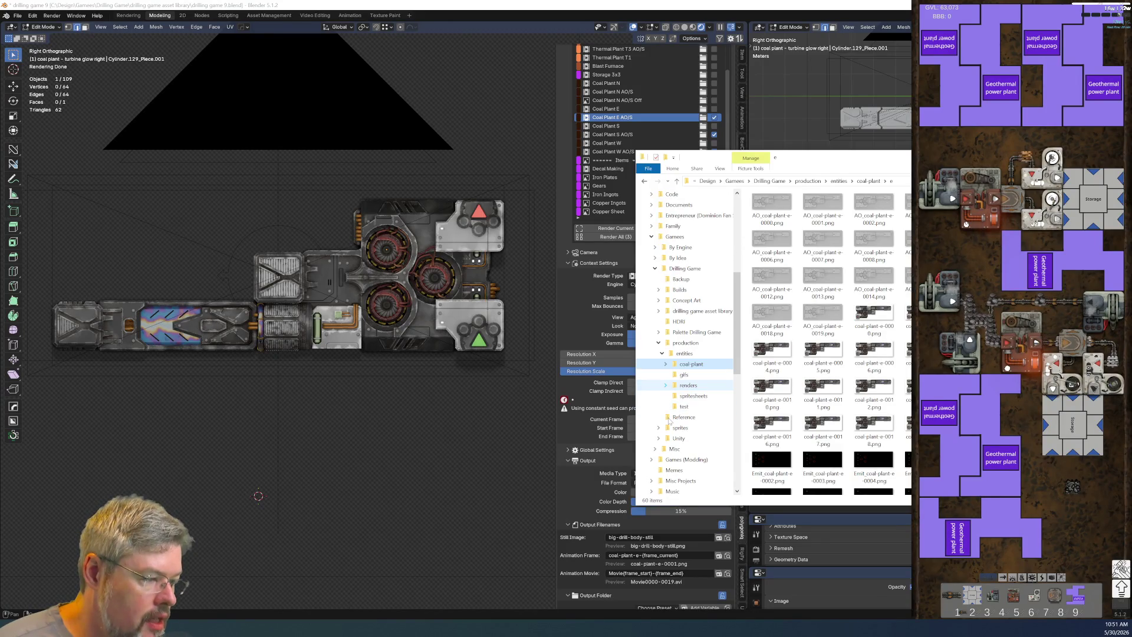
pyautogui.click(676, 366)
pyautogui.moveTo(681, 368); pyautogui.dragTo(682, 387)
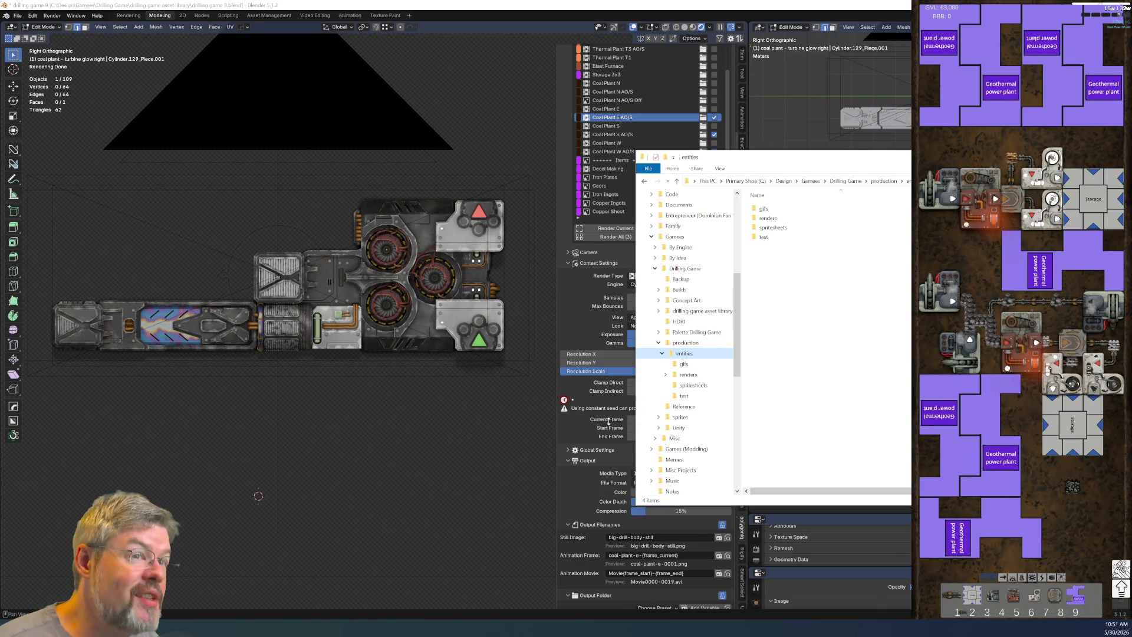
pyautogui.click(512, 439)
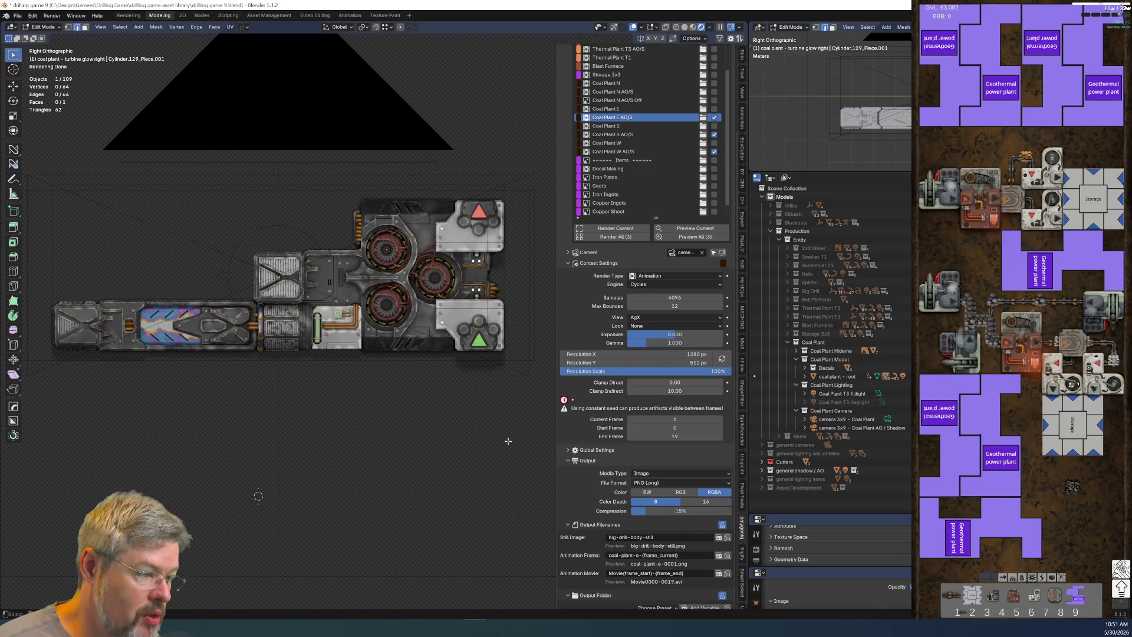
# Step: Set Coal Plant N's output folder to renders\coal-plant\n
pyautogui.scroll(4, 614, 117)
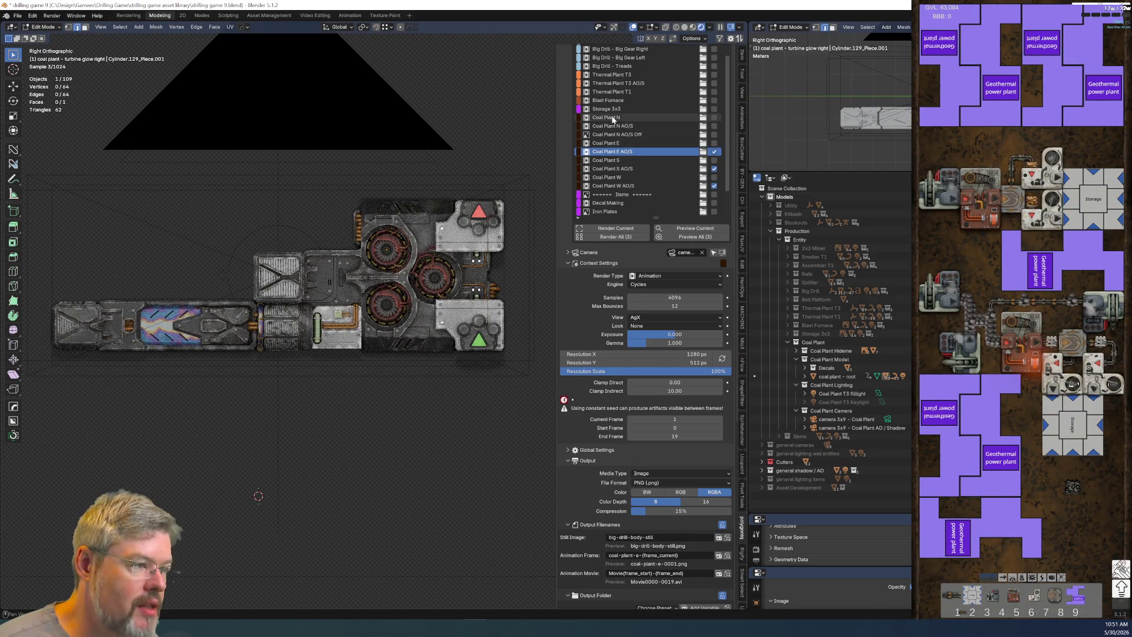
pyautogui.click(614, 117)
pyautogui.scroll(-4, 698, 518)
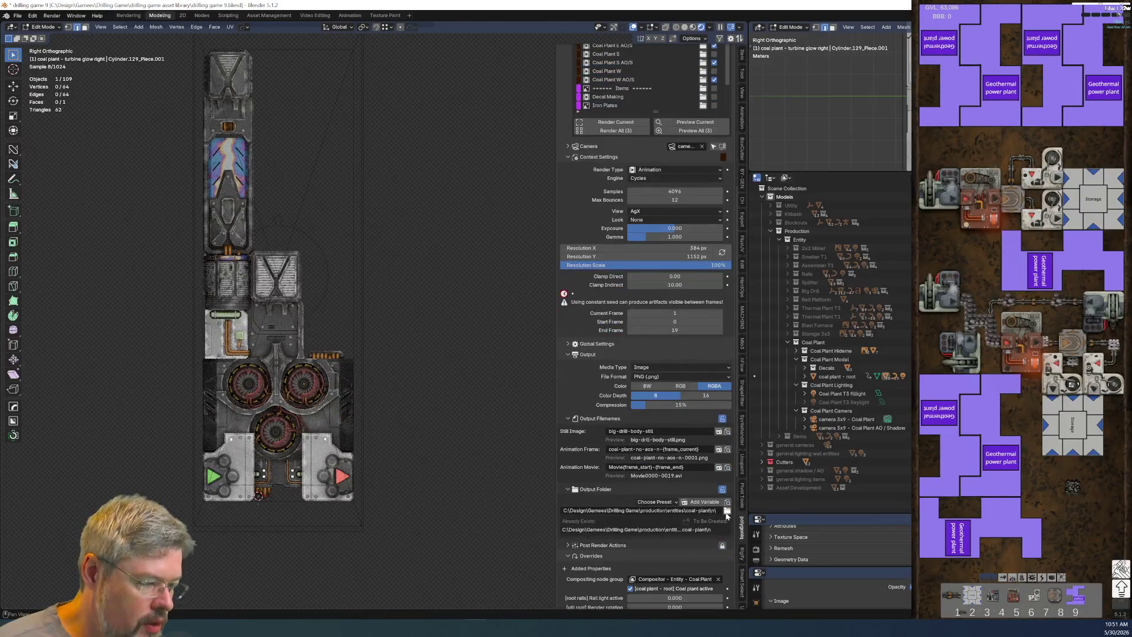
pyautogui.click(727, 511)
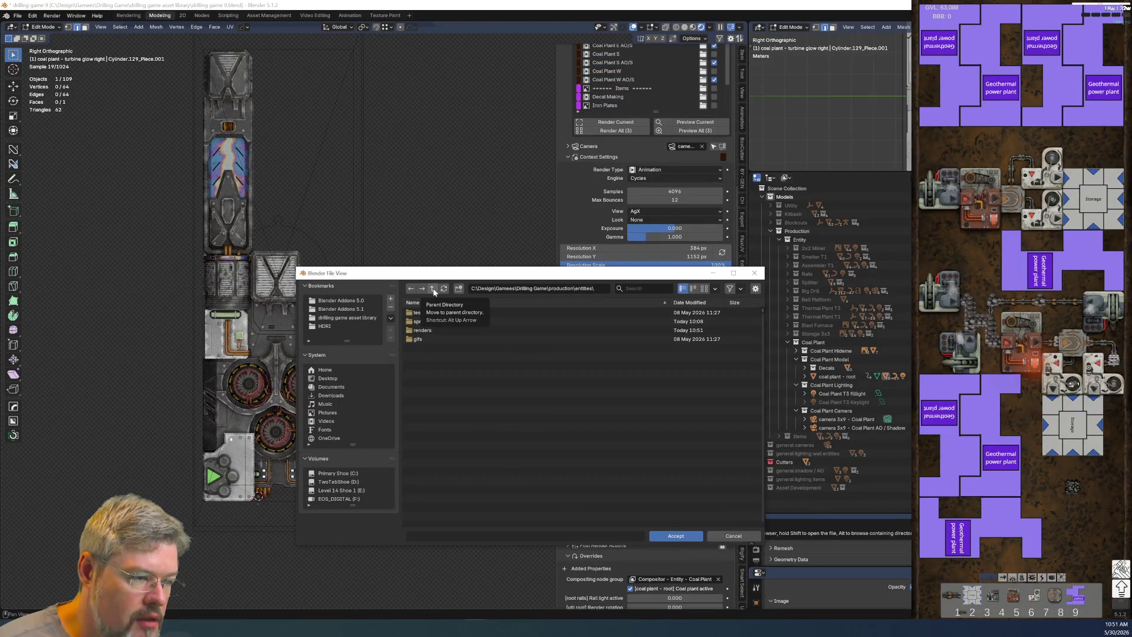
pyautogui.doubleClick(436, 330)
pyautogui.doubleClick(436, 322)
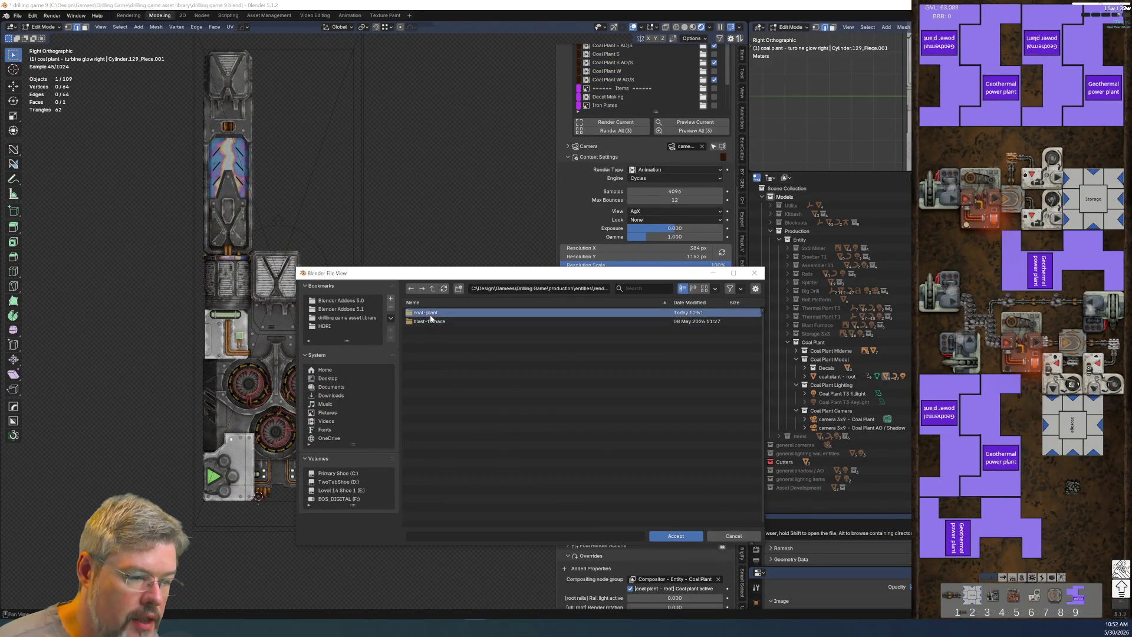
pyautogui.moveTo(446, 277)
pyautogui.mouseDown()
pyautogui.moveTo(263, 366)
pyautogui.moveTo(263, 280)
pyautogui.mouseUp()
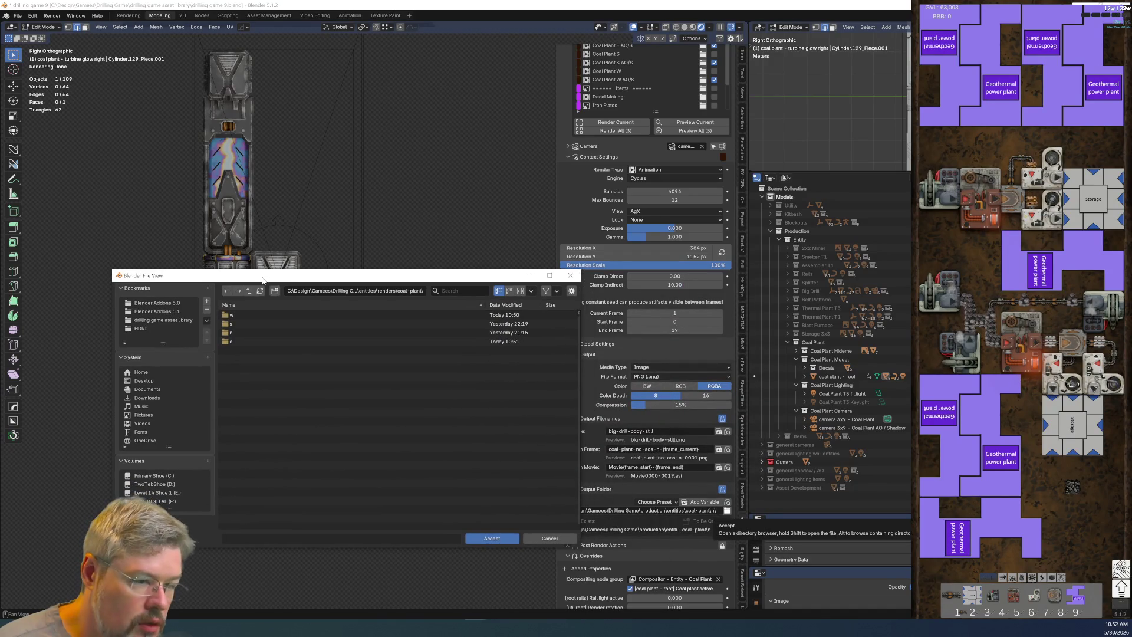
pyautogui.doubleClick(252, 333)
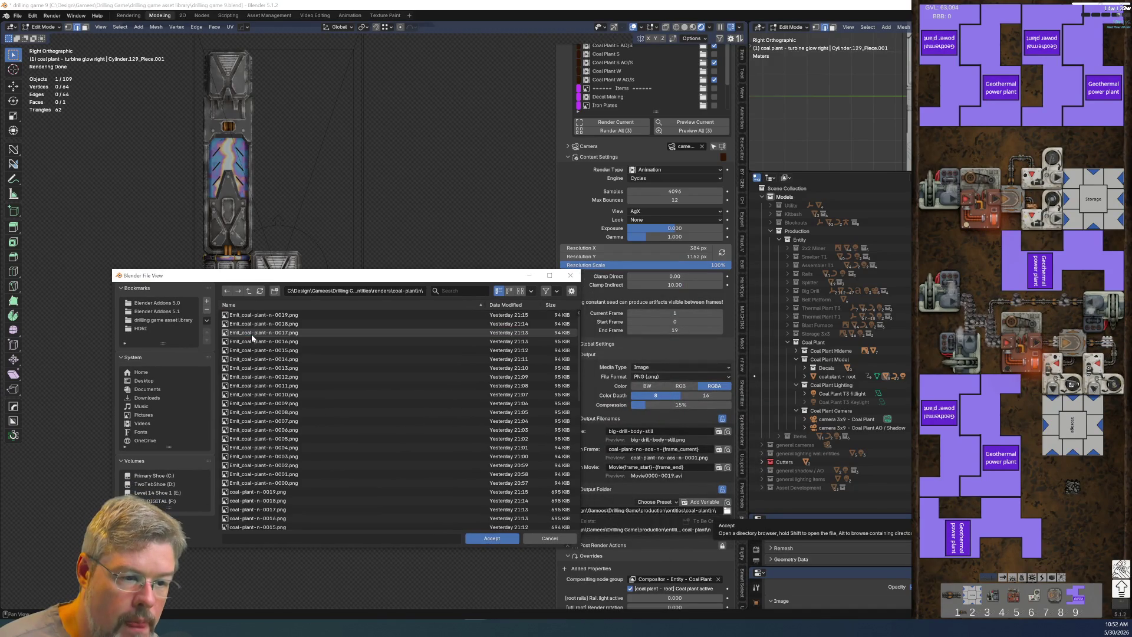
pyautogui.click(490, 538)
# Step: Set the Coal Plant N AO/S output folder to renders\coal-plant\n as well
pyautogui.scroll(8, 666, 364)
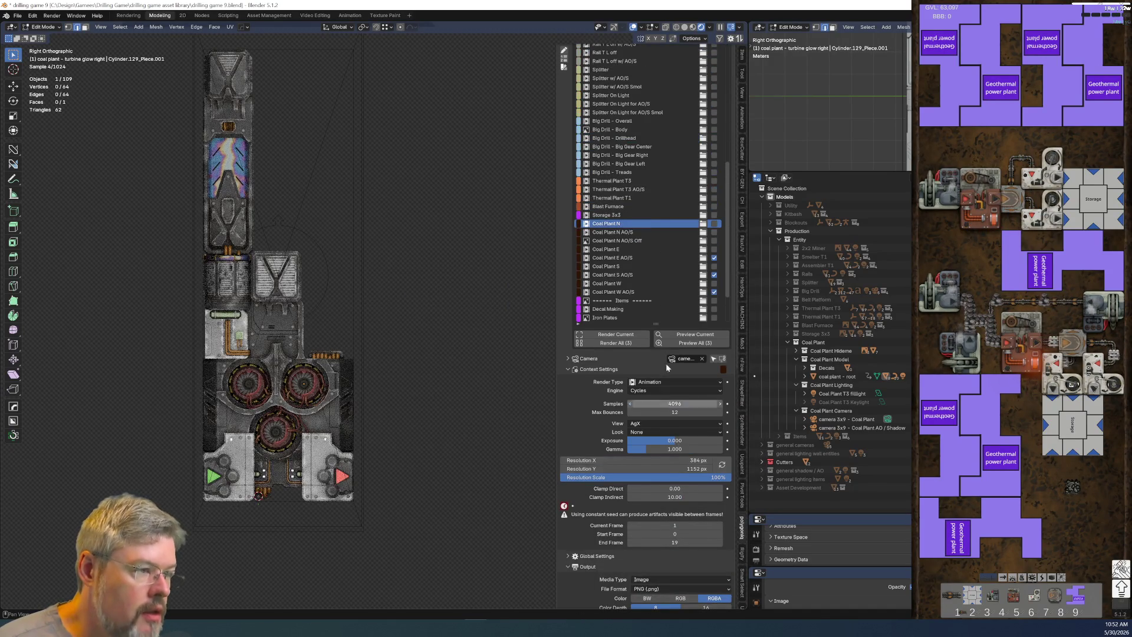
pyautogui.click(617, 232)
pyautogui.scroll(-5, 649, 312)
pyautogui.scroll(-4, 647, 336)
pyautogui.click(727, 546)
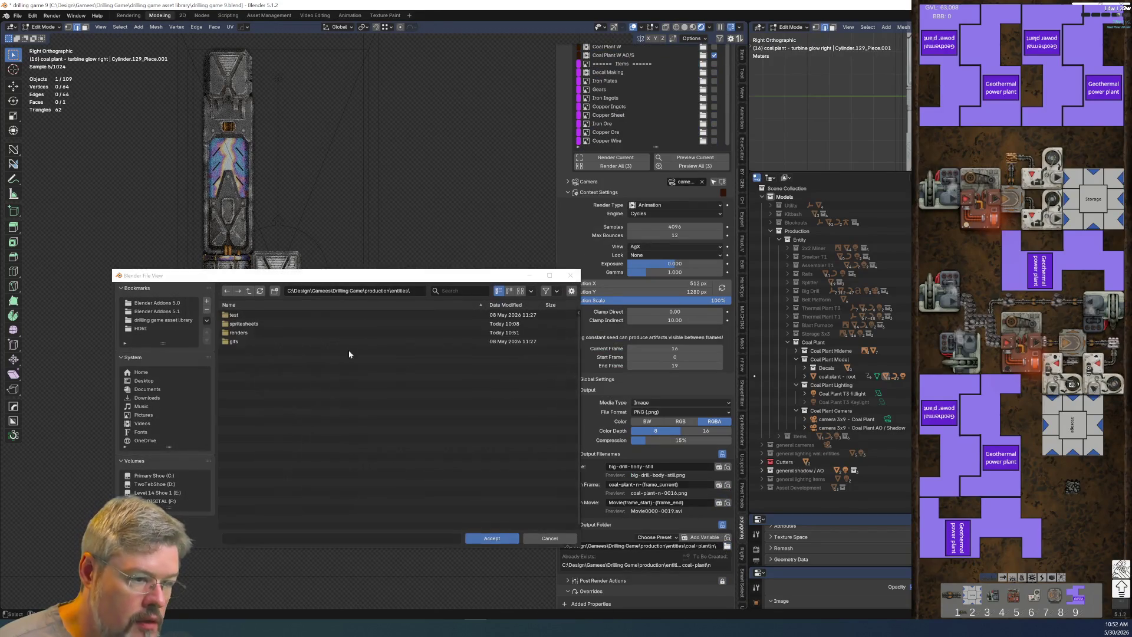
pyautogui.click(269, 315)
pyautogui.doubleClick(269, 315)
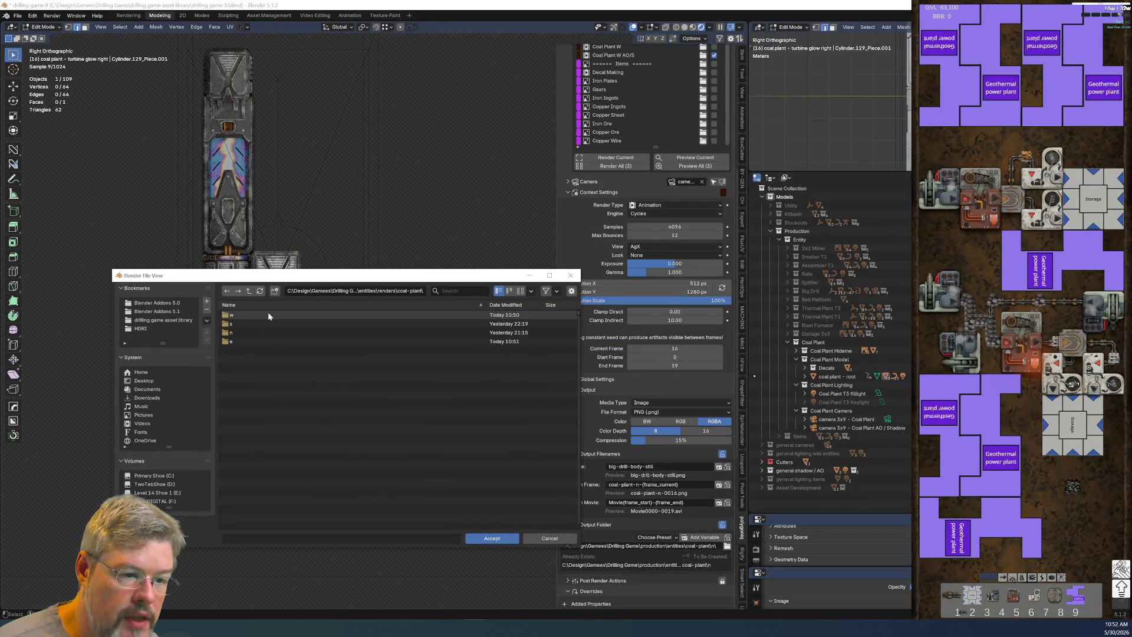
pyautogui.doubleClick(260, 334)
pyautogui.click(478, 541)
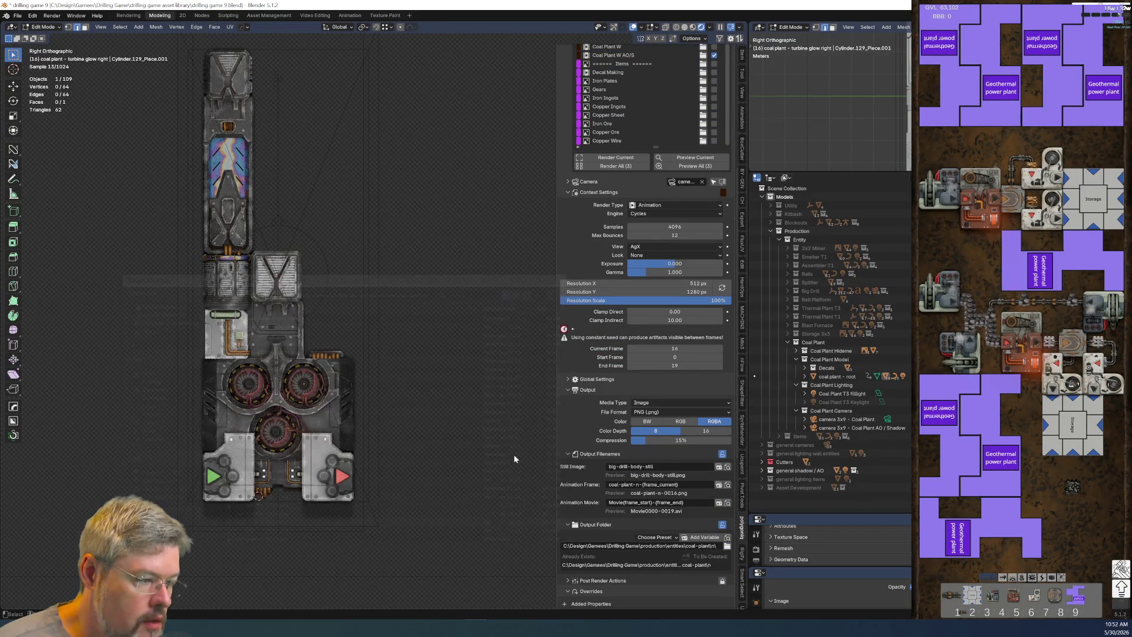
# Step: Point Coal Plant E's output folder at renders\coal-plant\w
pyautogui.scroll(4, 637, 118)
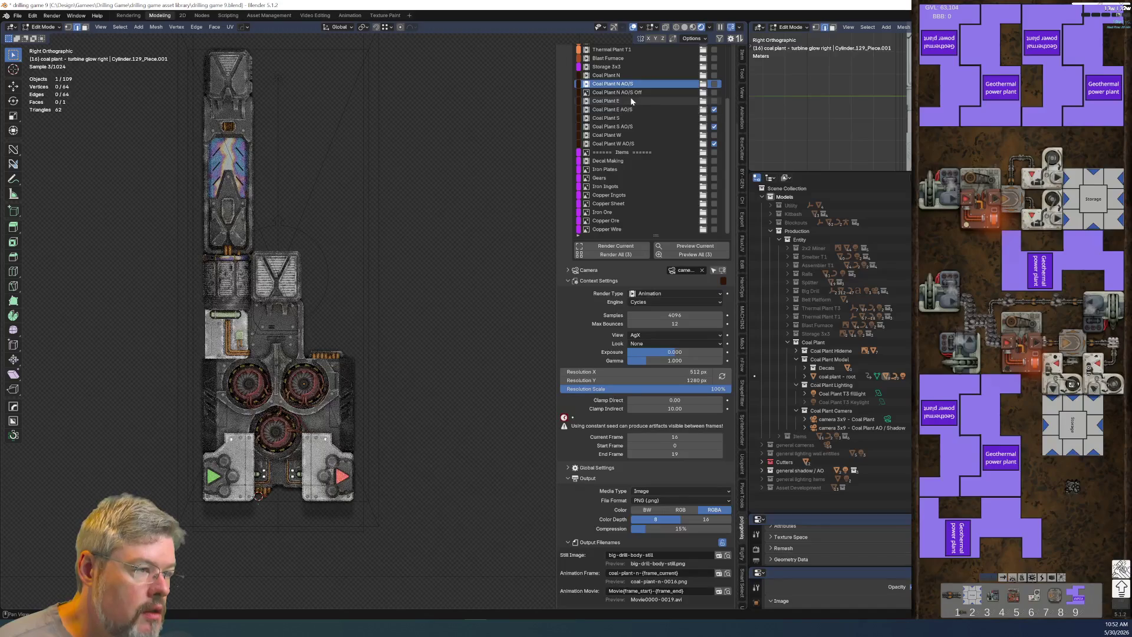
pyautogui.click(631, 99)
pyautogui.scroll(-6, 696, 413)
pyautogui.click(727, 493)
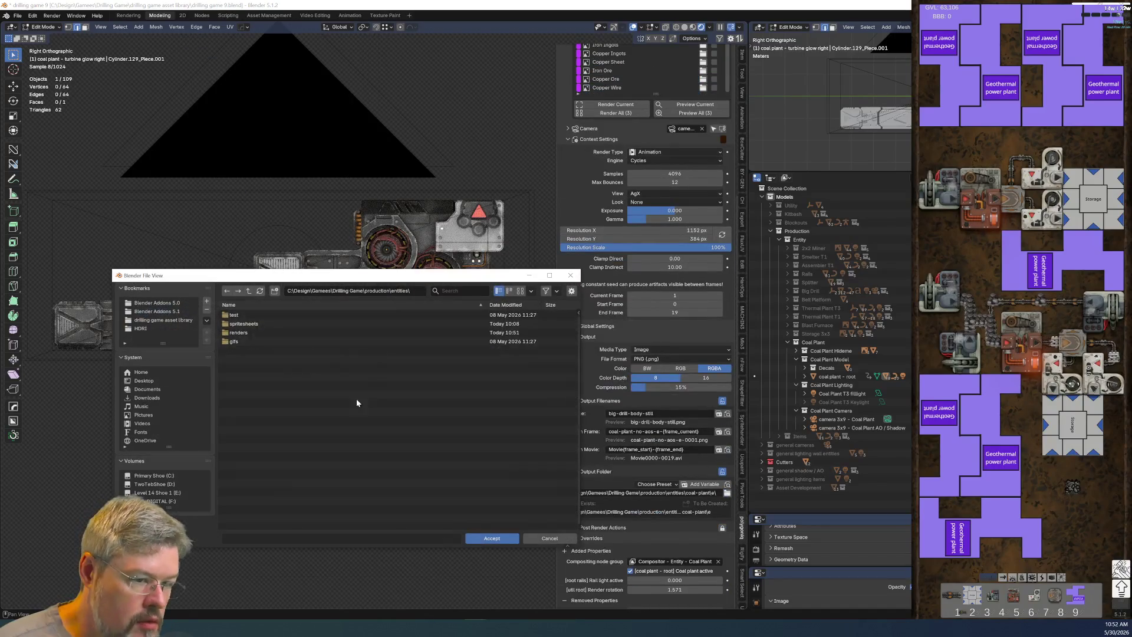
pyautogui.click(248, 290)
pyautogui.click(247, 314)
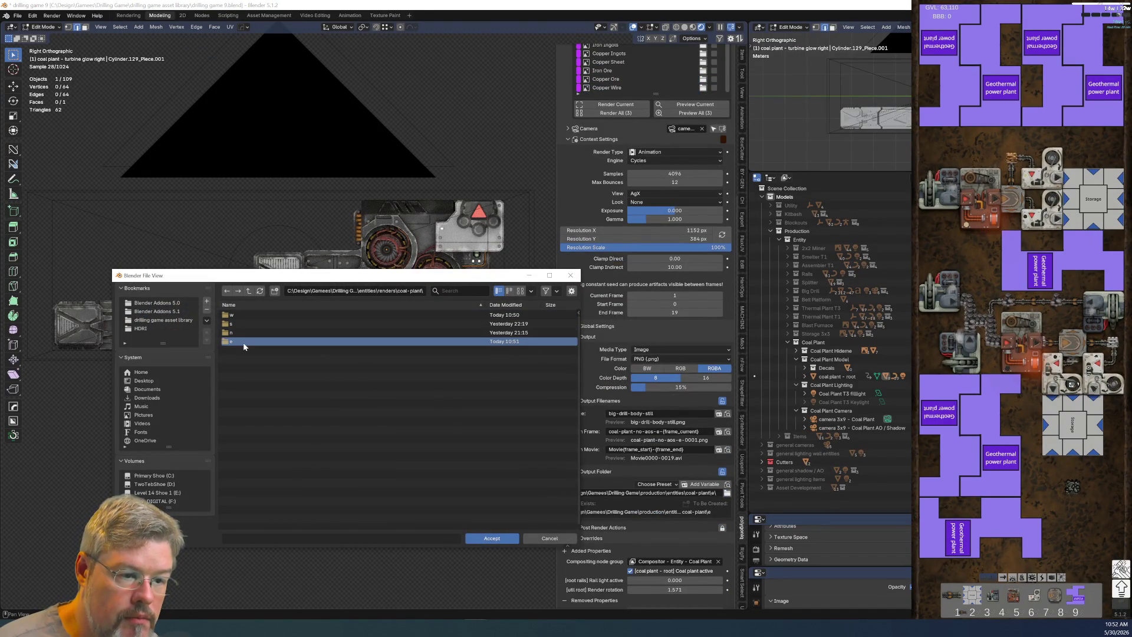
pyautogui.click(242, 315)
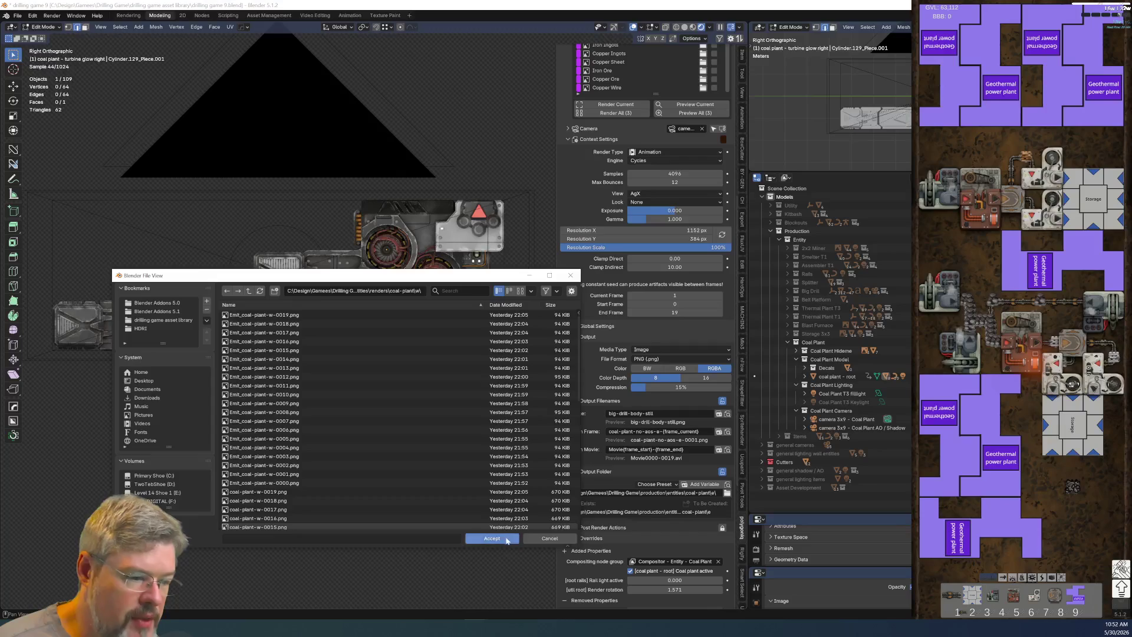
pyautogui.click(492, 538)
# Step: Collapse the context and filename panels, then point Coal Plant E AO/S at the w subfolder
pyautogui.scroll(1, 669, 320)
pyautogui.scroll(2, 639, 157)
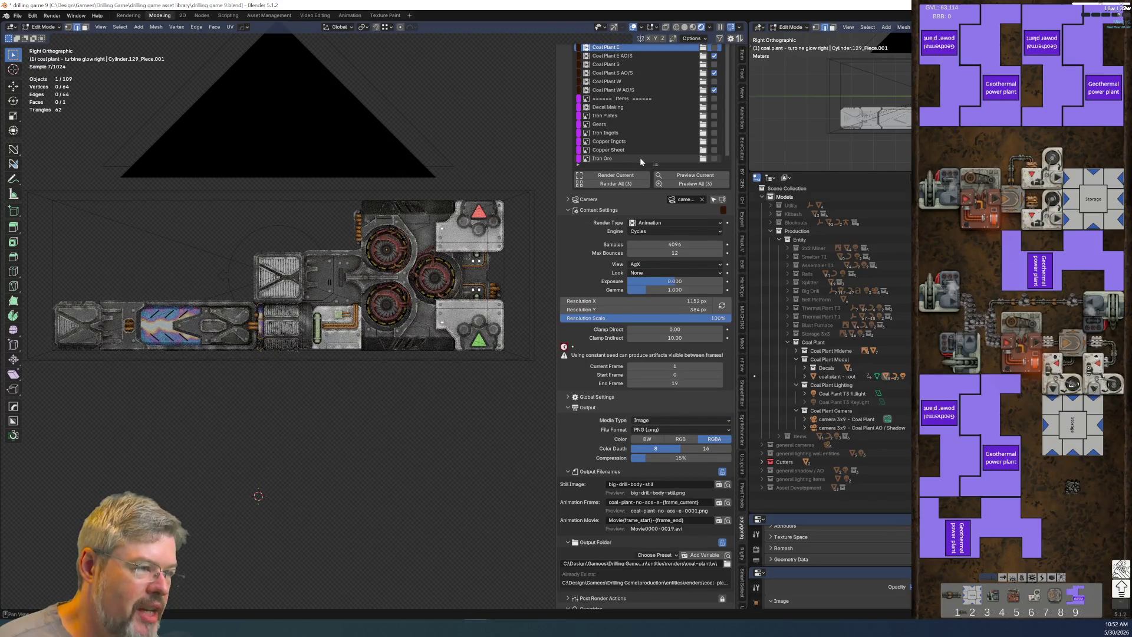
pyautogui.click(570, 211)
pyautogui.scroll(3, 583, 333)
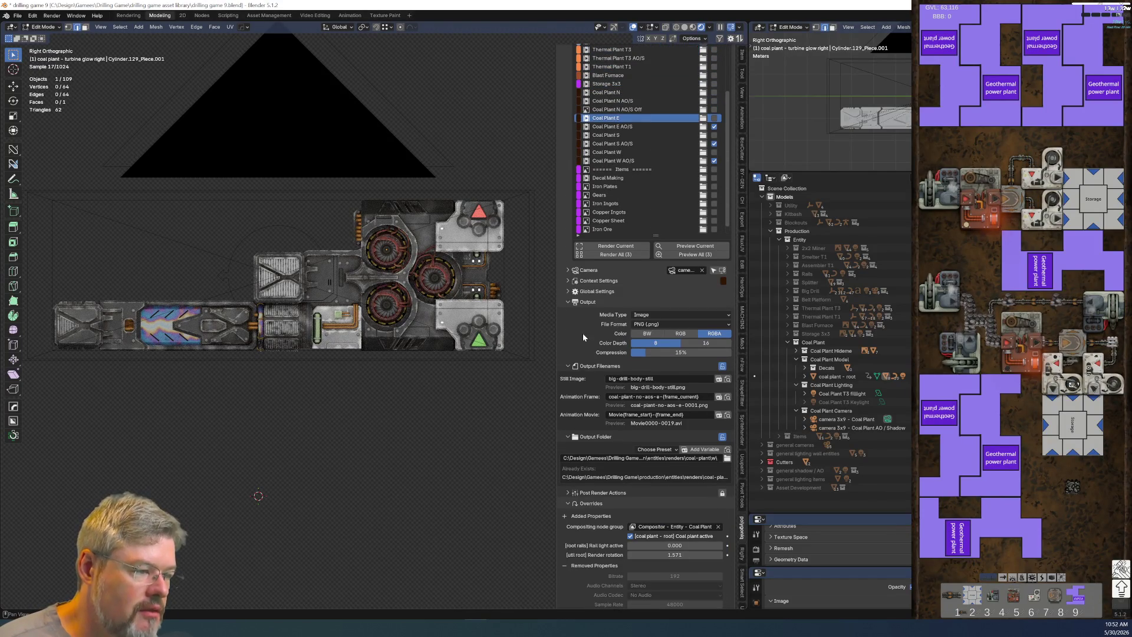
pyautogui.click(568, 366)
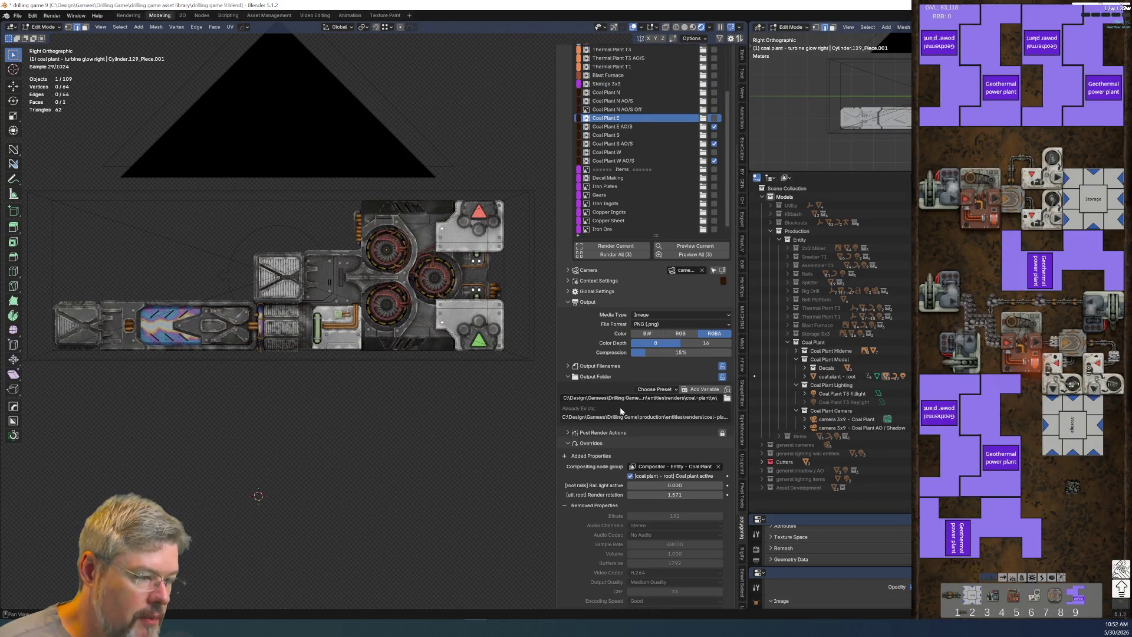
pyautogui.scroll(2, 584, 330)
pyautogui.click(617, 163)
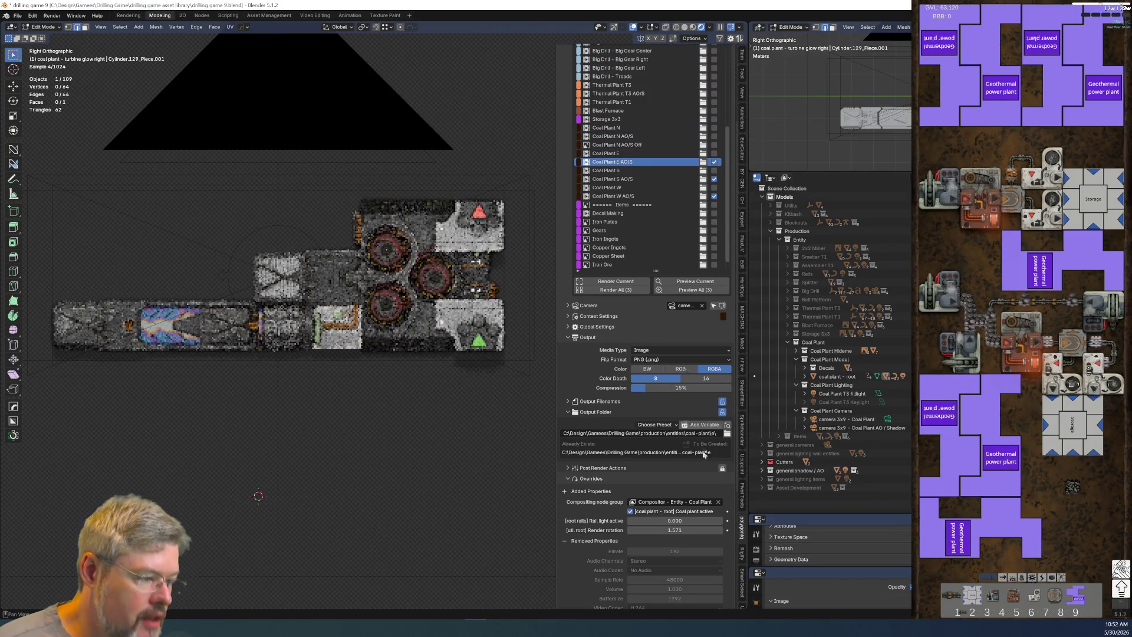
pyautogui.click(727, 434)
pyautogui.doubleClick(245, 332)
pyautogui.click(248, 316)
pyautogui.doubleClick(248, 318)
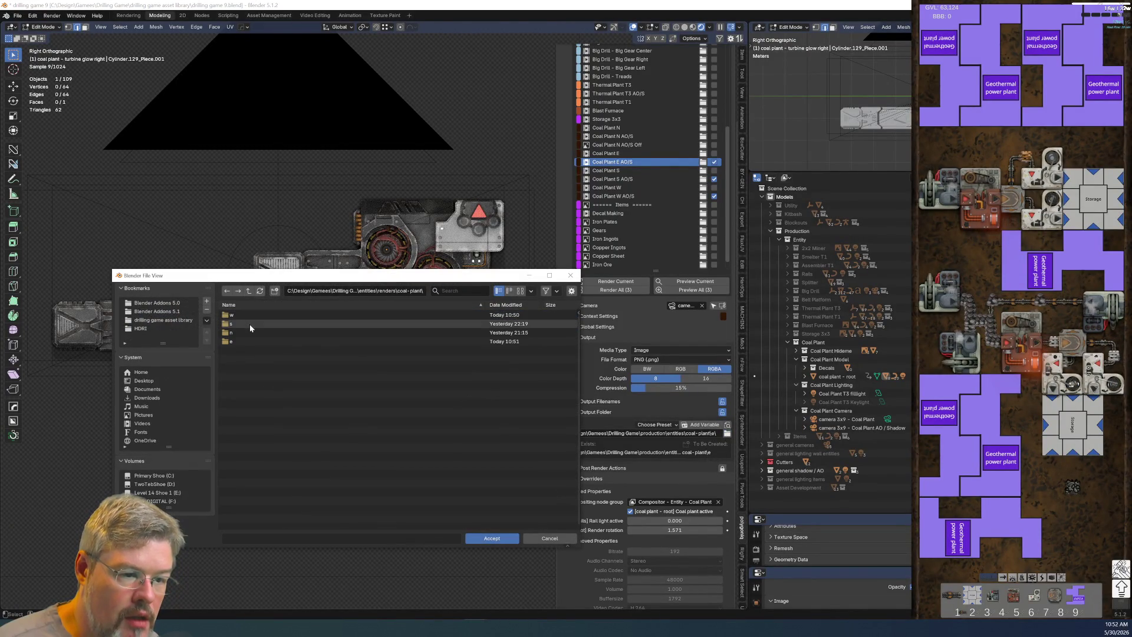
pyautogui.doubleClick(249, 316)
pyautogui.click(487, 538)
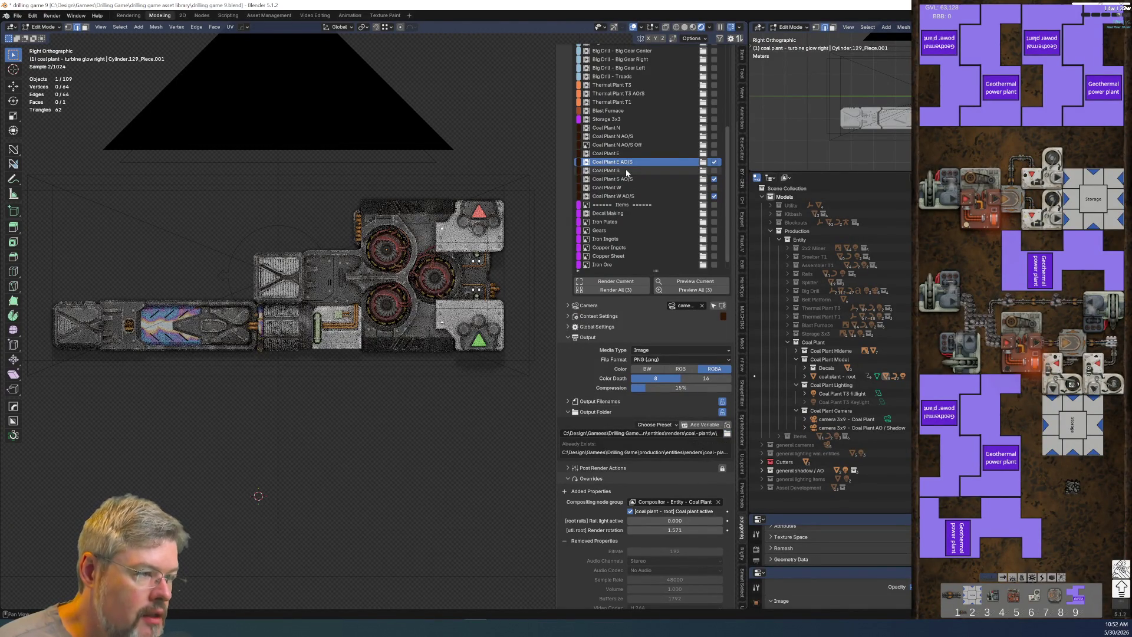
# Step: Point the Coal Plant S and S AO/S output folders at renders\coal-plant\s
pyautogui.click(626, 171)
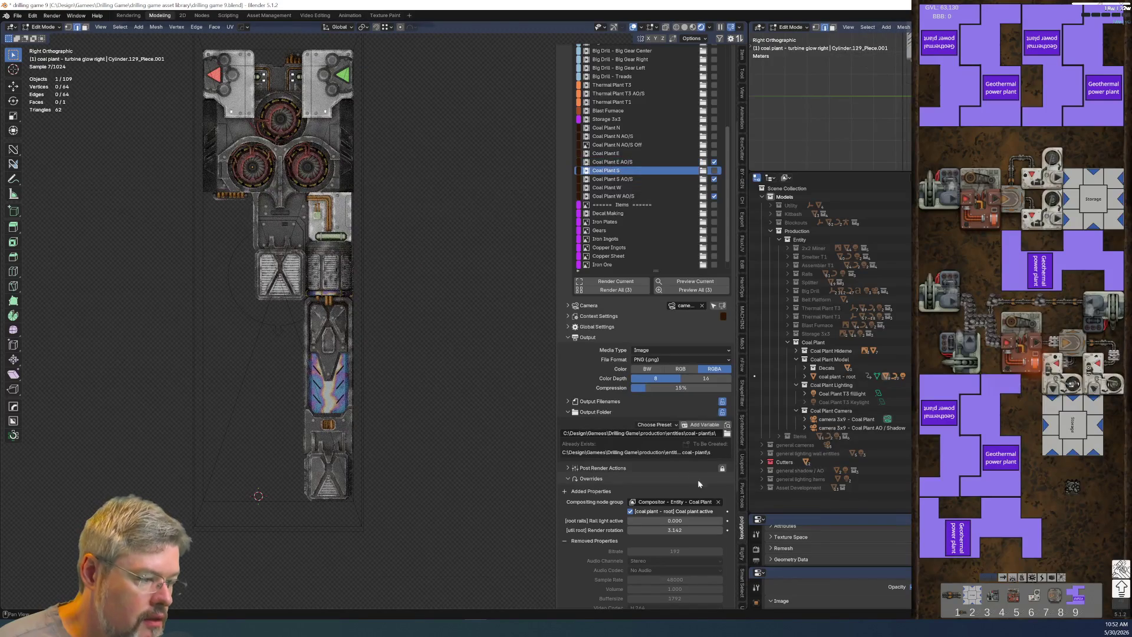
pyautogui.click(727, 434)
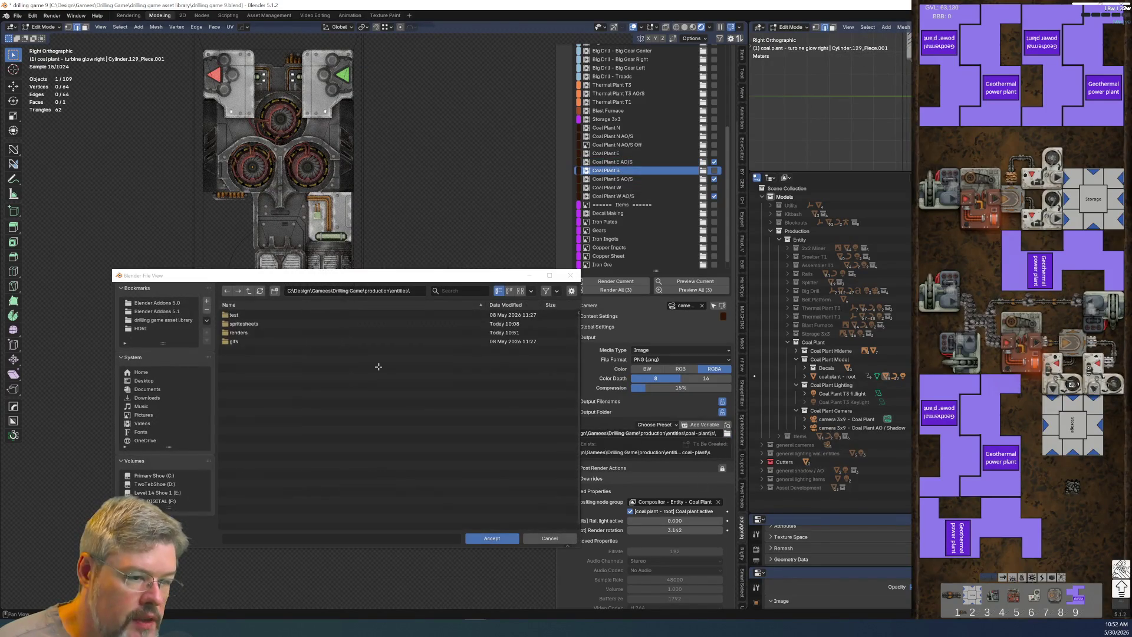
pyautogui.doubleClick(247, 315)
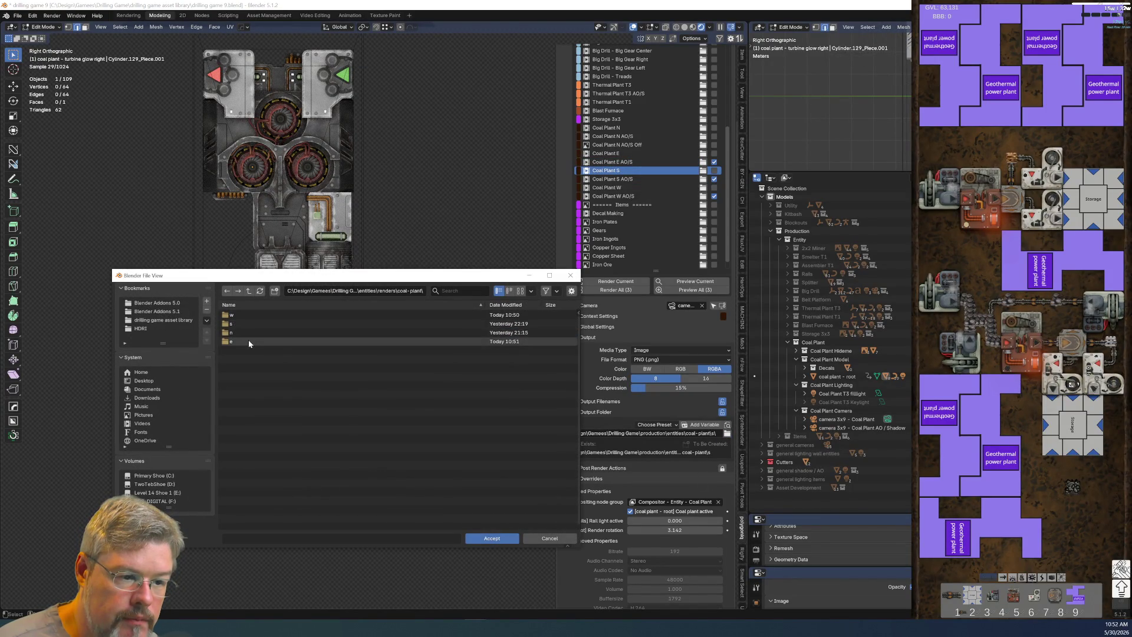
pyautogui.doubleClick(247, 323)
pyautogui.click(492, 538)
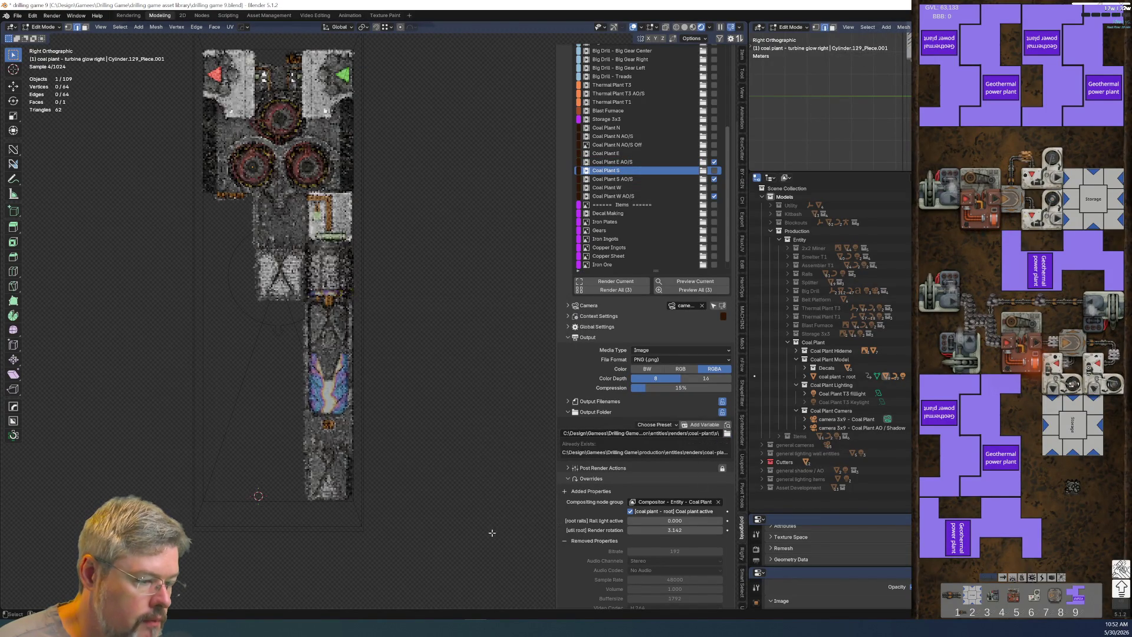
pyautogui.click(659, 178)
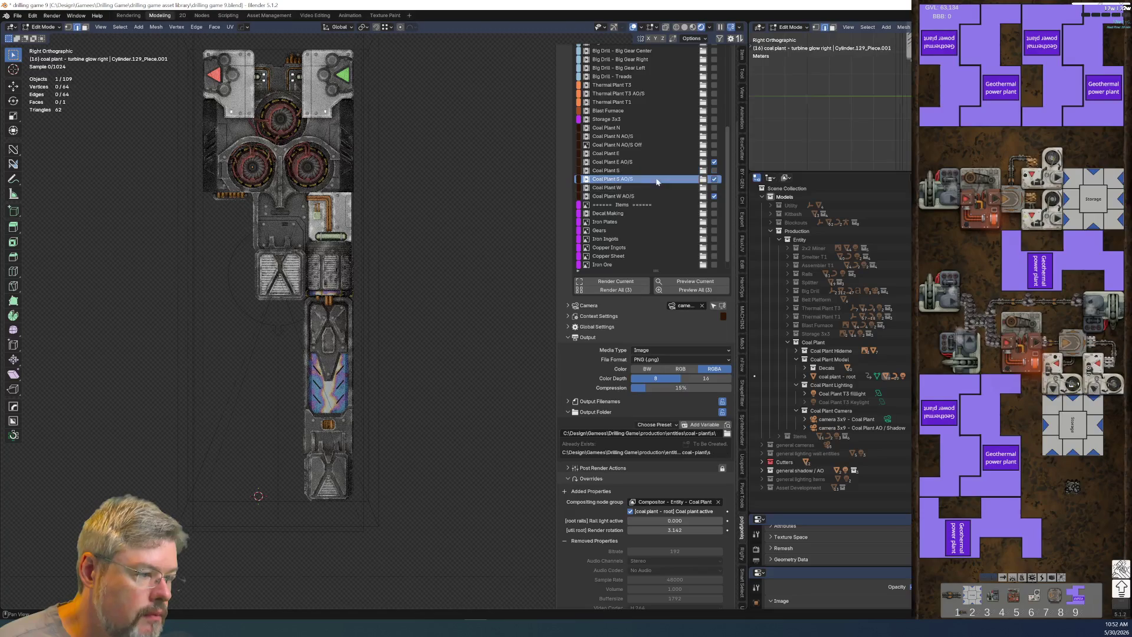
pyautogui.click(727, 434)
pyautogui.doubleClick(268, 332)
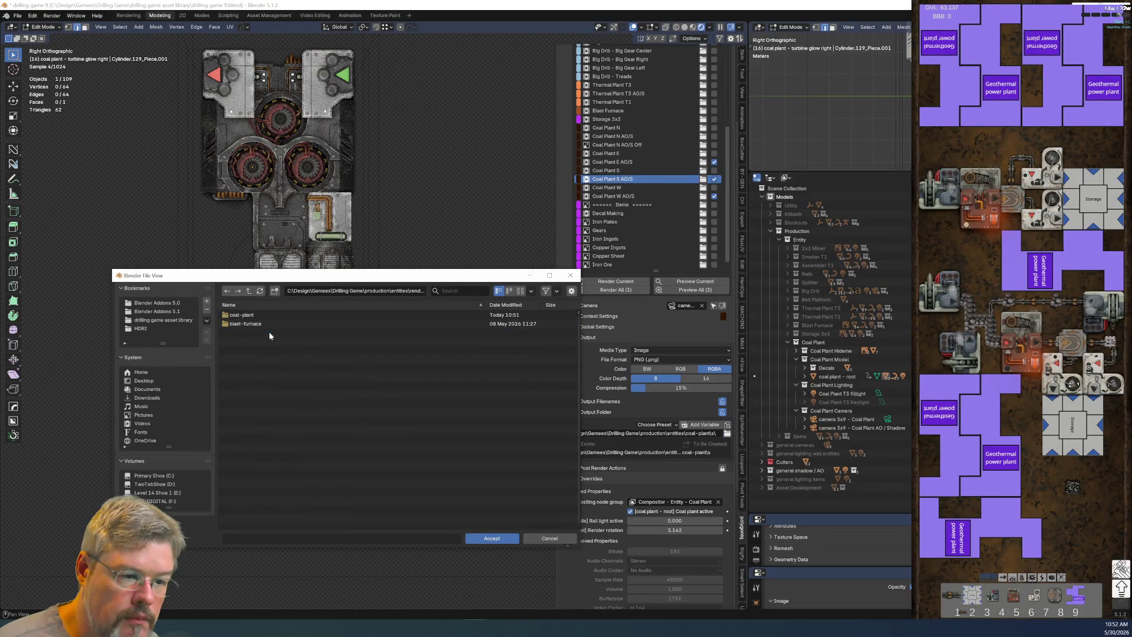
pyautogui.doubleClick(271, 315)
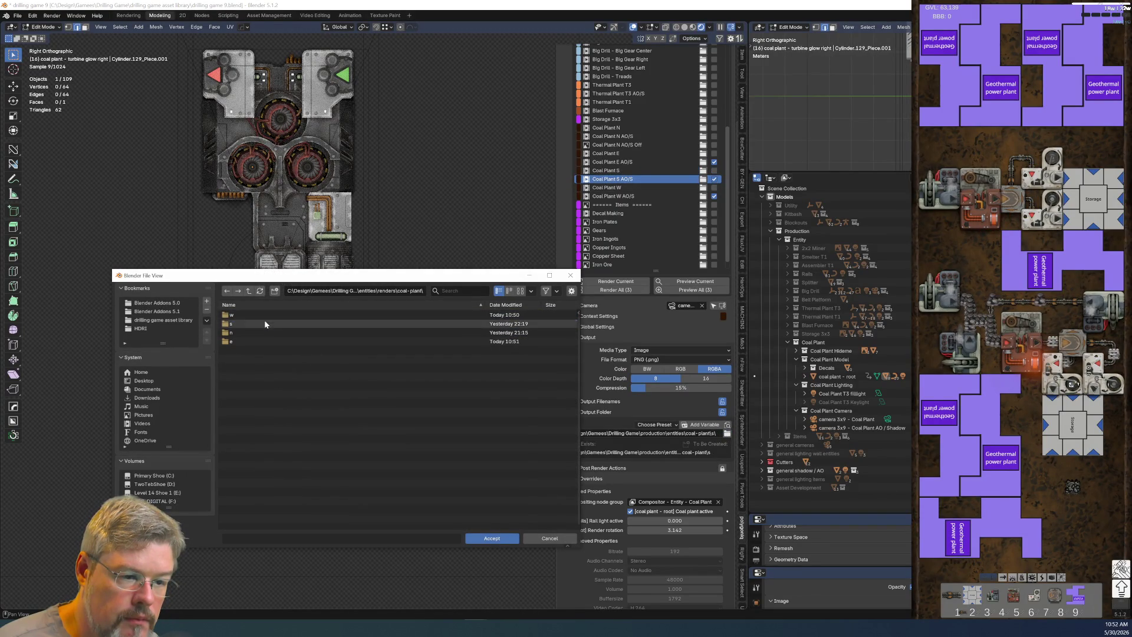
pyautogui.doubleClick(264, 323)
pyautogui.click(509, 541)
# Step: Set Coal Plant W's output folder to renders\coal-plant\e, re-selecting it to confirm
pyautogui.click(619, 187)
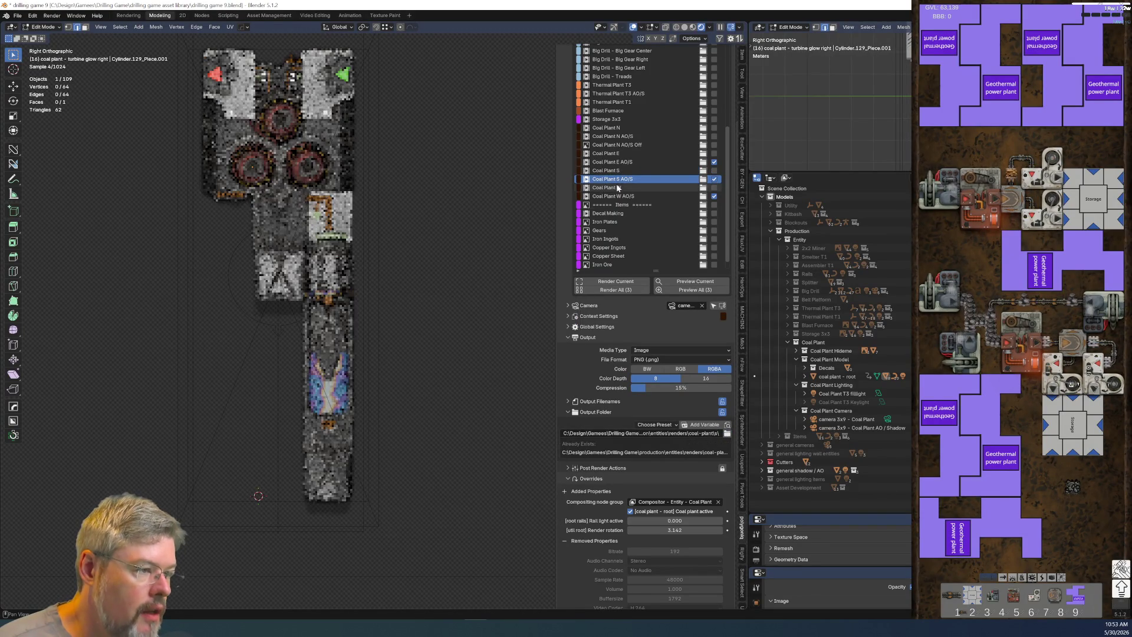
pyautogui.click(727, 434)
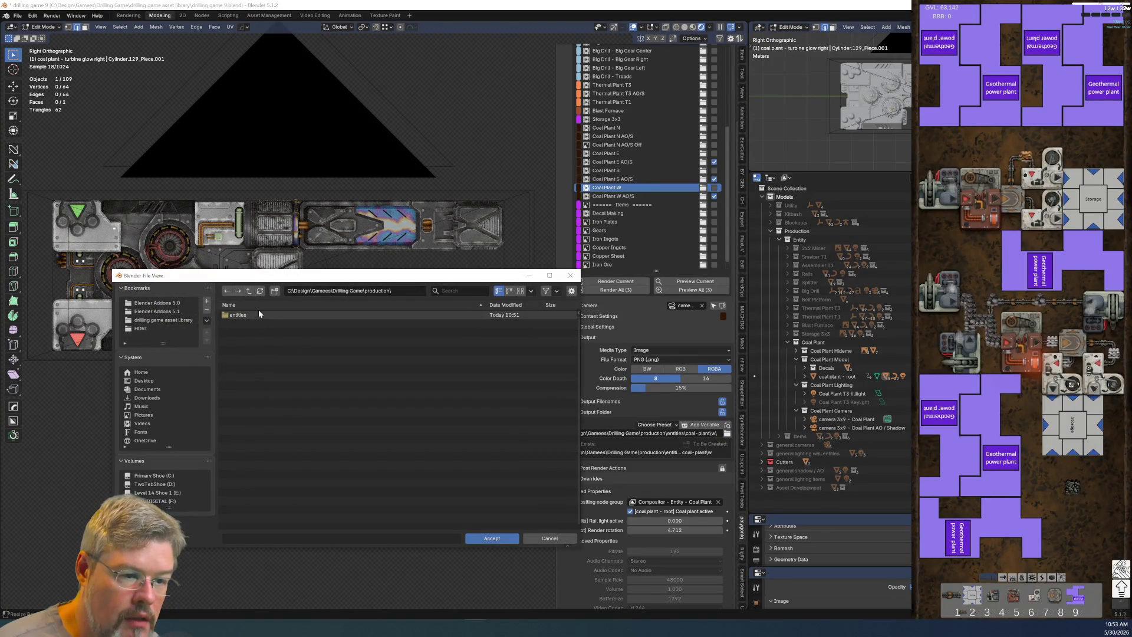
pyautogui.doubleClick(256, 332)
pyautogui.doubleClick(257, 314)
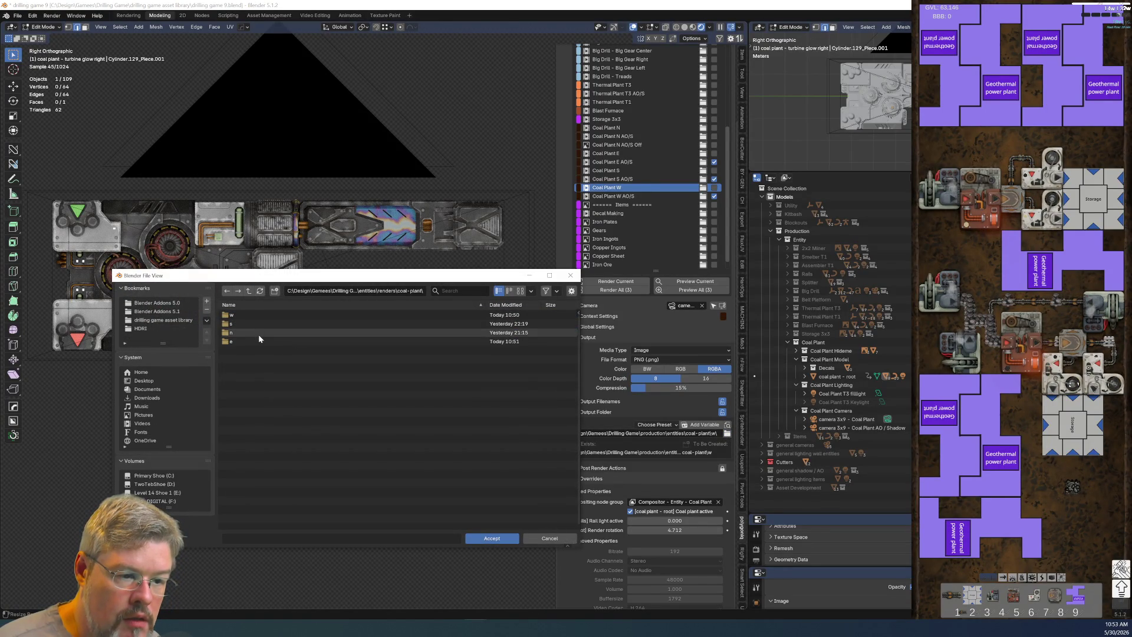
pyautogui.doubleClick(258, 341)
pyautogui.click(499, 540)
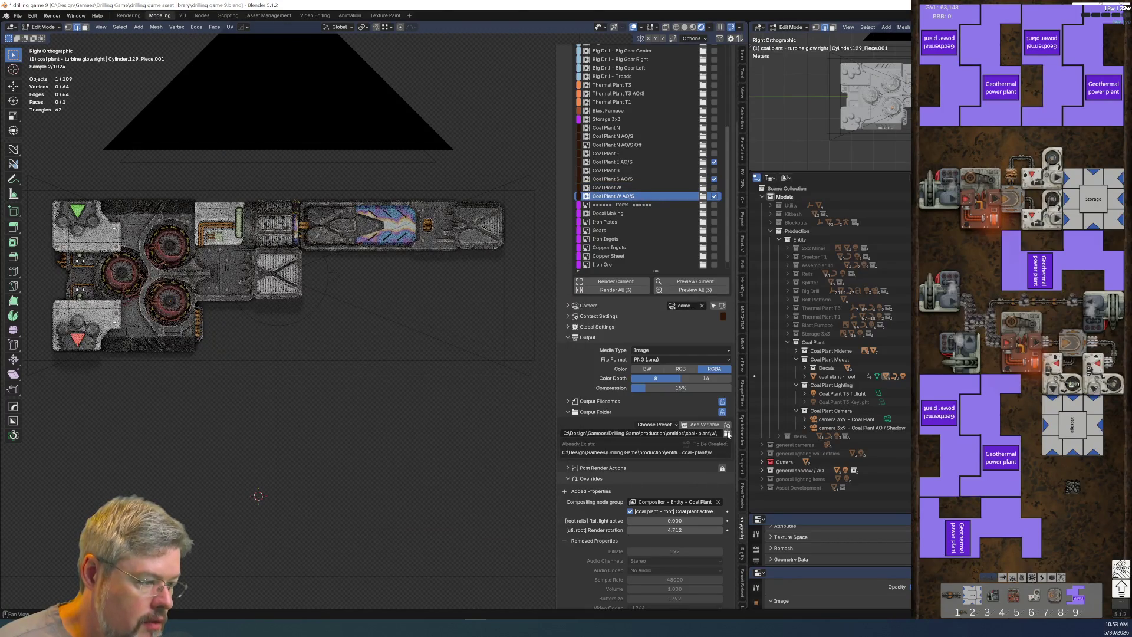
pyautogui.click(727, 433)
pyautogui.click(255, 334)
pyautogui.doubleClick(255, 333)
pyautogui.doubleClick(251, 316)
pyautogui.click(250, 341)
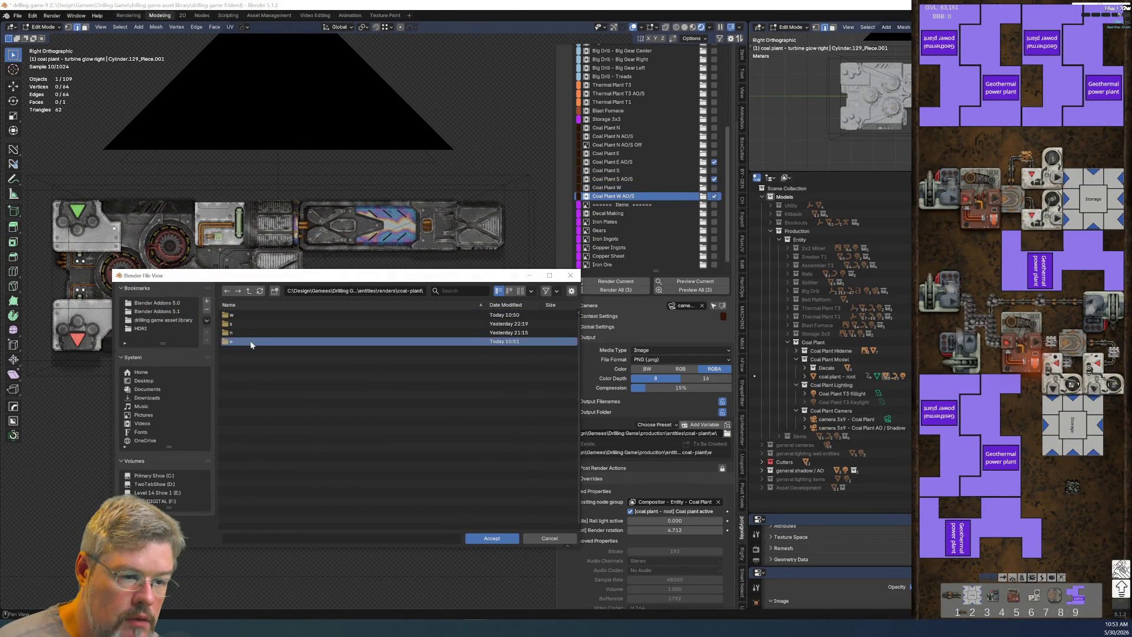
pyautogui.doubleClick(251, 342)
pyautogui.click(492, 538)
pyautogui.click(625, 145)
pyautogui.click(619, 153)
pyautogui.write('We')
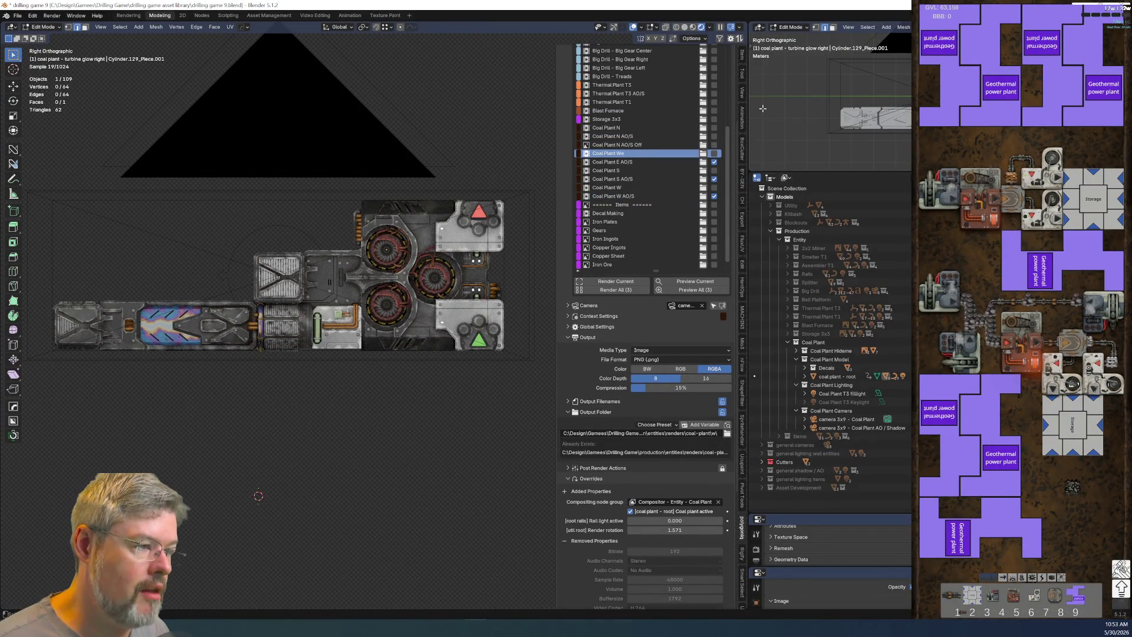
# Step: Review the Coal Plant E AO/S, E and W AO/S render setups
pyautogui.click(619, 162)
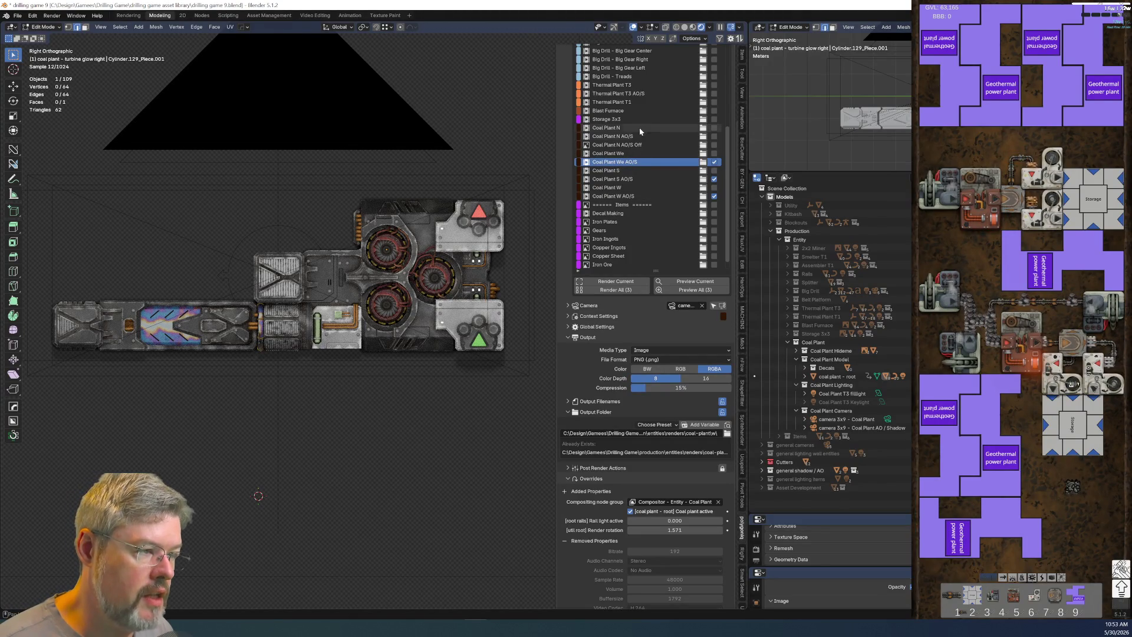
pyautogui.click(627, 188)
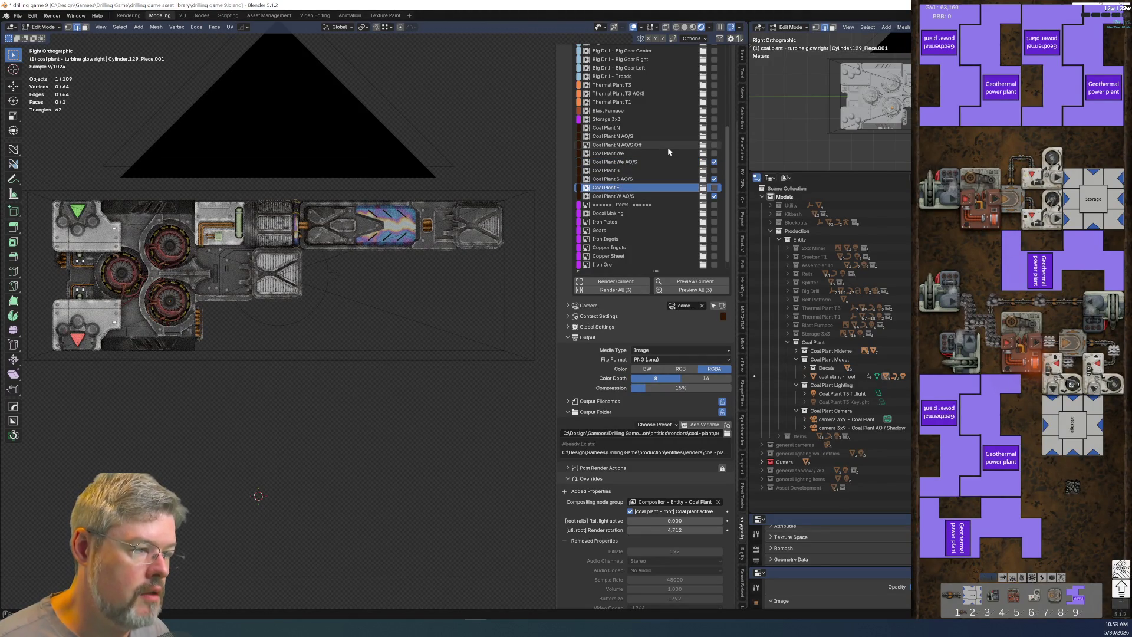
pyautogui.click(666, 196)
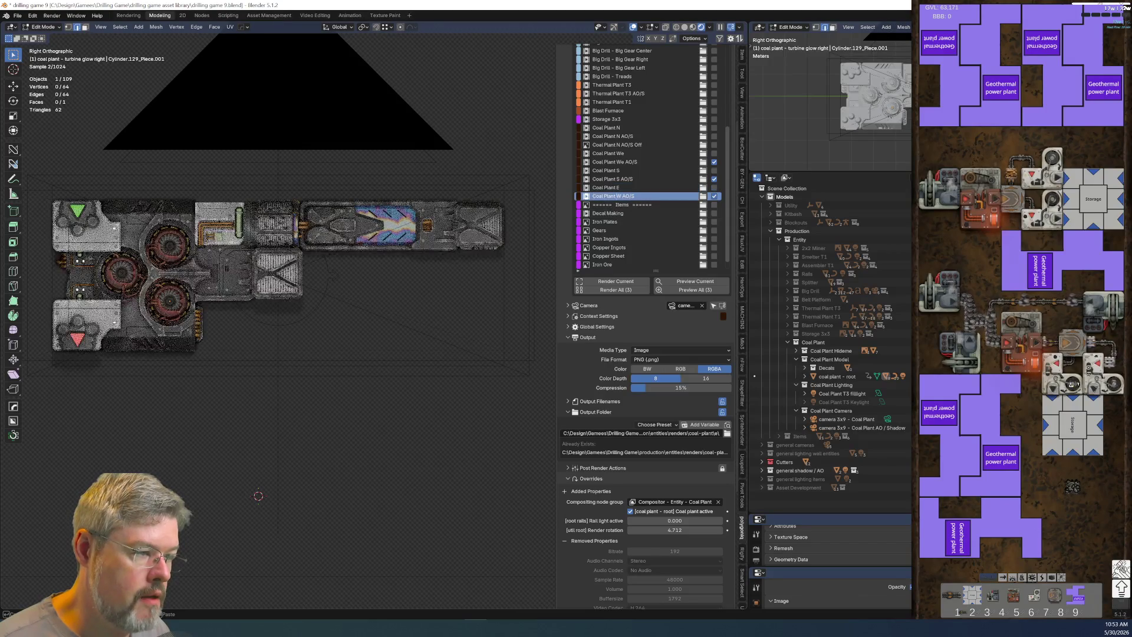
# Step: Rename the Coal Plant We entry to Coal Plant W, then select the We AO/S entry
pyautogui.click(692, 161)
pyautogui.click(606, 155)
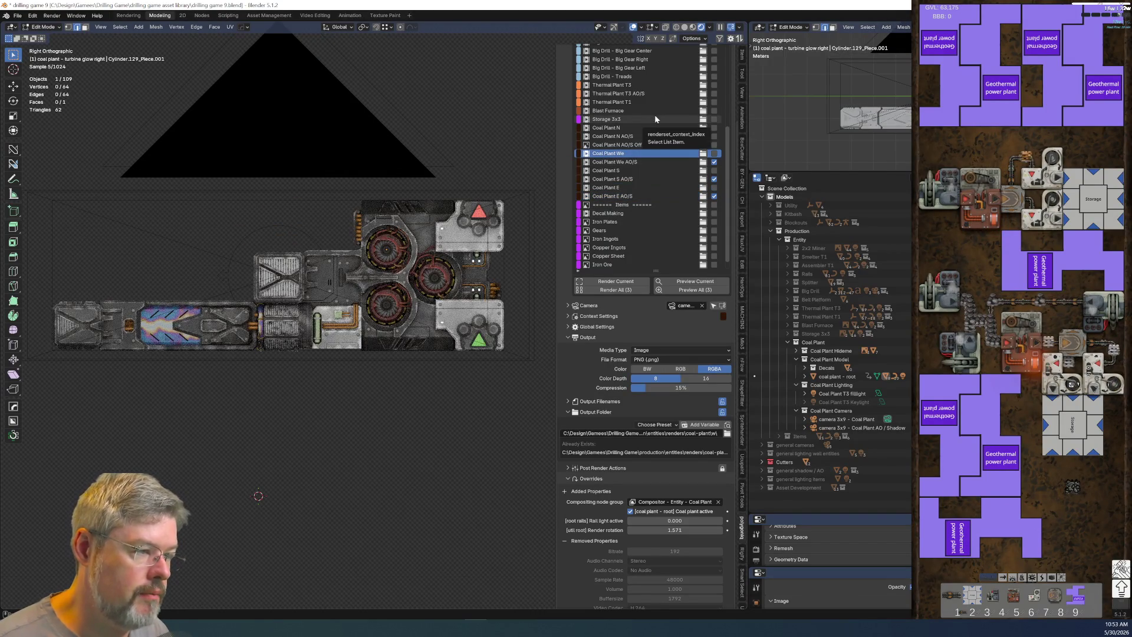
pyautogui.press('BackSpace')
pyautogui.press('Return')
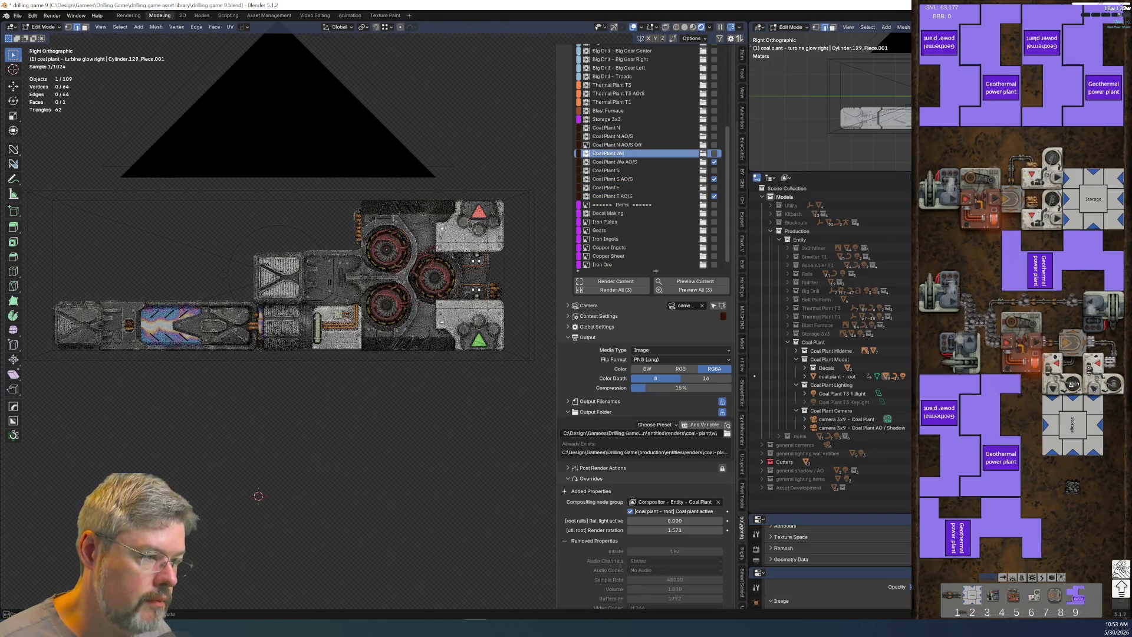
pyautogui.click(651, 162)
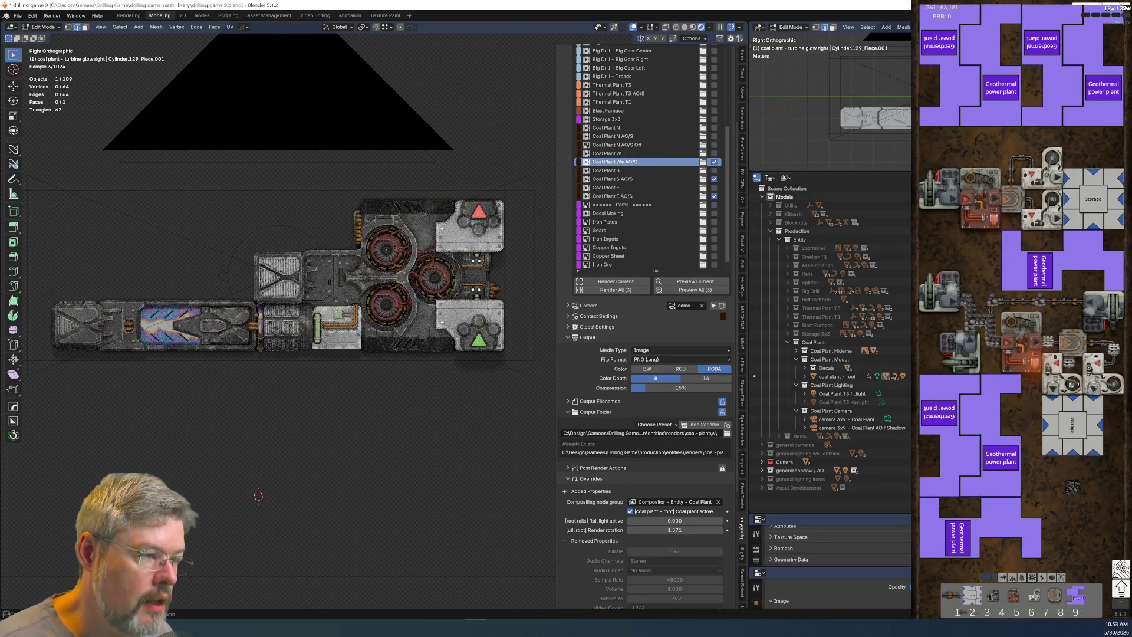
pyautogui.scroll(1, 652, 155)
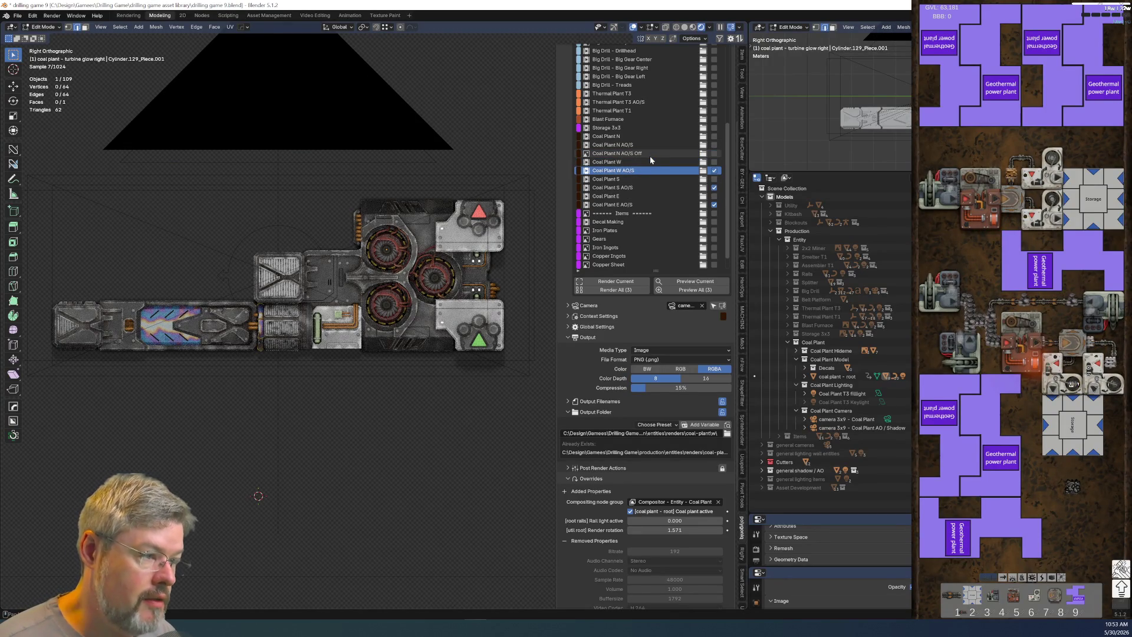
pyautogui.click(641, 162)
pyautogui.scroll(-5, 679, 468)
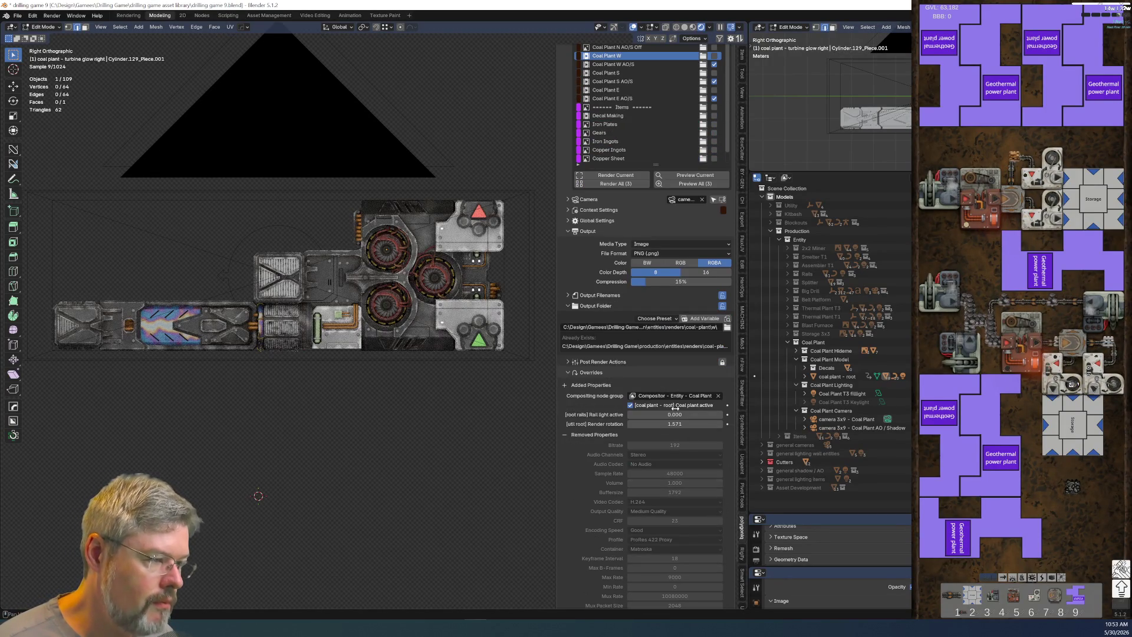
# Step: Fix the Animation Frame filename patterns for Coal Plant W and W AO/S
pyautogui.click(568, 306)
pyautogui.click(568, 295)
pyautogui.click(656, 326)
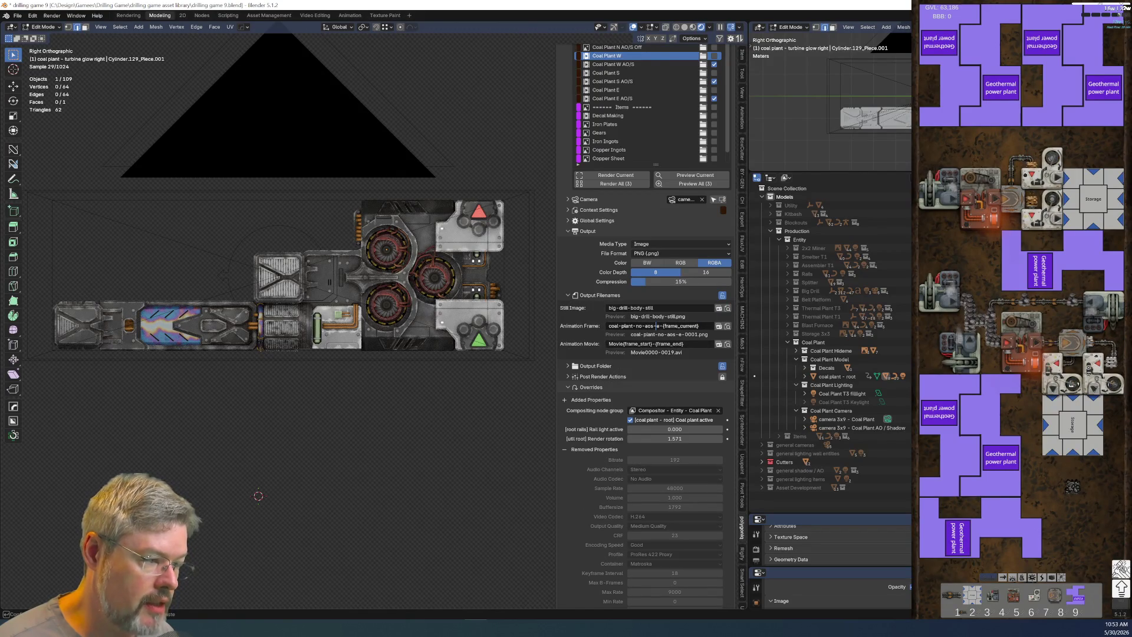
pyautogui.press('Return')
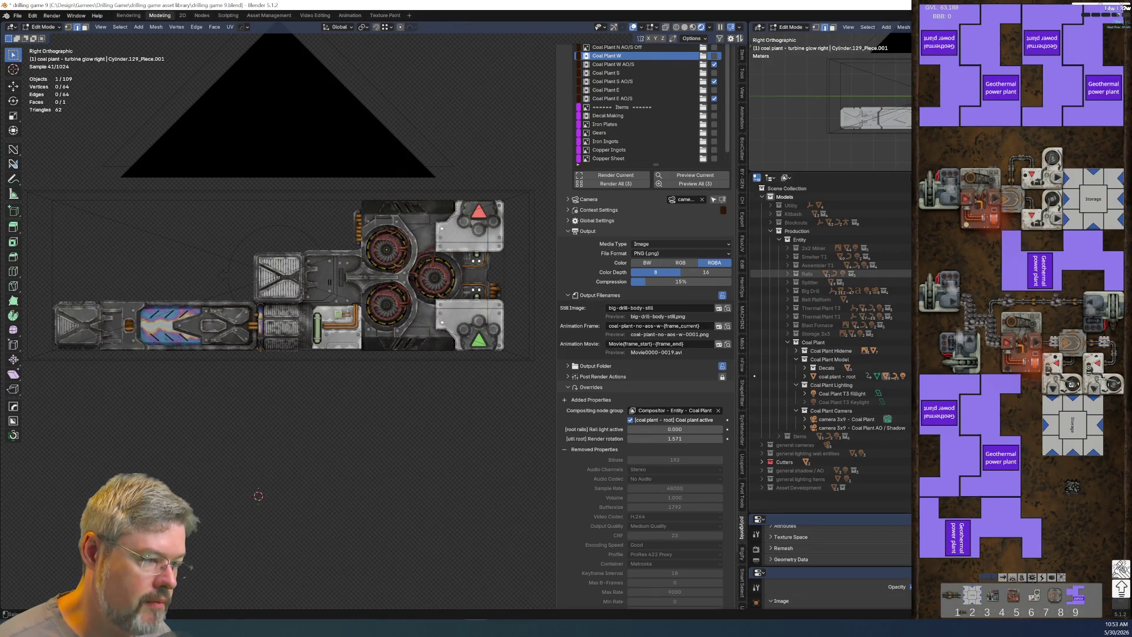
pyautogui.click(642, 63)
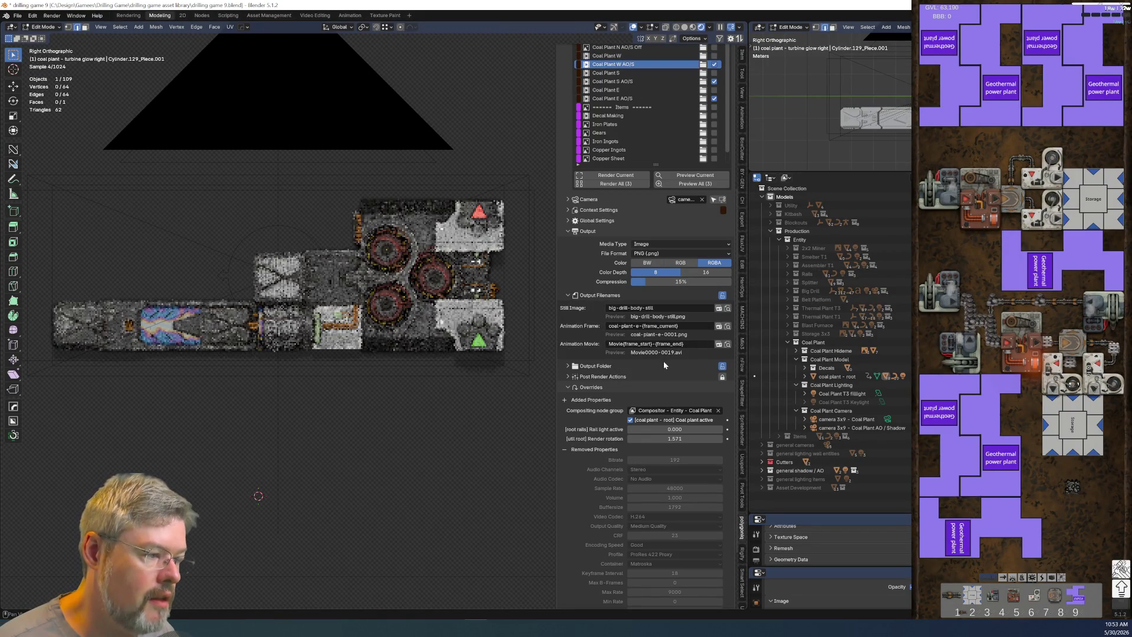
pyautogui.click(635, 325)
pyautogui.press('Escape')
# Step: Remove 'no-aos-' from the Coal Plant E and E AO/S frame filenames and save drilling game 9.blend
pyautogui.click(606, 89)
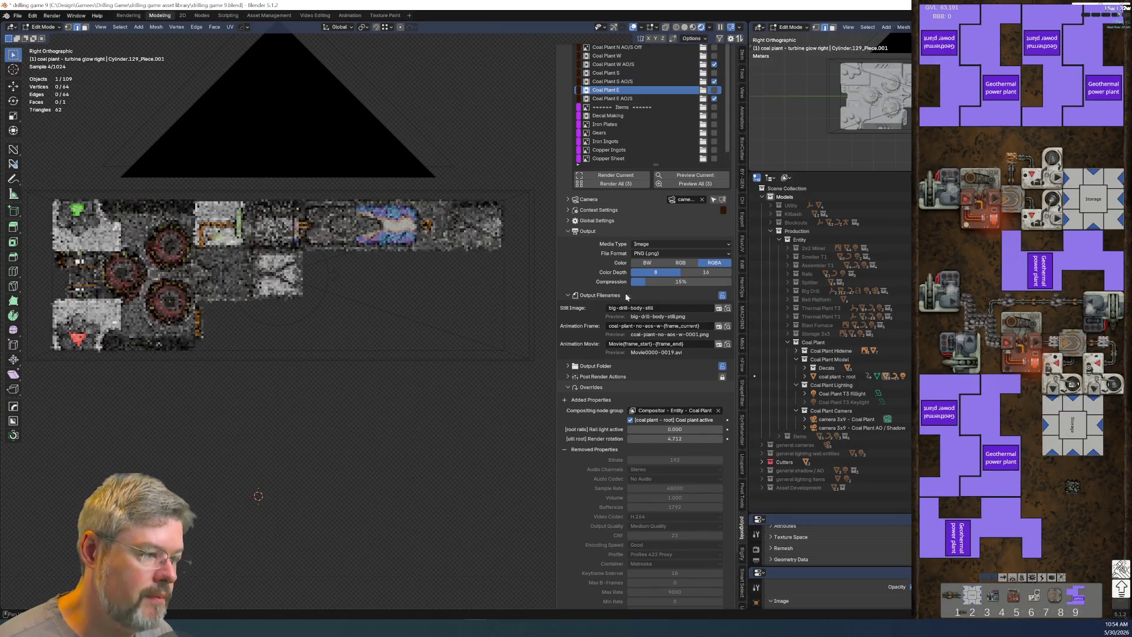
pyautogui.click(656, 326)
pyautogui.press('BackSpace')
pyautogui.press('BackSpace')
pyautogui.press('BackSpace')
pyautogui.click(625, 98)
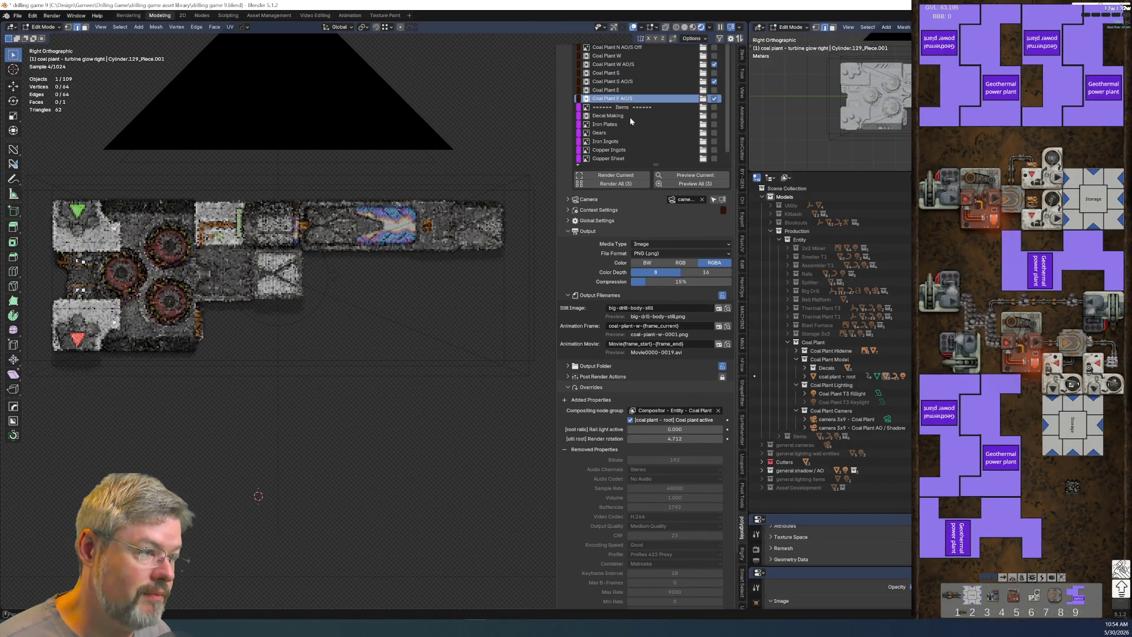
pyautogui.click(640, 326)
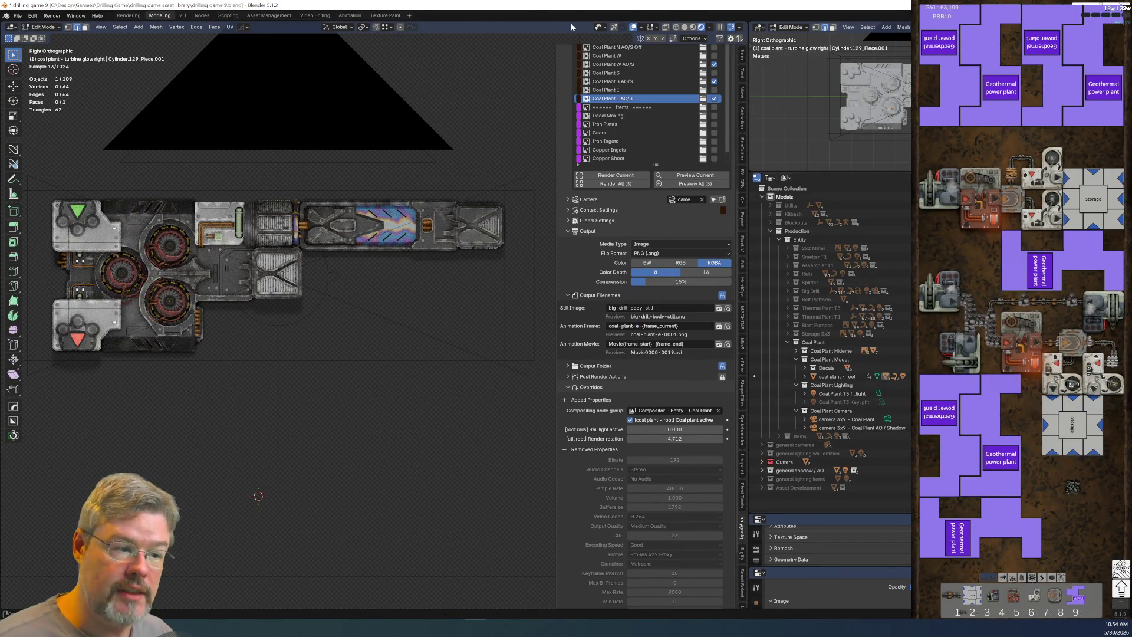
pyautogui.click(17, 15)
pyautogui.click(41, 74)
# Step: Show the four coal-plant spritesheet PNGs as large thumbnails in the spritesheets folder, then return to Blender
pyautogui.hotkey('alt', 'Tab')
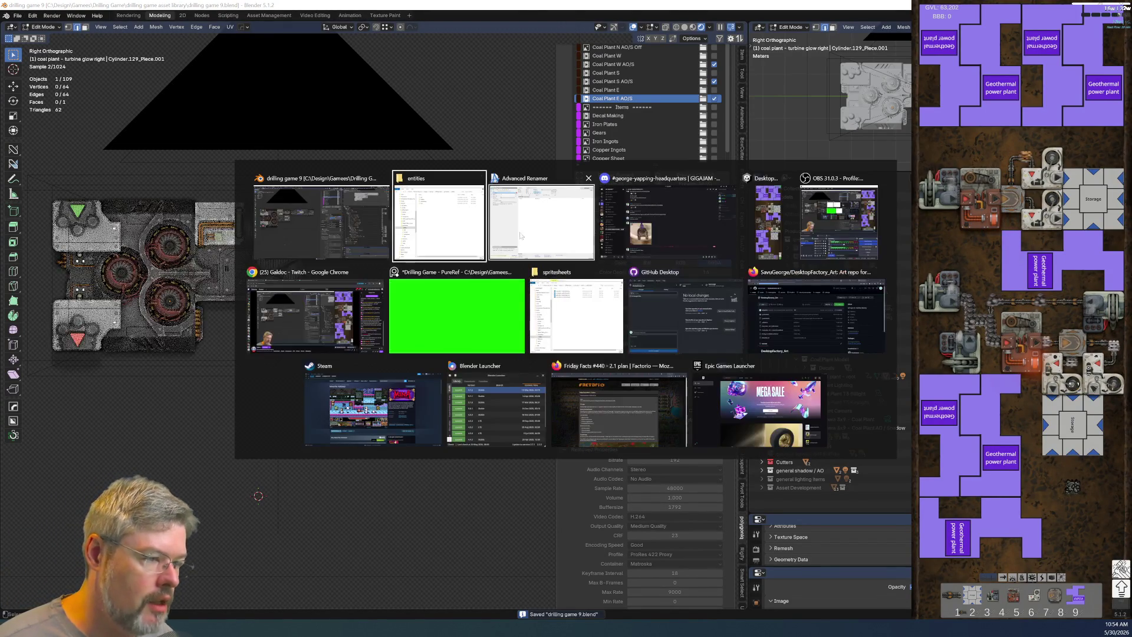
pyautogui.click(576, 316)
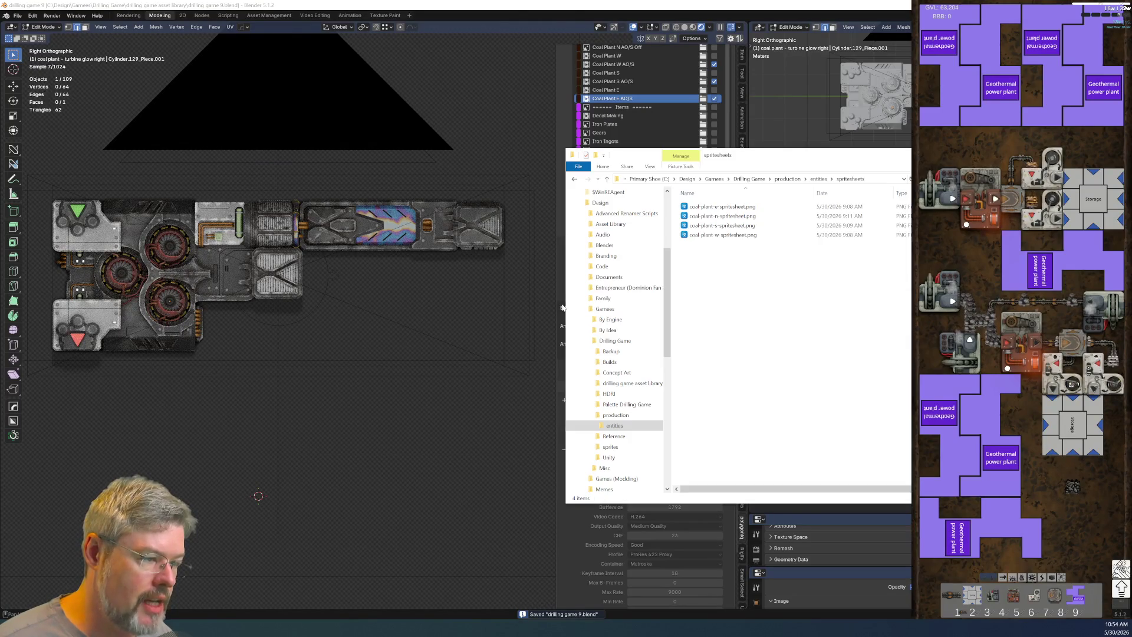
pyautogui.keyDown('ctrl'); pyautogui.scroll(3, 756, 249); pyautogui.keyUp('ctrl')
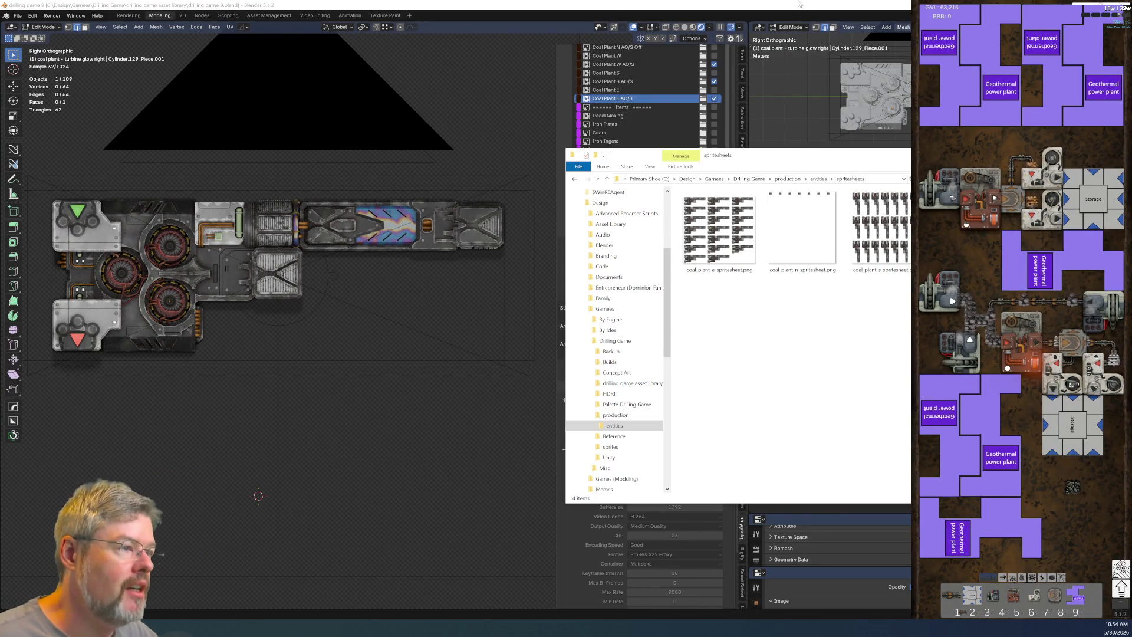
pyautogui.click(650, 114)
pyautogui.scroll(5, 649, 114)
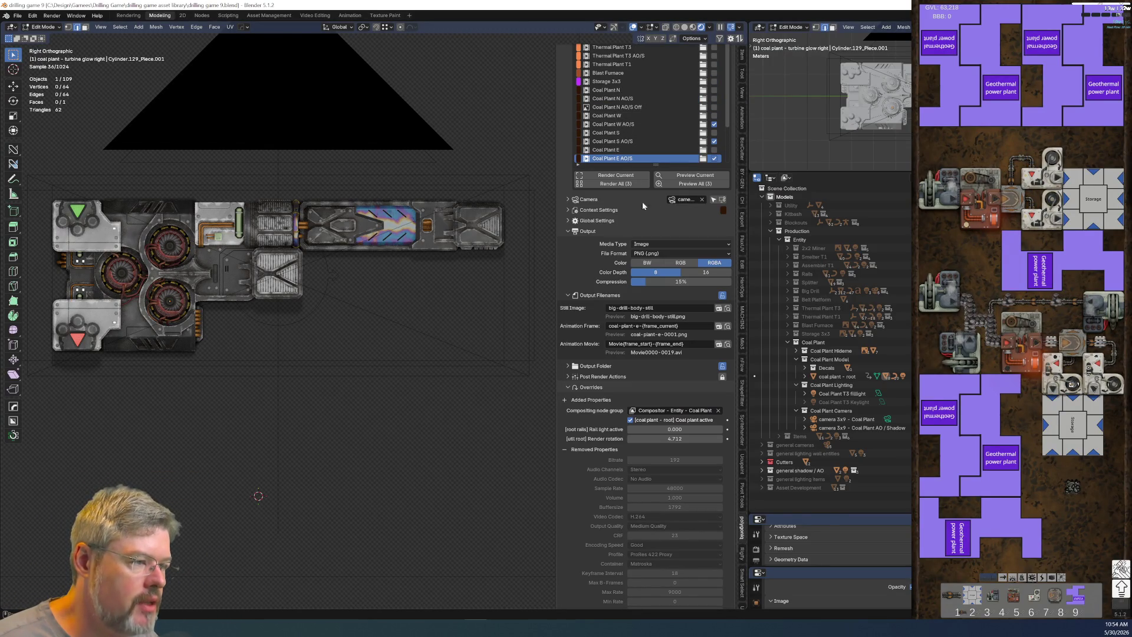
# Step: Select Coal Plant N AO/S Off and set its output folder to the coal-plant renders folder
pyautogui.click(630, 109)
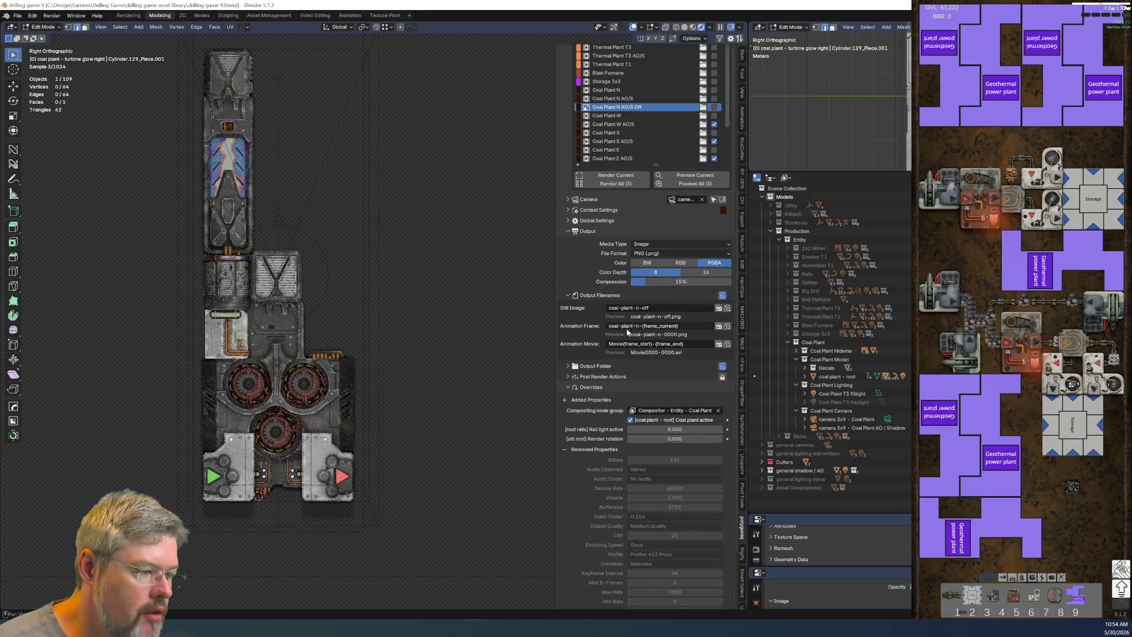
pyautogui.click(658, 309)
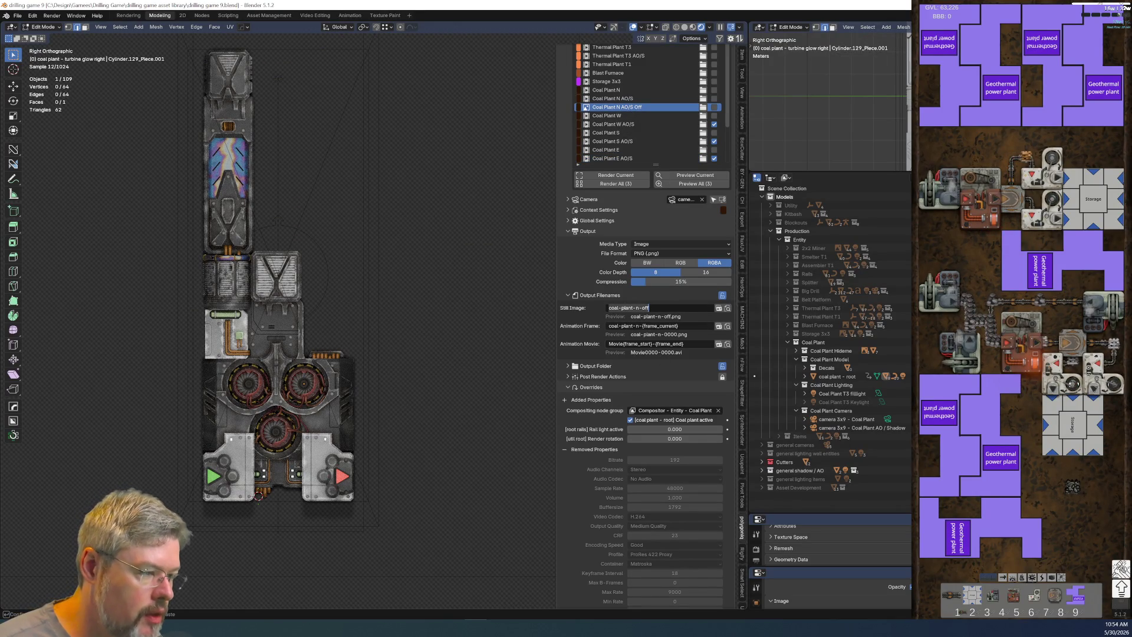
pyautogui.press('Return')
pyautogui.click(595, 366)
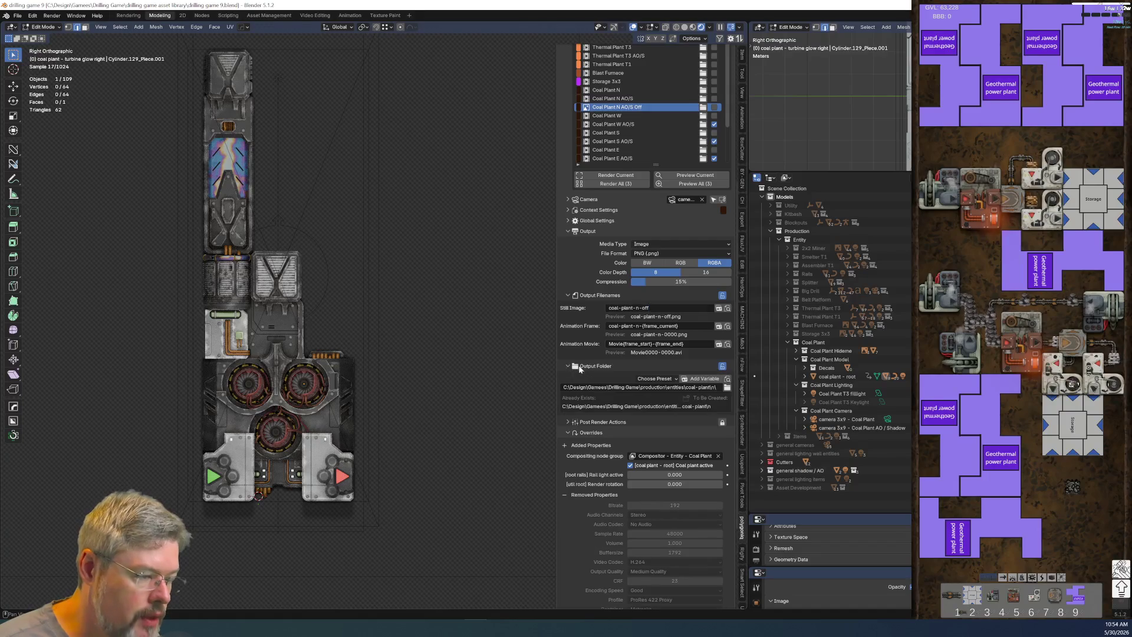
pyautogui.click(728, 387)
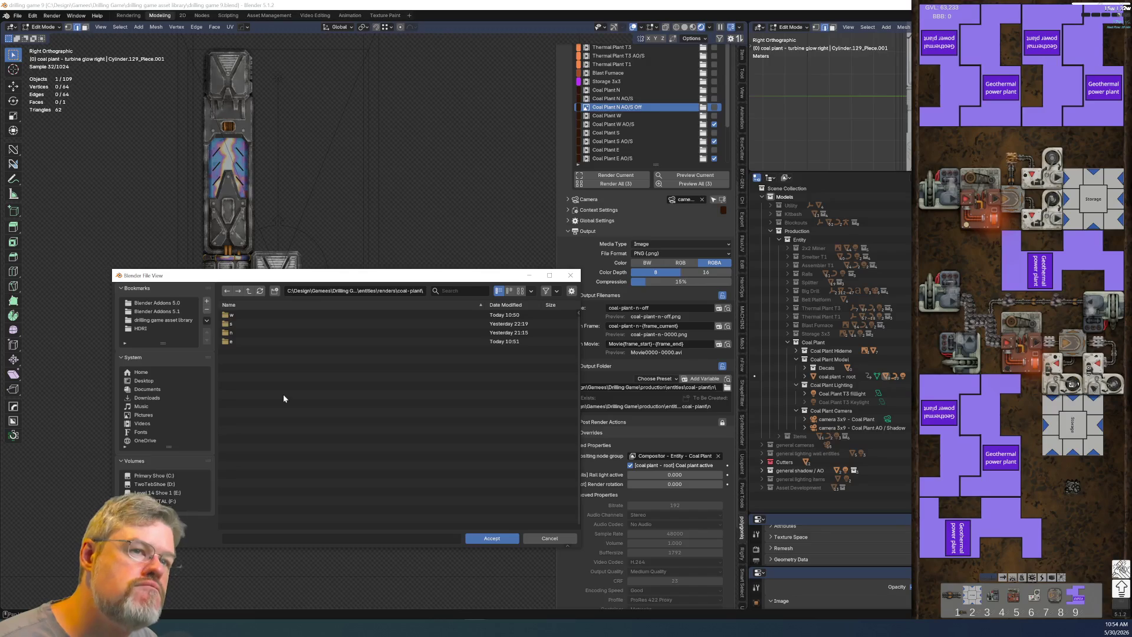
pyautogui.click(486, 541)
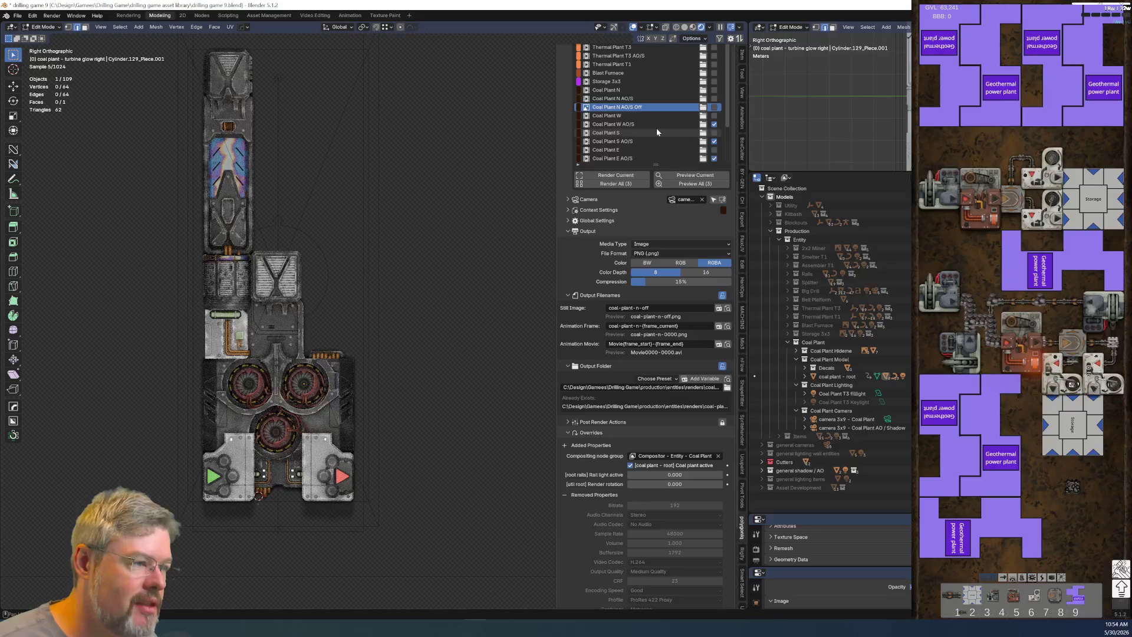
# Step: Enable only Coal Plant N AO/S Off for rendering, disabling W, S and E AO/S, and save
pyautogui.click(714, 106)
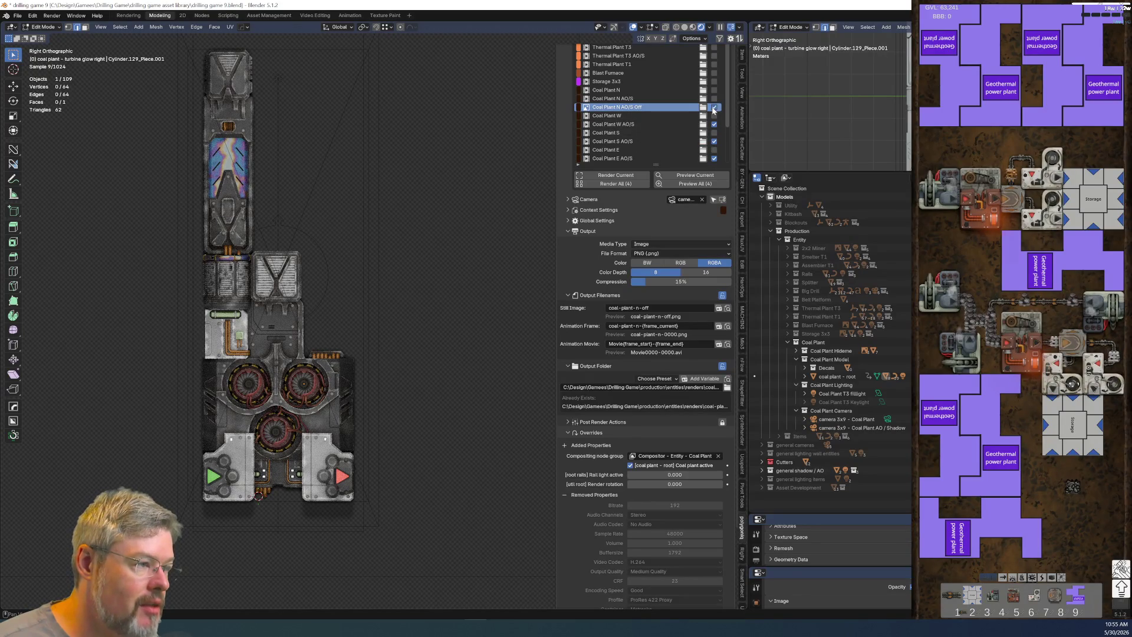
pyautogui.click(714, 124)
pyautogui.click(714, 141)
pyautogui.click(714, 158)
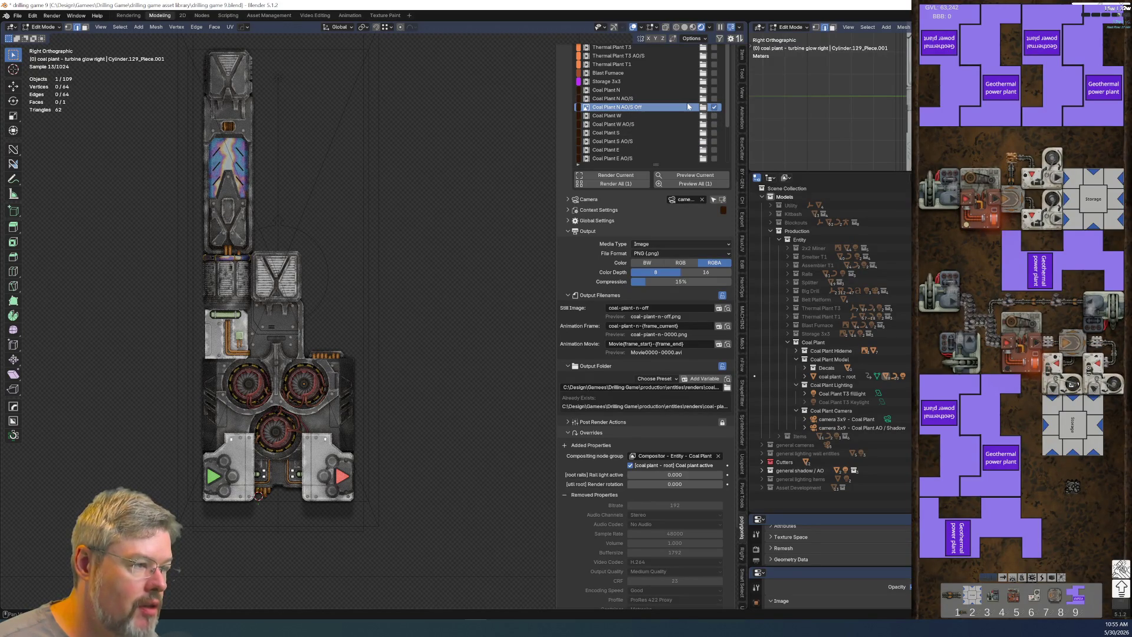
pyautogui.click(16, 15)
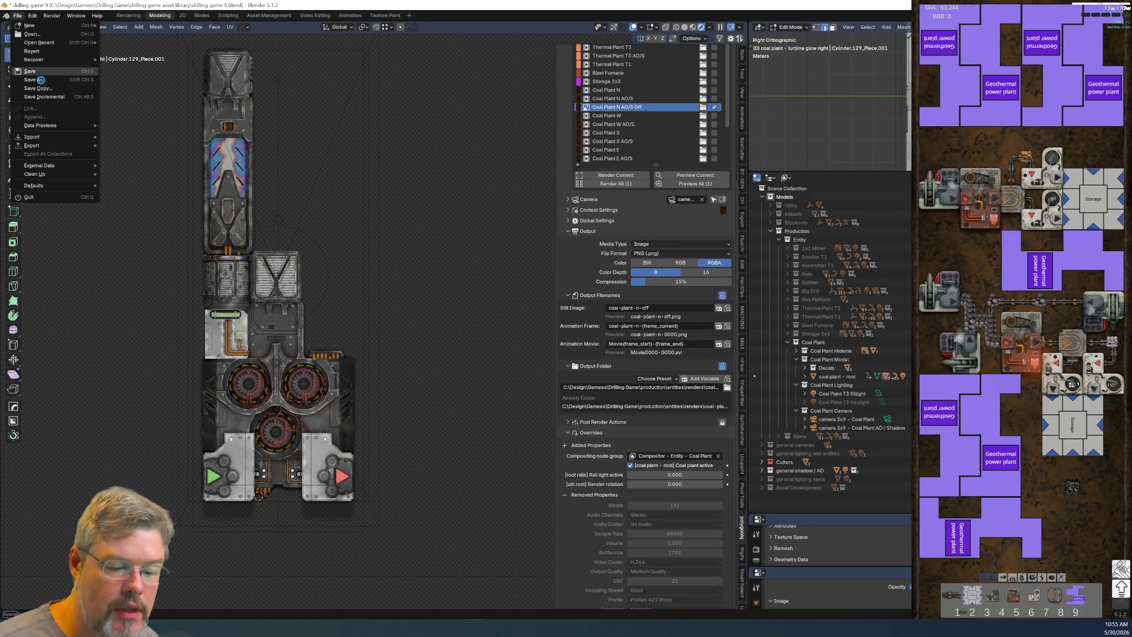
pyautogui.click(36, 77)
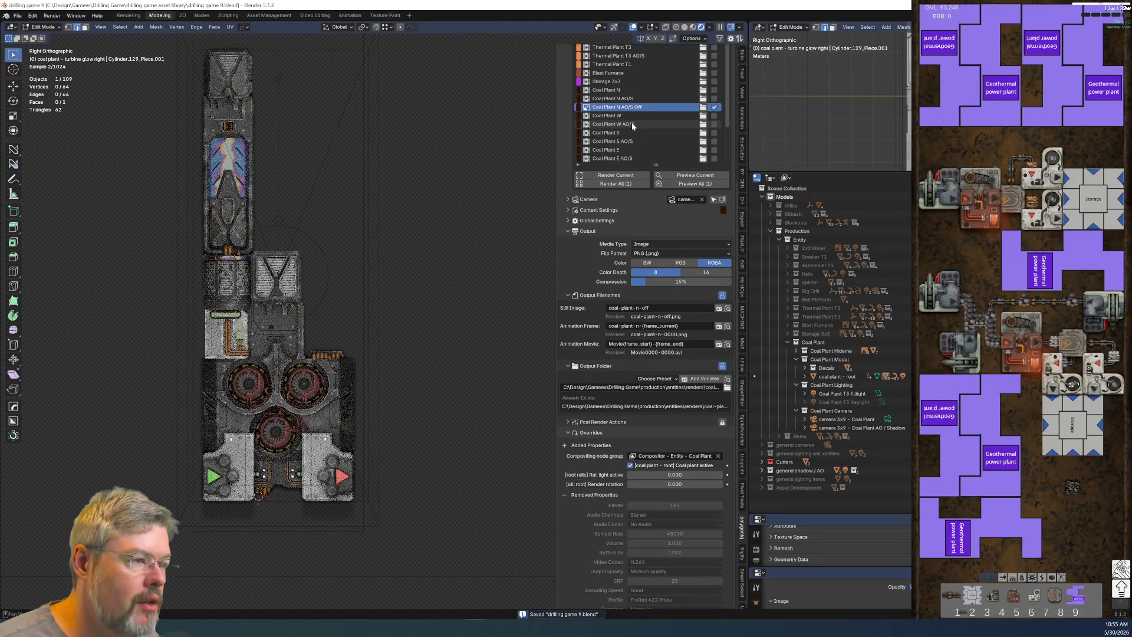
# Step: Duplicate the Coal Plant W AO/S render entry and rename the copy 'Coal Plant W AO/S Off'
pyautogui.click(632, 123)
pyautogui.scroll(3, 632, 123)
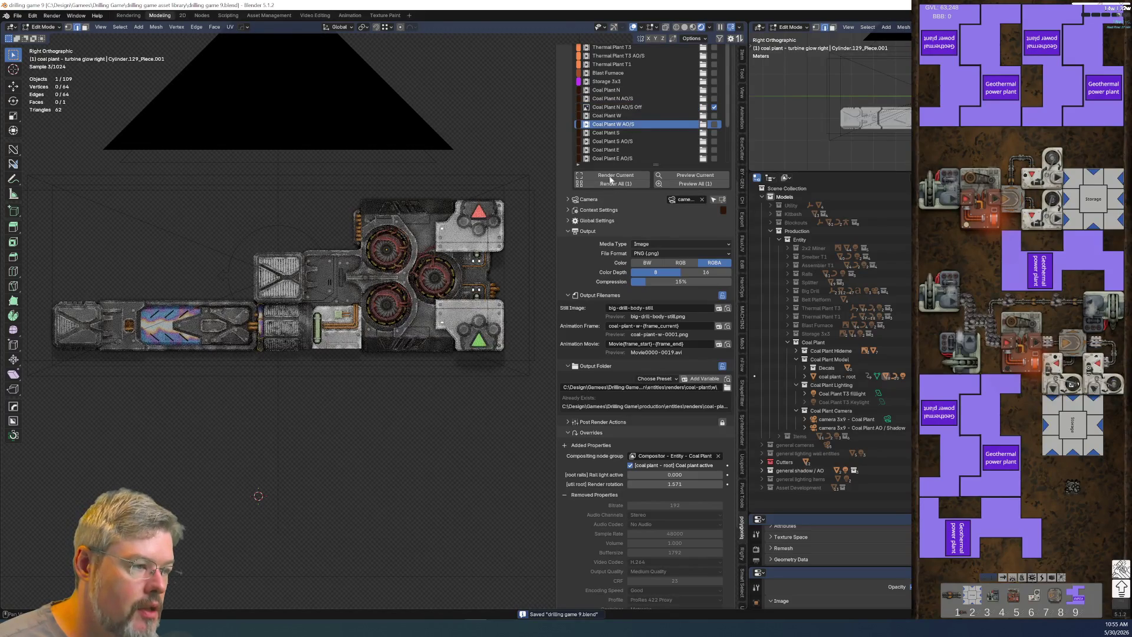
pyautogui.scroll(10, 568, 171)
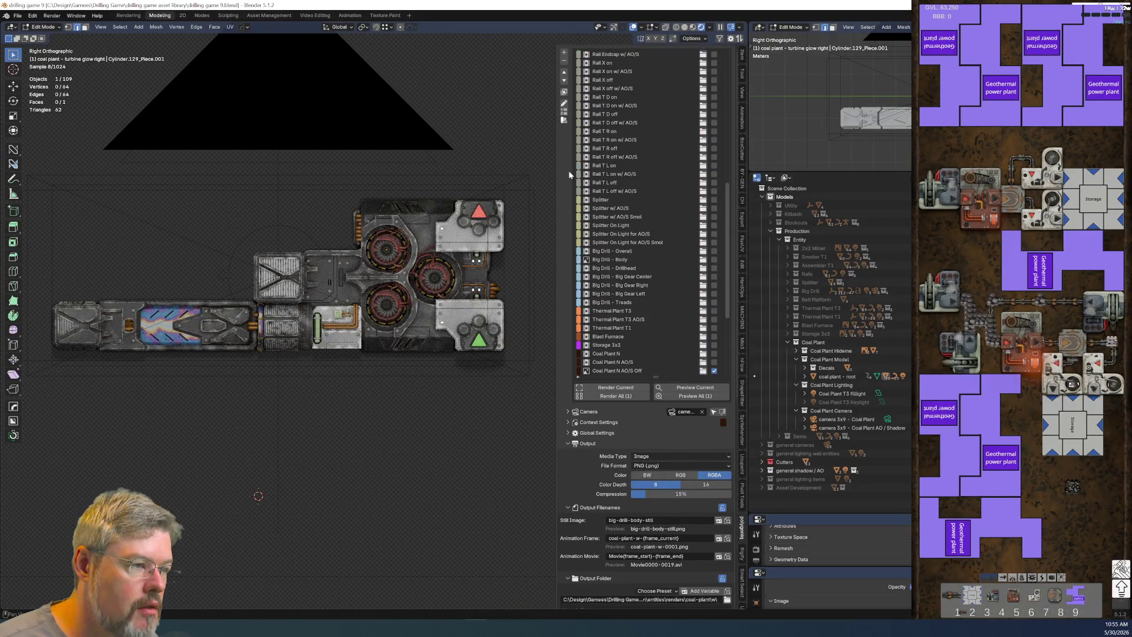
pyautogui.click(563, 64)
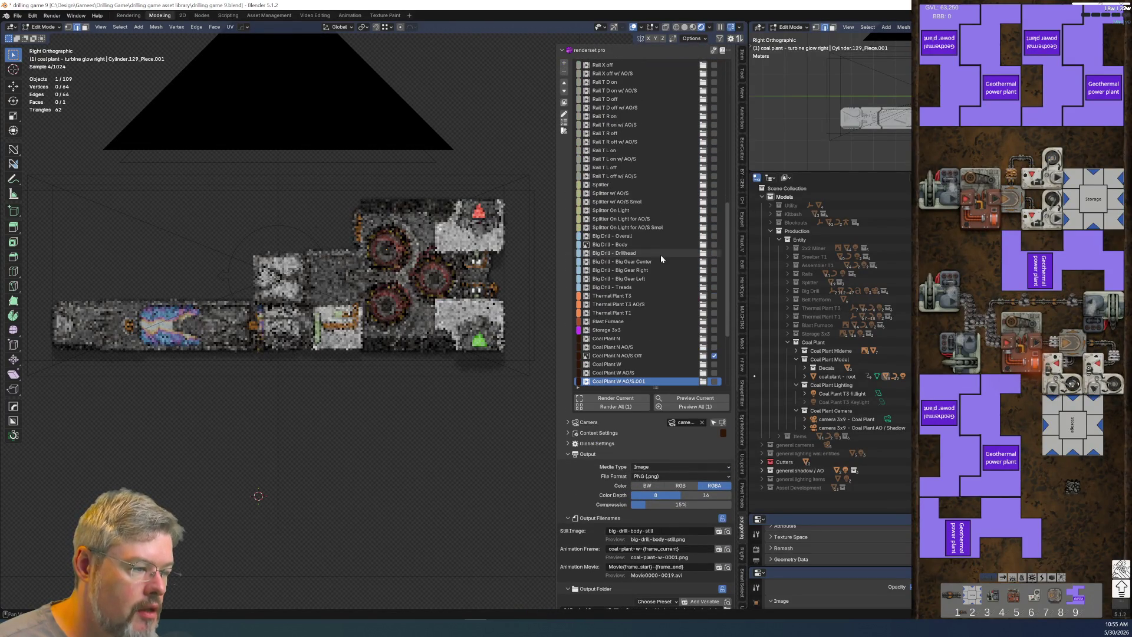
pyautogui.scroll(-5, 631, 298)
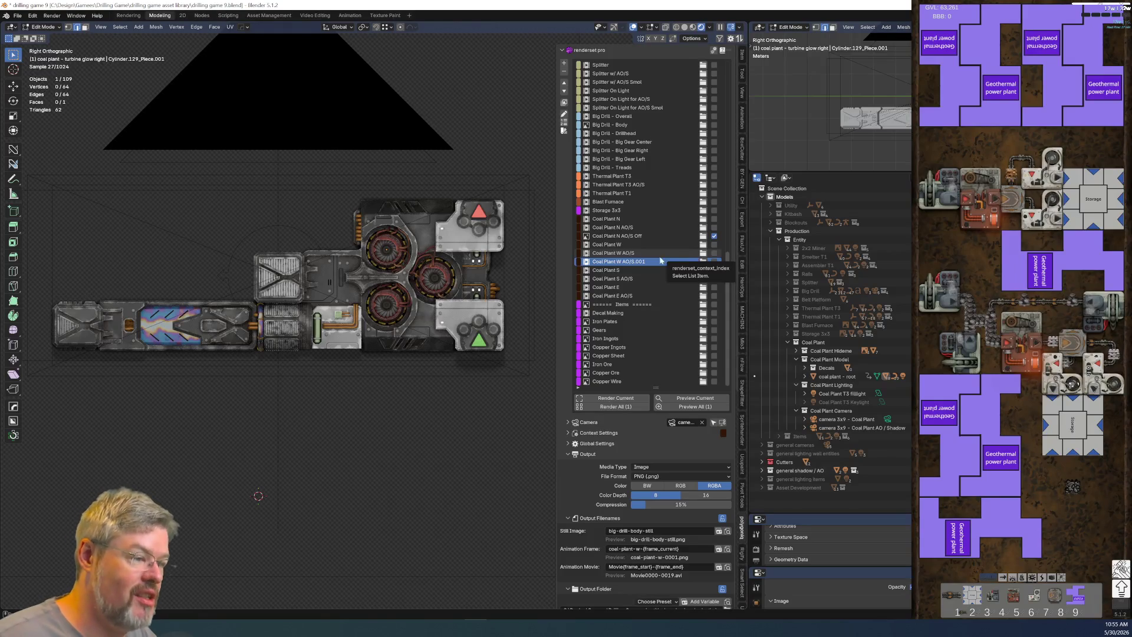
pyautogui.click(653, 262)
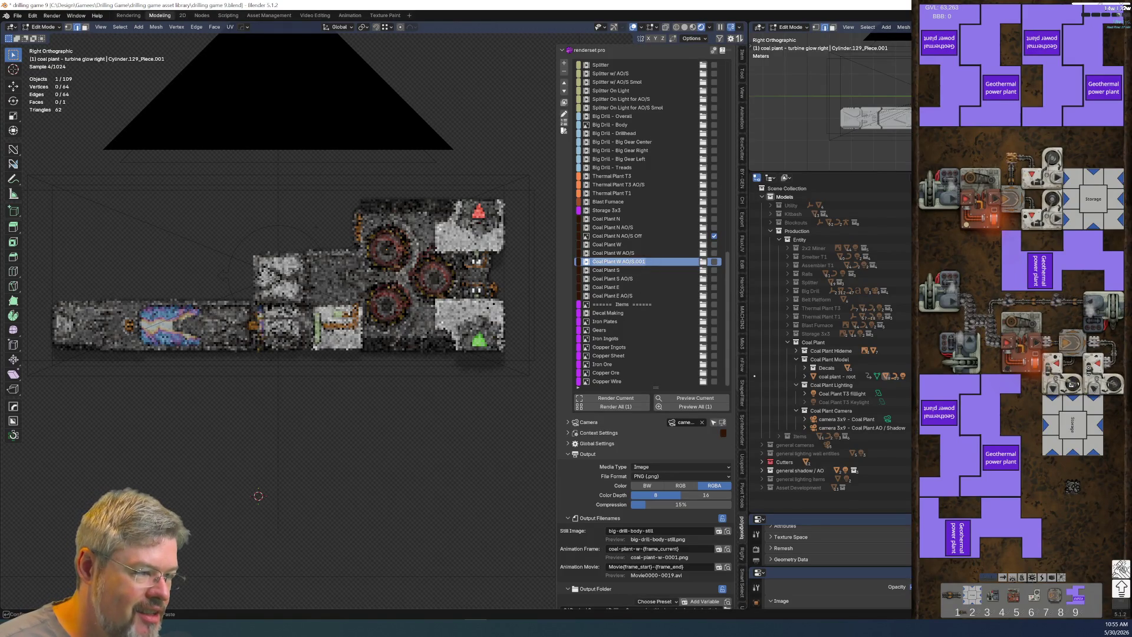
pyautogui.press('BackSpace')
pyautogui.press('BackSpace')
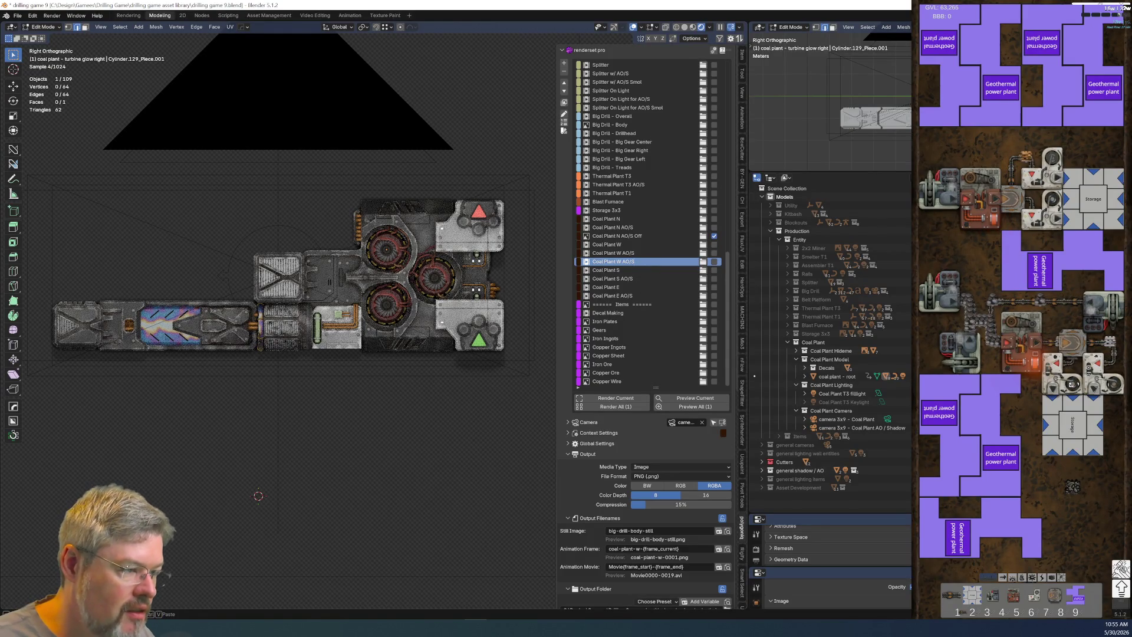
pyautogui.write('Off')
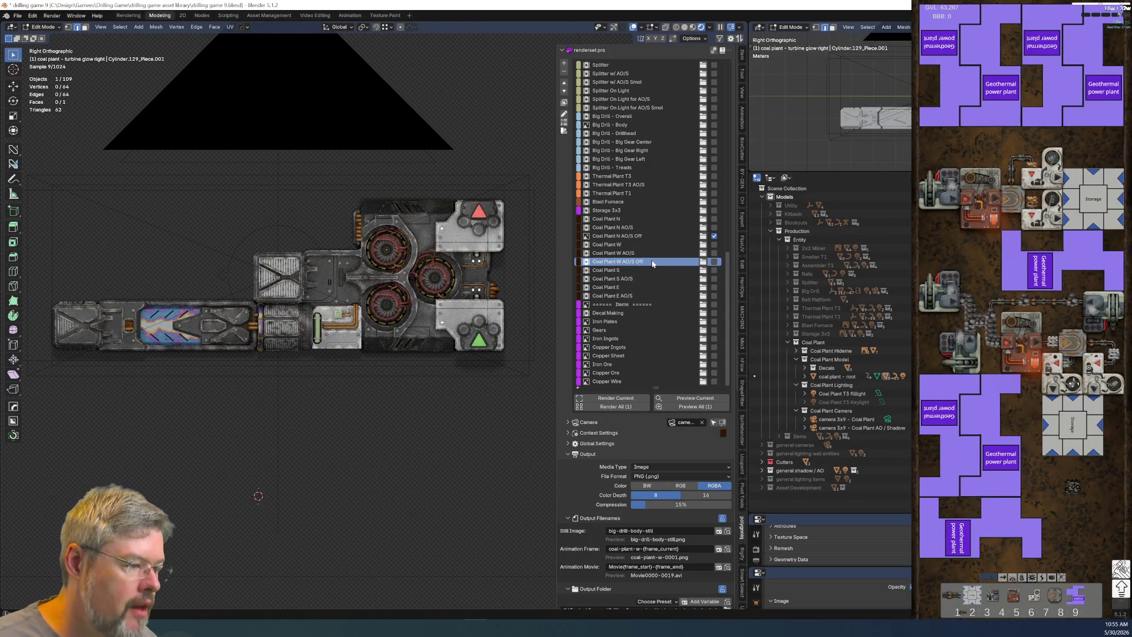
pyautogui.press('Return')
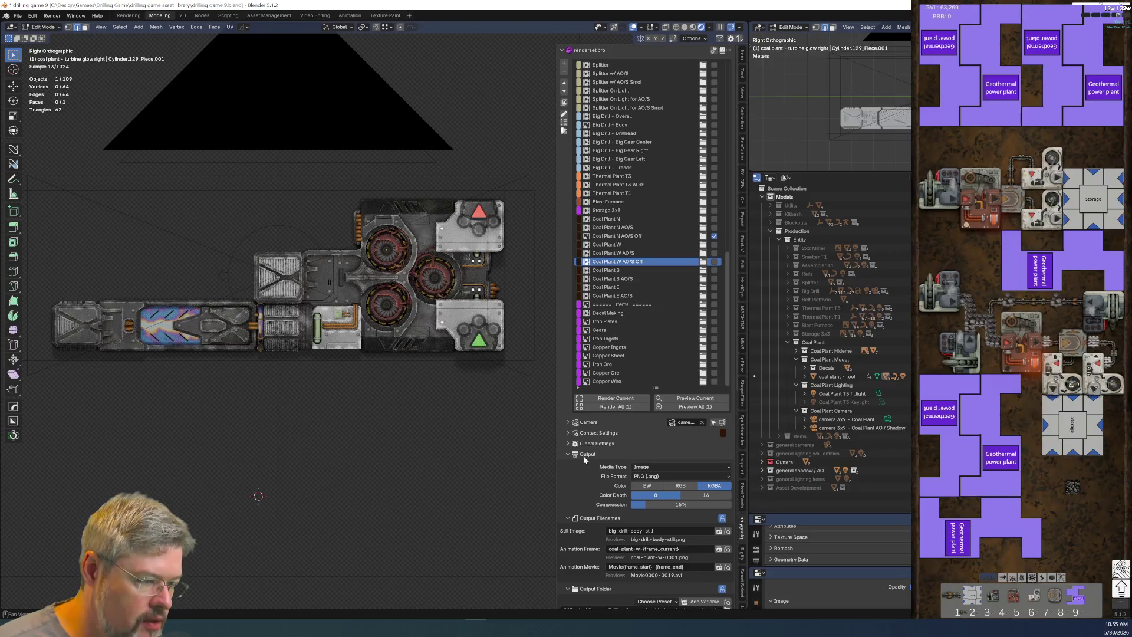
pyautogui.scroll(-3, 584, 459)
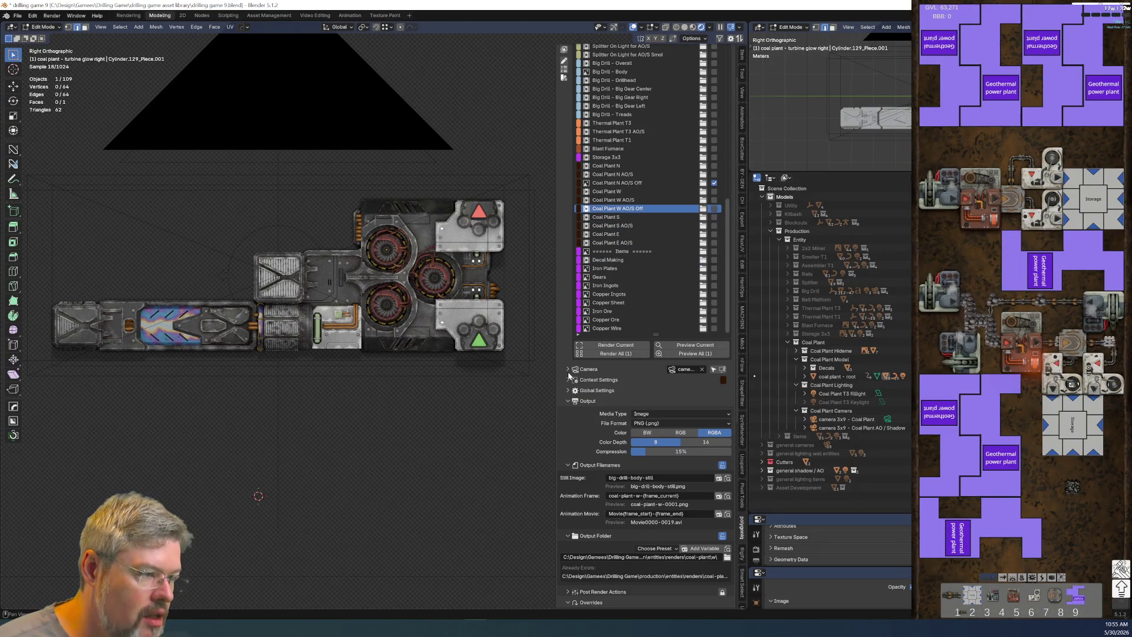
pyautogui.click(570, 382)
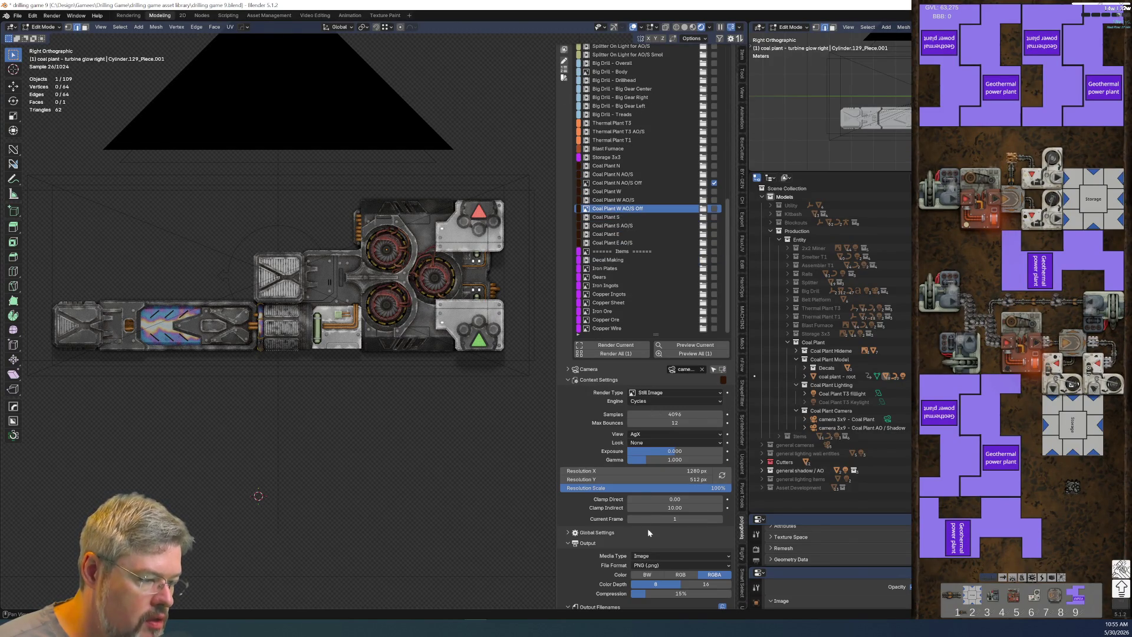
# Step: Set the current frame to 0 and change the still image filename to coal-plant-w-off
pyautogui.click(649, 518)
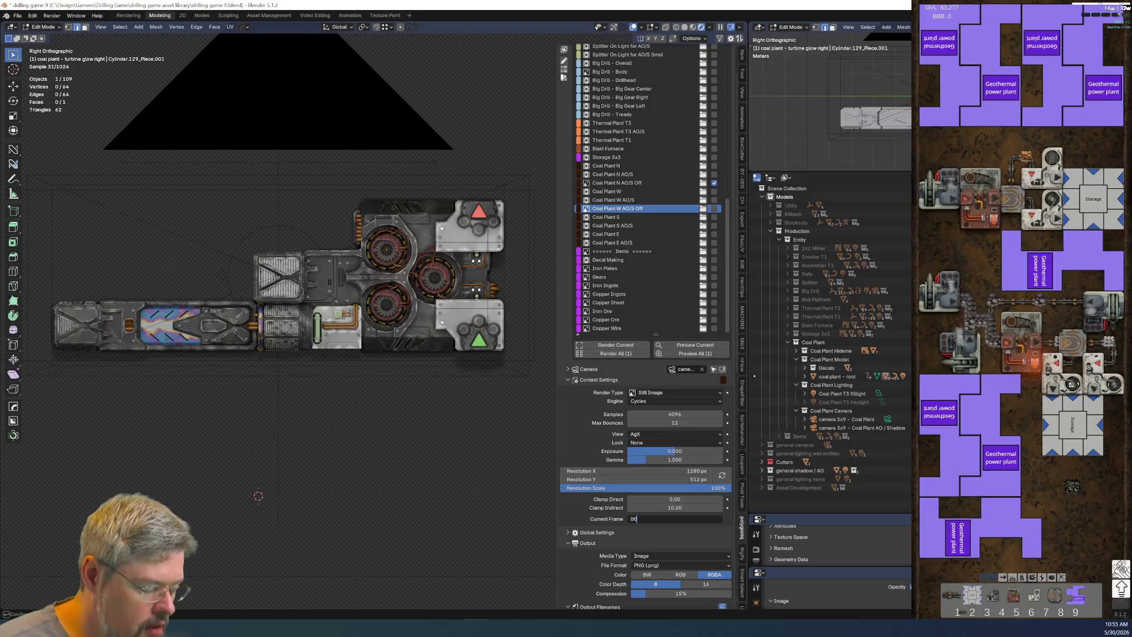
pyautogui.press('Return')
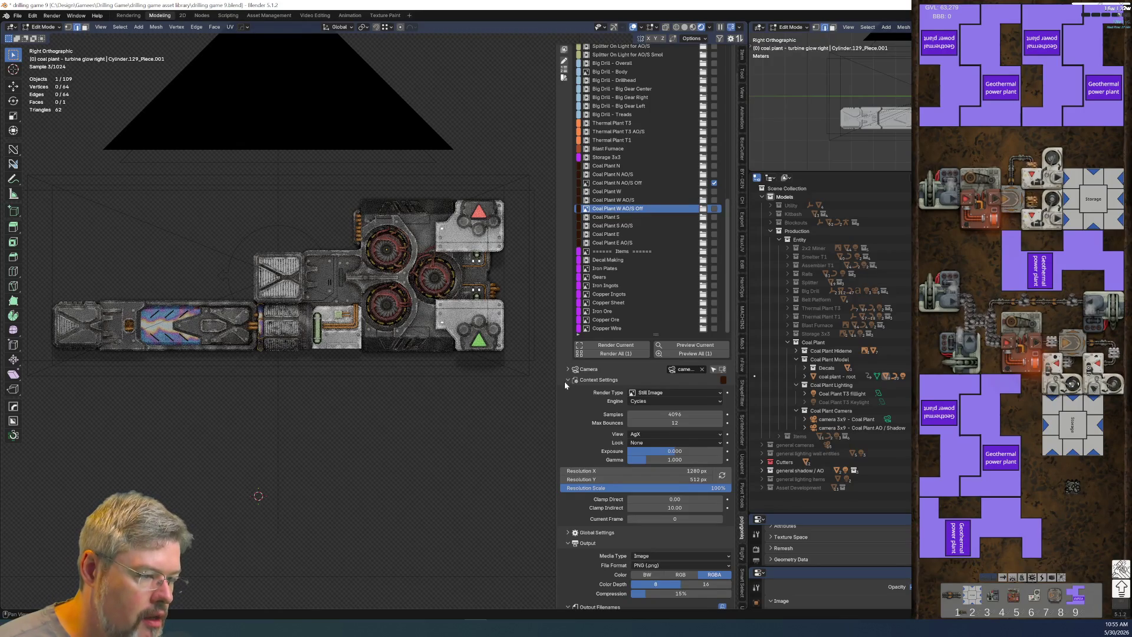
pyautogui.click(568, 380)
pyautogui.scroll(-3, 623, 504)
pyautogui.click(631, 425)
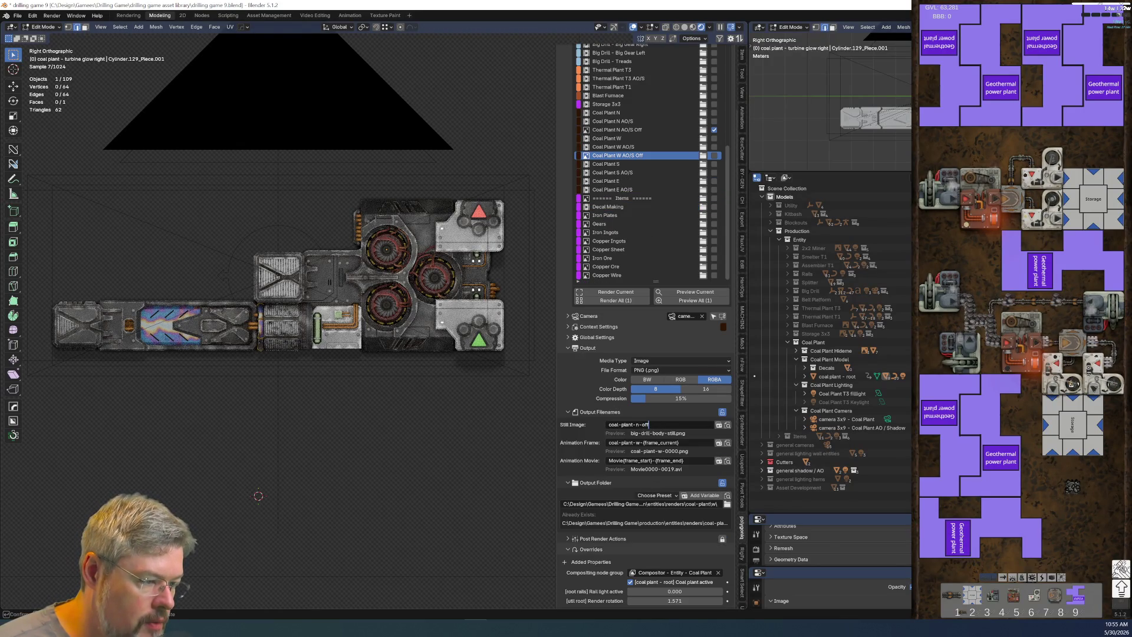
pyautogui.click(646, 425)
pyautogui.write('w')
pyautogui.press('Return')
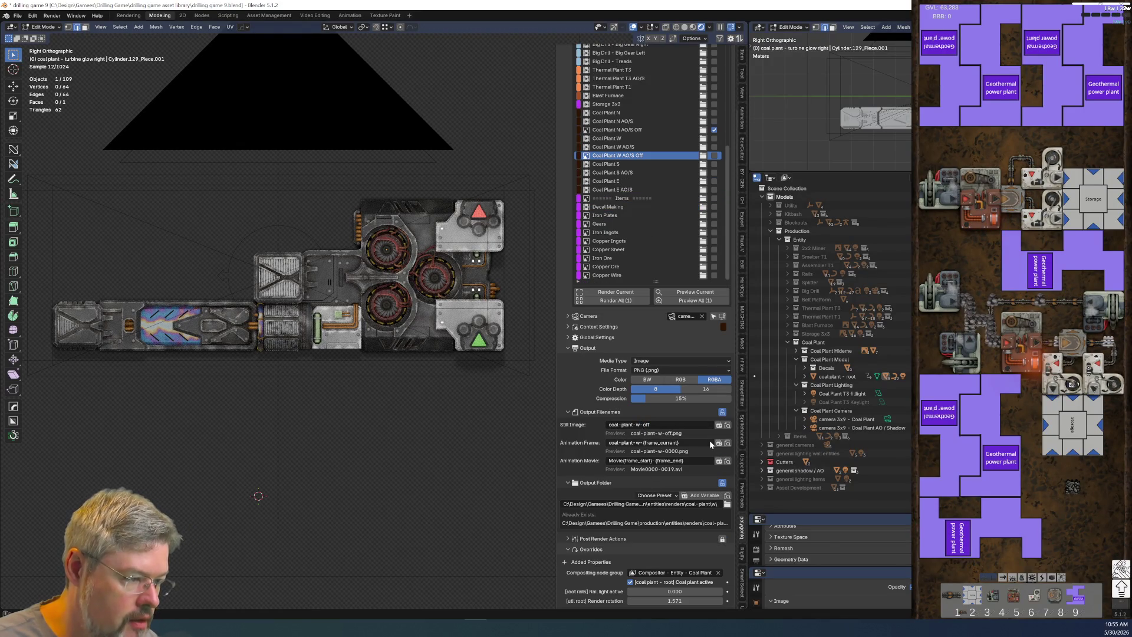
# Step: Set the output folder to the w subfolder and turn off the Coal plant active glow override
pyautogui.click(727, 504)
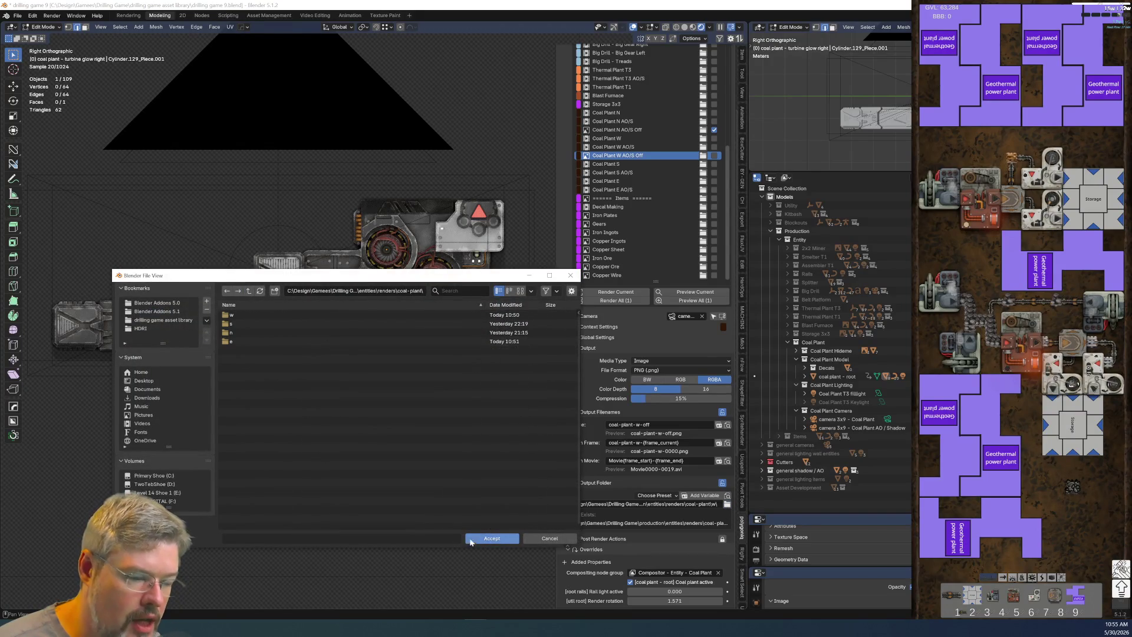
pyautogui.click(480, 538)
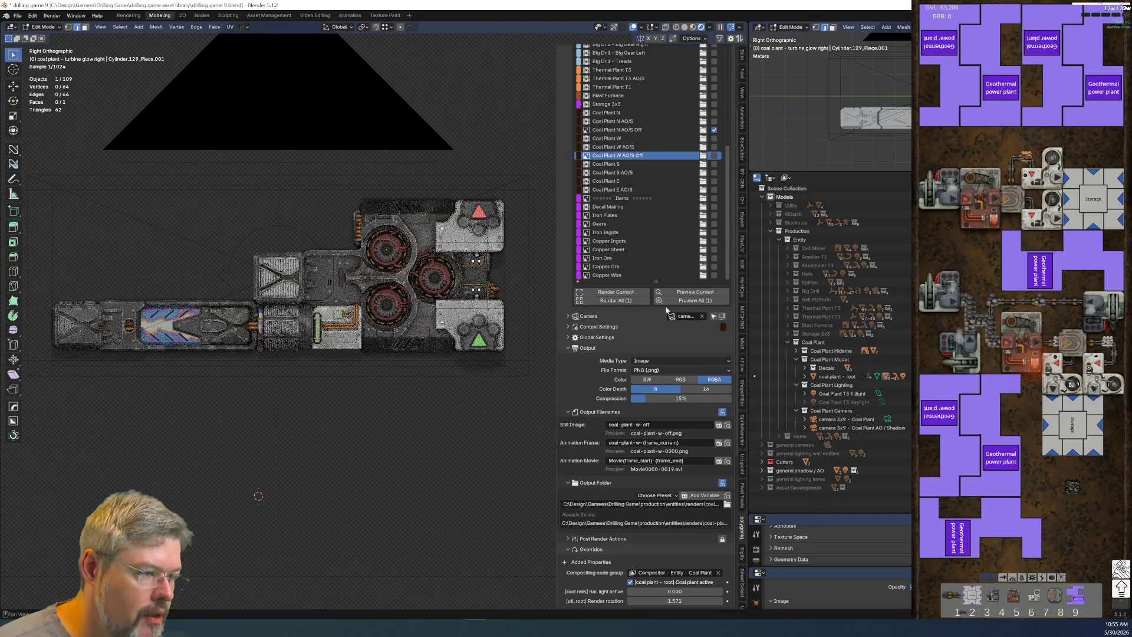
pyautogui.click(620, 172)
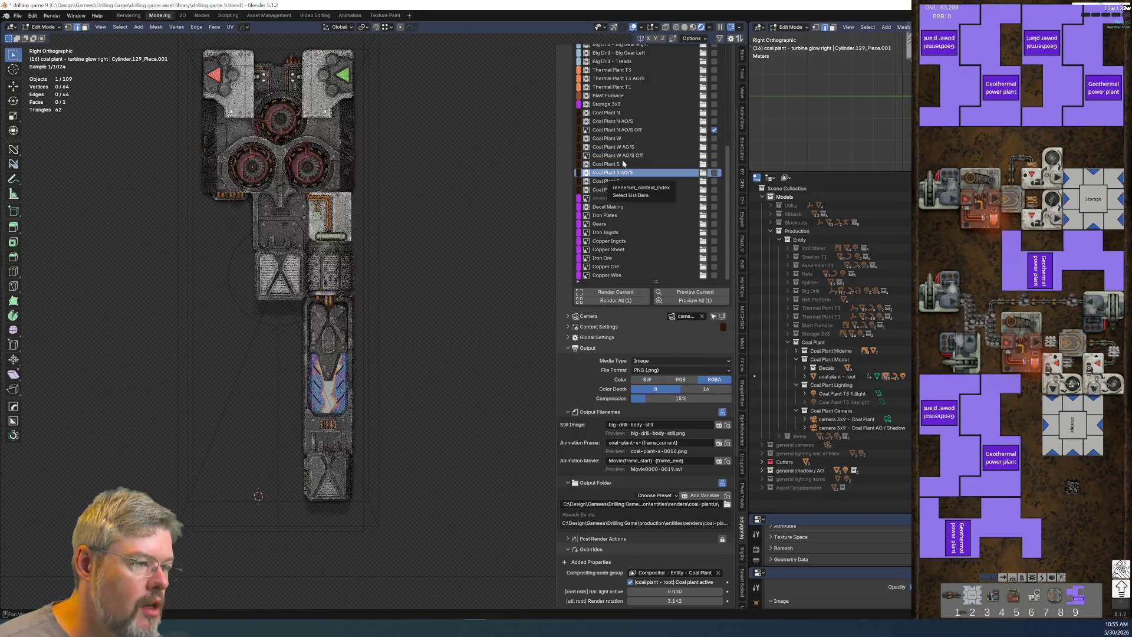
pyautogui.click(627, 156)
pyautogui.scroll(-3, 641, 540)
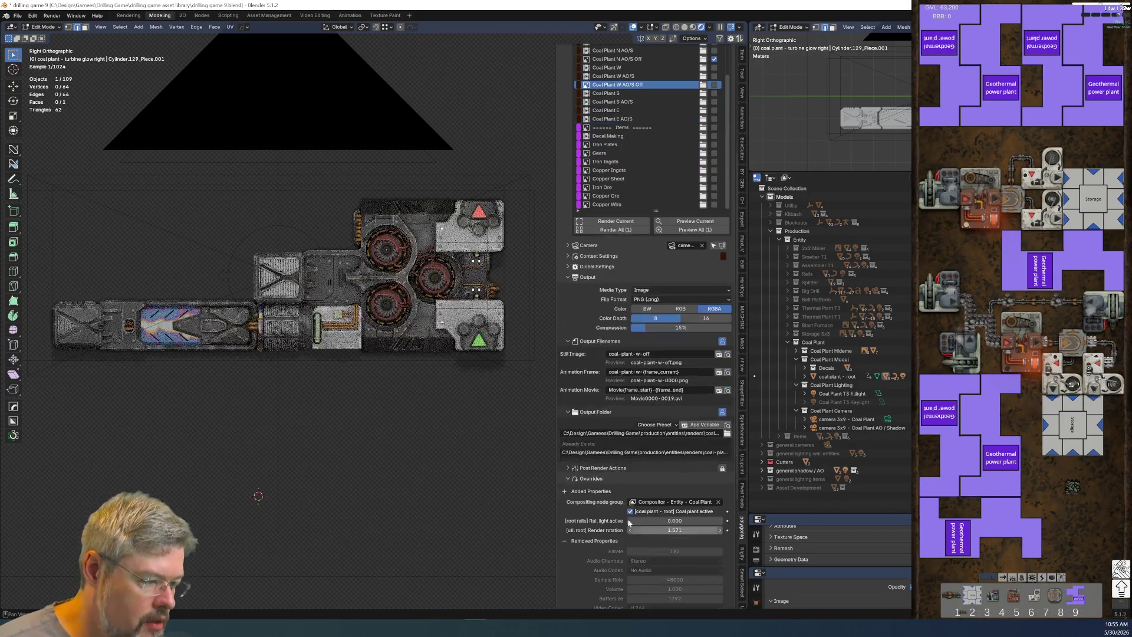
pyautogui.click(630, 511)
pyautogui.scroll(4, 670, 160)
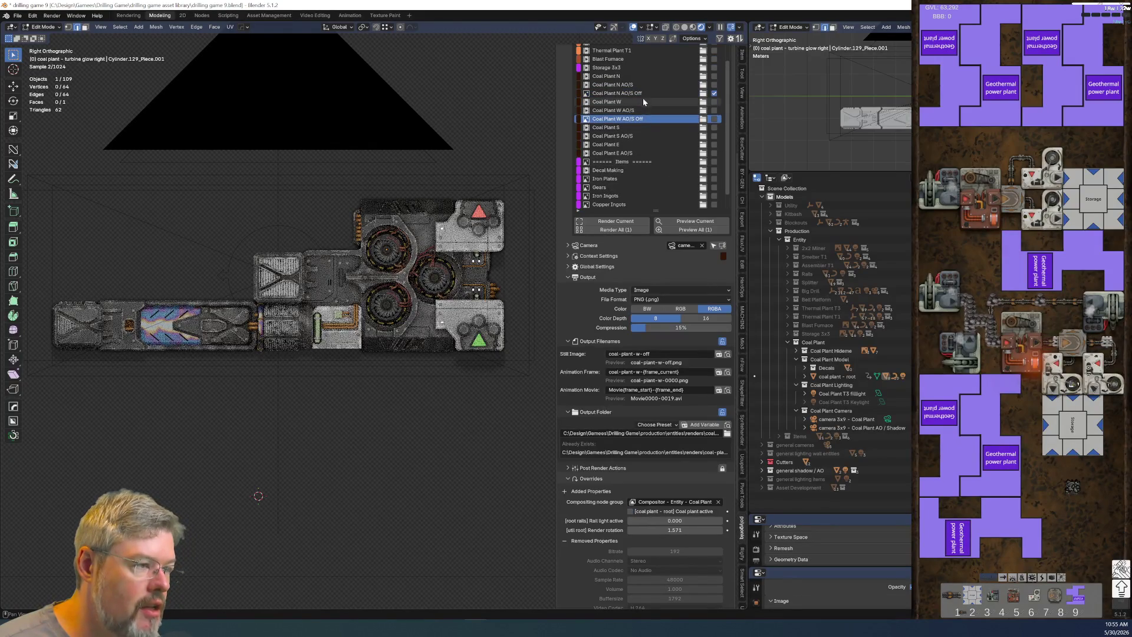
# Step: Include Coal Plant W AO/S Off in the render batch and save the blend file
pyautogui.click(644, 93)
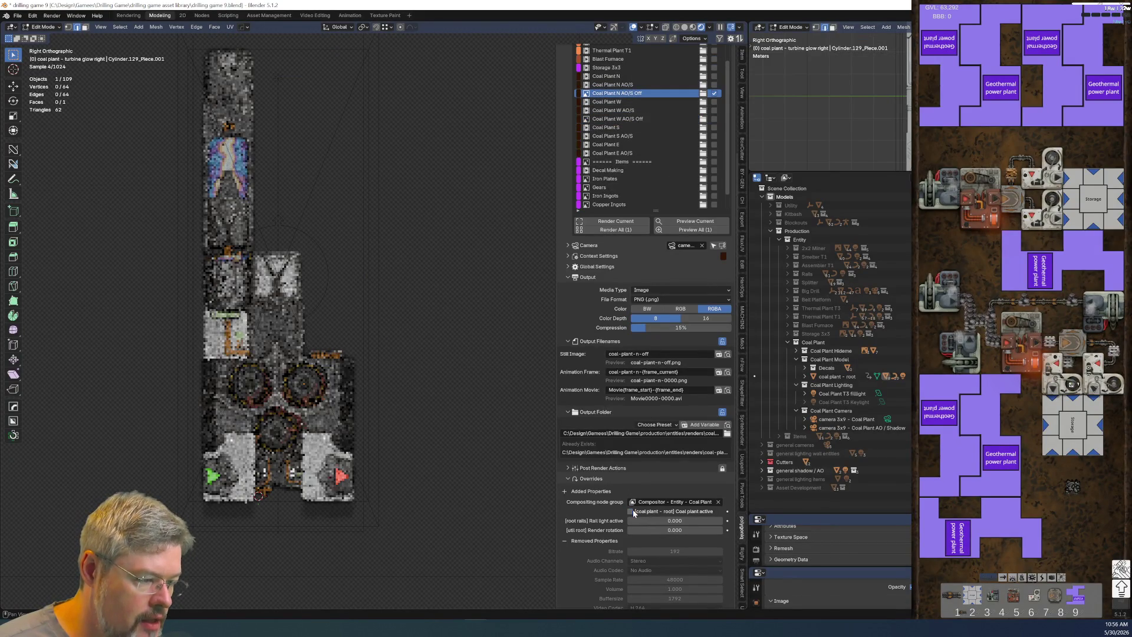
pyautogui.click(682, 118)
pyautogui.click(714, 119)
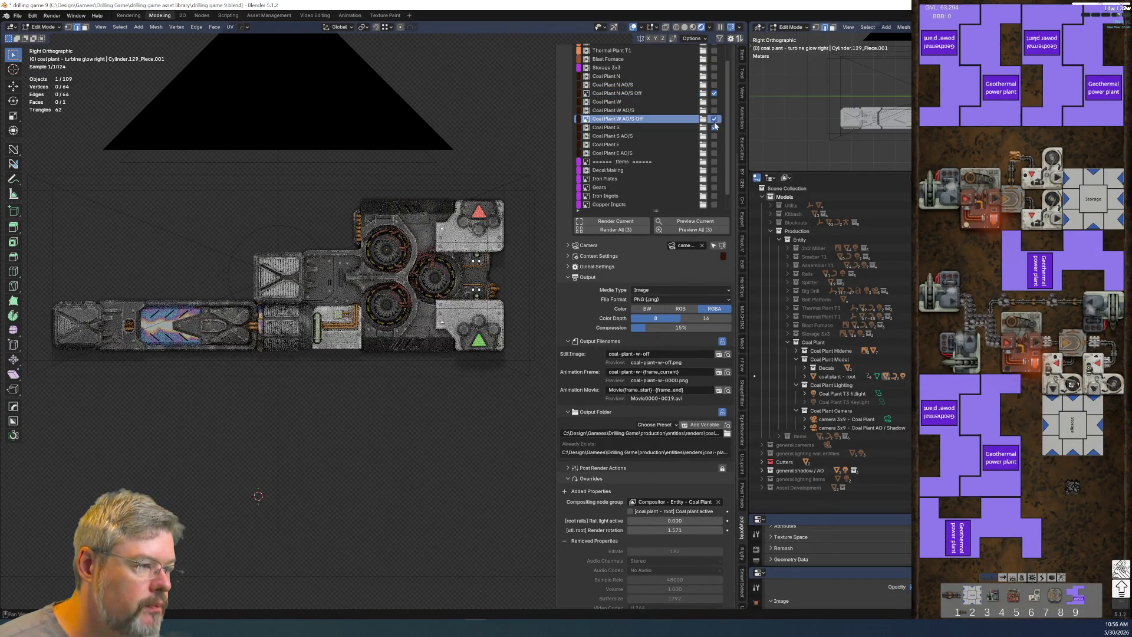
pyautogui.click(17, 15)
pyautogui.click(55, 73)
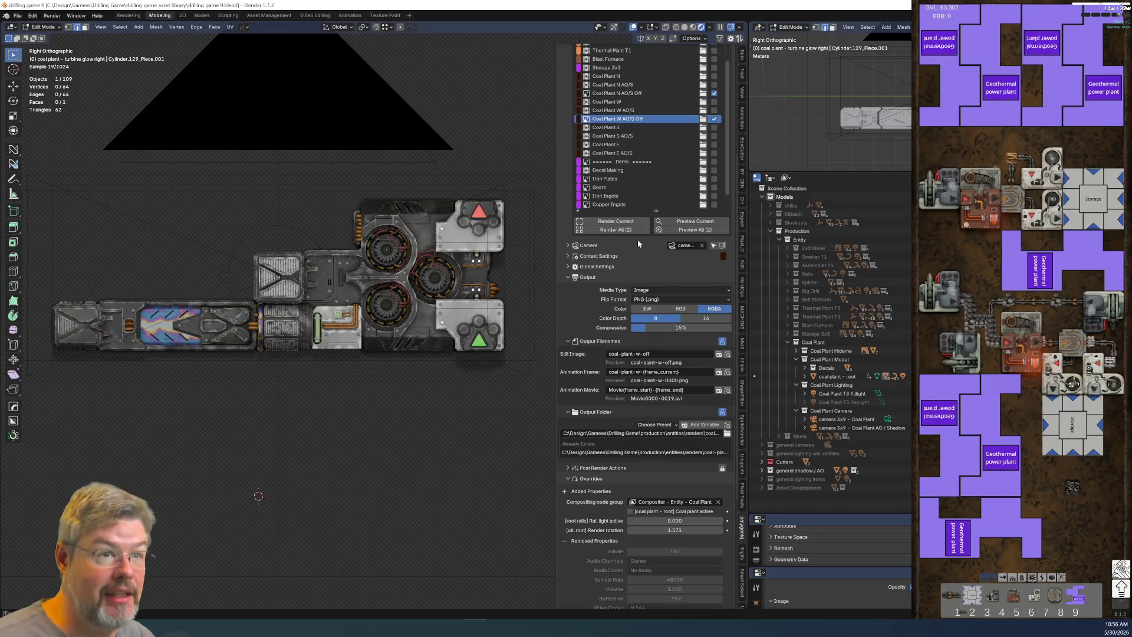
# Step: Duplicate the Coal Plant S AO/S entry, making the copy a Still Image at frame 0
pyautogui.click(633, 136)
pyautogui.scroll(5, 567, 164)
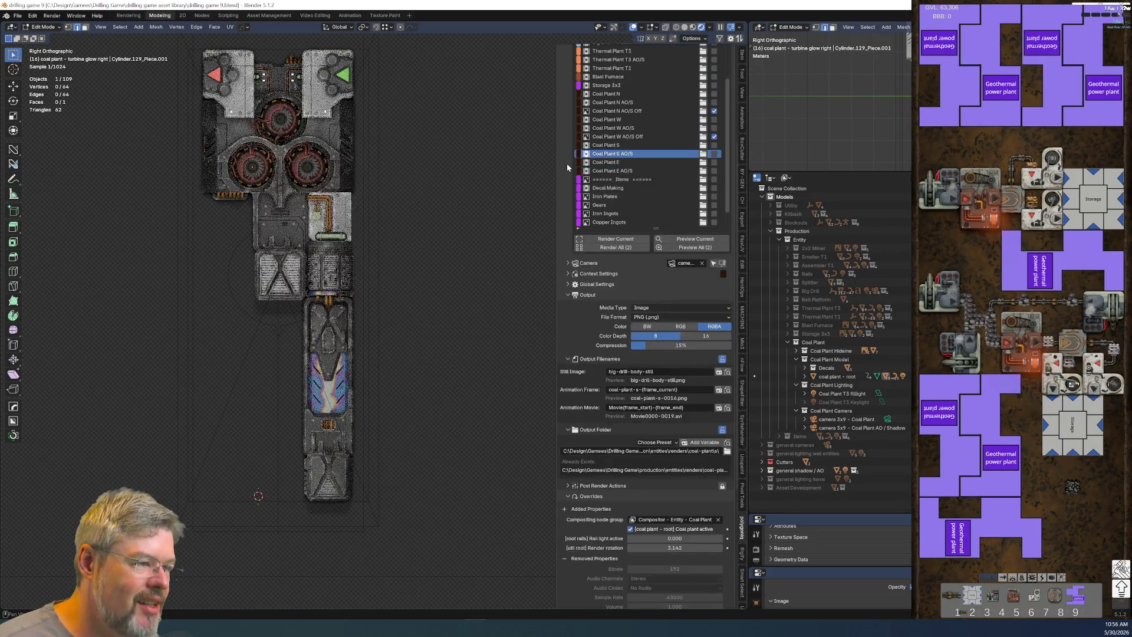
pyautogui.scroll(3, 571, 161)
pyautogui.click(564, 64)
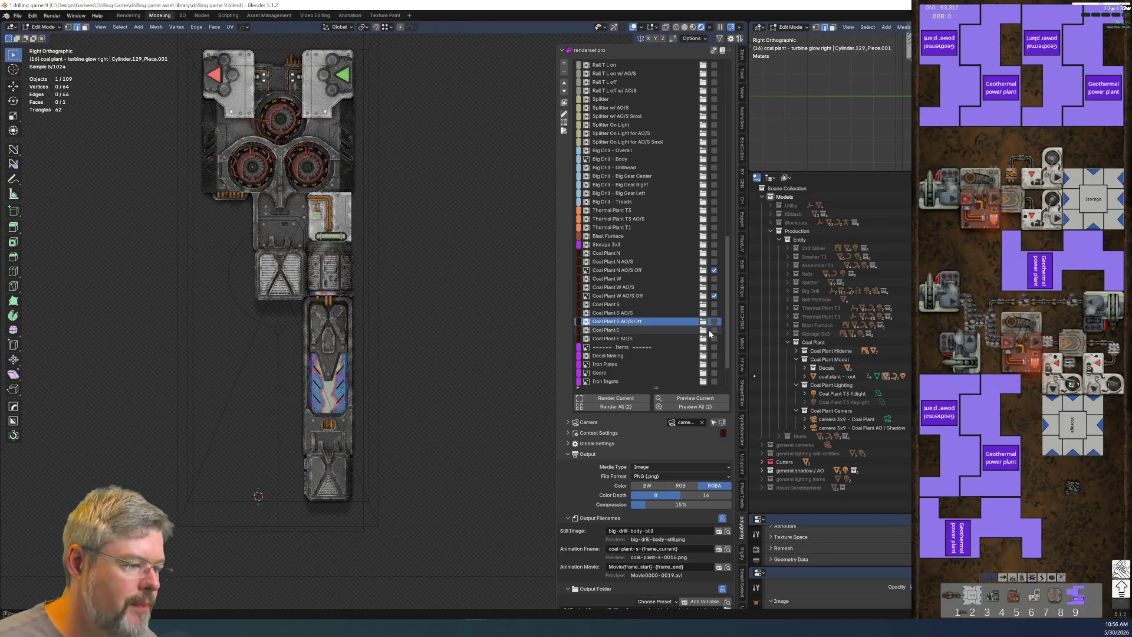
pyautogui.click(613, 432)
pyautogui.click(643, 445)
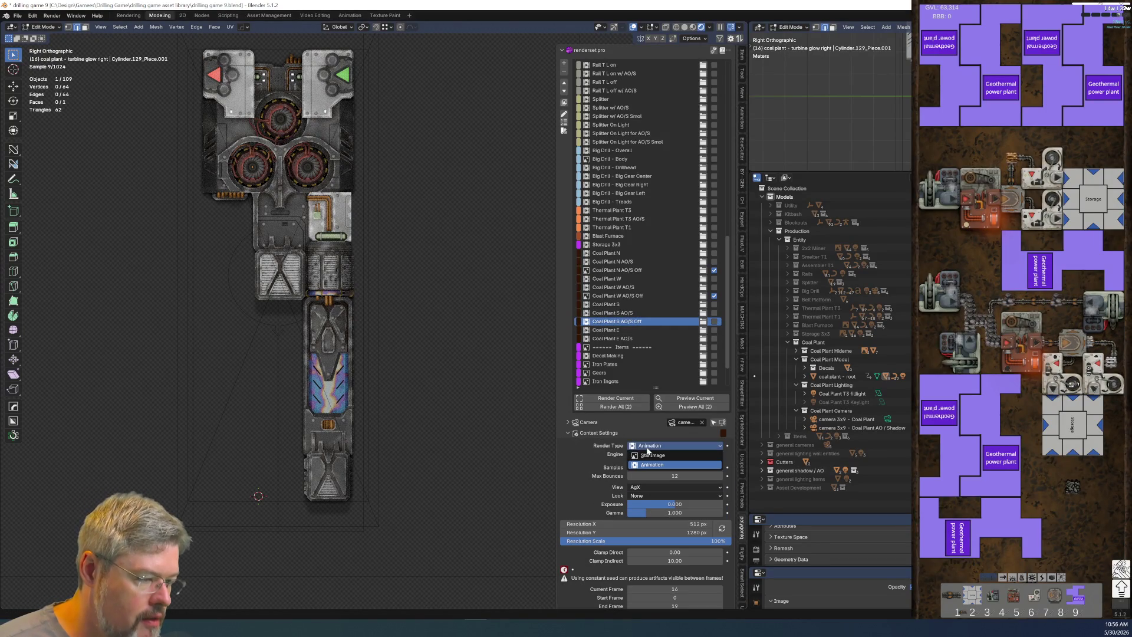
pyautogui.click(648, 462)
pyautogui.click(663, 571)
pyautogui.write('0')
pyautogui.press('Return')
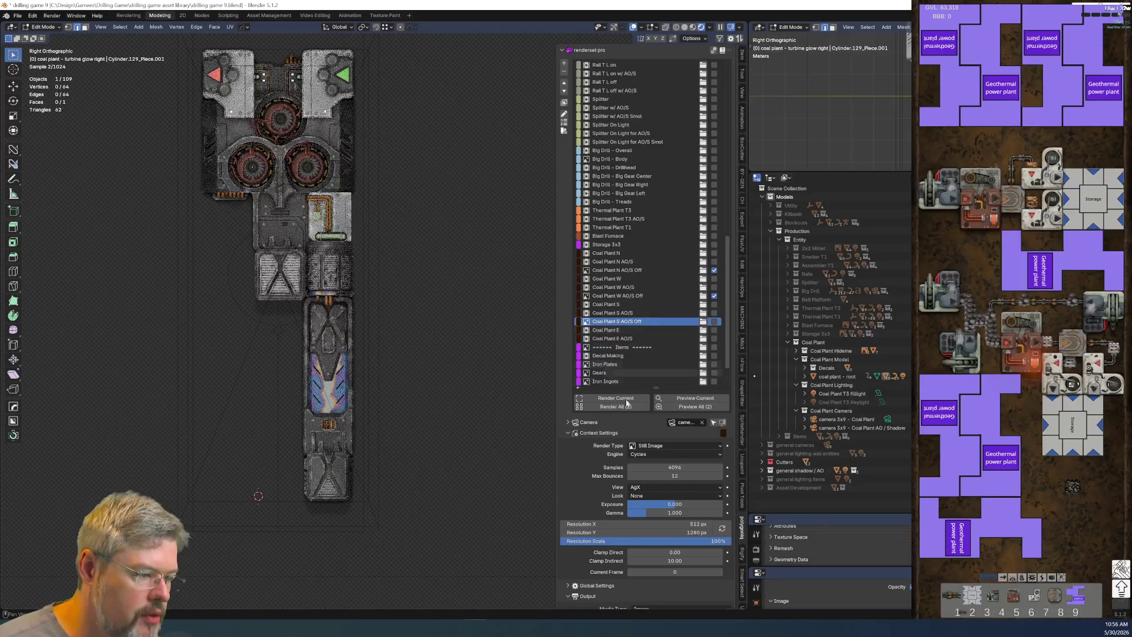
# Step: Name the S copy's still image coal-plant-s-off and choose its output folder
pyautogui.scroll(-3, 609, 490)
pyautogui.click(568, 362)
pyautogui.scroll(-5, 600, 401)
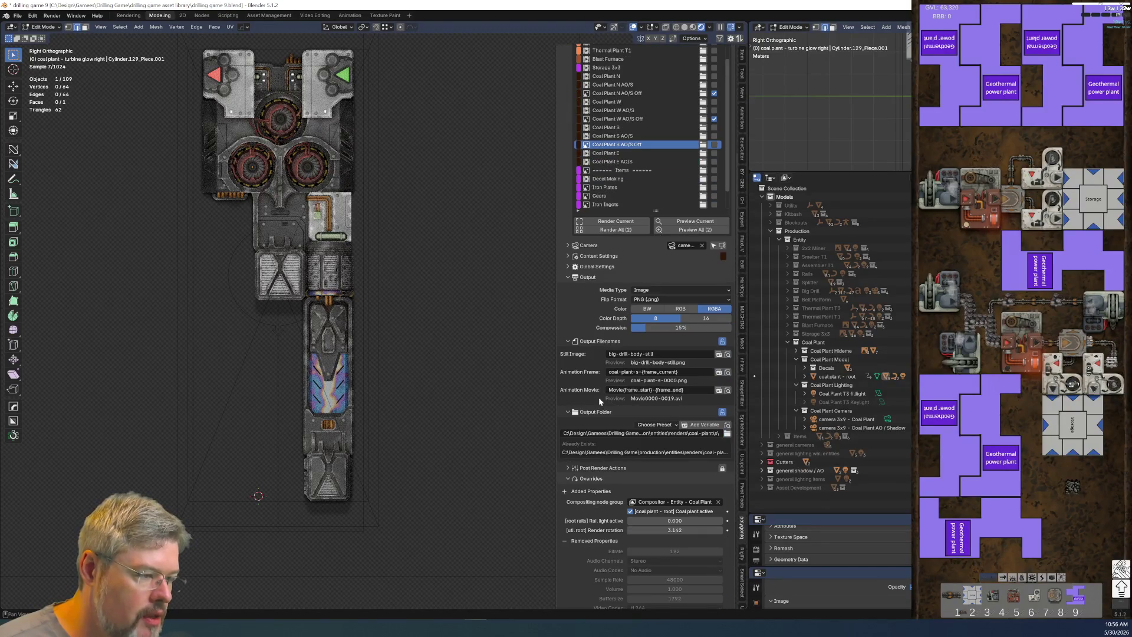
pyautogui.click(671, 358)
pyautogui.write('coal-plant-n-off')
pyautogui.press('BackSpace')
pyautogui.write('s')
pyautogui.press('Return')
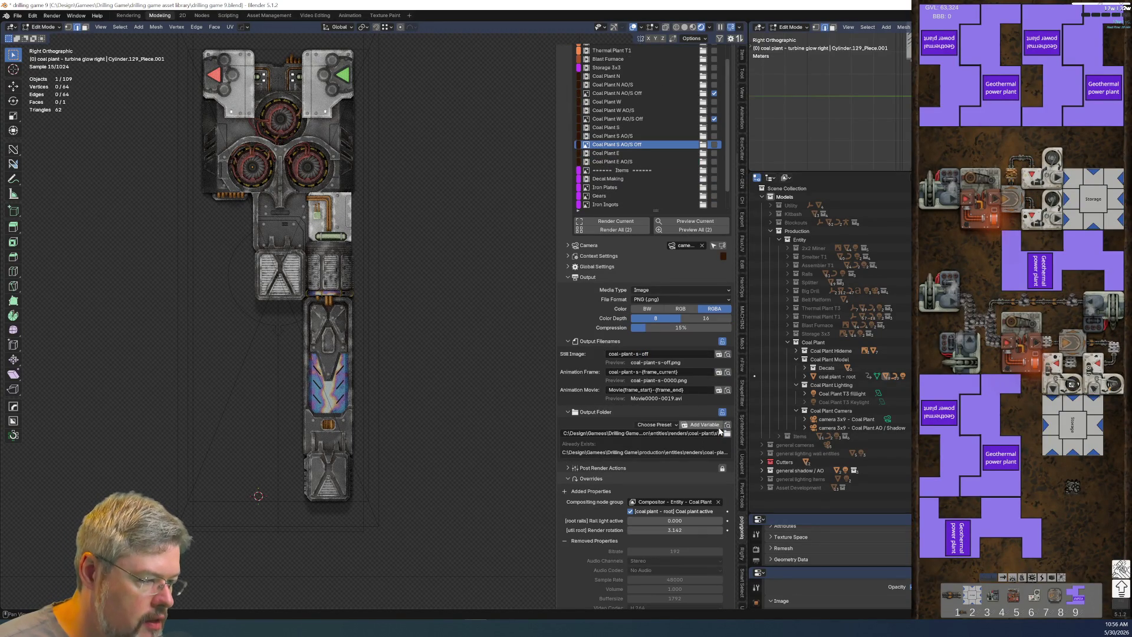
pyautogui.click(727, 433)
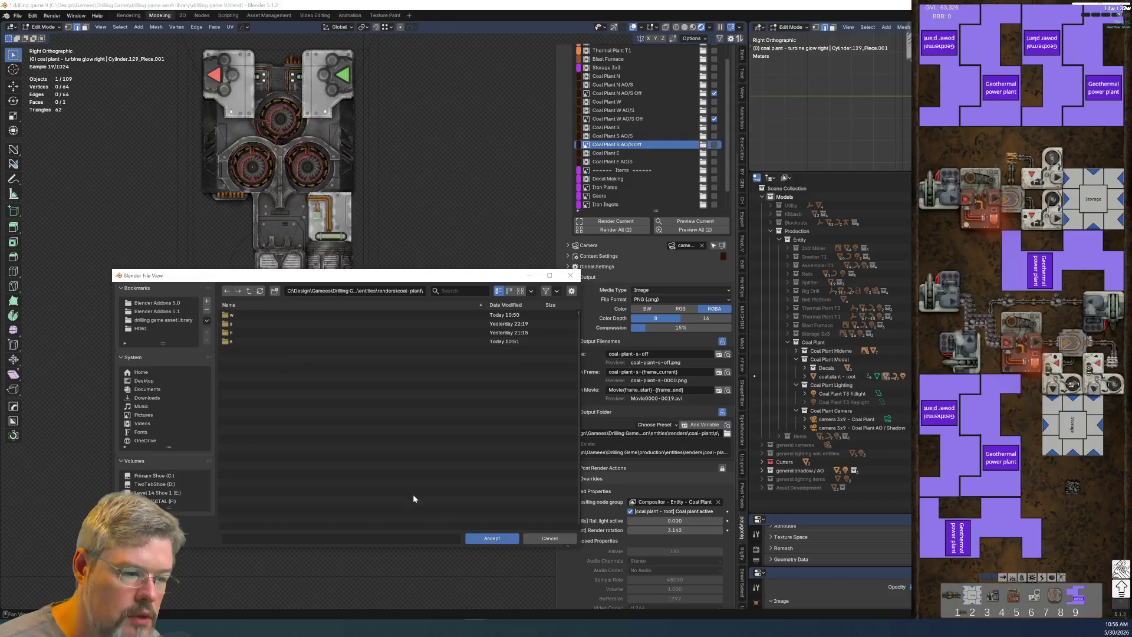
pyautogui.click(492, 538)
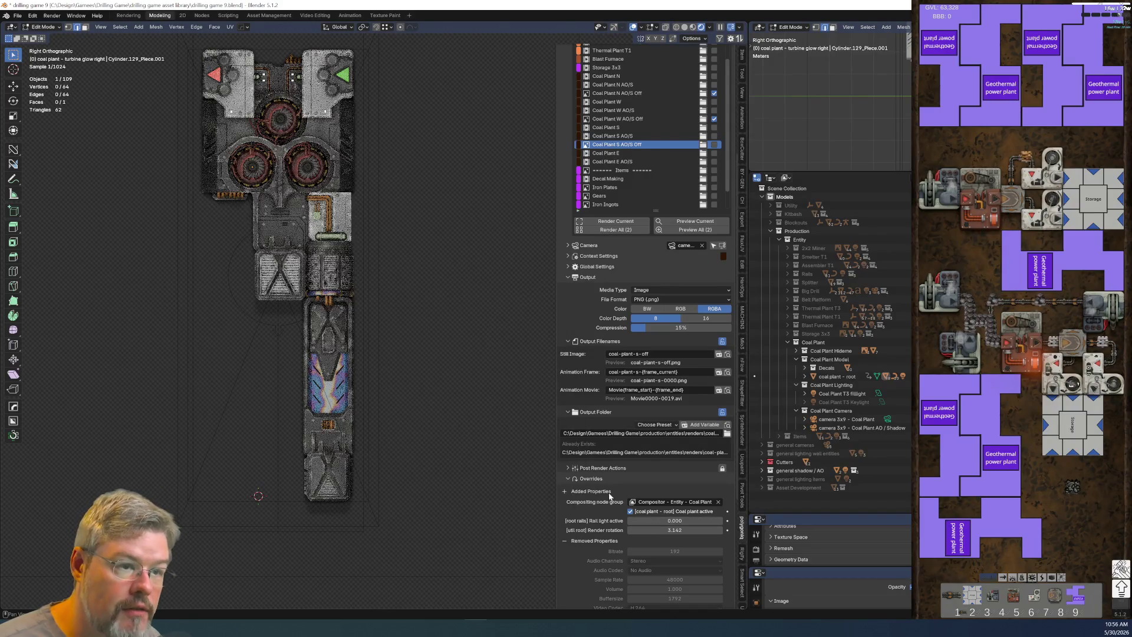
# Step: Duplicate the Coal Plant E AO/S entry and name the copy 'Coal Plant E AO/S Off'
pyautogui.click(614, 161)
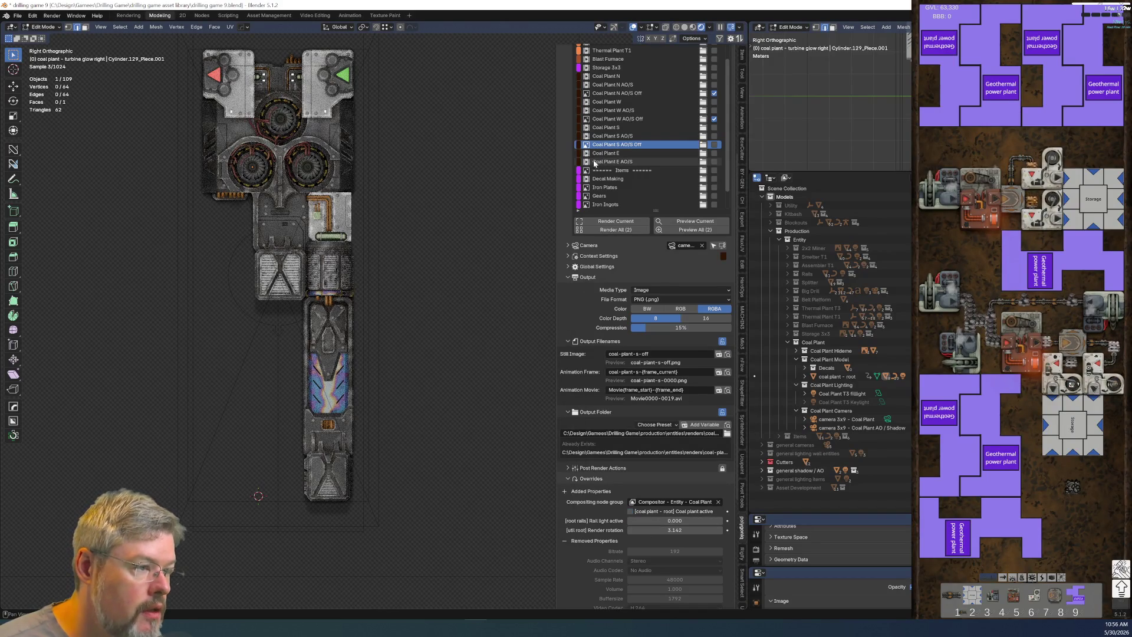
pyautogui.scroll(5, 576, 204)
pyautogui.scroll(6, 561, 196)
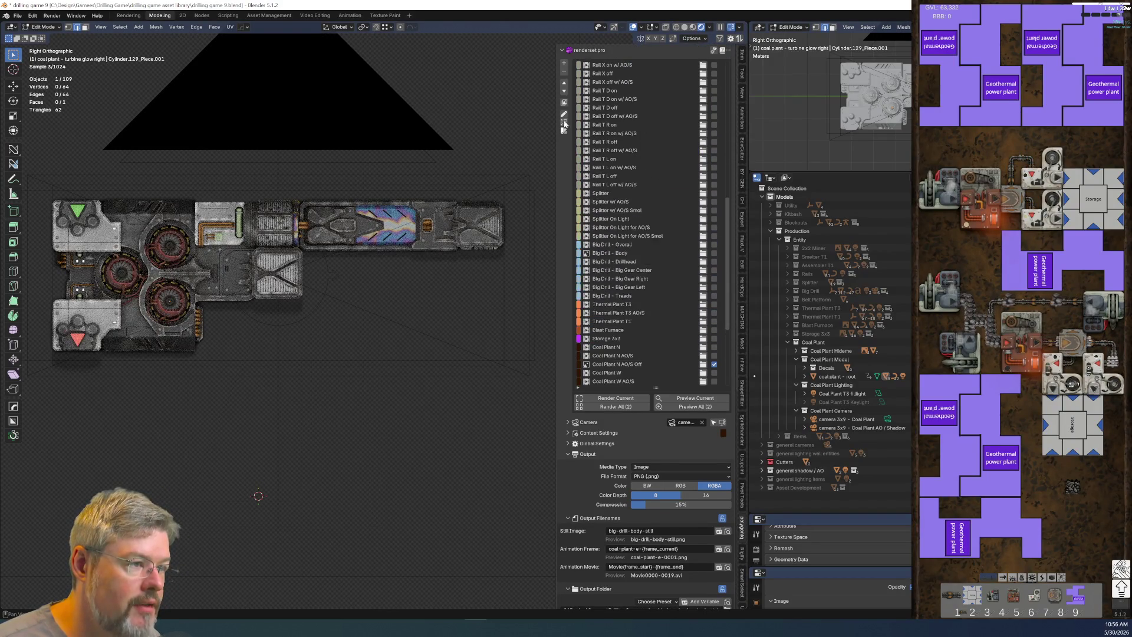
pyautogui.click(564, 63)
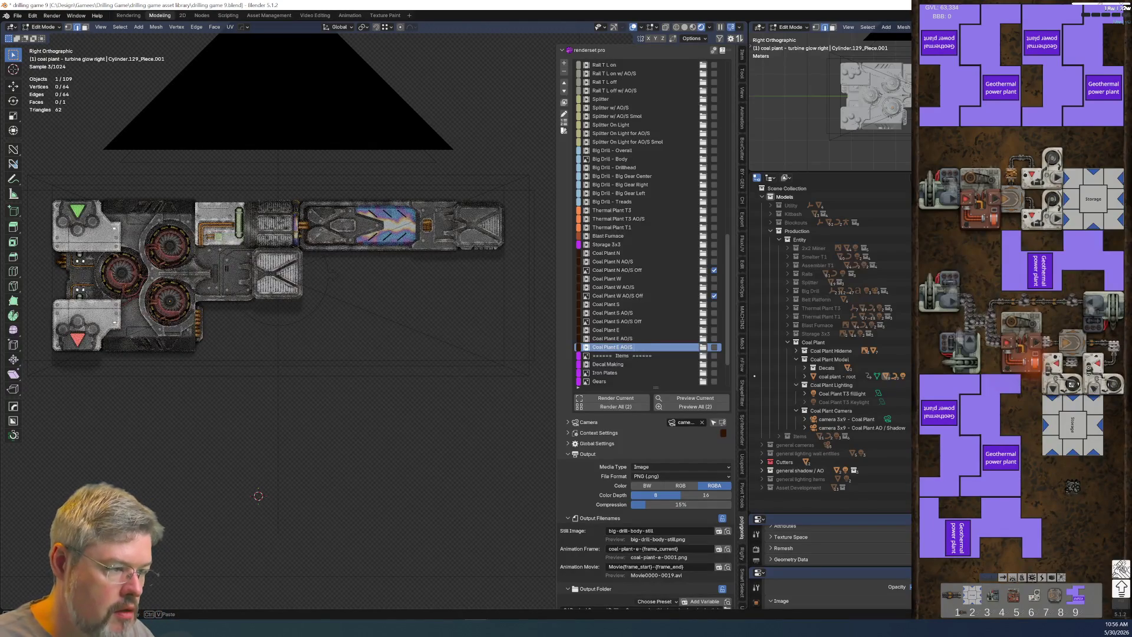
pyautogui.press('BackSpace')
pyautogui.press('BackSpace')
pyautogui.press('BackSpace')
pyautogui.write('Off')
pyautogui.press('Return')
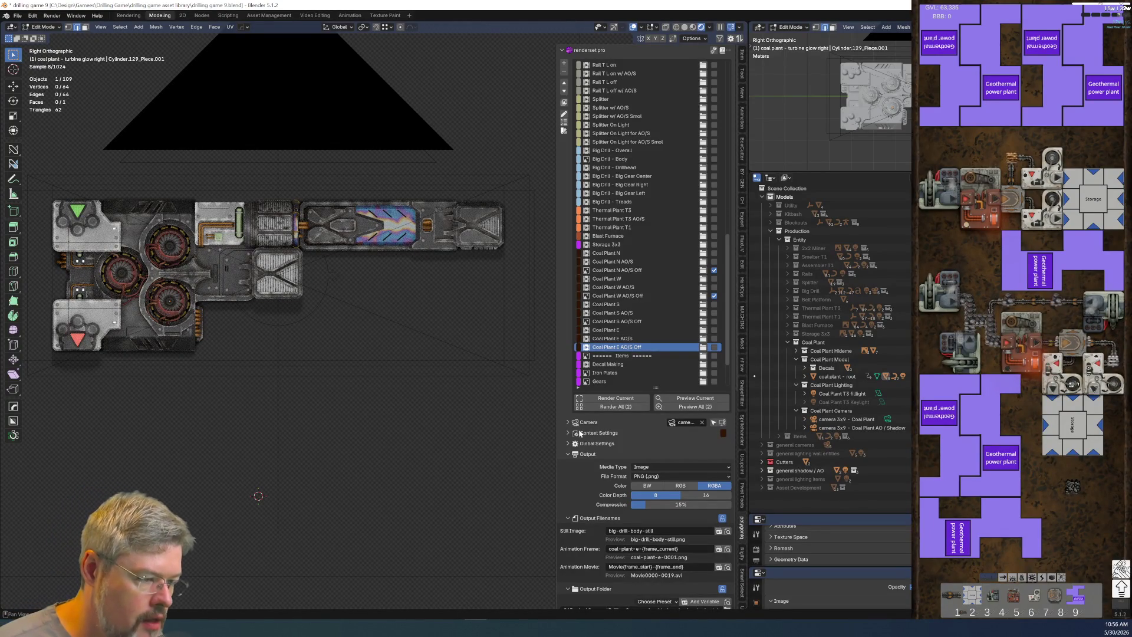
# Step: Set the E Off entry to frame 0 with still image filename coal-plant-e-off
pyautogui.click(567, 435)
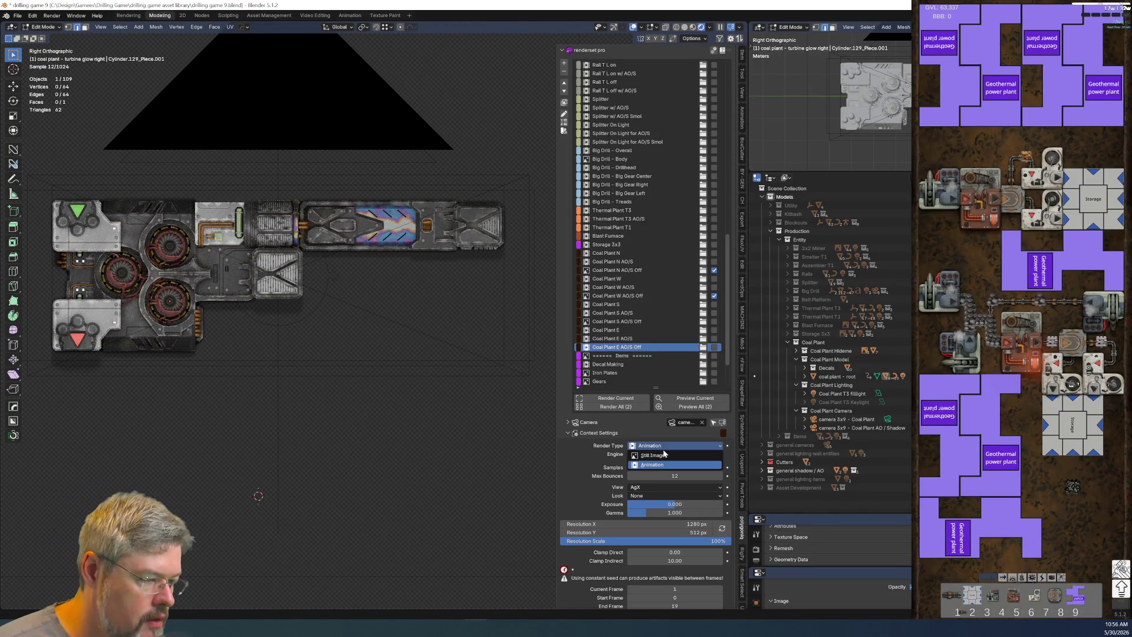
pyautogui.click(631, 572)
pyautogui.scroll(-2, 574, 470)
pyautogui.click(567, 390)
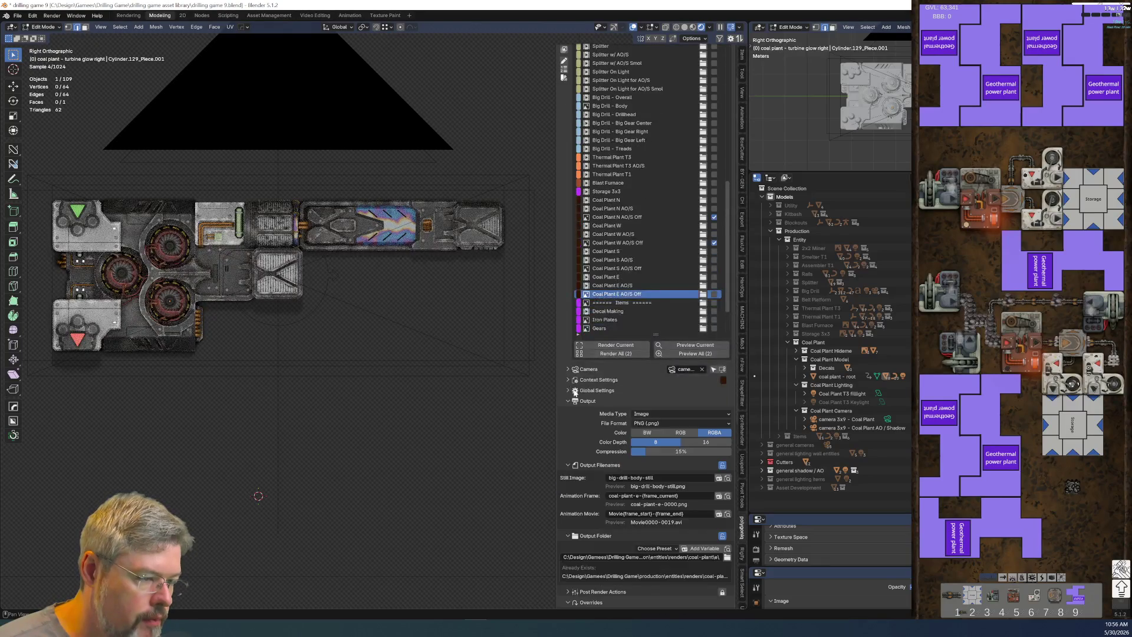
pyautogui.scroll(-6, 588, 416)
pyautogui.scroll(-2, 588, 417)
pyautogui.click(637, 300)
pyautogui.write('coal-plant-n-off')
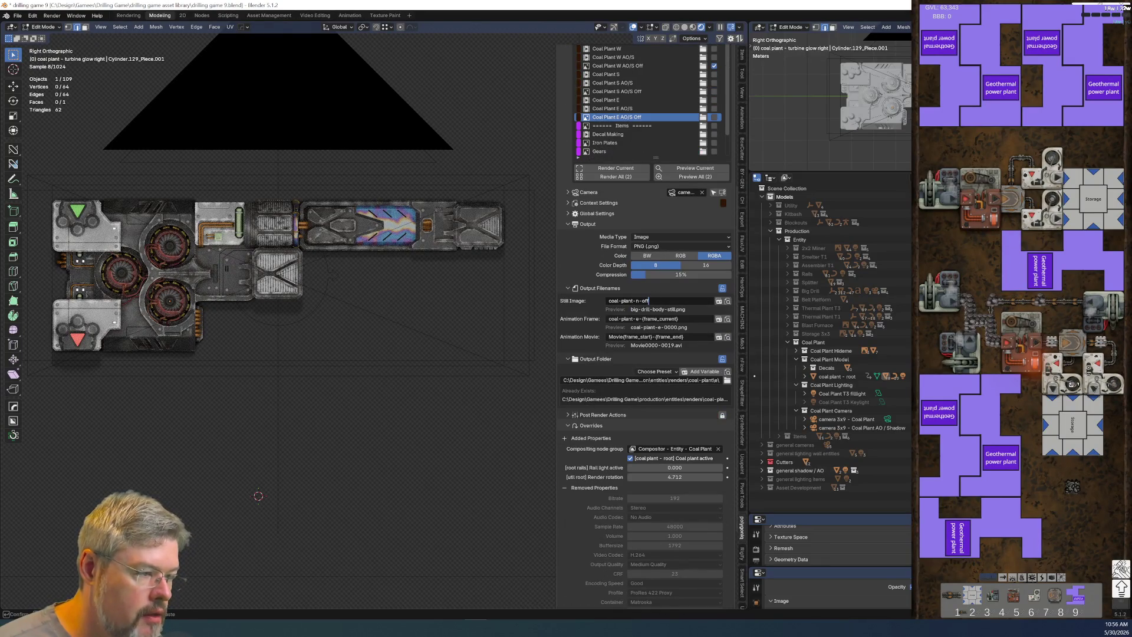
pyautogui.press('BackSpace')
pyautogui.write('e')
pyautogui.press('Return')
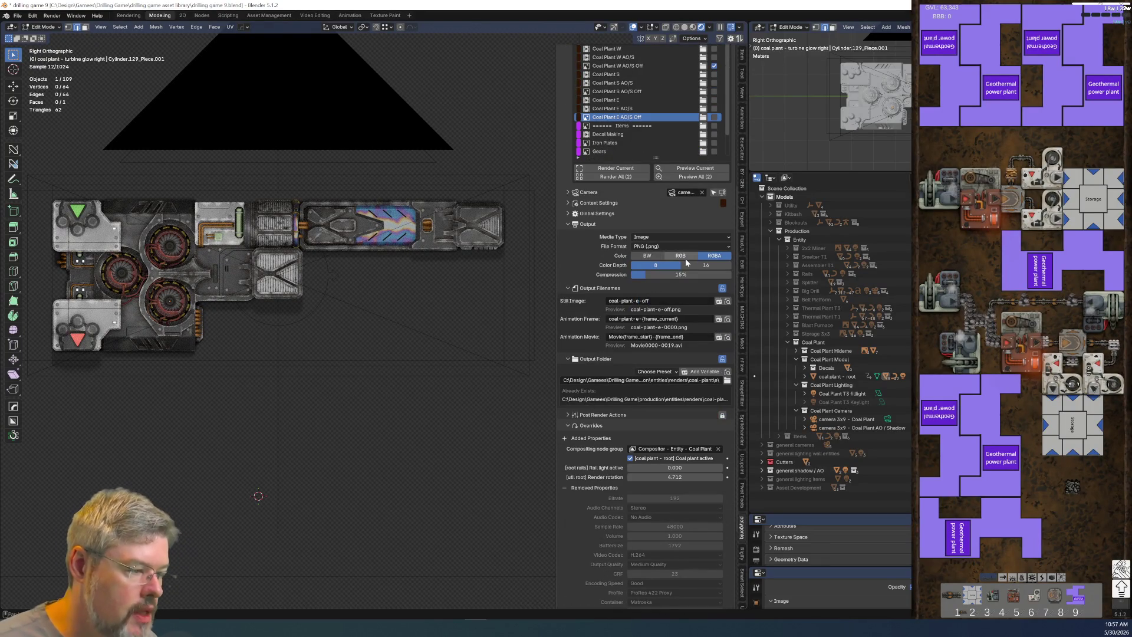
# Step: Use the coal-plant folder as output, queue the E and S Off entries, and save
pyautogui.click(727, 380)
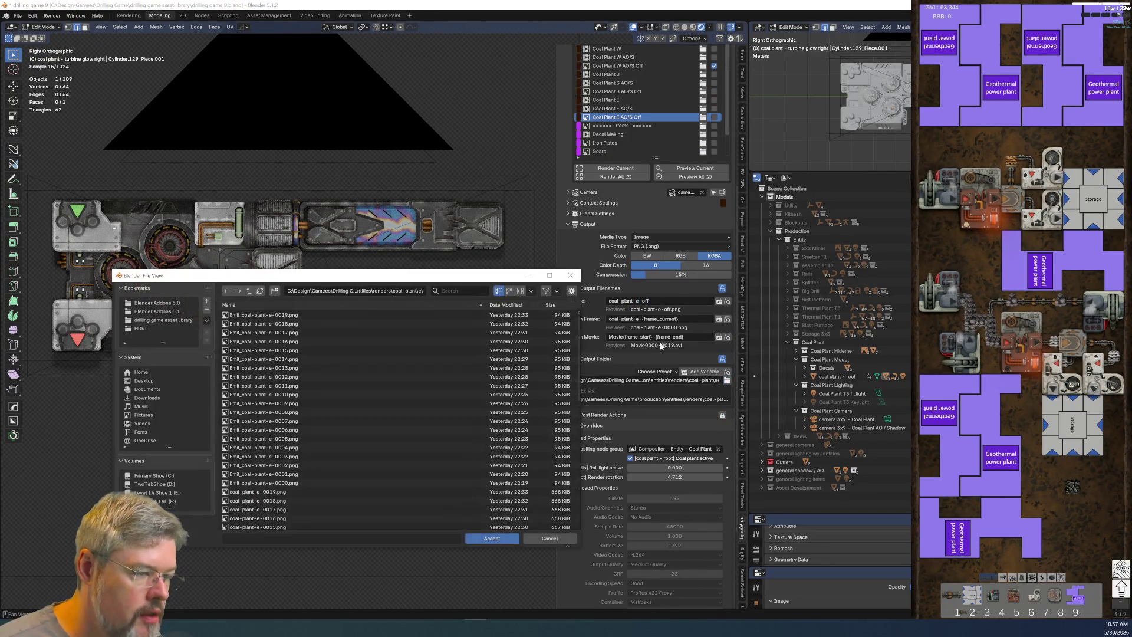
pyautogui.click(250, 291)
pyautogui.click(492, 538)
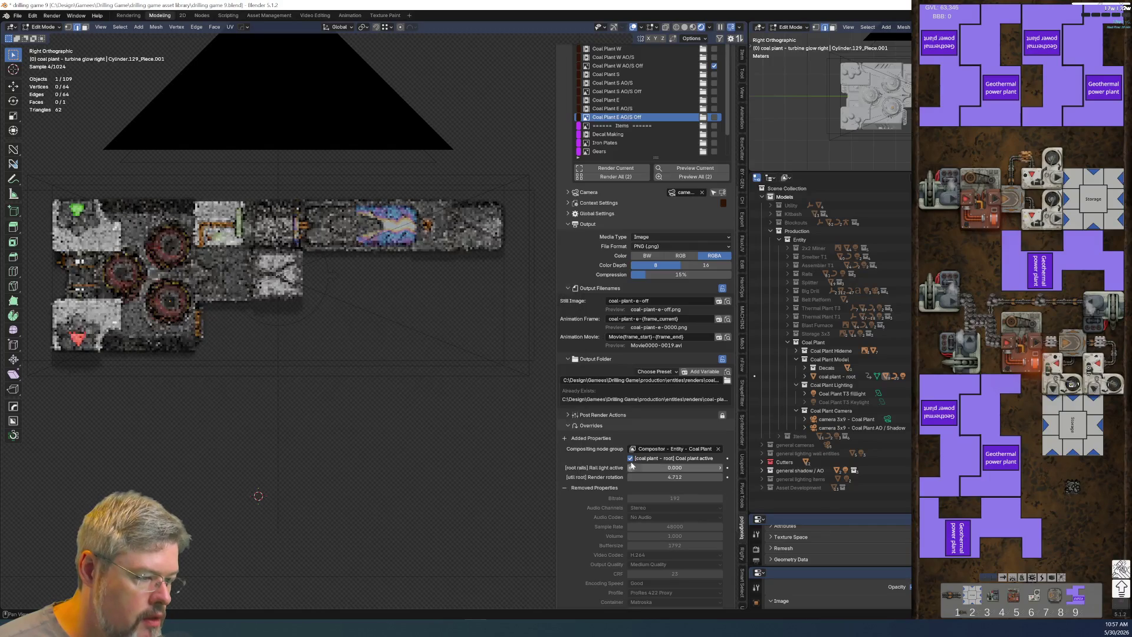
pyautogui.click(714, 117)
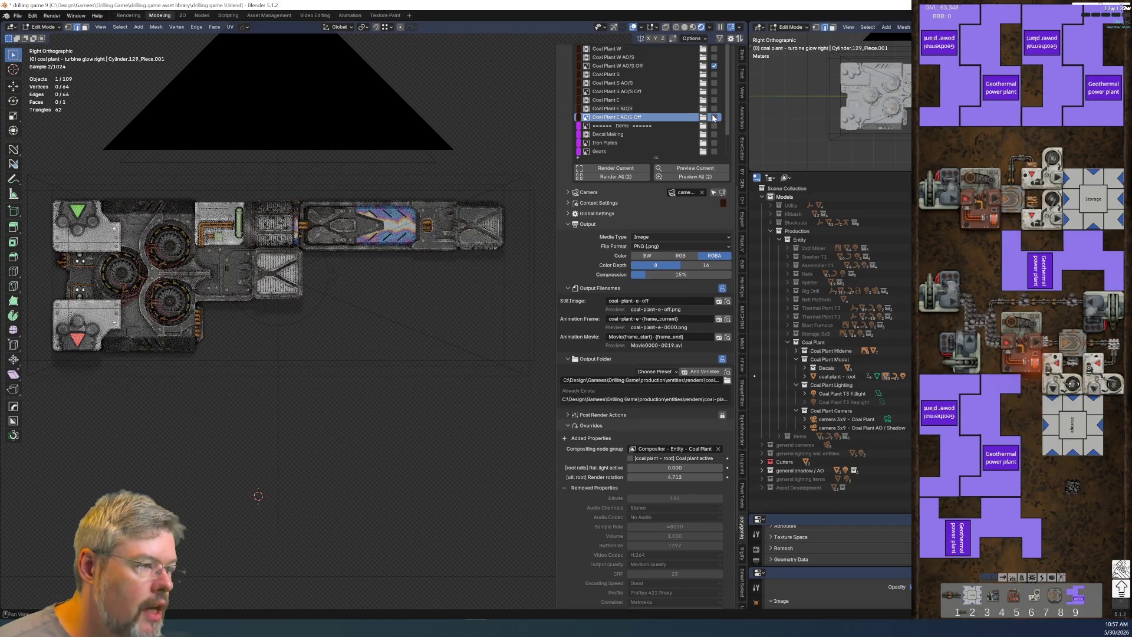
pyautogui.click(714, 92)
pyautogui.click(19, 15)
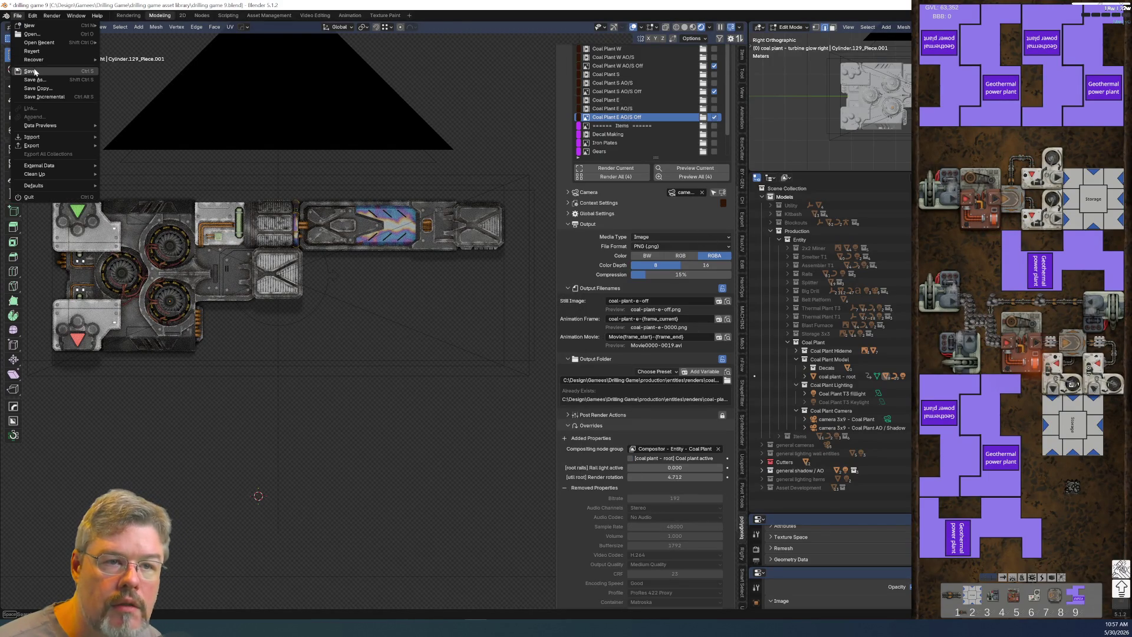
pyautogui.click(29, 71)
# Step: Start the batch with Render All (4) for the checked coal-plant entries
pyautogui.click(632, 178)
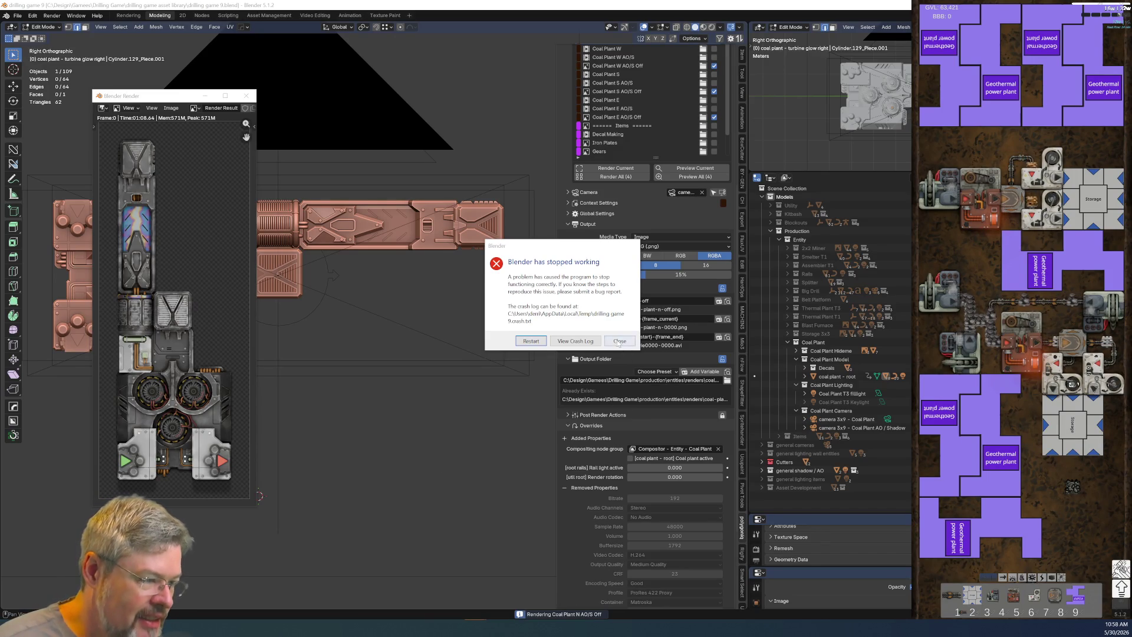
# Step: Close the 'Blender has stopped working' crash report
pyautogui.click(531, 341)
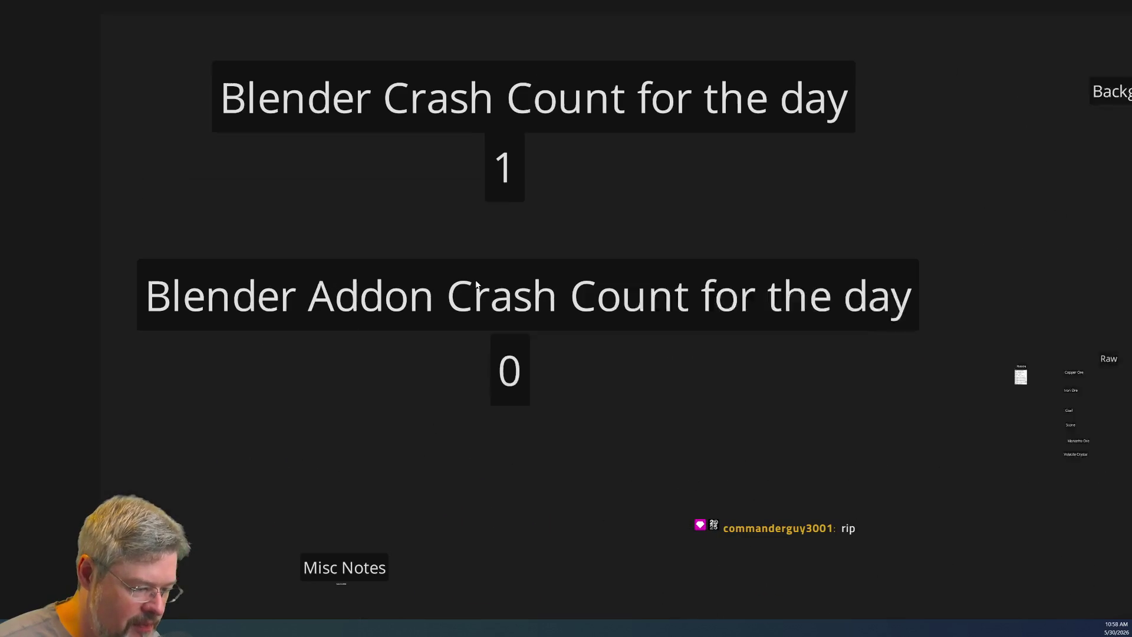
# Step: Update the overlay's daily Blender crash counter so it reads 2
pyautogui.doubleClick(503, 160)
pyautogui.write('2')
pyautogui.click(557, 388)
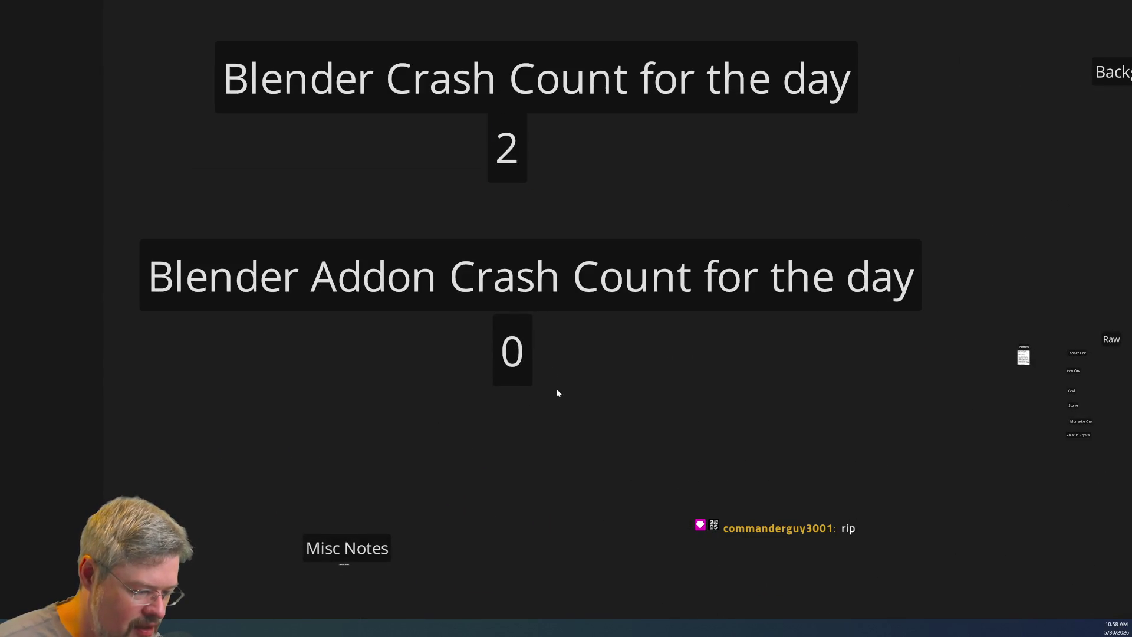
pyautogui.doubleClick(507, 160)
pyautogui.write('1')
pyautogui.click(606, 412)
pyautogui.scroll(-5, 606, 412)
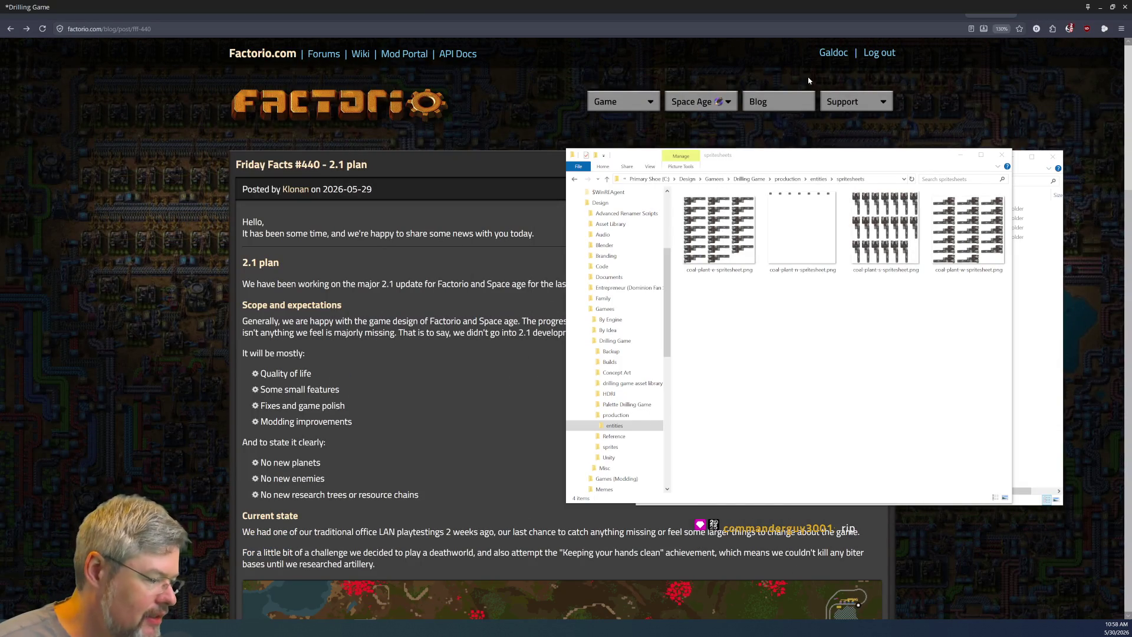
# Step: Bring the game window to the front with Alt+Tab
pyautogui.hotkey('alt', 'Tab')
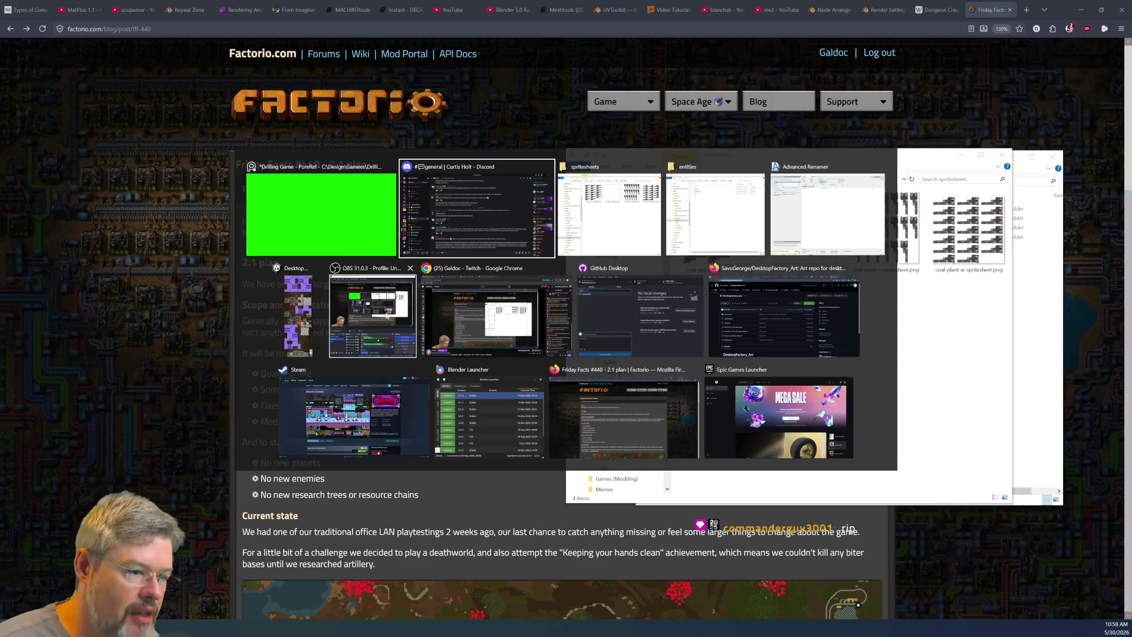
pyautogui.click(289, 322)
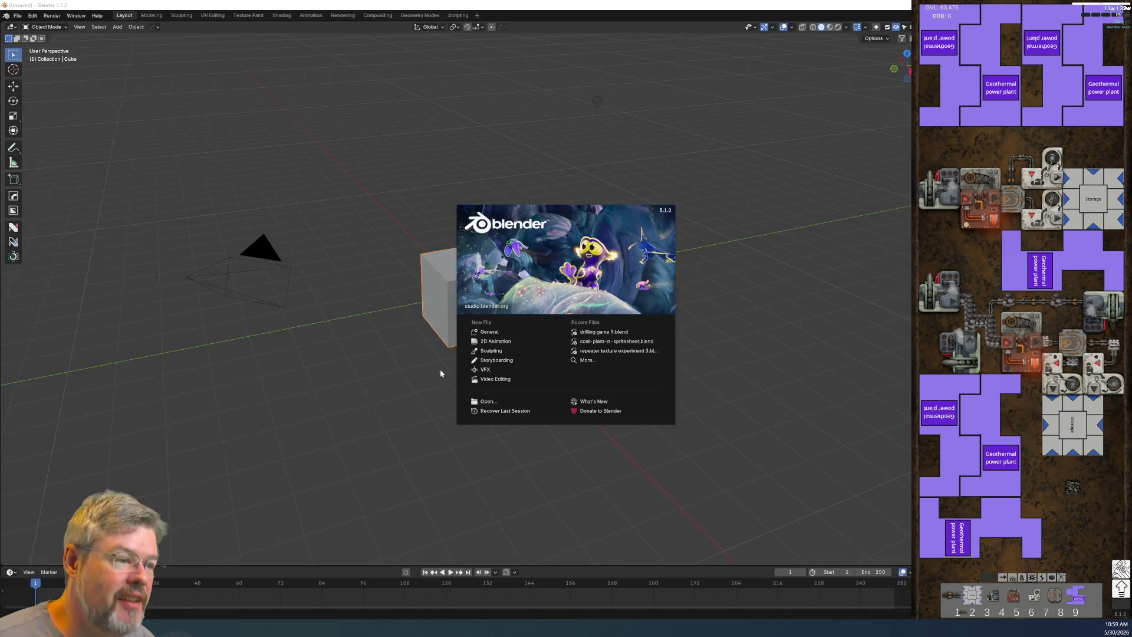
# Step: Reopen drilling game 9.blend from Recent Files and switch to the Rendering workspace
pyautogui.click(602, 332)
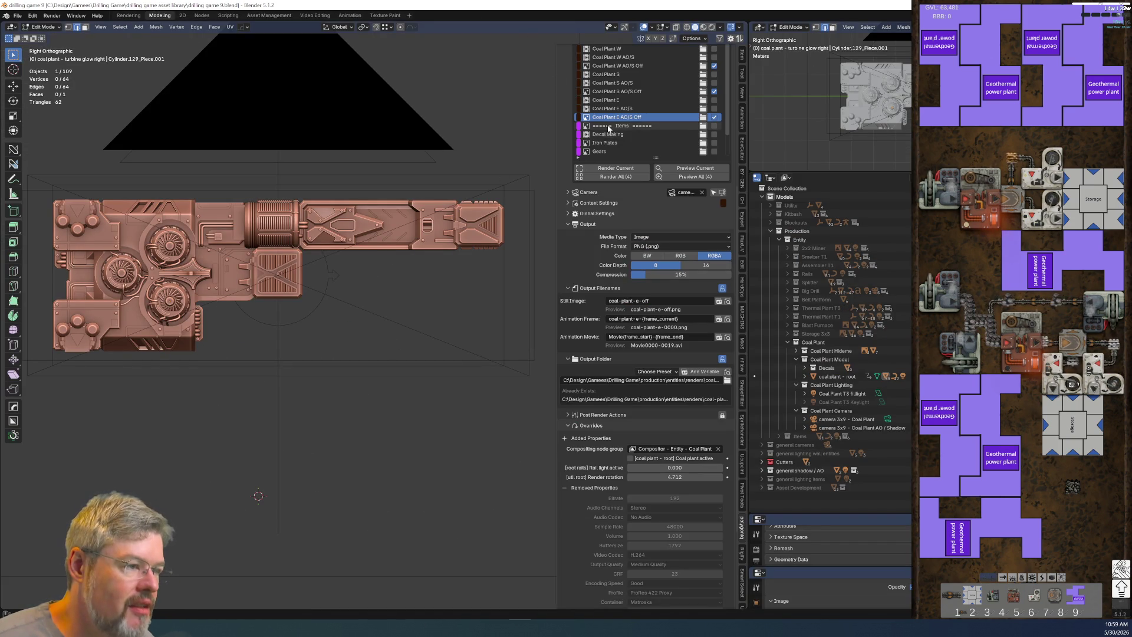
pyautogui.scroll(5, 610, 129)
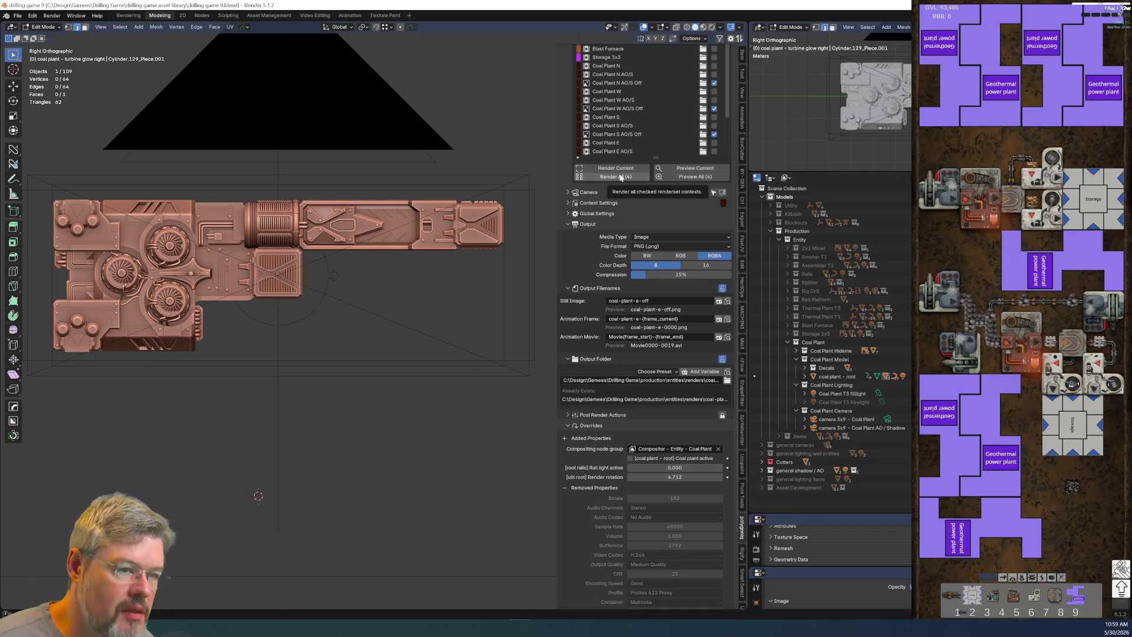
pyautogui.click(128, 16)
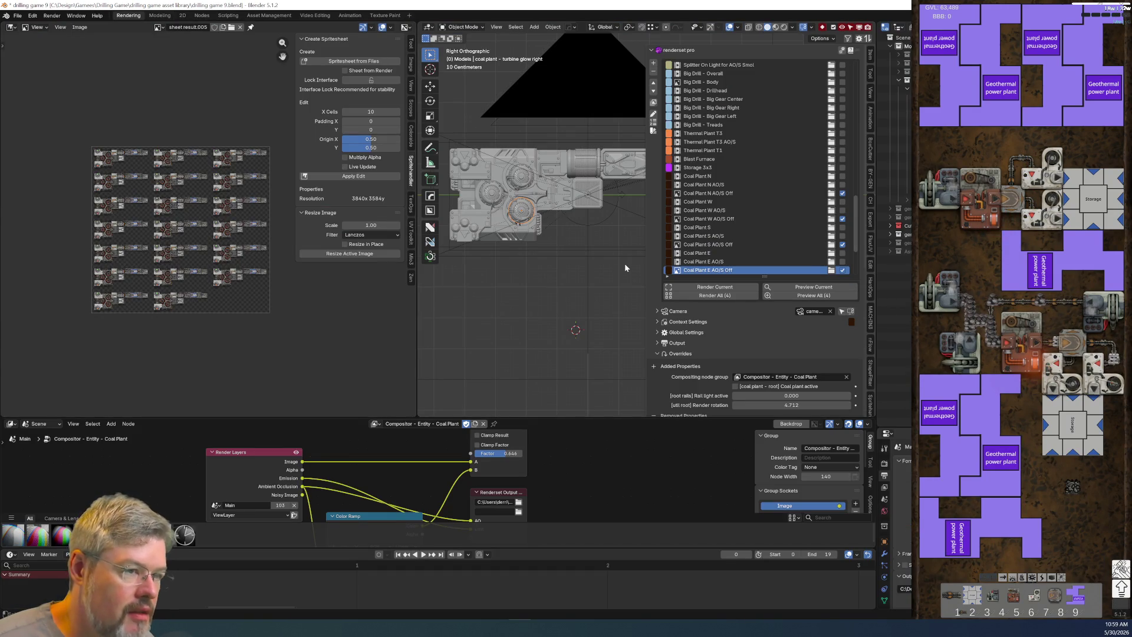
# Step: Unlink the old spritesheet from the Image Editor and rerun Render All (4)
pyautogui.click(240, 27)
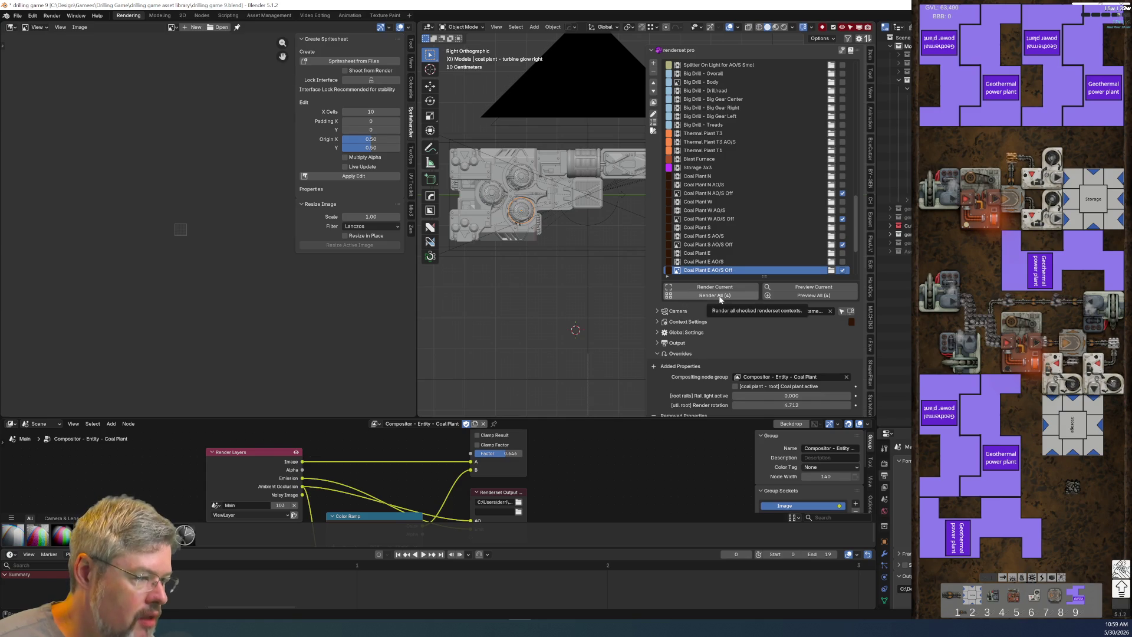
pyautogui.click(711, 299)
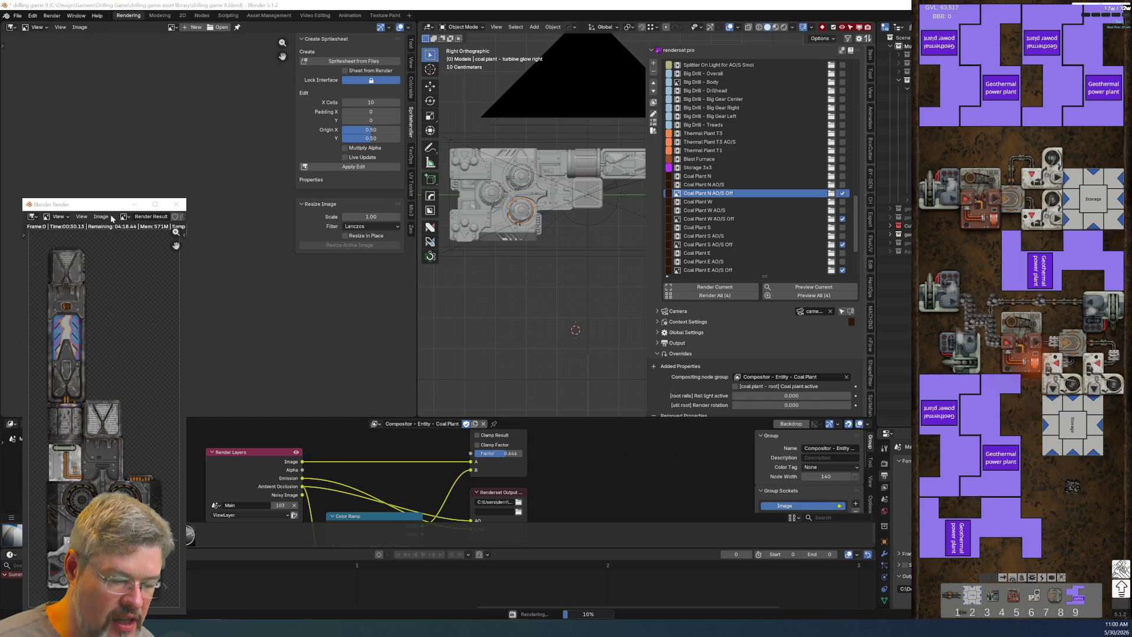
pyautogui.moveTo(108, 207)
pyautogui.mouseDown()
pyautogui.moveTo(106, 24)
pyautogui.moveTo(105, 299)
pyautogui.moveTo(180, 127)
pyautogui.moveTo(231, 99)
pyautogui.moveTo(234, 84)
pyautogui.mouseUp()
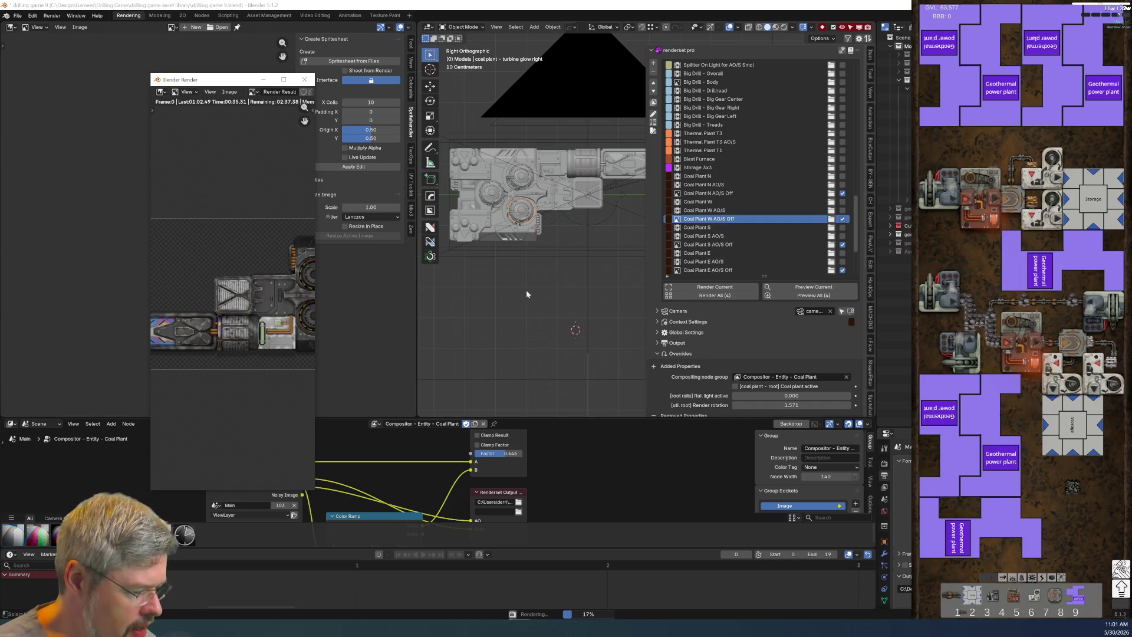
# Step: Focus the game window while the coal-plant batch render runs to completion
pyautogui.click(957, 88)
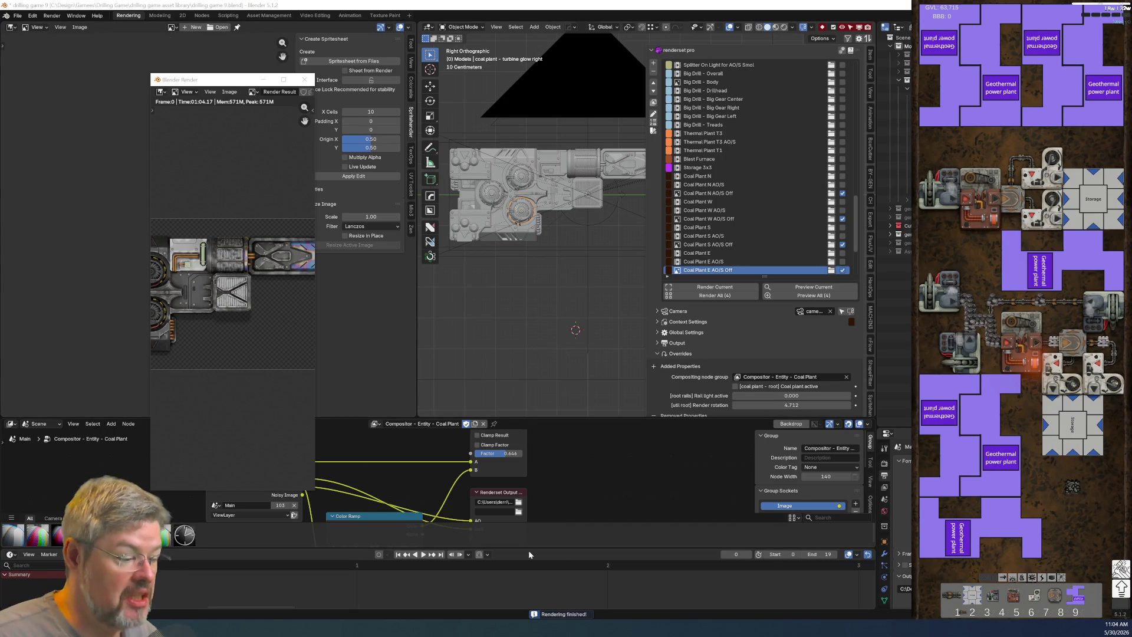
# Step: In File Explorer, go up to entities and open renders > coal-plant
pyautogui.hotkey('alt', 'Tab')
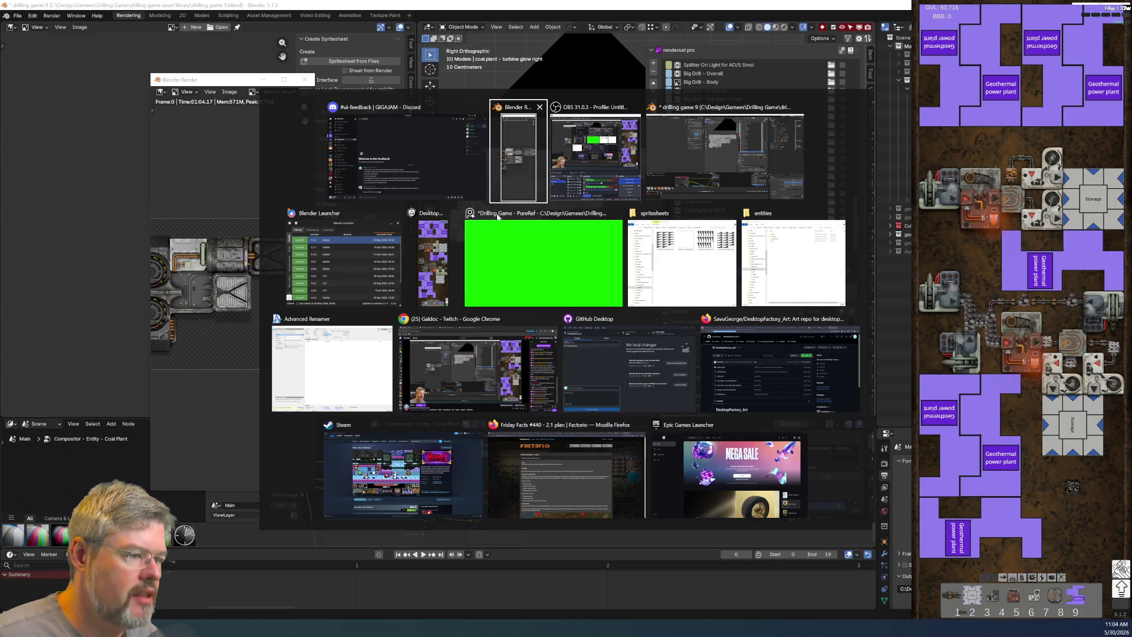
pyautogui.click(663, 272)
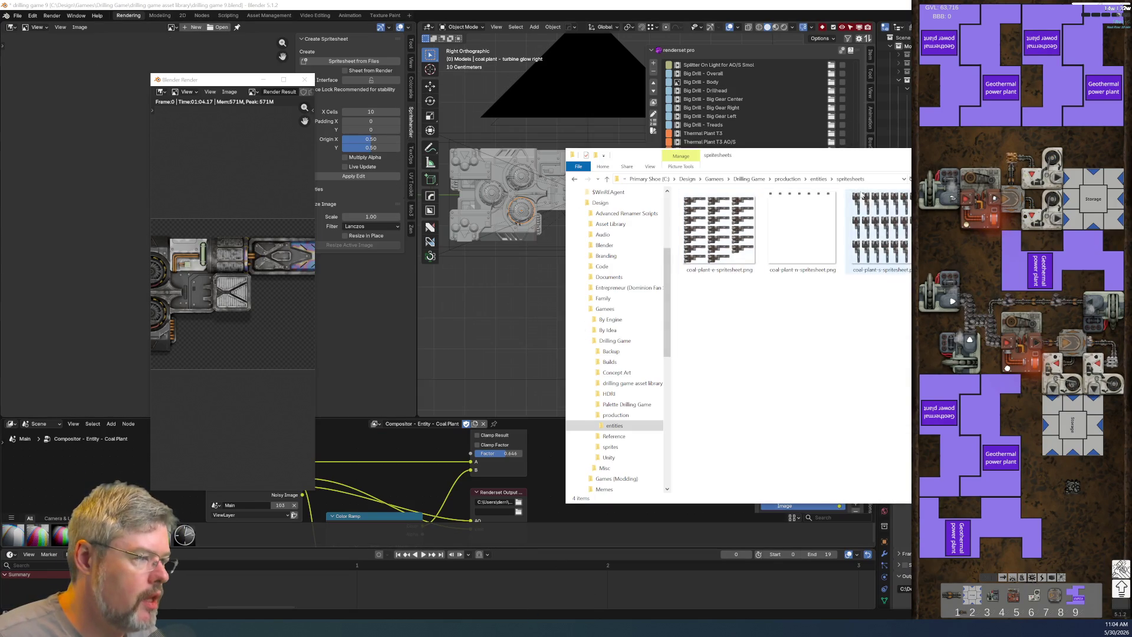
pyautogui.press('BackSpace')
pyautogui.doubleClick(761, 216)
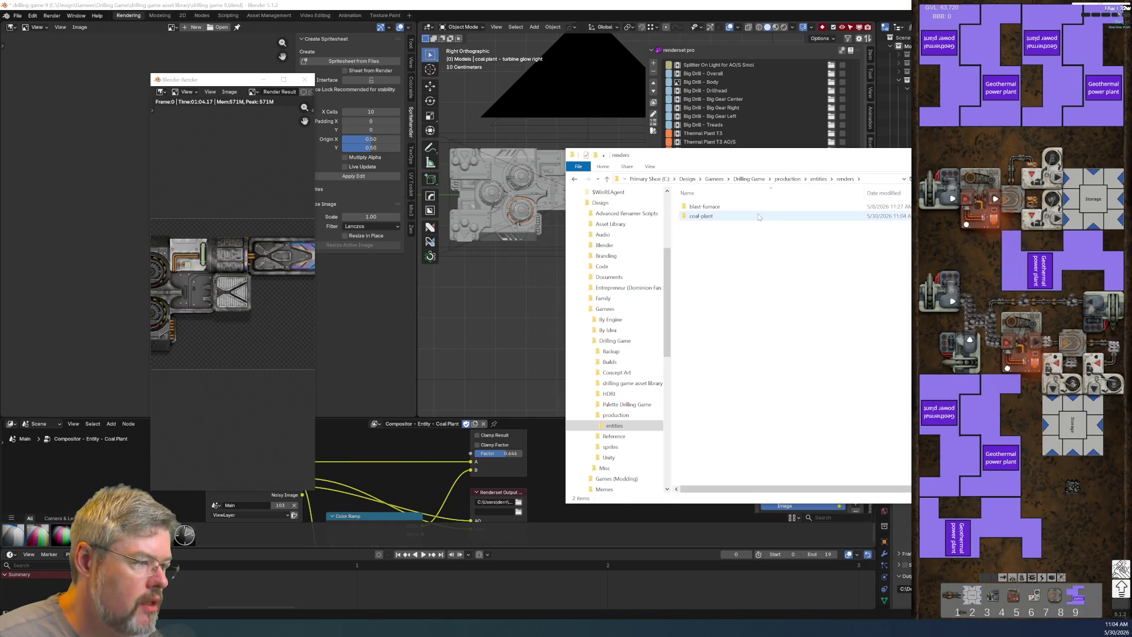
pyautogui.doubleClick(760, 216)
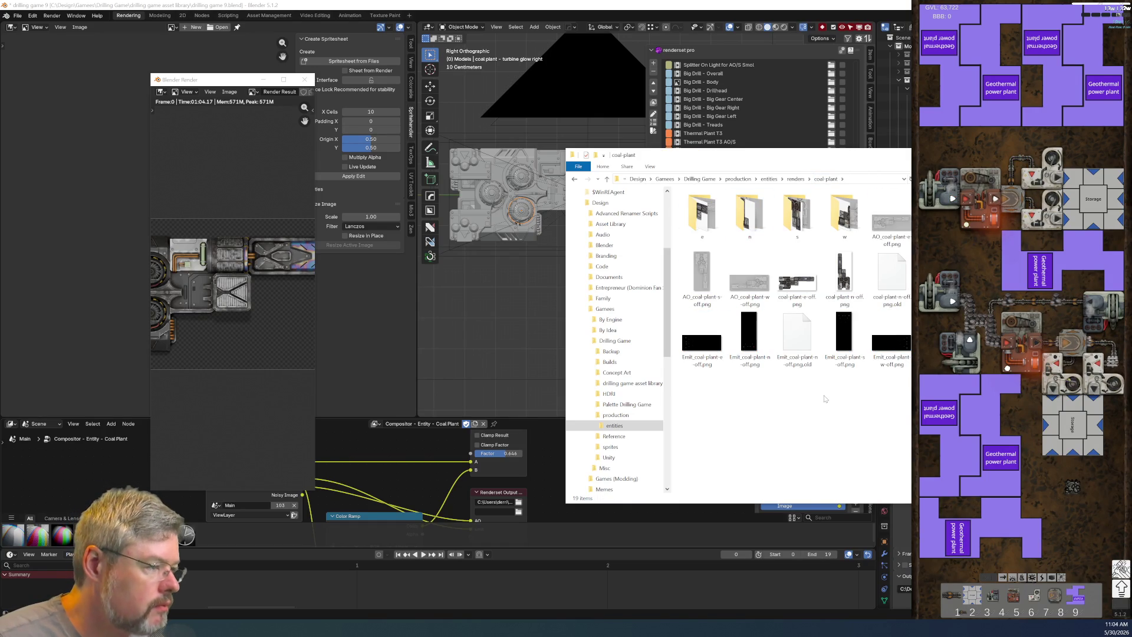
# Step: Select the coal-plant -off renders (e, n) and expand entities in the folder tree
pyautogui.click(797, 277)
pyautogui.keyDown('ctrl'); pyautogui.click(833, 277); pyautogui.keyUp('ctrl')
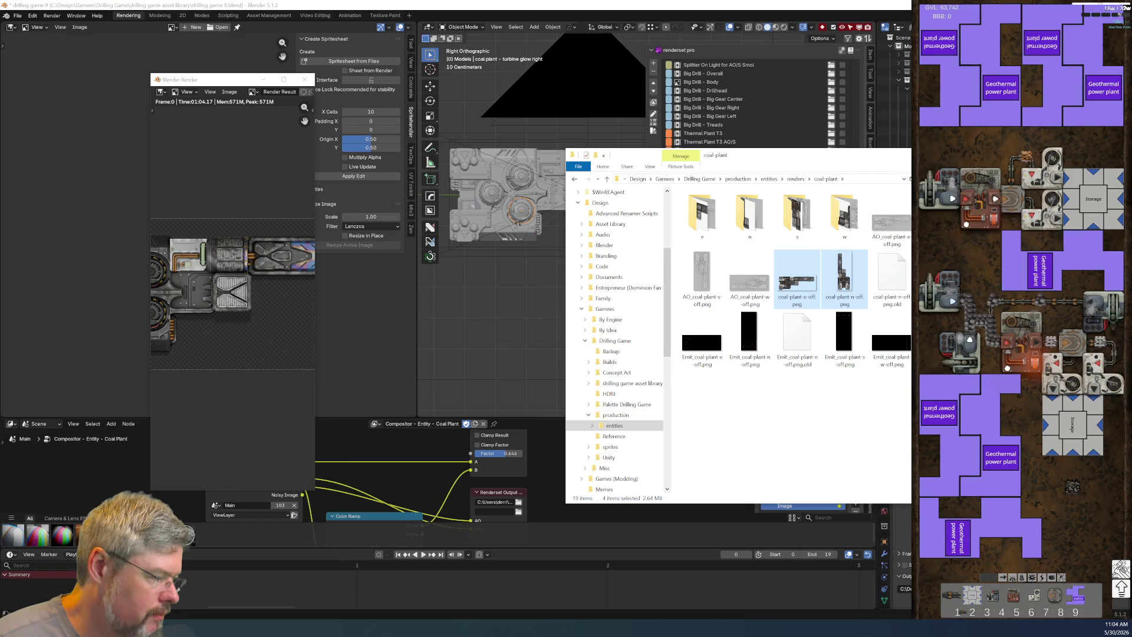
pyautogui.hotkey('alt', 'Tab')
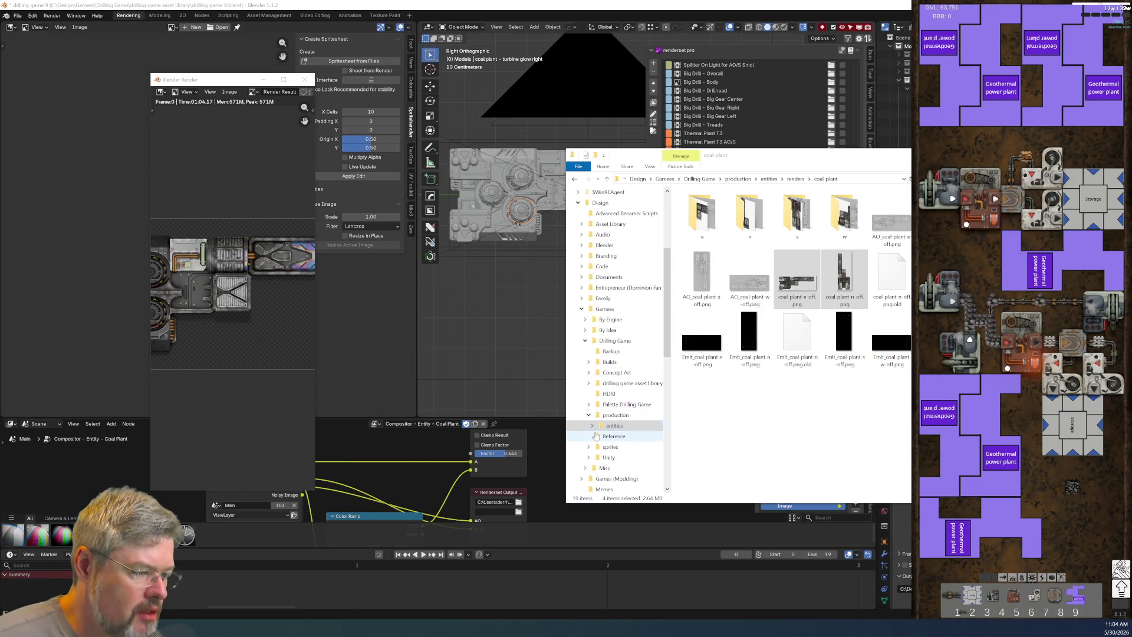
pyautogui.click(592, 426)
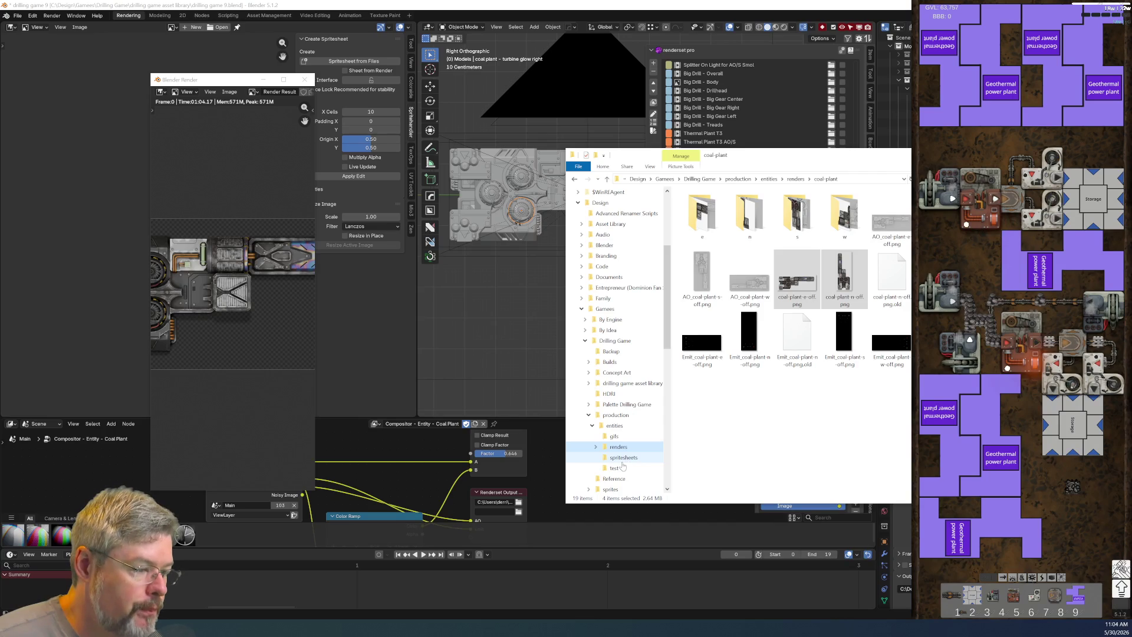
# Step: Copy the selected coal-plant -off renders into entities > spritesheets and open that folder
pyautogui.moveTo(796, 277)
pyautogui.mouseDown()
pyautogui.moveTo(666, 460)
pyautogui.moveTo(642, 459)
pyautogui.mouseUp()
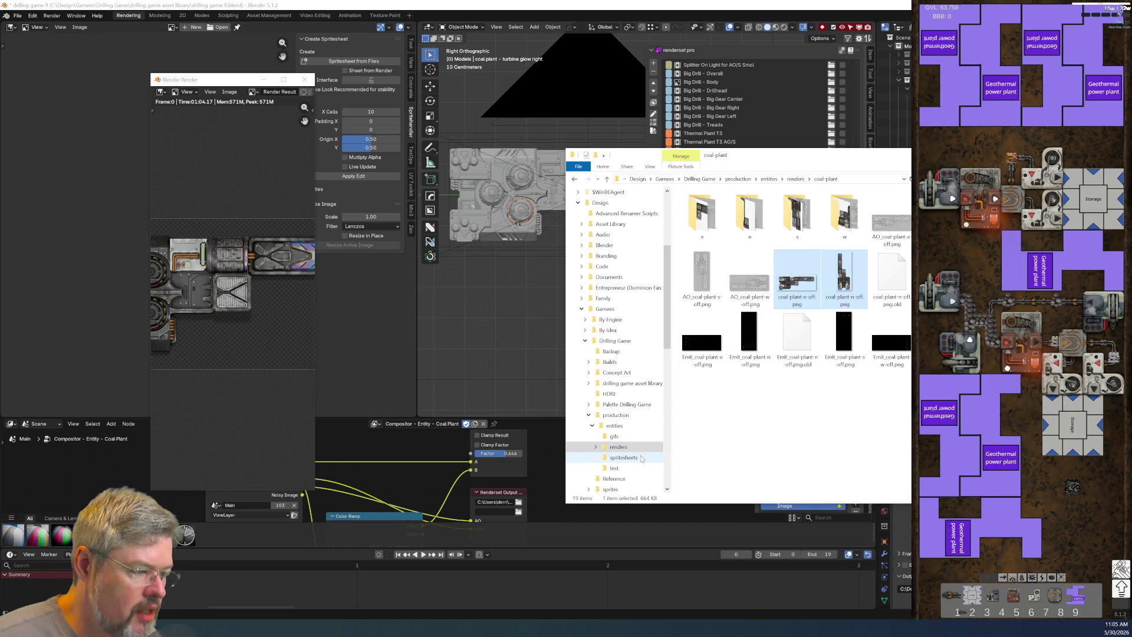
pyautogui.click(642, 459)
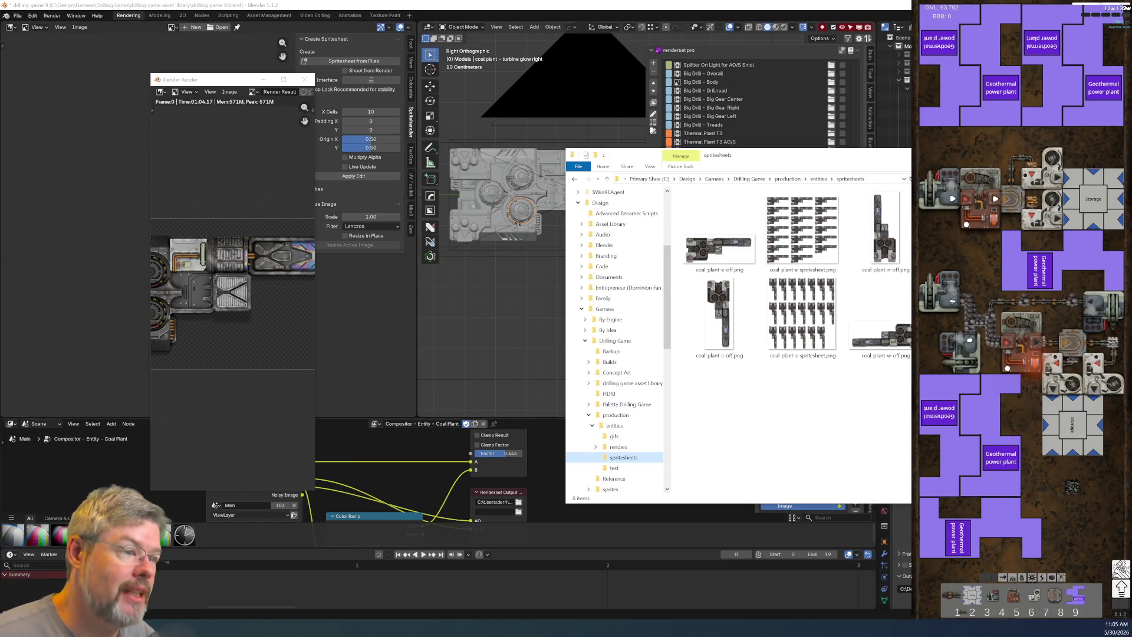
pyautogui.hotkey('alt', 'Tab')
pyautogui.press('Escape')
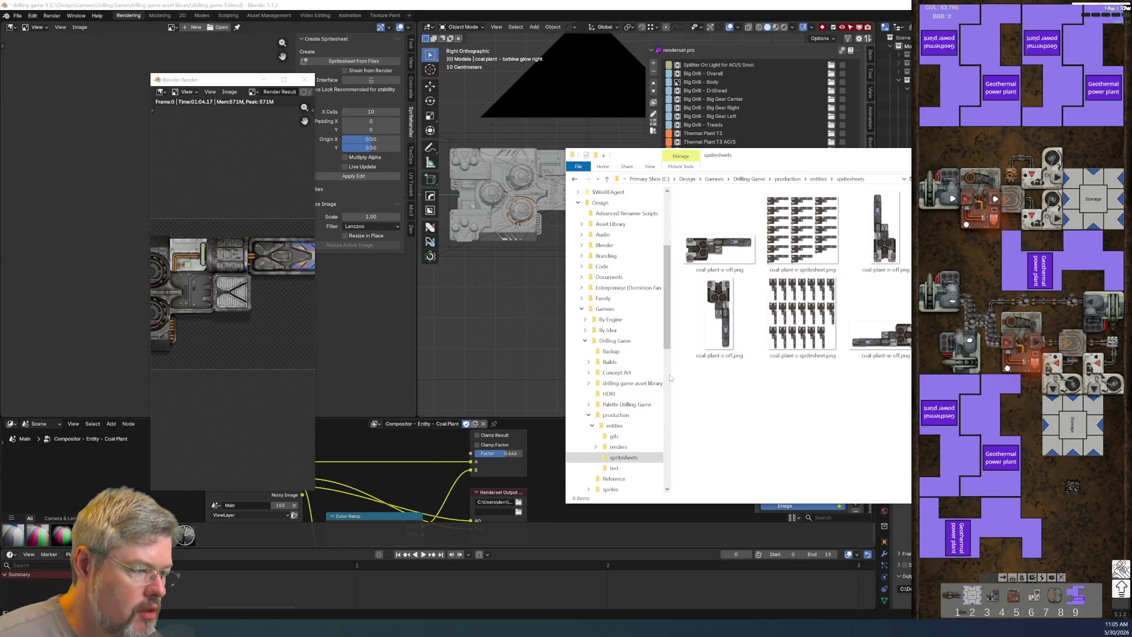
# Step: Copy coal-plant-w-off, -s-off and -e-off renders into the Unity project's spritesheets folder
pyautogui.moveTo(671, 374); pyautogui.dragTo(696, 372)
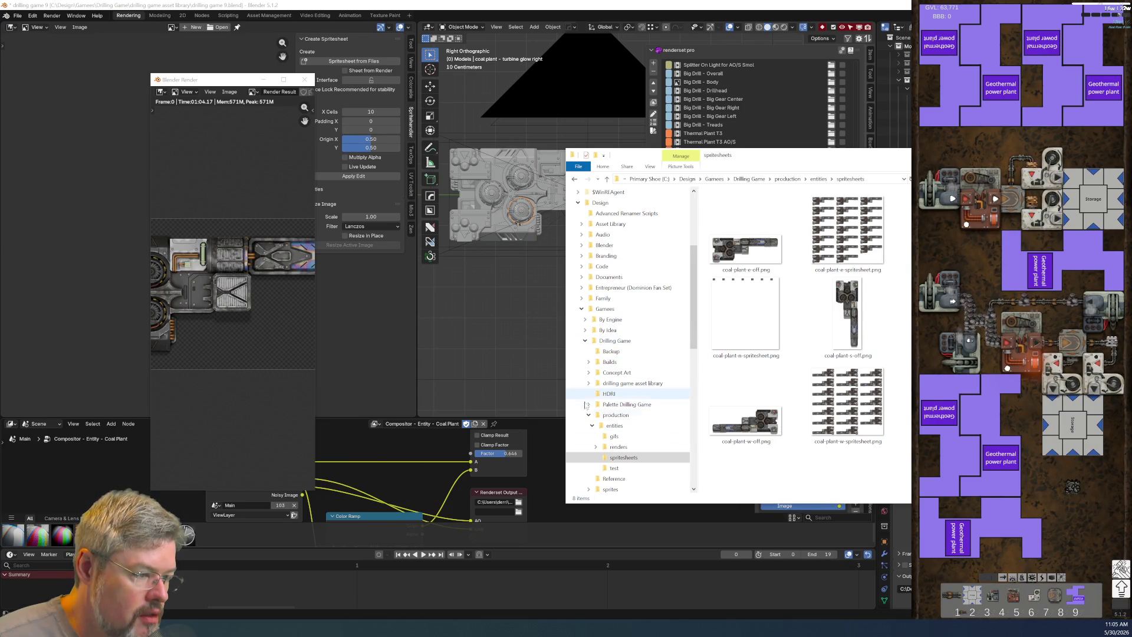
pyautogui.click(590, 406)
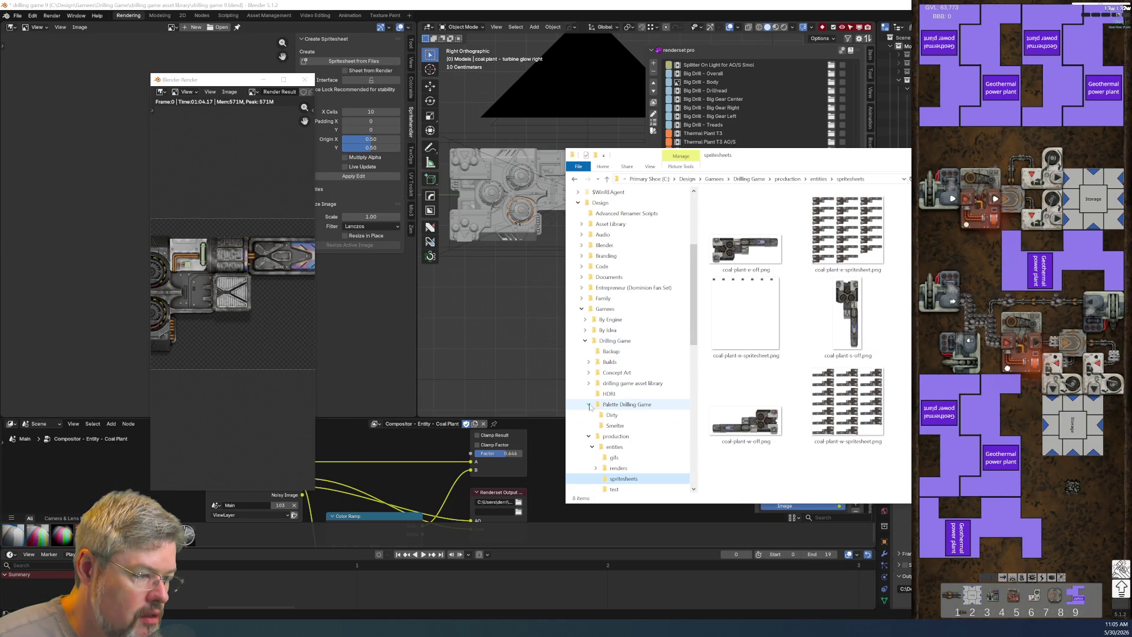
pyautogui.scroll(-1, 601, 393)
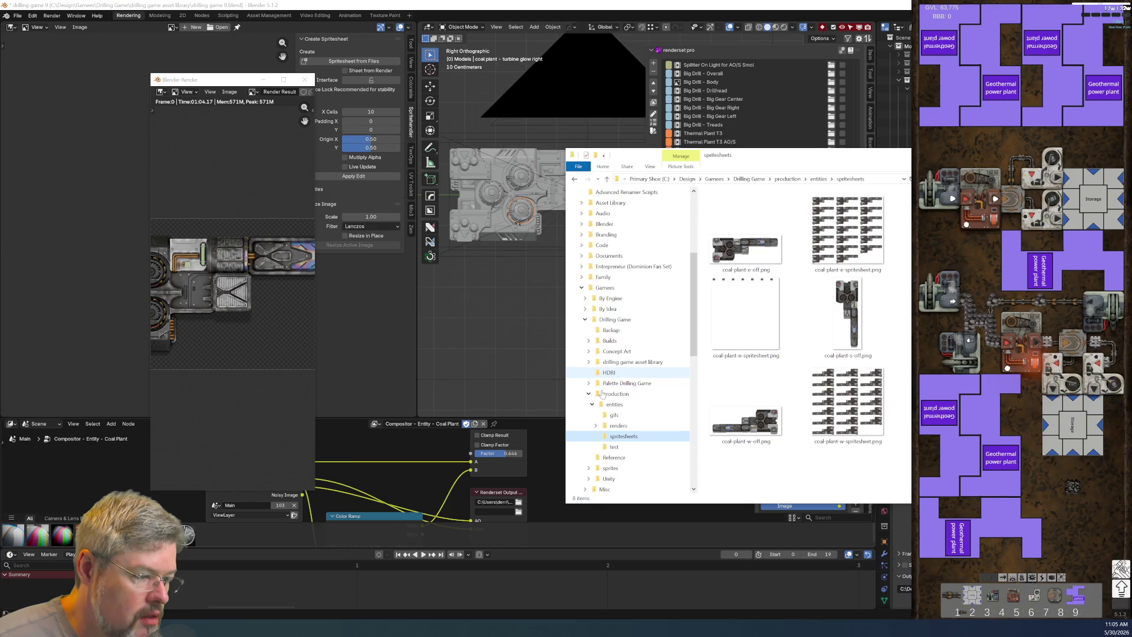
pyautogui.click(588, 468)
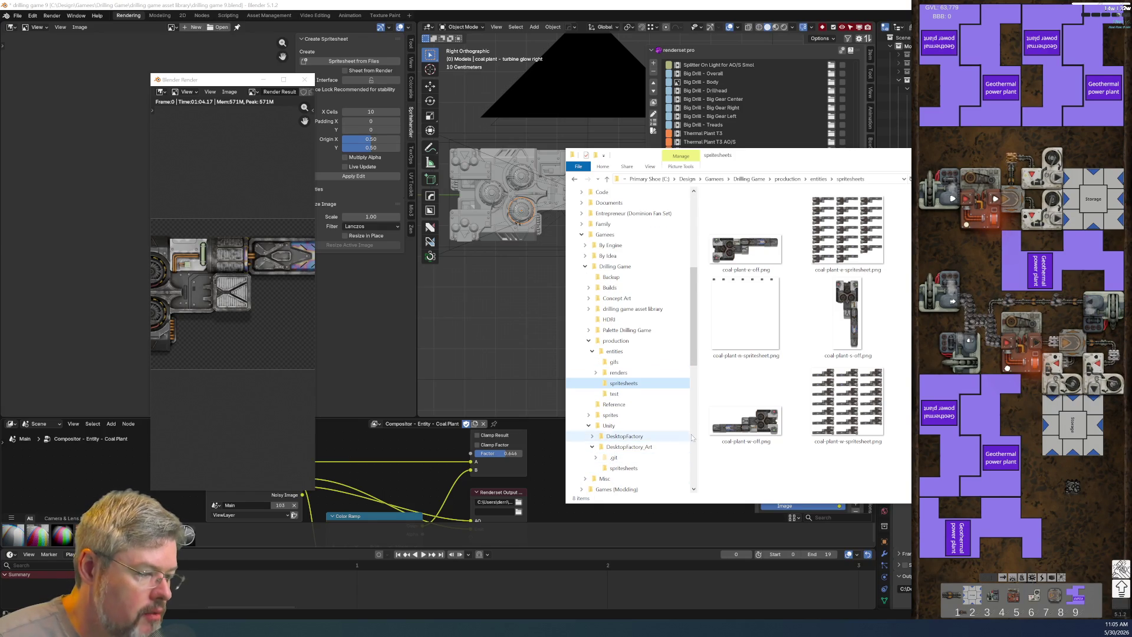
pyautogui.click(746, 413)
pyautogui.keyDown('ctrl'); pyautogui.click(847, 318); pyautogui.keyUp('ctrl')
pyautogui.keyDown('ctrl'); pyautogui.click(746, 236); pyautogui.keyUp('ctrl')
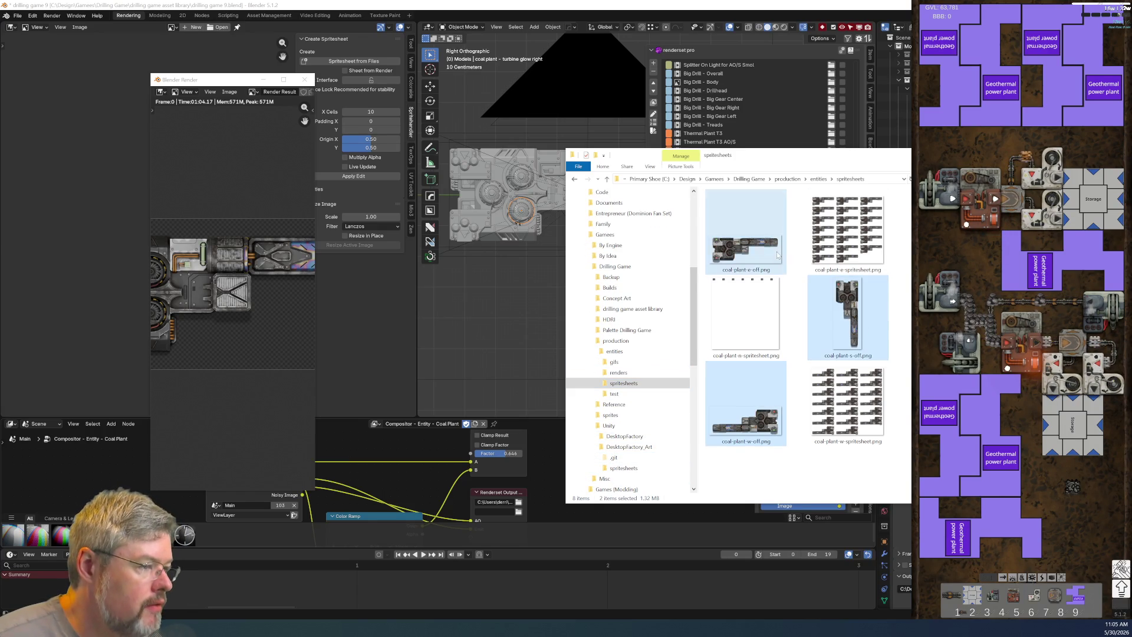
pyautogui.moveTo(746, 235)
pyautogui.keyDown('ctrl'); pyautogui.mouseDown()
pyautogui.moveTo(602, 479)
pyautogui.moveTo(649, 470)
pyautogui.mouseUp(); pyautogui.keyUp('ctrl')
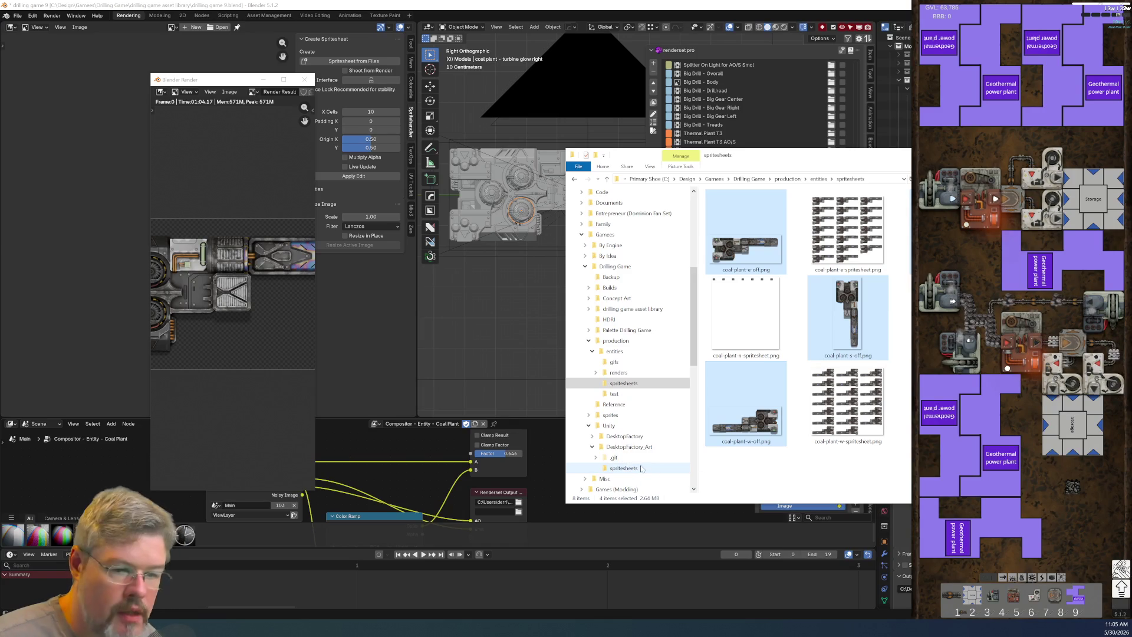
pyautogui.click(487, 613)
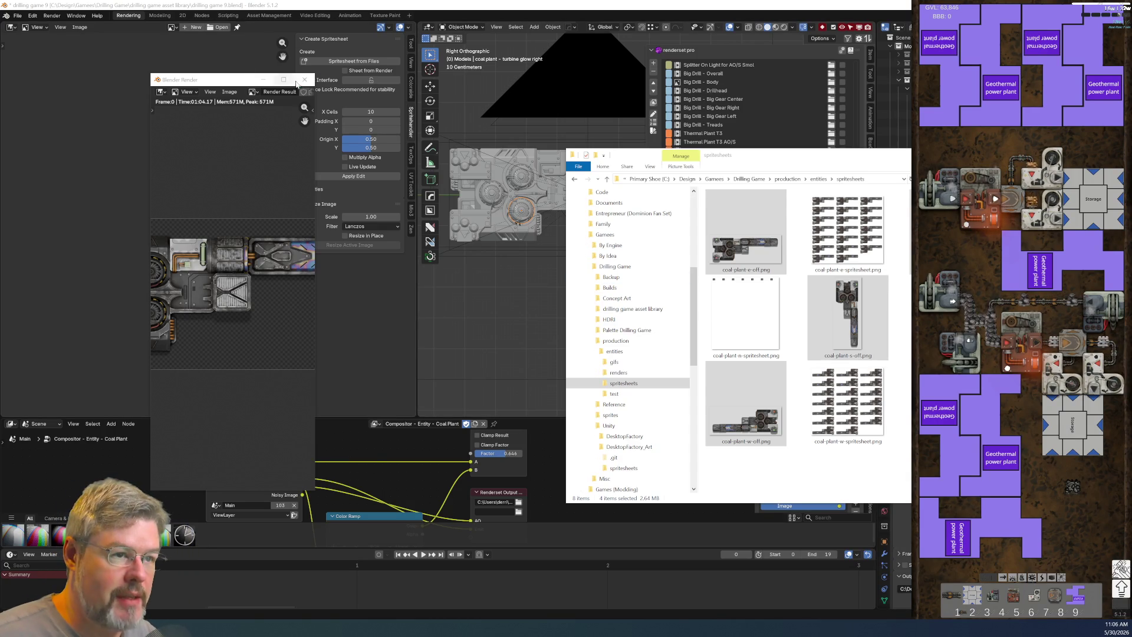
# Step: Close the floating Blender Render result window
pyautogui.click(304, 80)
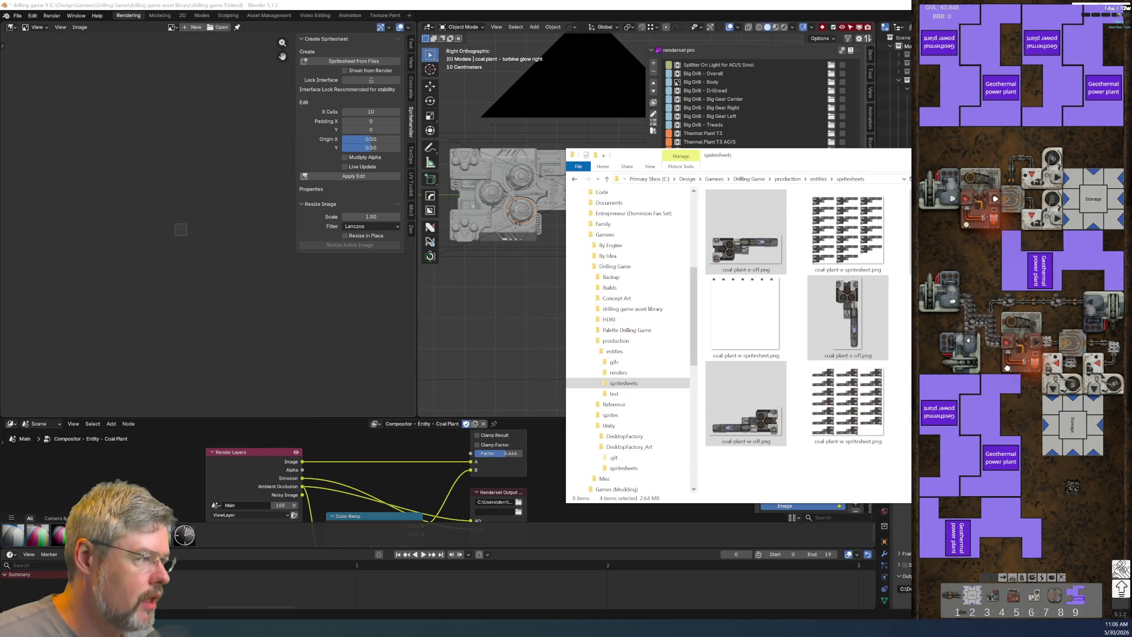
# Step: Back in Blender, save drilling game 9.blend from the File menu
pyautogui.hotkey('alt', 'Tab')
pyautogui.click(18, 16)
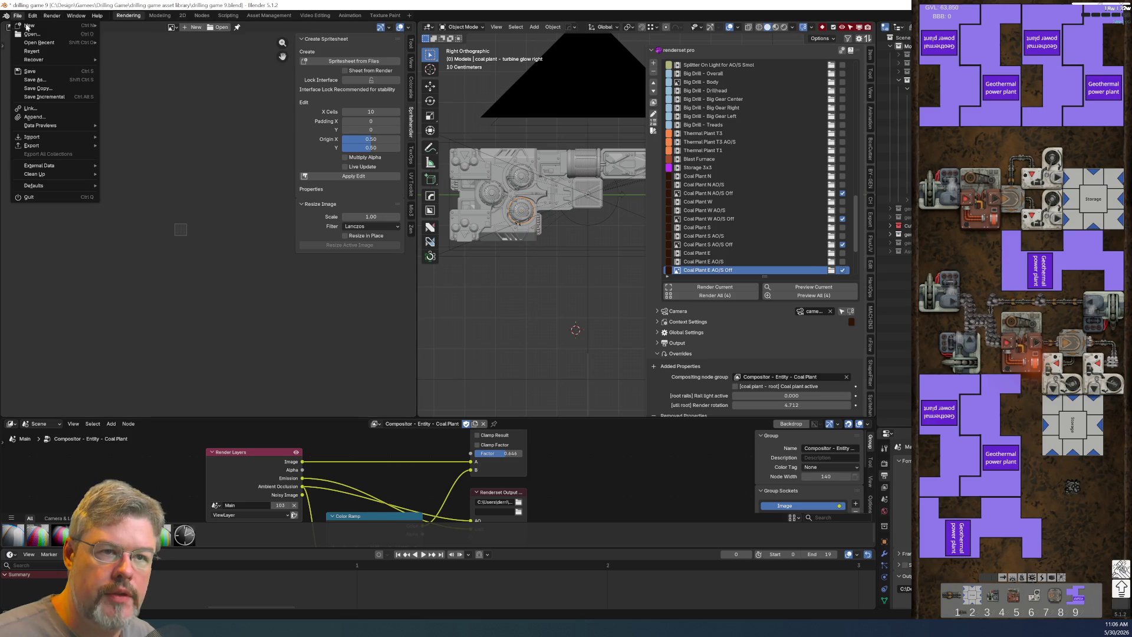
pyautogui.click(842, 192)
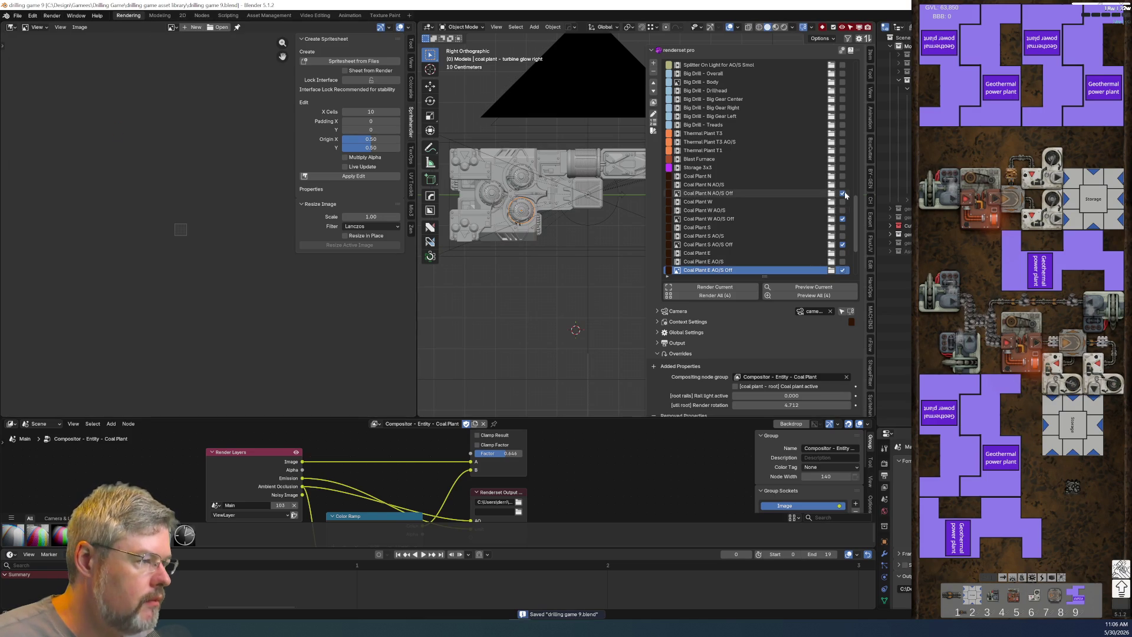
# Step: Exclude the Coal Plant AO/S Off entries from rendering and select Thermal Plant T1
pyautogui.click(842, 219)
pyautogui.click(842, 244)
pyautogui.click(842, 270)
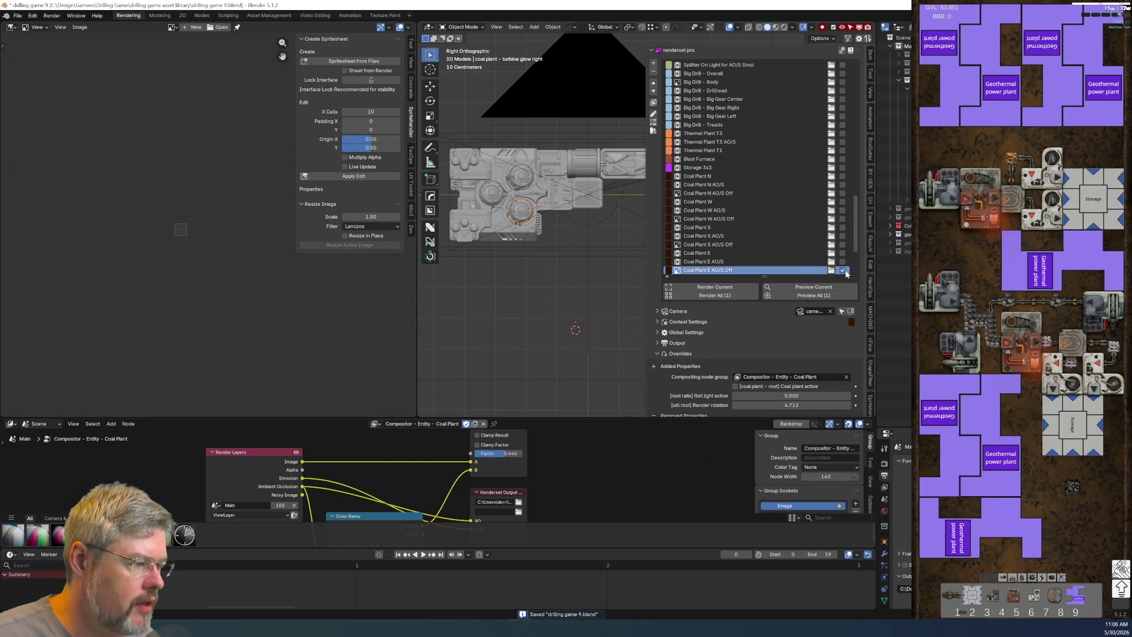
pyautogui.scroll(1, 721, 251)
pyautogui.scroll(5, 720, 251)
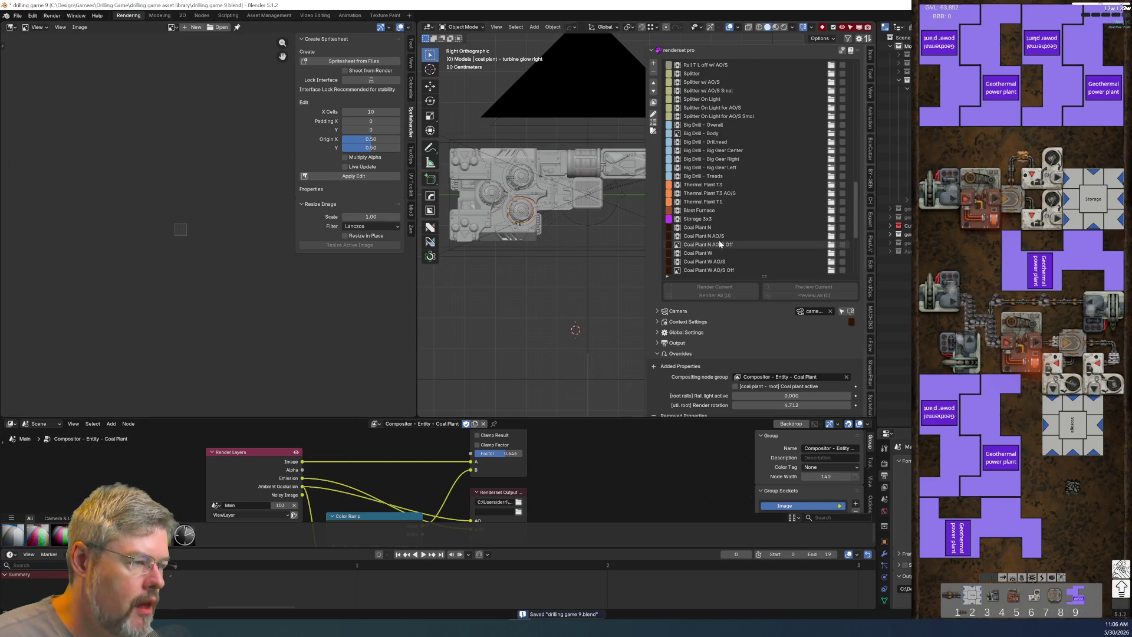
pyautogui.click(725, 201)
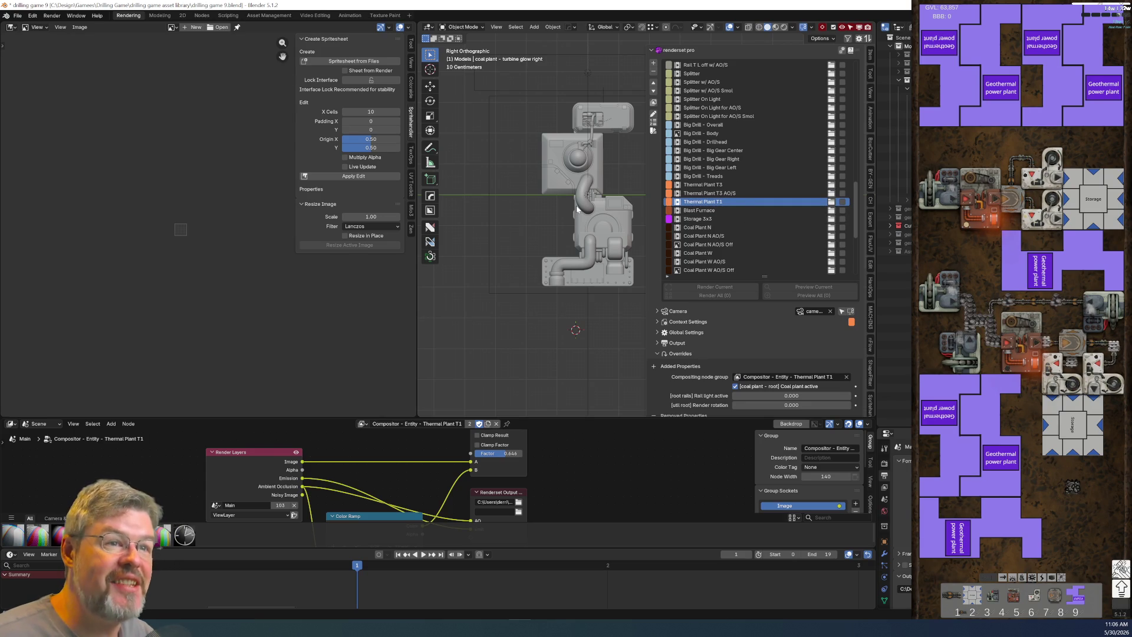
# Step: In the Modeling workspace, preview the drill in Rendered, then Material Preview shading
pyautogui.click(160, 16)
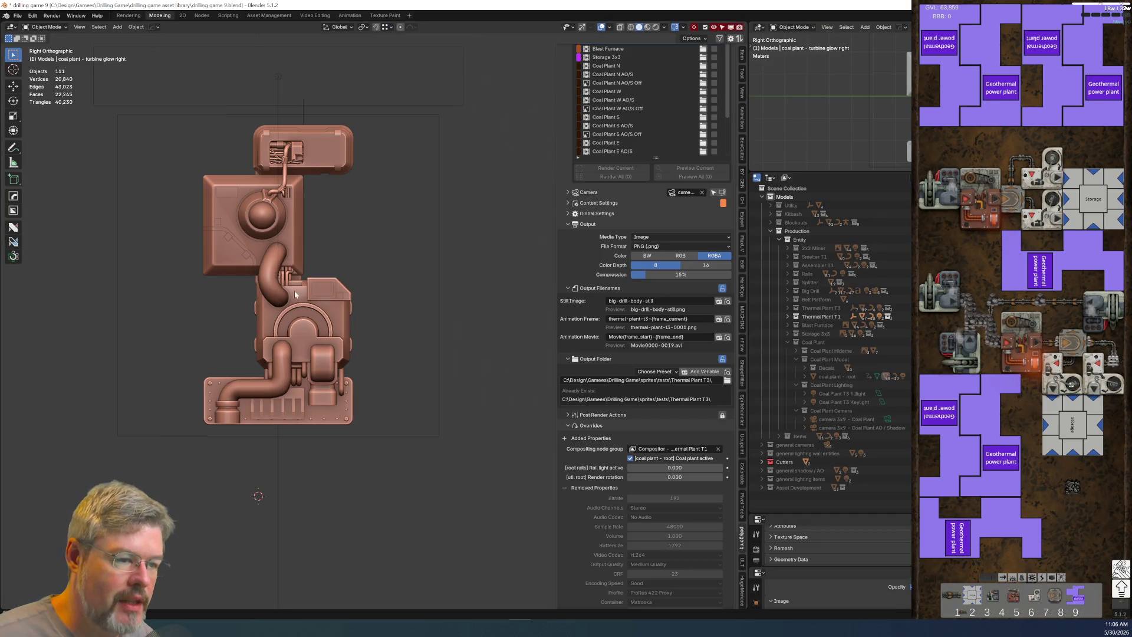
pyautogui.scroll(3, 295, 290)
pyautogui.scroll(-1, 397, 342)
pyautogui.scroll(1, 397, 342)
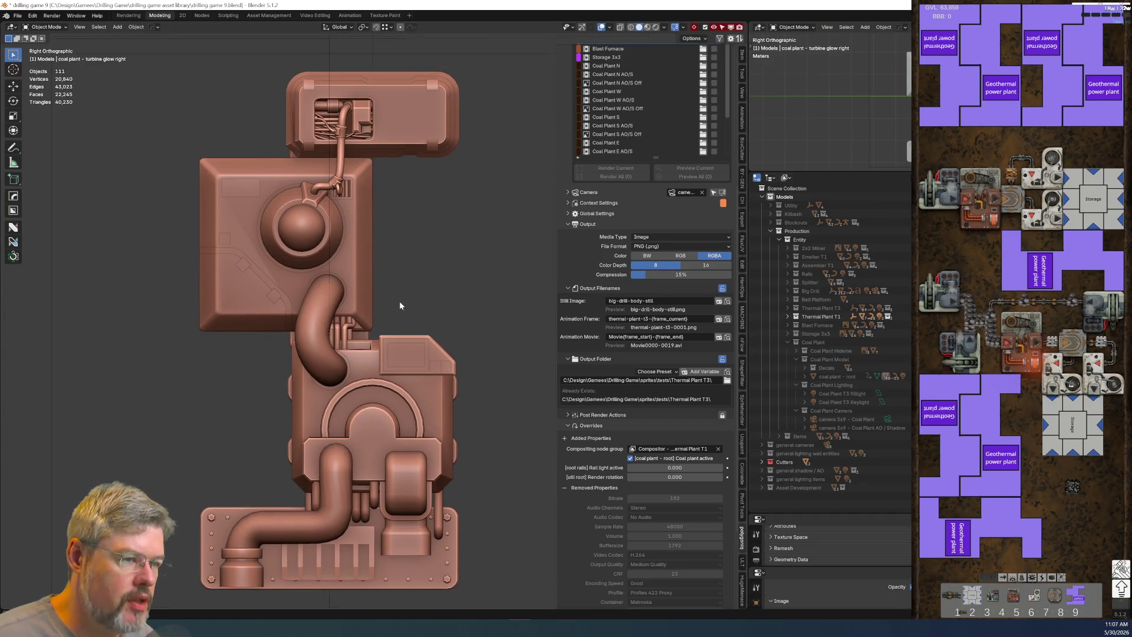
pyautogui.click(656, 27)
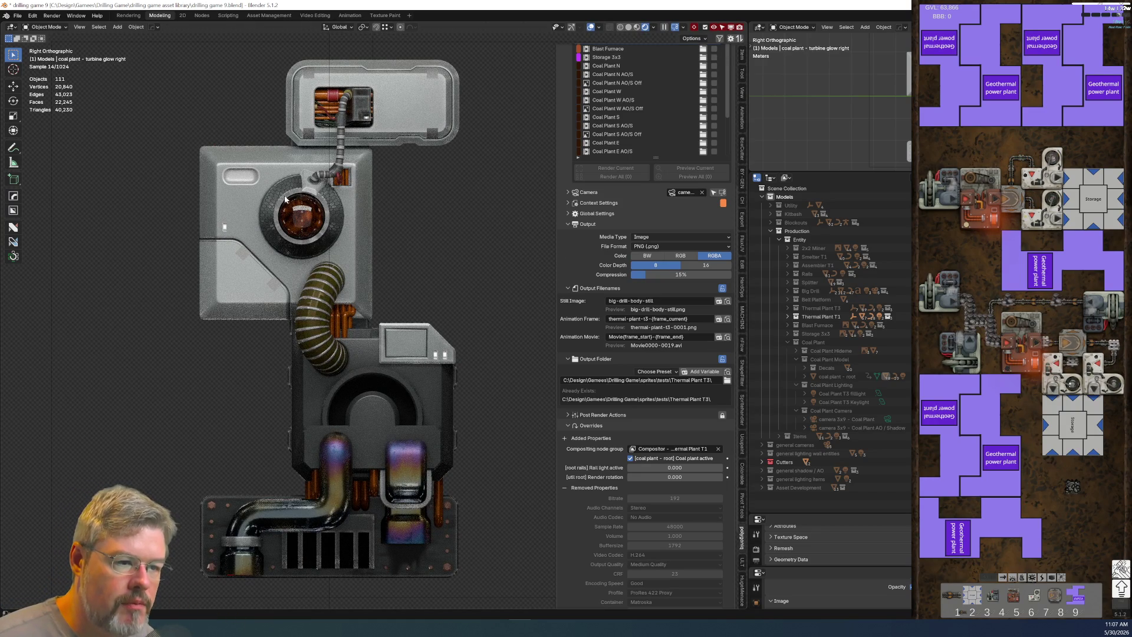
pyautogui.scroll(4, 287, 231)
pyautogui.scroll(-4, 259, 313)
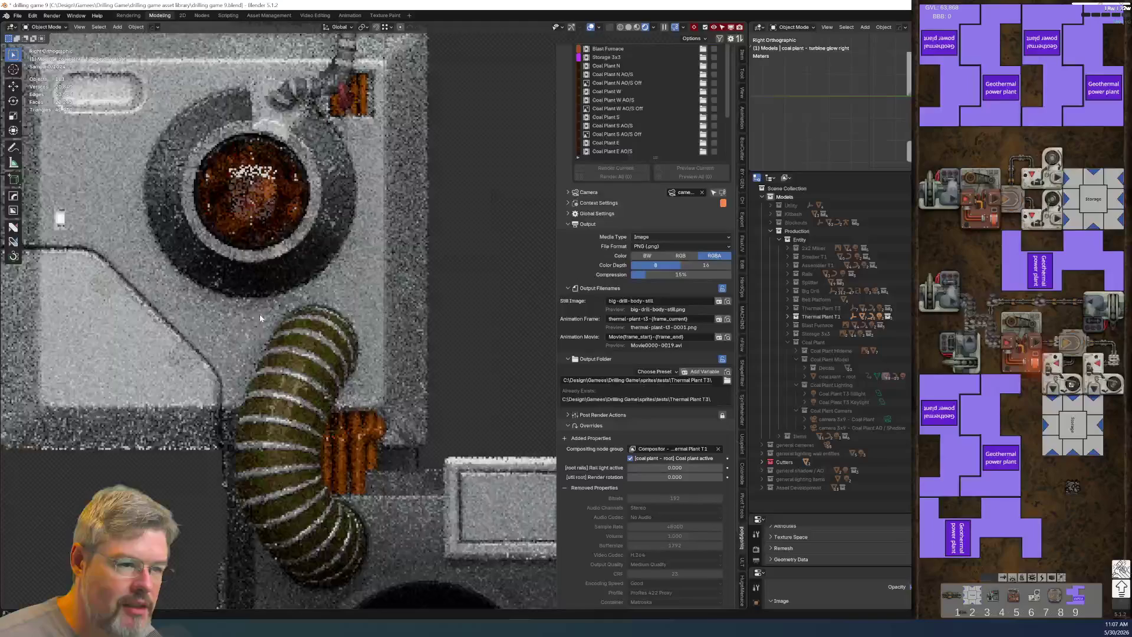
pyautogui.keyDown('shift'); pyautogui.scroll(3, 259, 314); pyautogui.keyUp('shift')
pyautogui.scroll(2, 274, 337)
pyautogui.scroll(2, 260, 349)
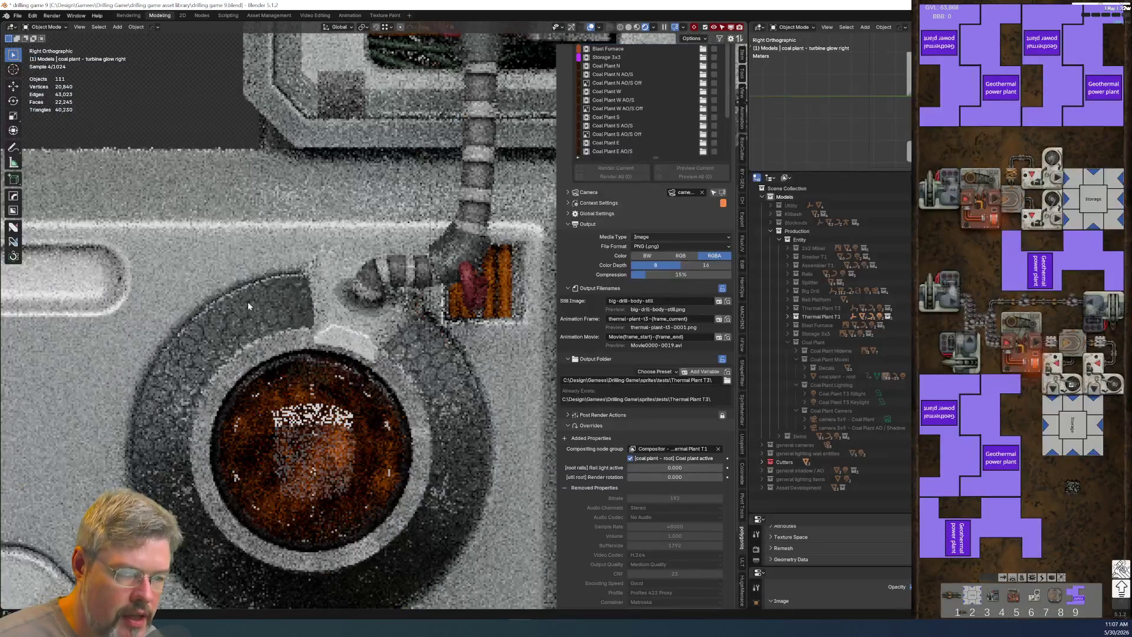
pyautogui.click(637, 29)
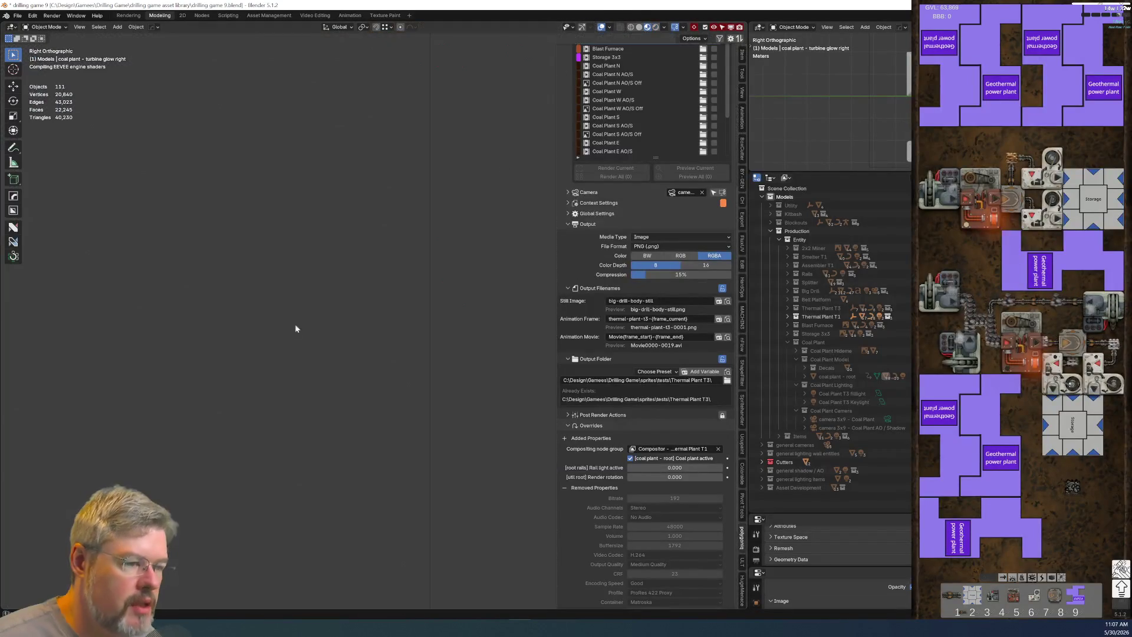
# Step: Select the porthole's hexagon ring, then open Task Manager and pick OBS Studio
pyautogui.scroll(3, 329, 233)
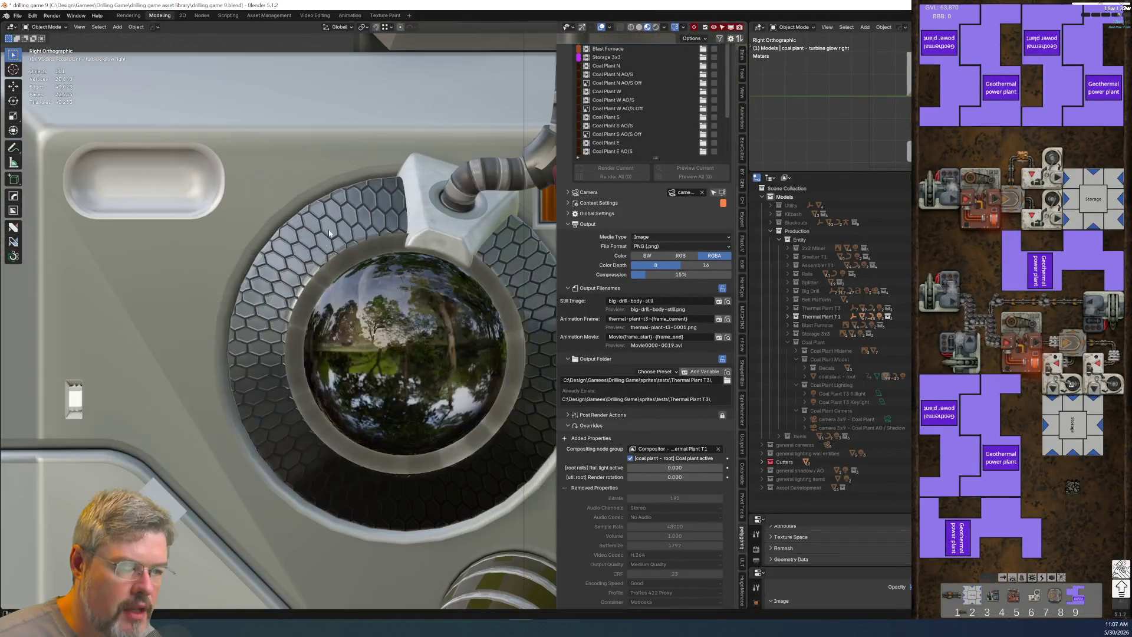
pyautogui.click(308, 256)
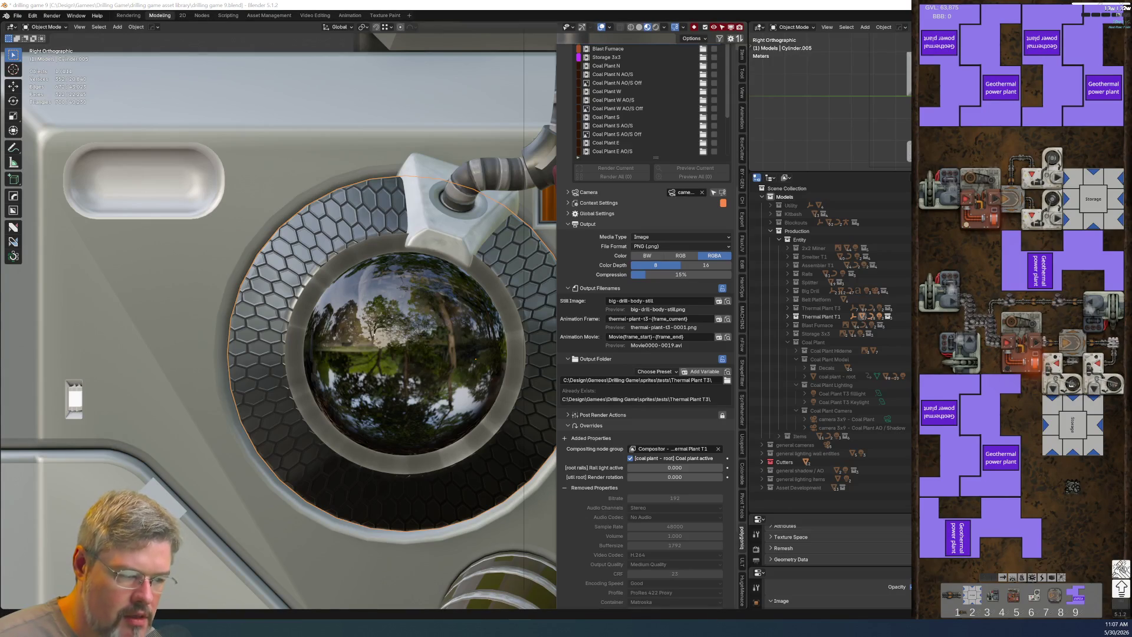
pyautogui.hotkey('ctrl', 'shift', 'Escape')
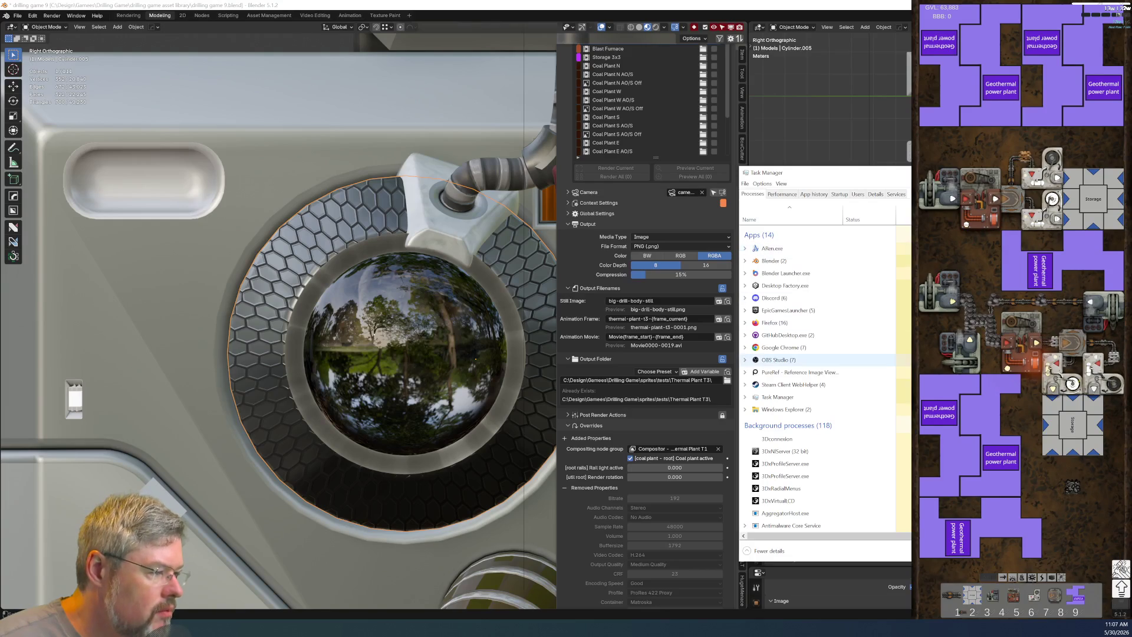
pyautogui.click(876, 362)
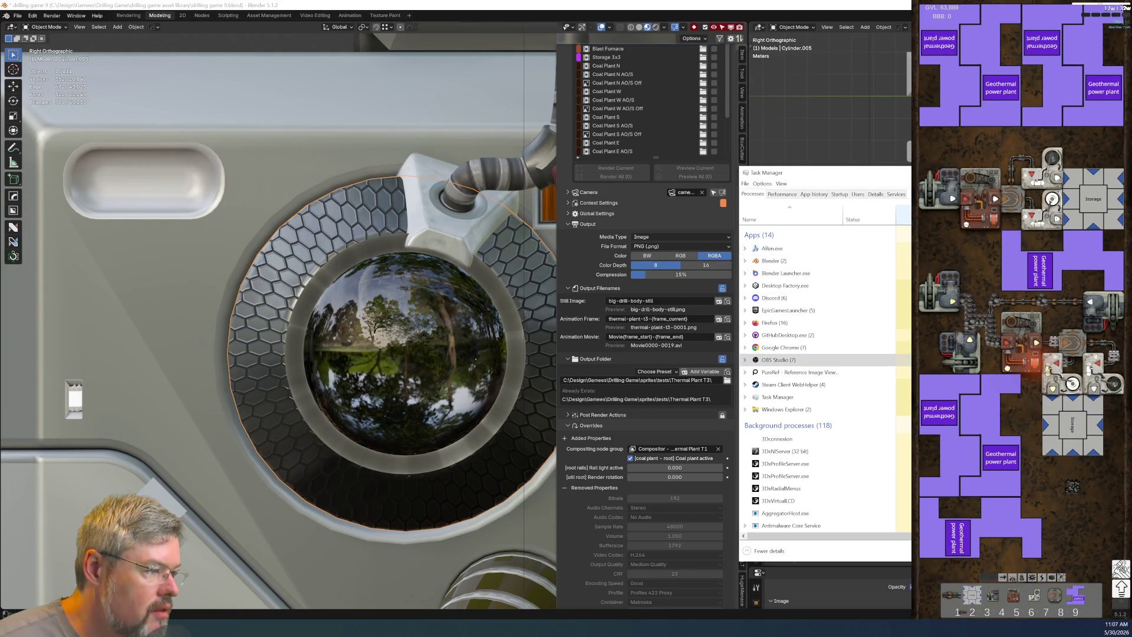
# Step: Sort Task Manager processes by the last column, then by Name, and return to Blender
pyautogui.click(902, 213)
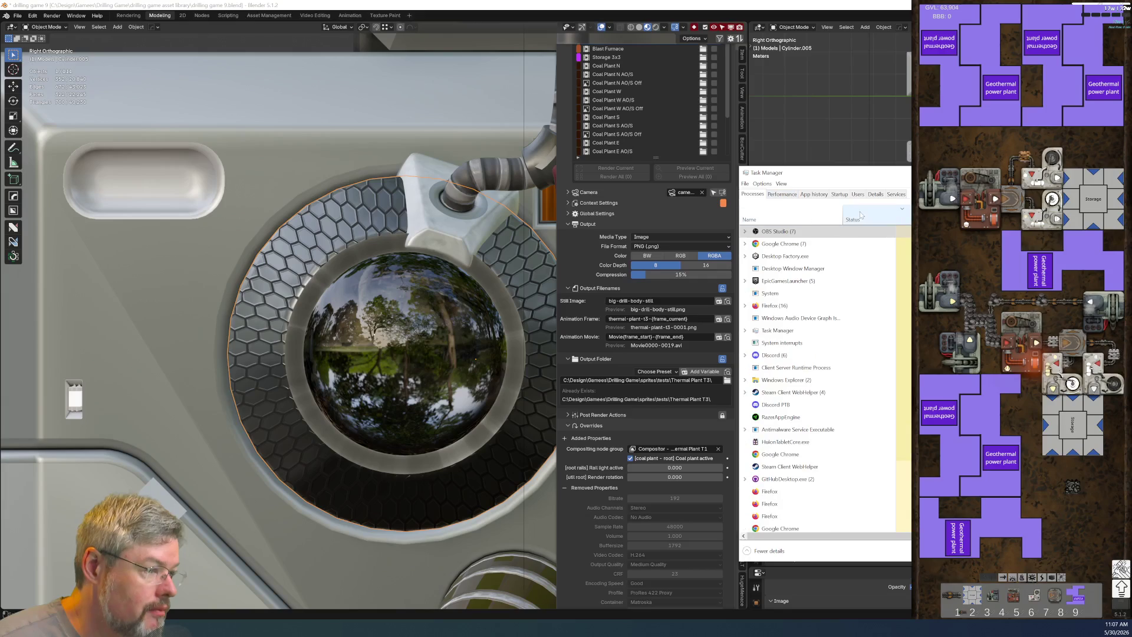
pyautogui.click(816, 217)
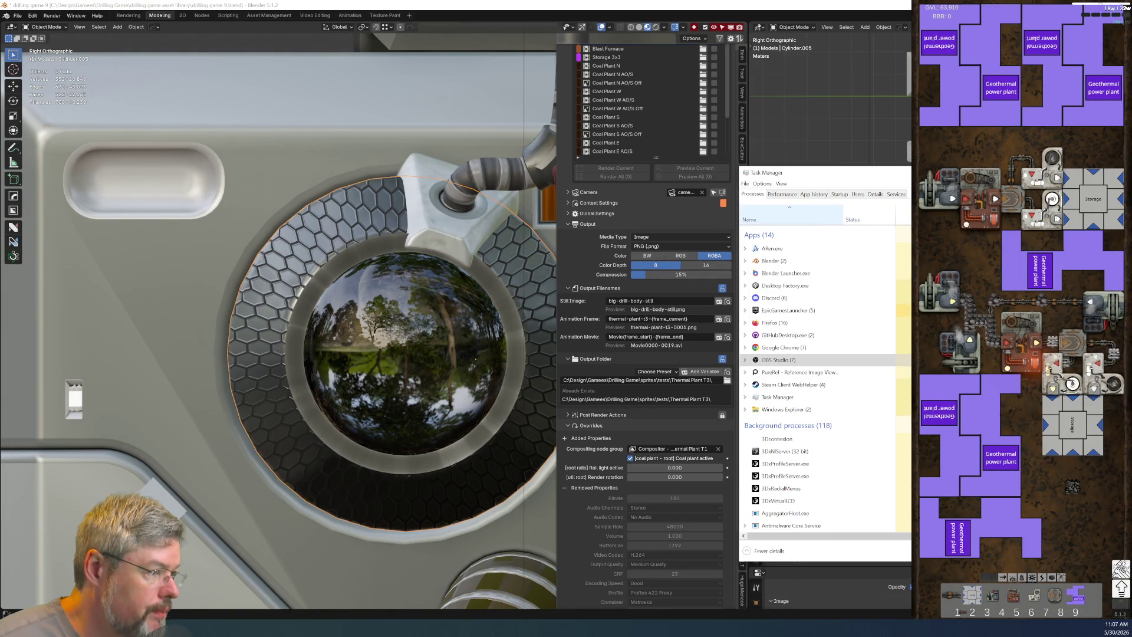
pyautogui.click(762, 434)
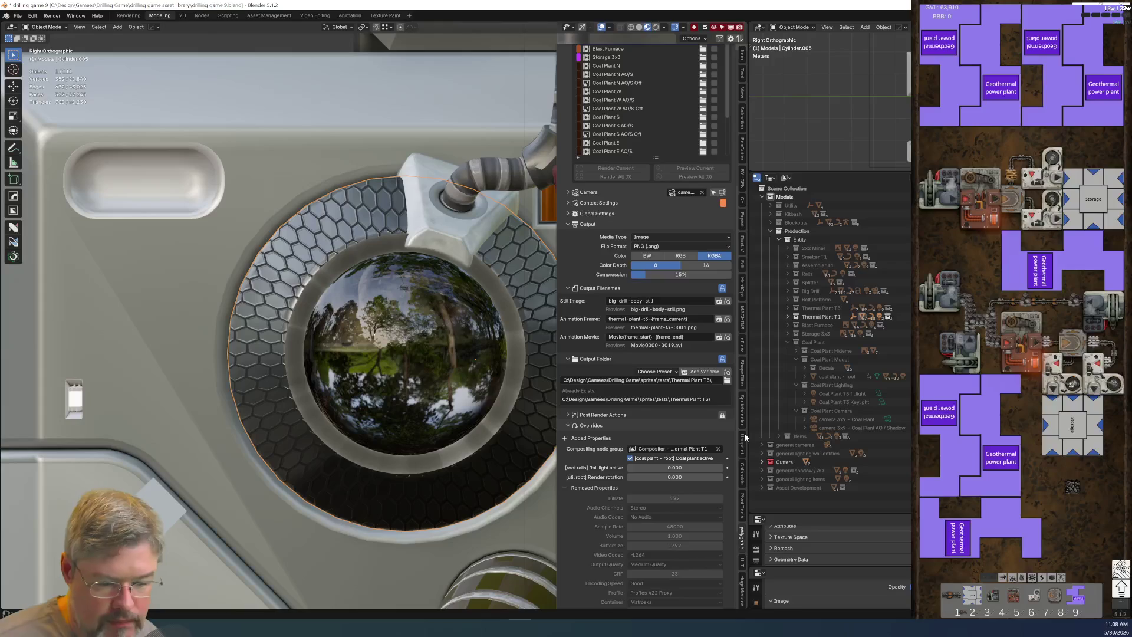
# Step: Select the square housing cube behind the porthole and reopen Task Manager
pyautogui.scroll(-4, 399, 363)
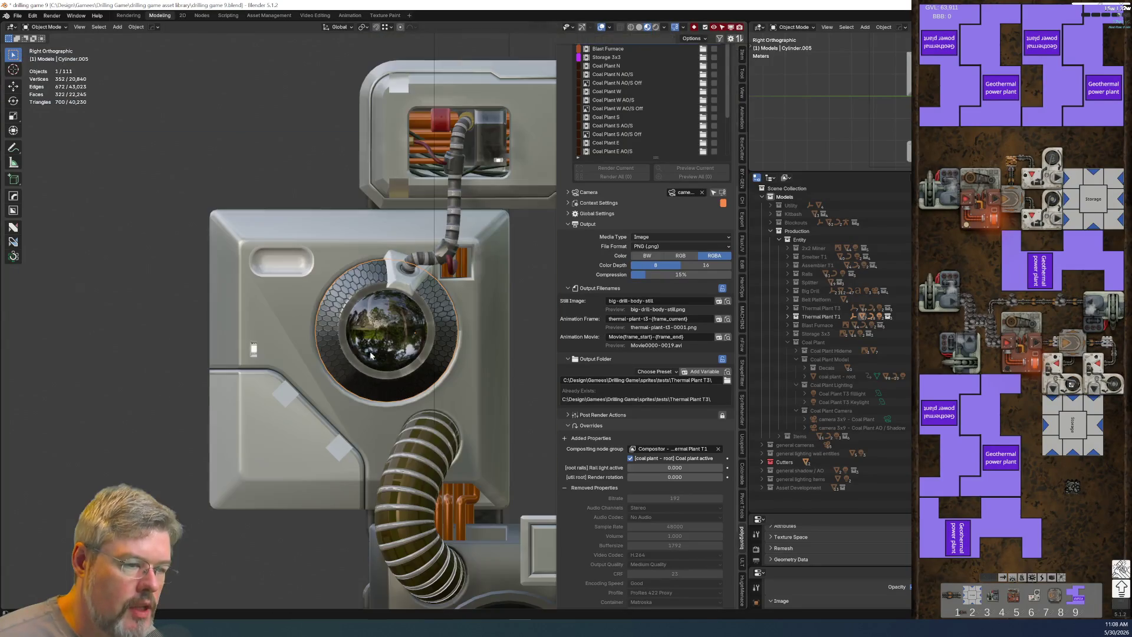
pyautogui.scroll(1, 331, 362)
pyautogui.click(215, 318)
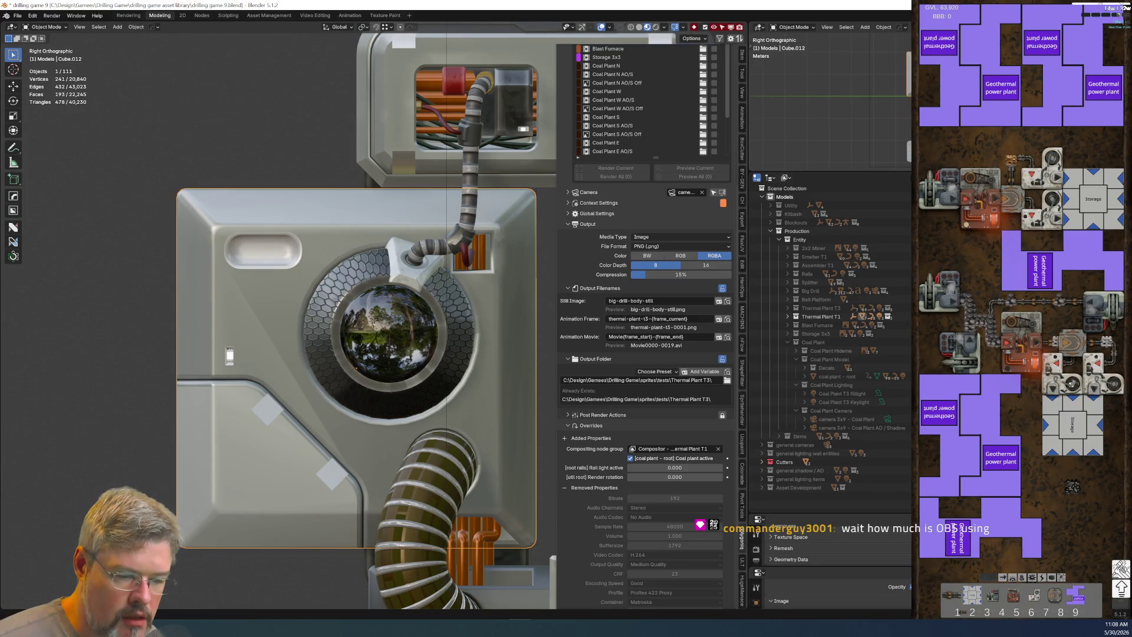
pyautogui.hotkey('ctrl', 'shift', 'Escape')
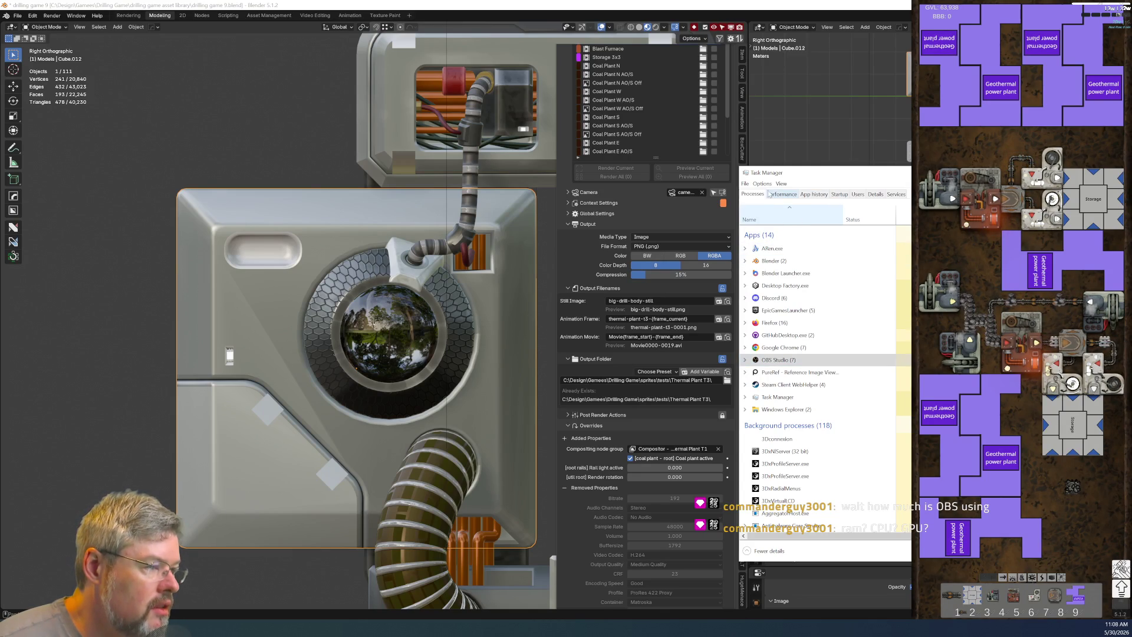
# Step: Check the GPU 0 graph on Task Manager's Performance tab, then return to Blender
pyautogui.click(783, 195)
pyautogui.click(765, 451)
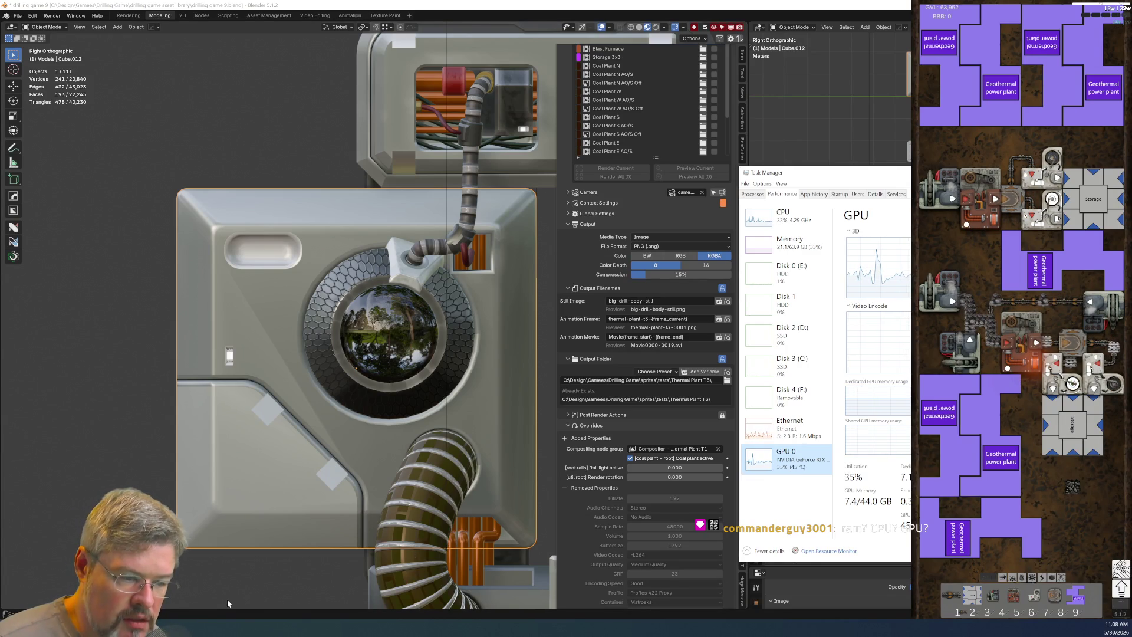
pyautogui.click(287, 299)
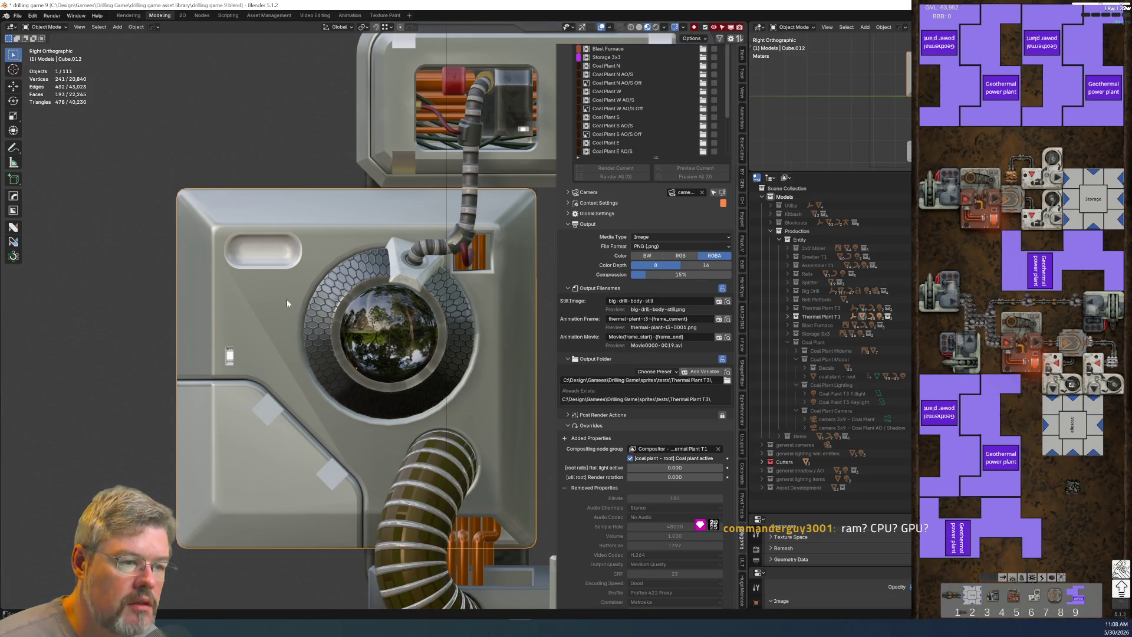
# Step: Reframe the Thermal Plant T1 machine and select a small diamond bolt decal on the housing
pyautogui.scroll(-1, 287, 300)
pyautogui.scroll(8, 286, 303)
pyautogui.scroll(-6, 287, 303)
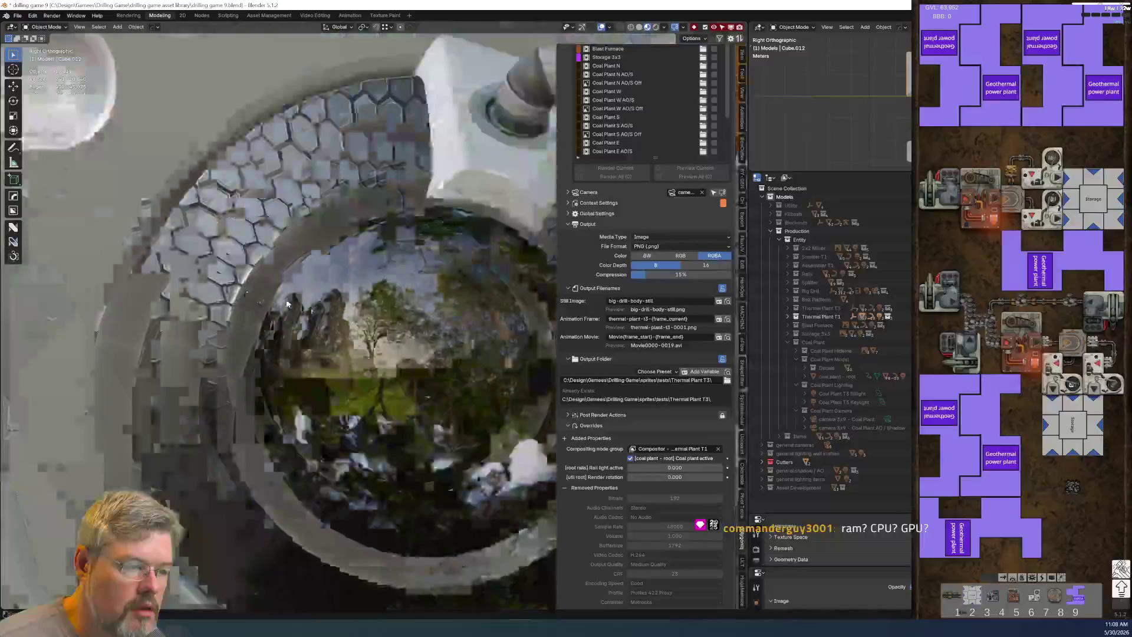
pyautogui.keyDown('shift'); pyautogui.moveTo(303, 360); pyautogui.dragTo(312, 323, button='middle'); pyautogui.keyUp('shift')
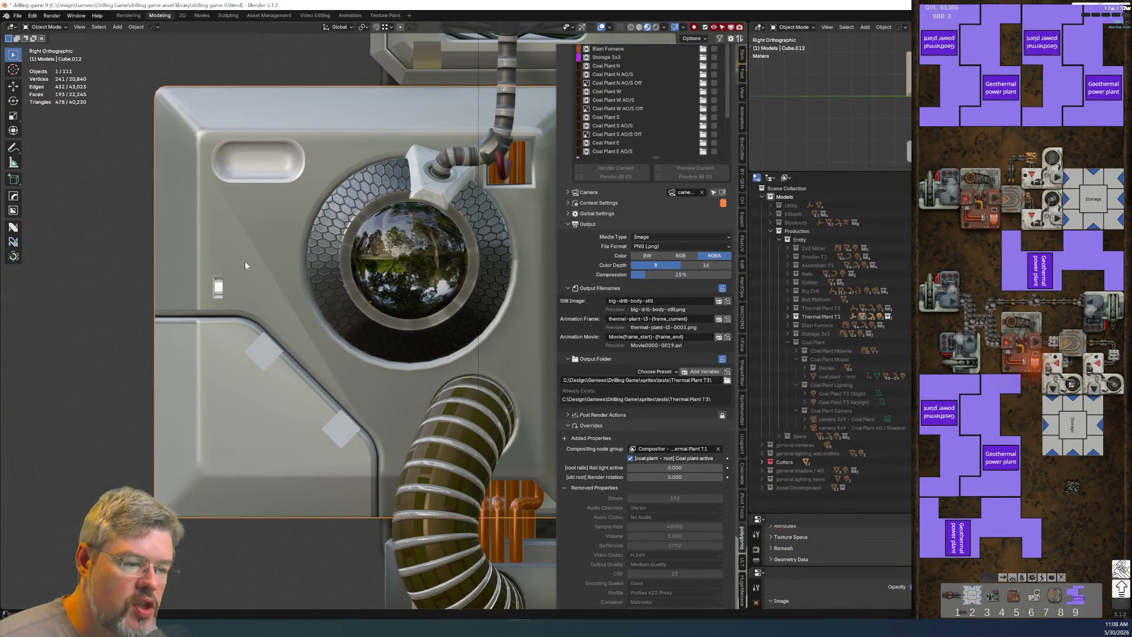
pyautogui.scroll(-5, 245, 261)
pyautogui.keyDown('shift'); pyautogui.moveTo(409, 421); pyautogui.dragTo(373, 331, button='middle'); pyautogui.keyUp('shift')
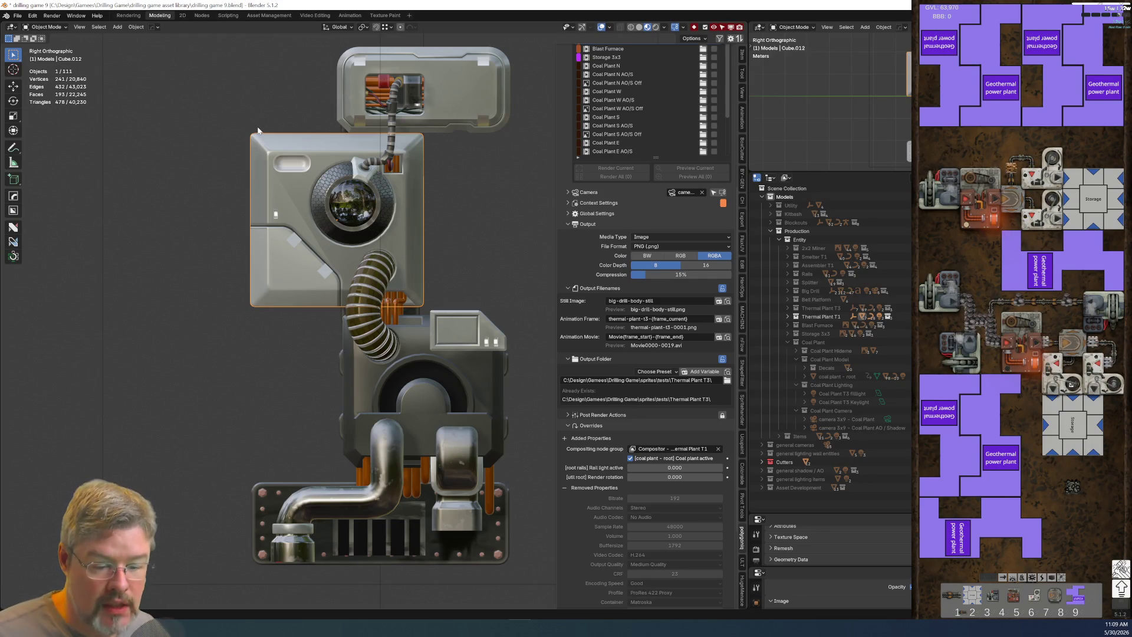
pyautogui.scroll(6, 347, 288)
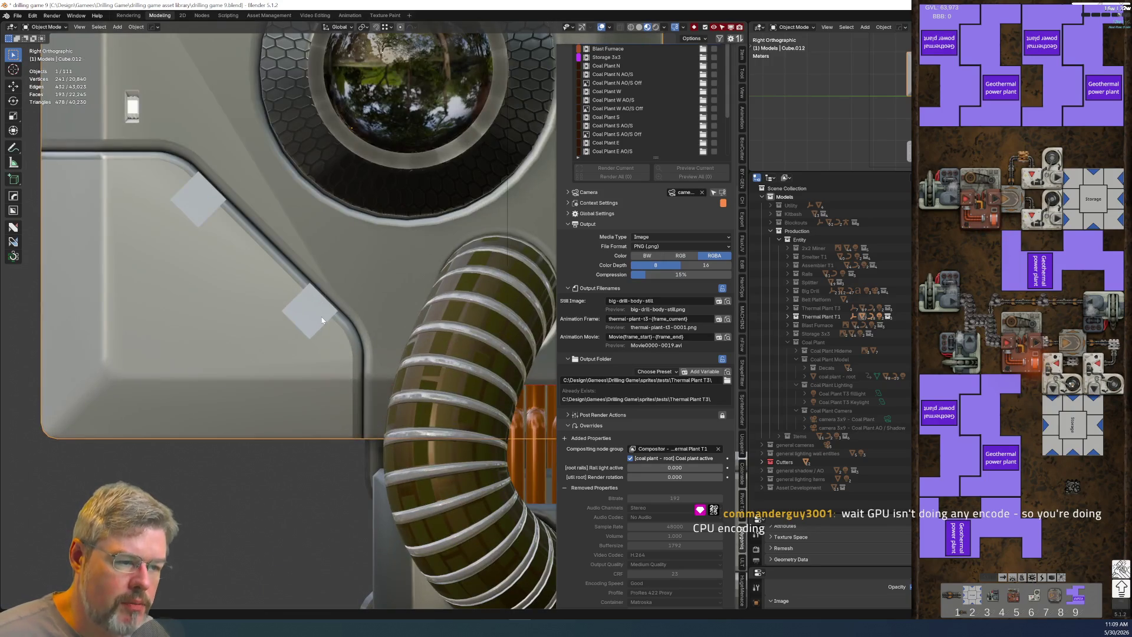
pyautogui.click(322, 321)
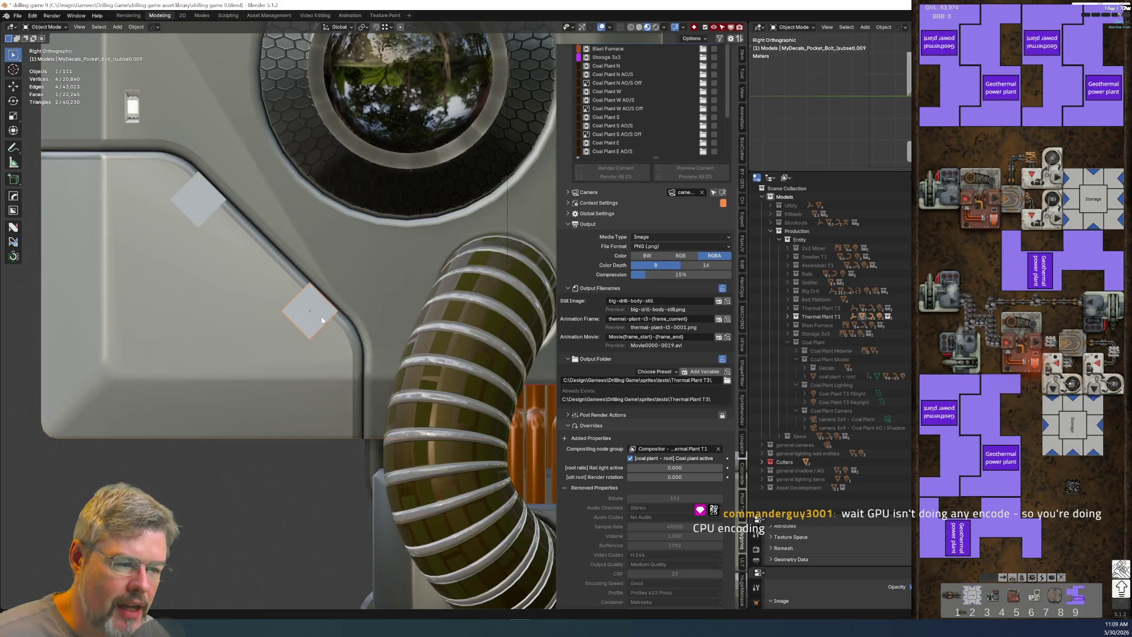
# Step: Switch the viewport to Rendered shading and pan down to the plant's lower pipe module
pyautogui.scroll(-5, 406, 305)
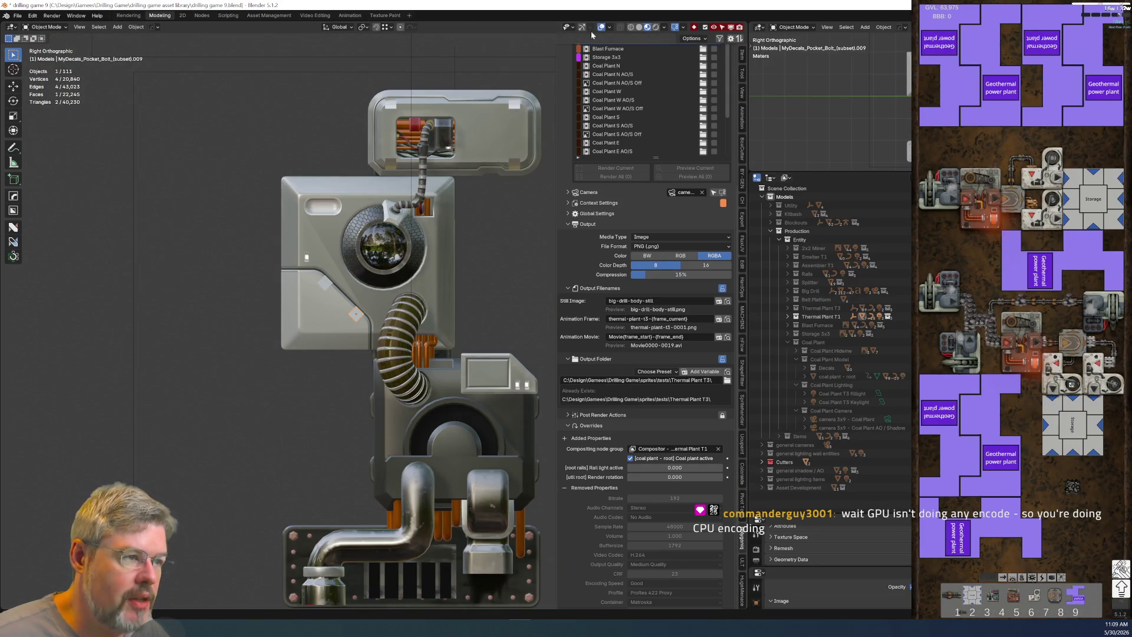
pyautogui.click(656, 27)
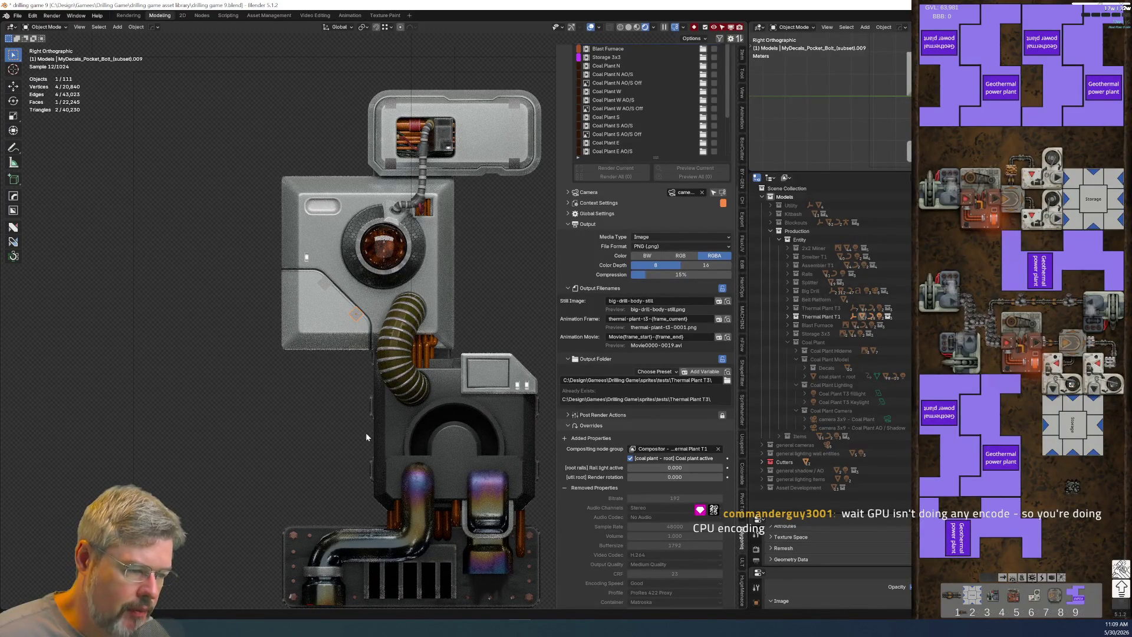
pyautogui.scroll(7, 312, 342)
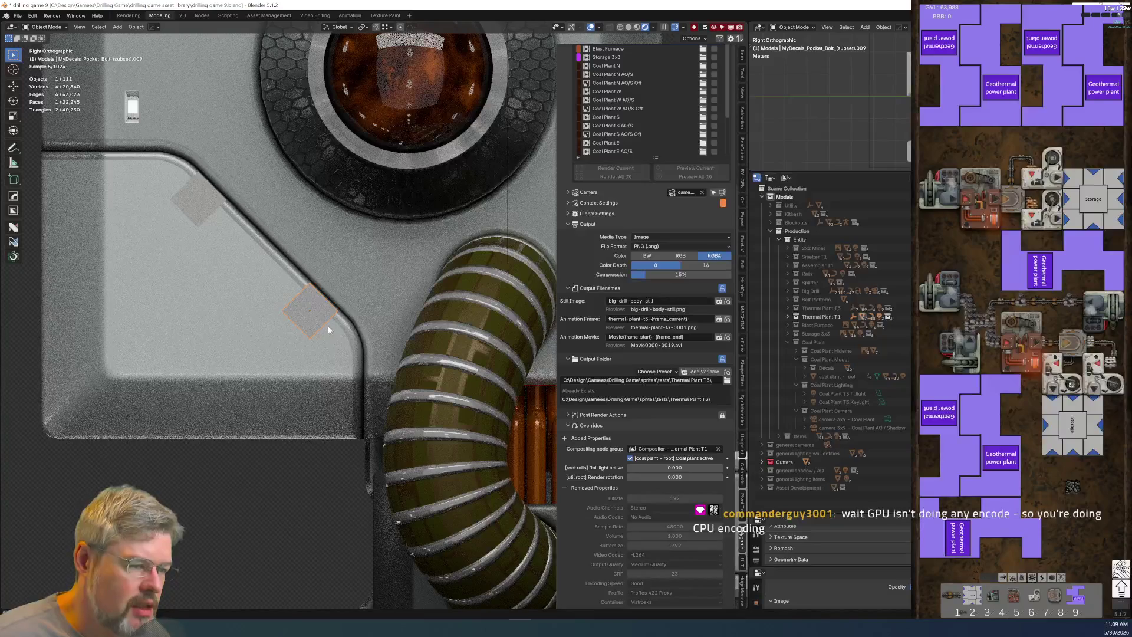
pyautogui.scroll(-5, 328, 327)
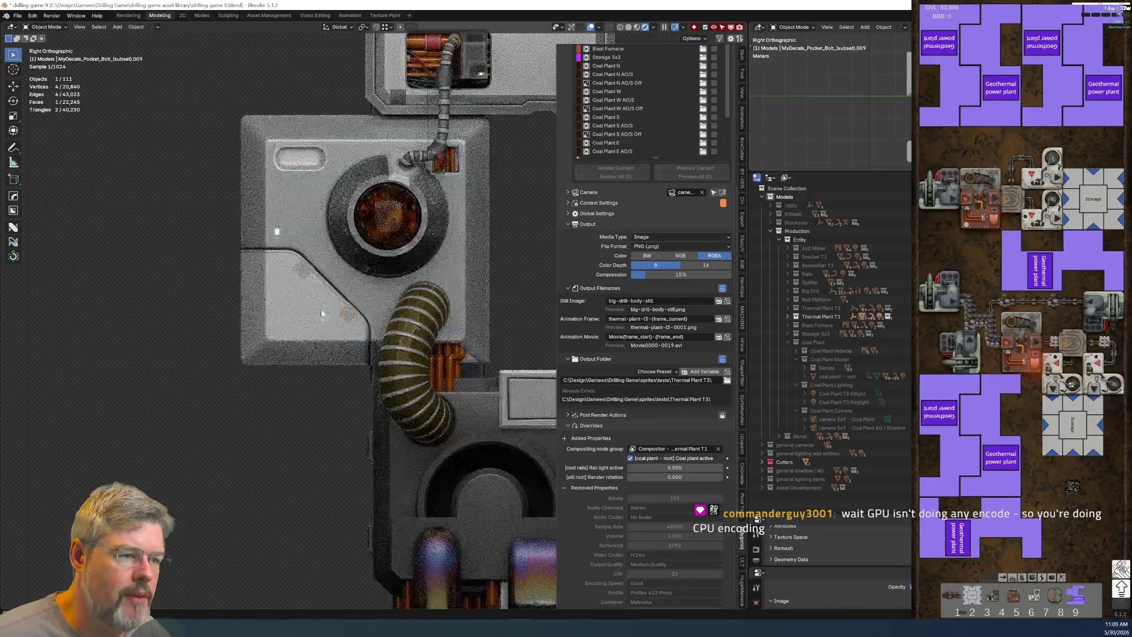
pyautogui.keyDown('shift'); pyautogui.moveTo(378, 188); pyautogui.dragTo(259, 291, button='middle'); pyautogui.keyUp('shift')
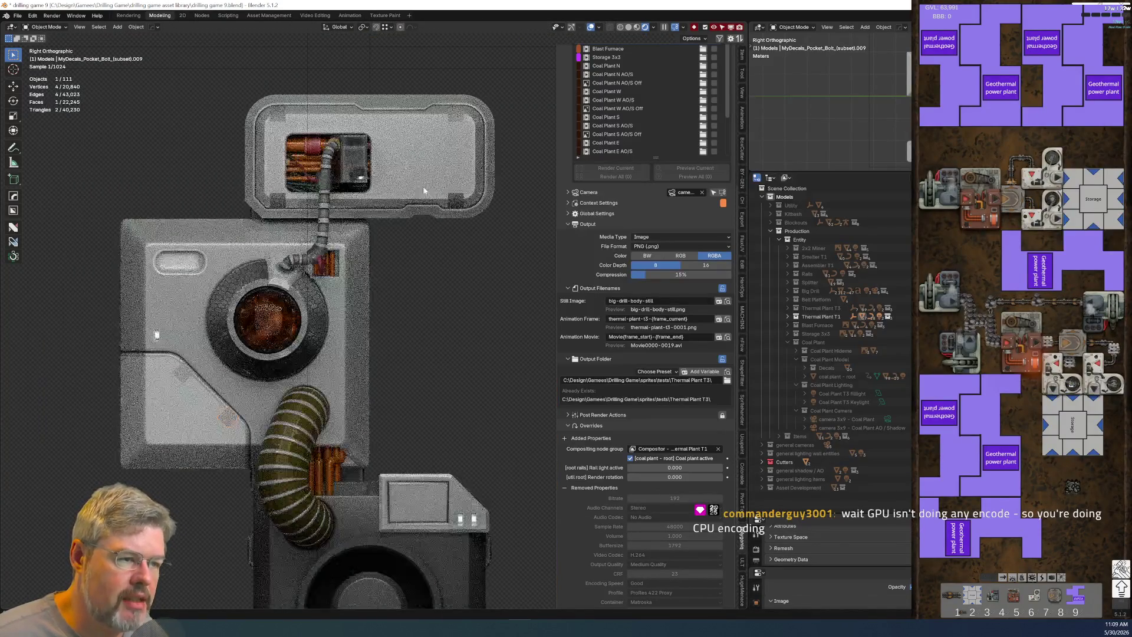
pyautogui.keyDown('shift'); pyautogui.moveTo(436, 361); pyautogui.dragTo(419, 90, button='middle'); pyautogui.keyUp('shift')
pyautogui.keyDown('shift'); pyautogui.moveTo(476, 320); pyautogui.dragTo(463, 249, button='middle'); pyautogui.keyUp('shift')
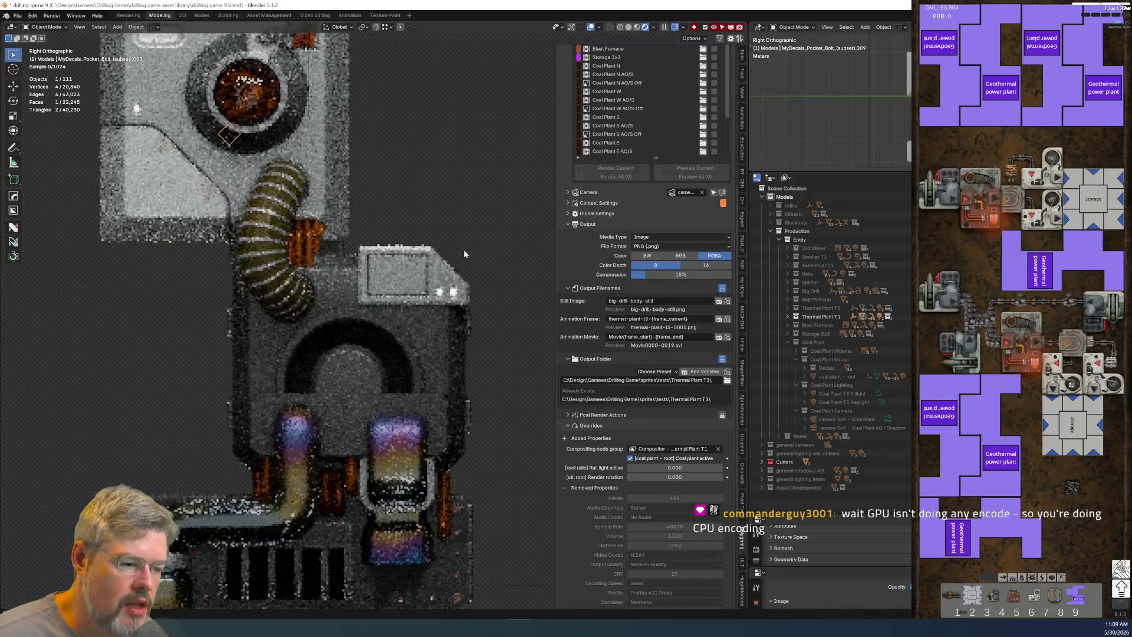
pyautogui.keyDown('shift'); pyautogui.moveTo(362, 582); pyautogui.dragTo(433, 371, button='middle'); pyautogui.keyUp('shift')
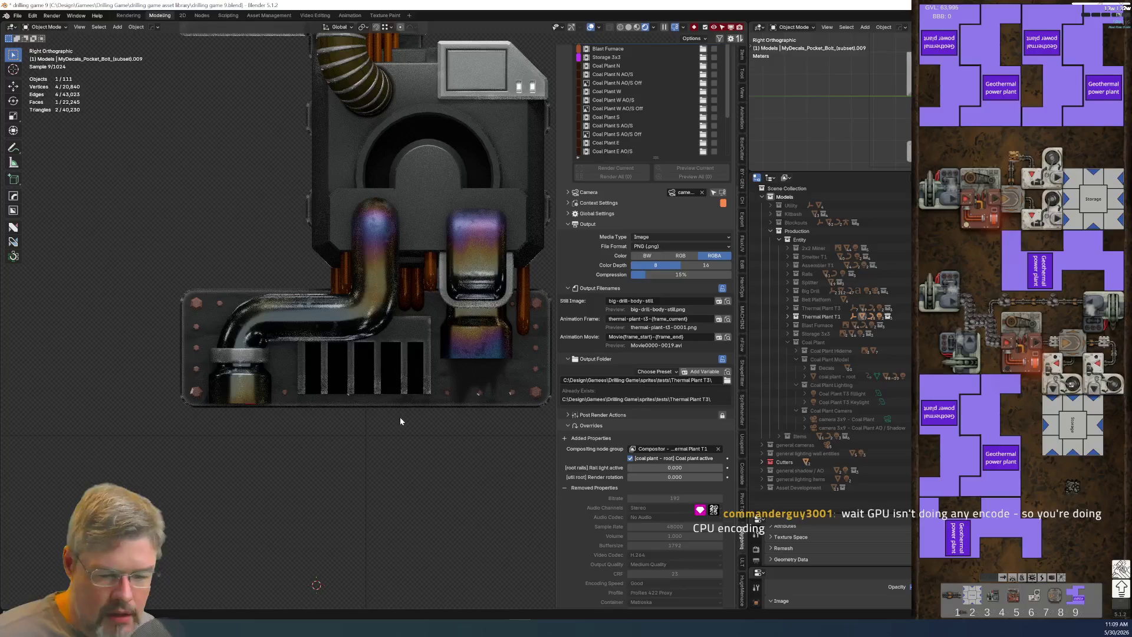
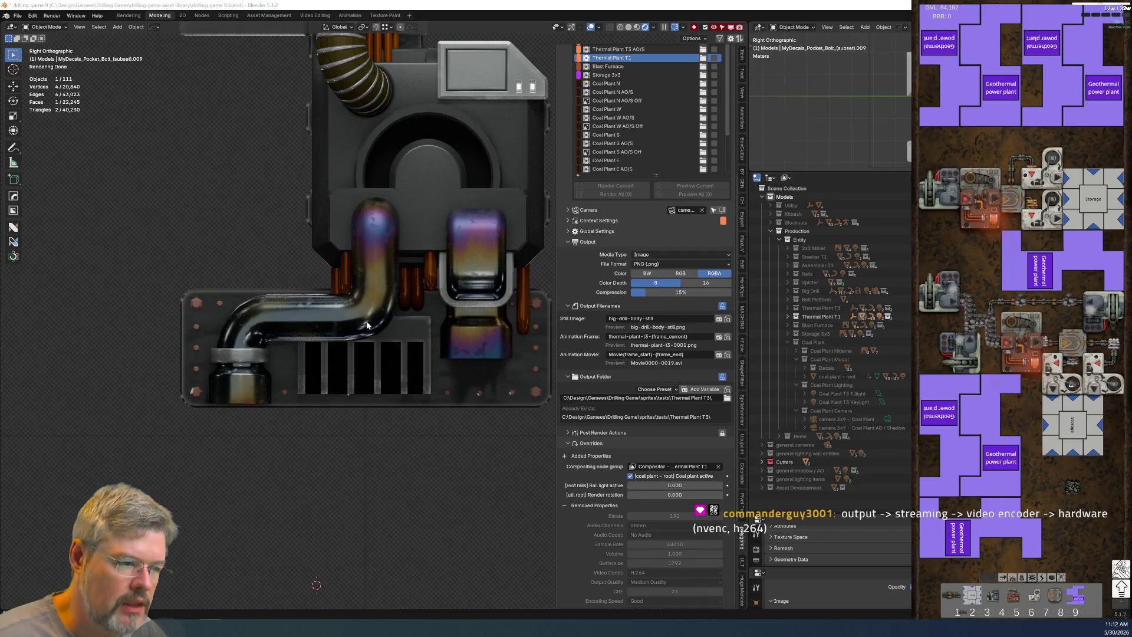
# Step: Select the middle housing piece Cube.022 and switch to the Nodes workspace
pyautogui.scroll(-2, 375, 263)
pyautogui.moveTo(367, 178)
pyautogui.keyDown('shift'); pyautogui.mouseDown(button='middle')
pyautogui.moveTo(332, 309)
pyautogui.moveTo(345, 313)
pyautogui.mouseUp(button='middle'); pyautogui.keyUp('shift')
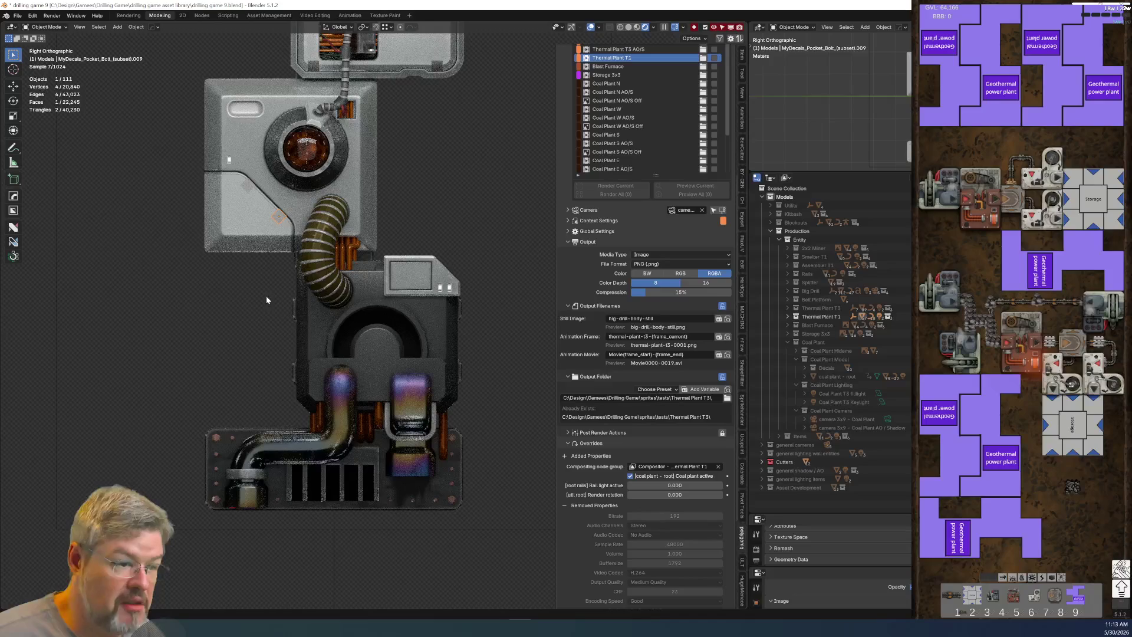
pyautogui.click(313, 323)
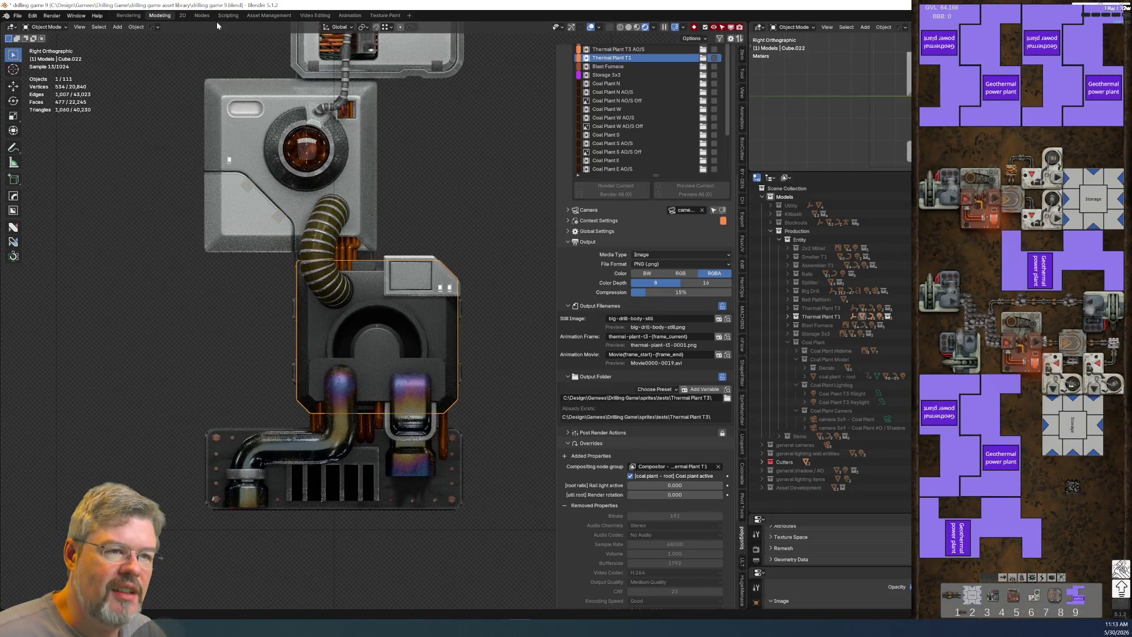
pyautogui.click(202, 15)
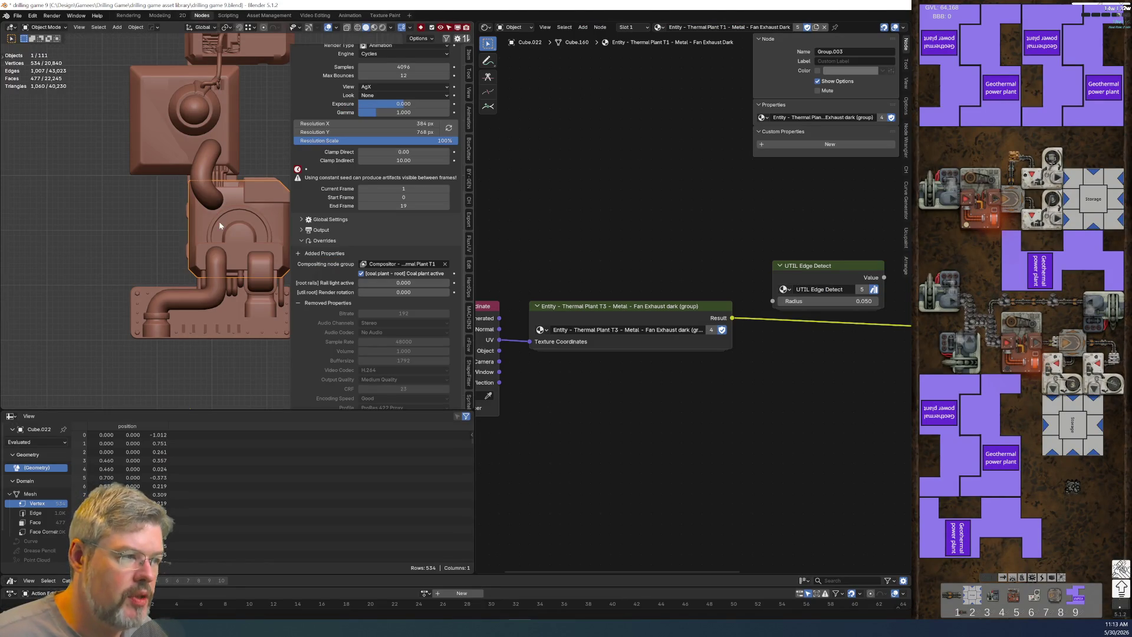
# Step: Select the coal plant lower body and copy all ten nodes of its body-lower-dark material
pyautogui.scroll(-3, 645, 365)
pyautogui.scroll(3, 713, 372)
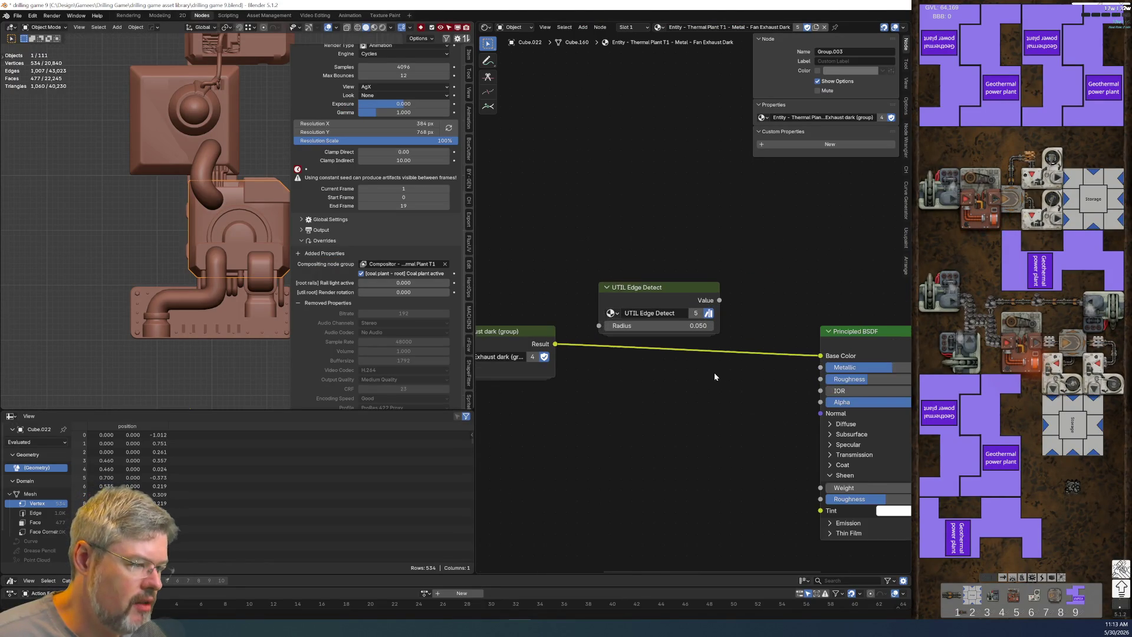
pyautogui.scroll(-3, 597, 325)
pyautogui.scroll(-2, 680, 361)
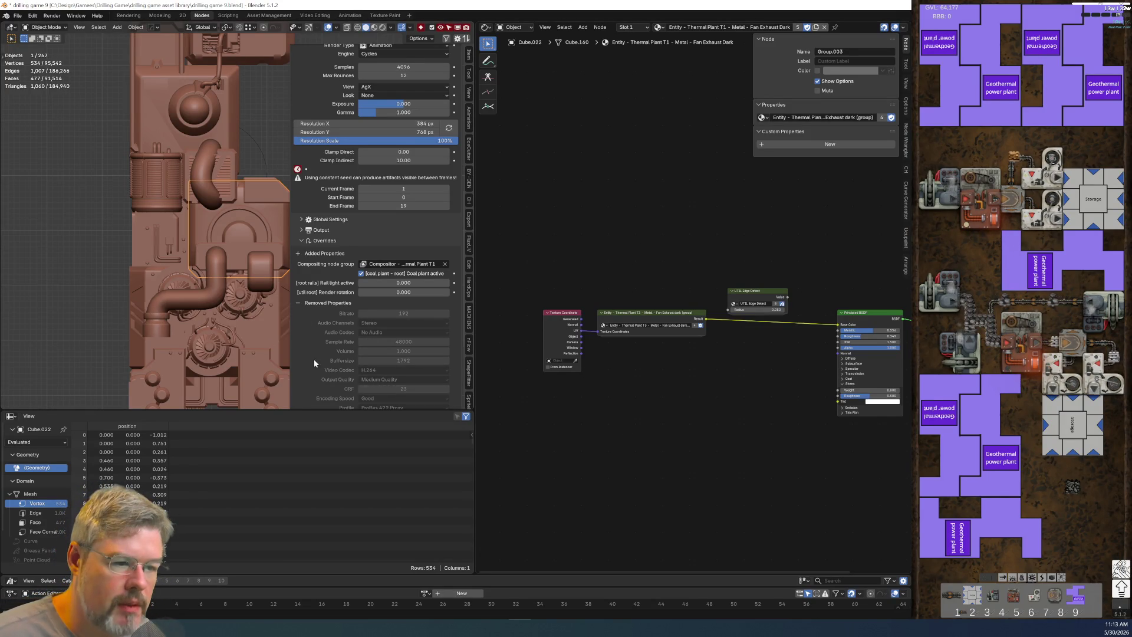
pyautogui.click(267, 339)
pyautogui.click(258, 340)
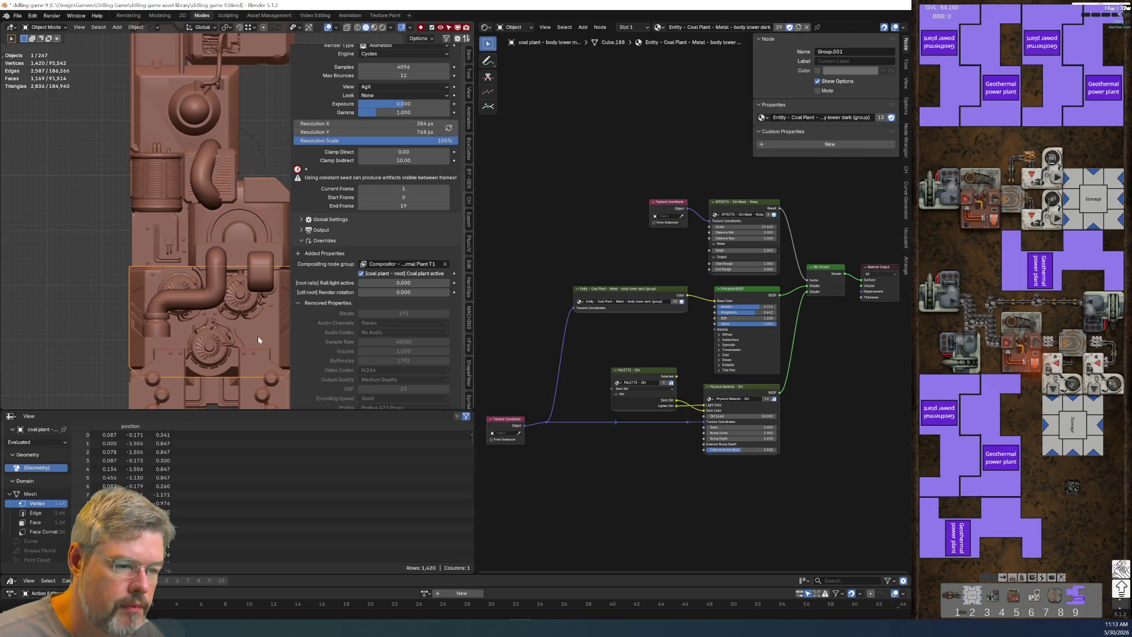
pyautogui.moveTo(507, 169)
pyautogui.mouseDown()
pyautogui.moveTo(593, 352)
pyautogui.moveTo(801, 497)
pyautogui.mouseUp()
pyautogui.hotkey('ctrl', 'c')
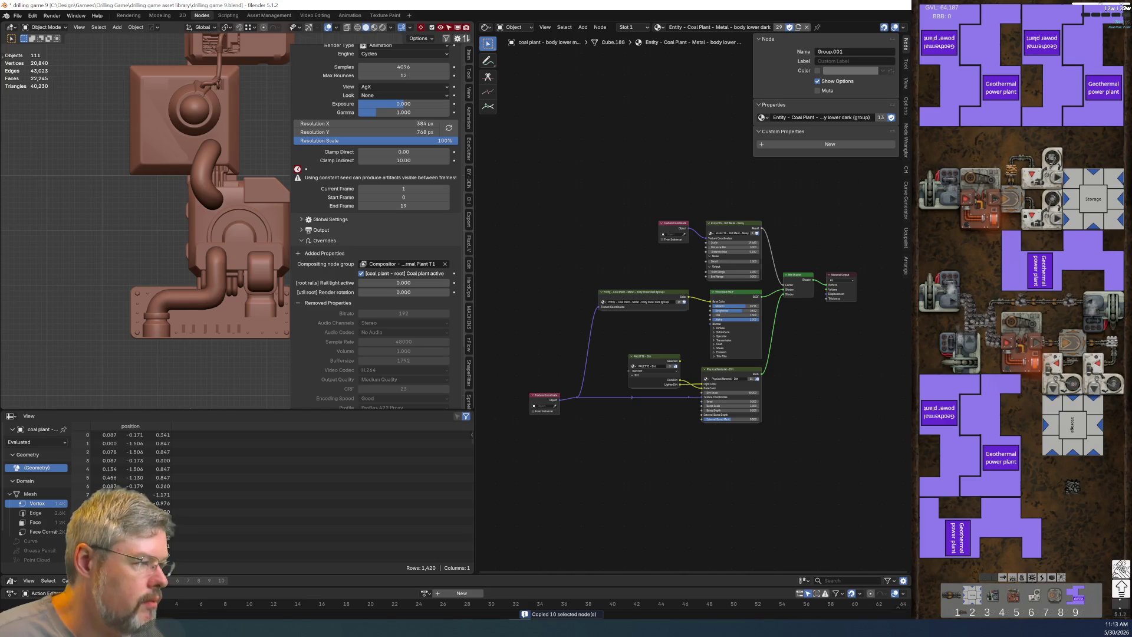
# Step: Reselect Cube.022 and paste the copied dirt nodes below its existing node tree
pyautogui.click(278, 226)
pyautogui.moveTo(660, 377); pyautogui.dragTo(662, 322, button='middle')
pyautogui.scroll(-2, 662, 322)
pyautogui.hotkey('ctrl', 'v')
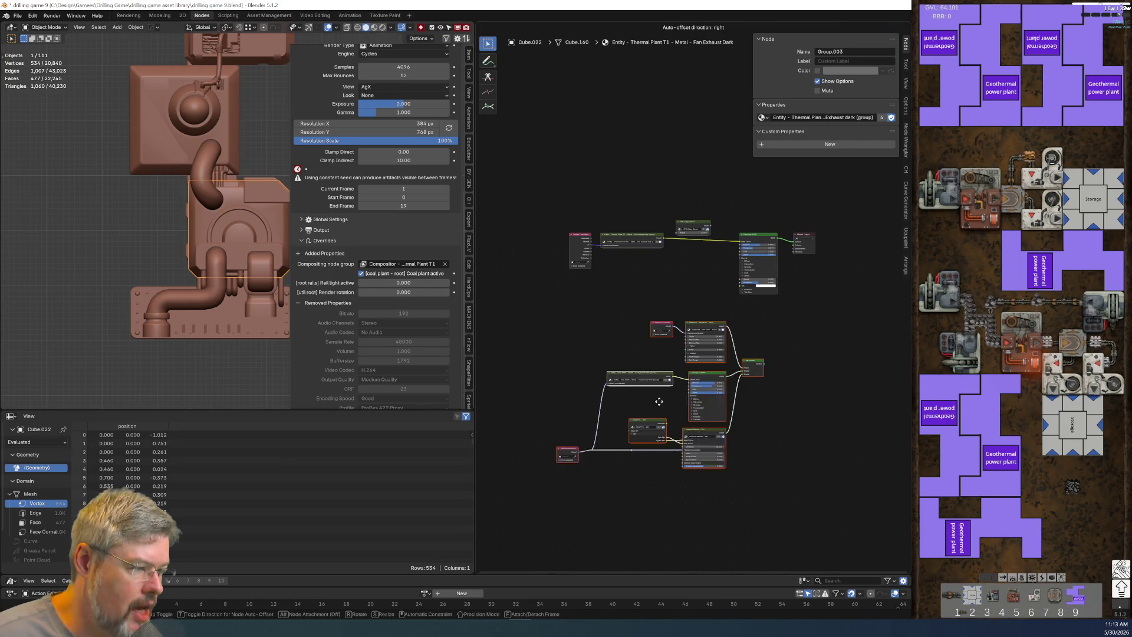
pyautogui.click(672, 368)
# Step: Switch the viewport to rendered shading and delete the UTIL Edge Detect node
pyautogui.scroll(5, 822, 358)
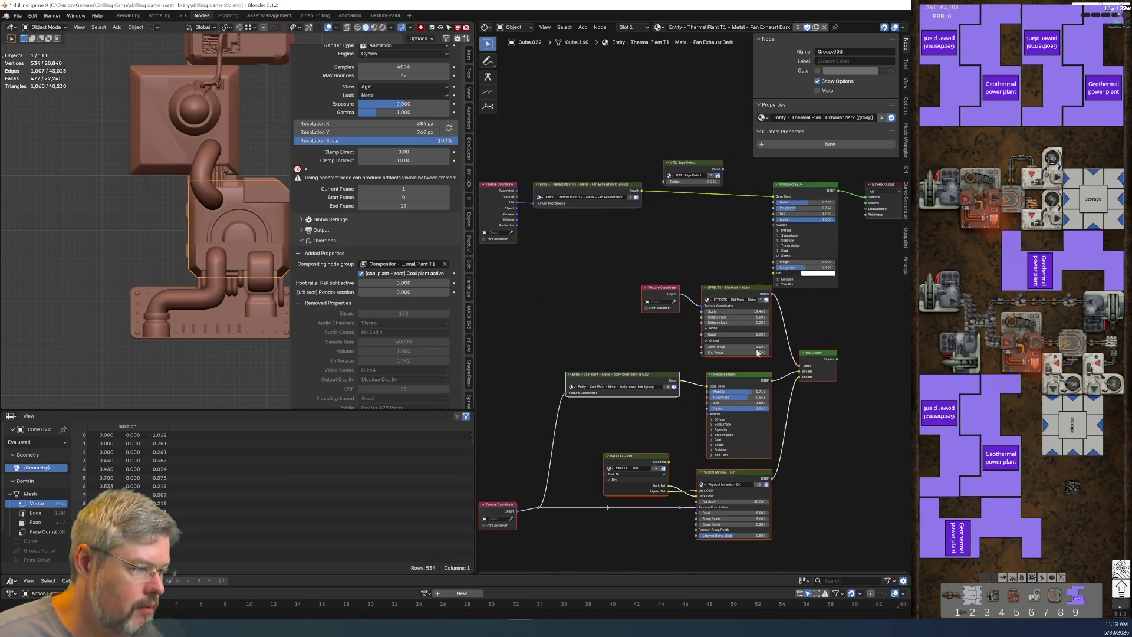
pyautogui.moveTo(626, 158); pyautogui.dragTo(667, 249)
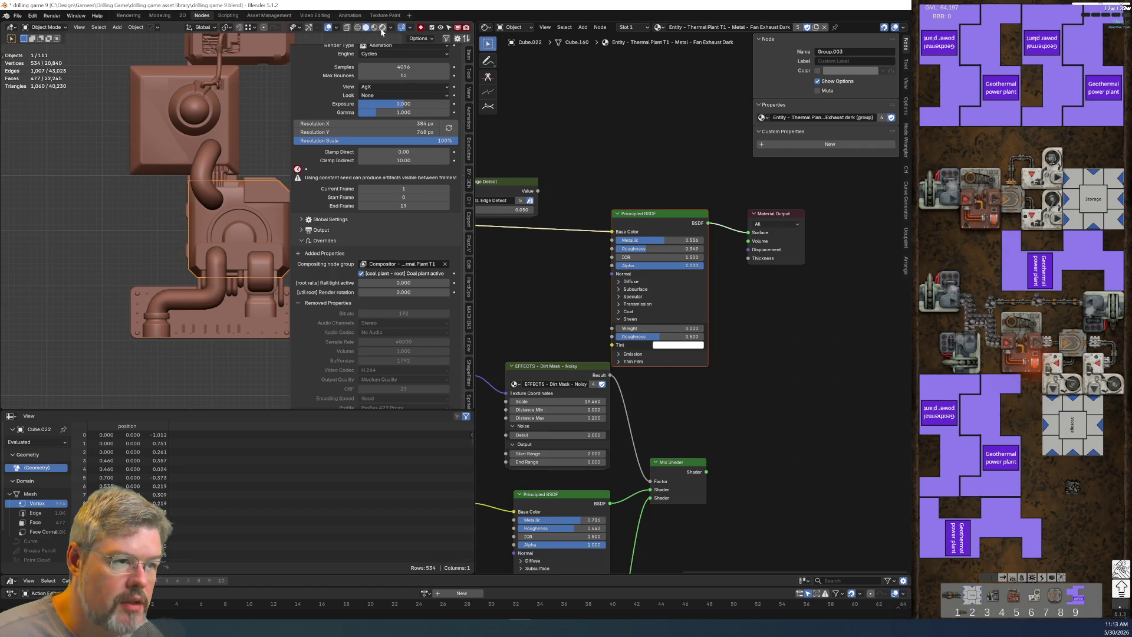
pyautogui.click(382, 30)
pyautogui.moveTo(587, 332)
pyautogui.mouseDown(button='middle')
pyautogui.moveTo(661, 317)
pyautogui.moveTo(671, 301)
pyautogui.mouseUp(button='middle')
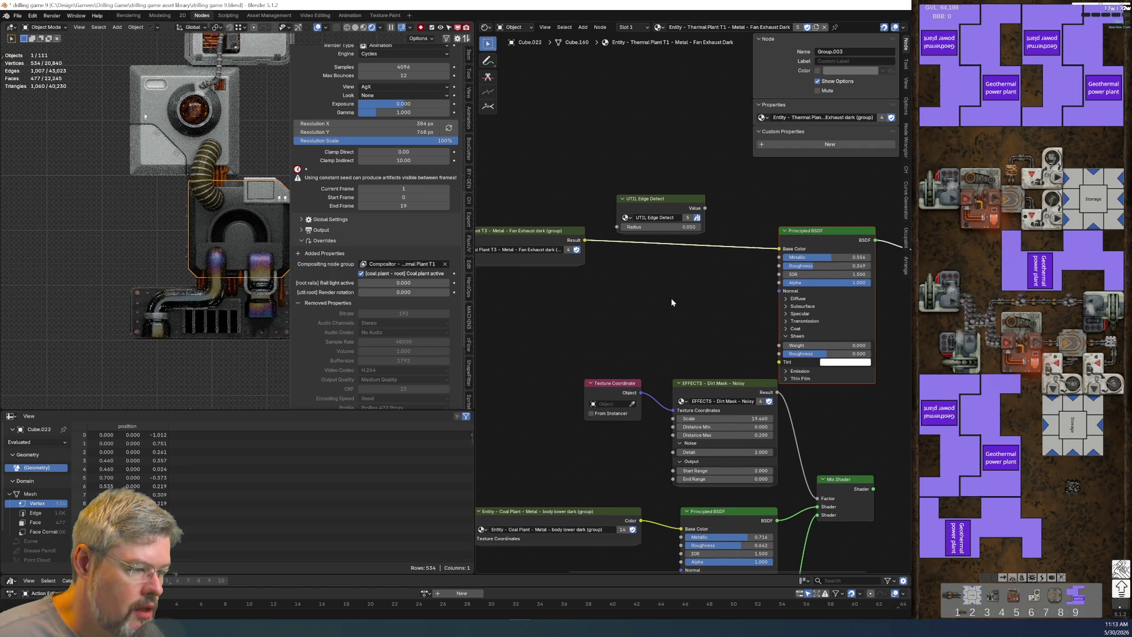
pyautogui.click(664, 197)
pyautogui.press('x')
# Step: Move the Fan Exhaust group node lower, near the pasted Texture Coordinate and Dirt nodes
pyautogui.scroll(-1, 682, 289)
pyautogui.moveTo(563, 324); pyautogui.dragTo(682, 289, button='middle')
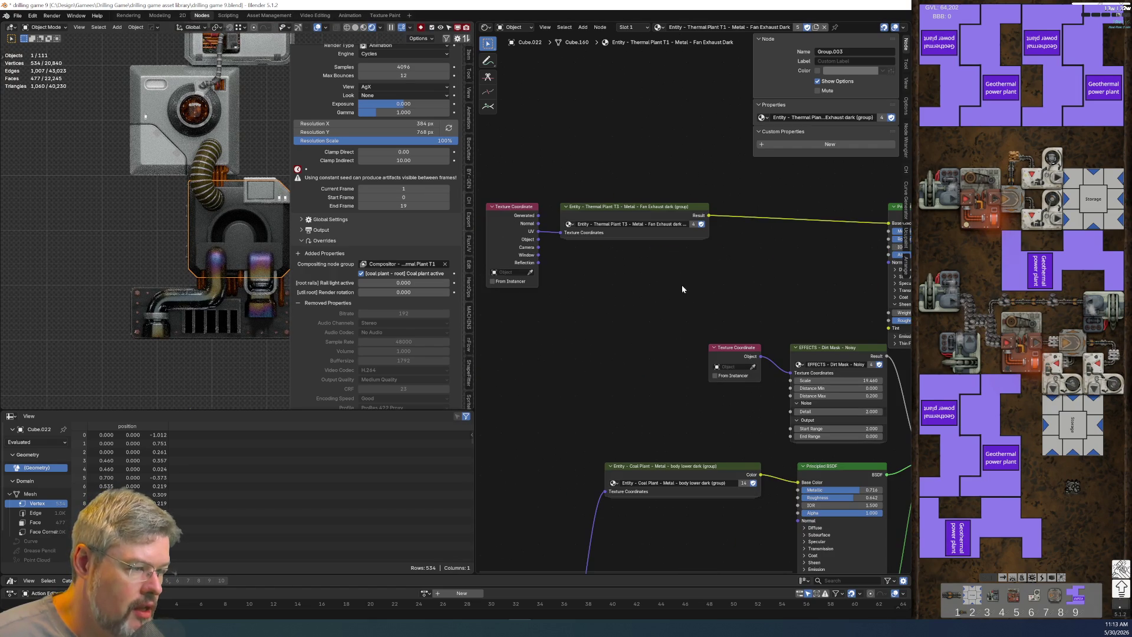
pyautogui.hscroll(2, 661, 313)
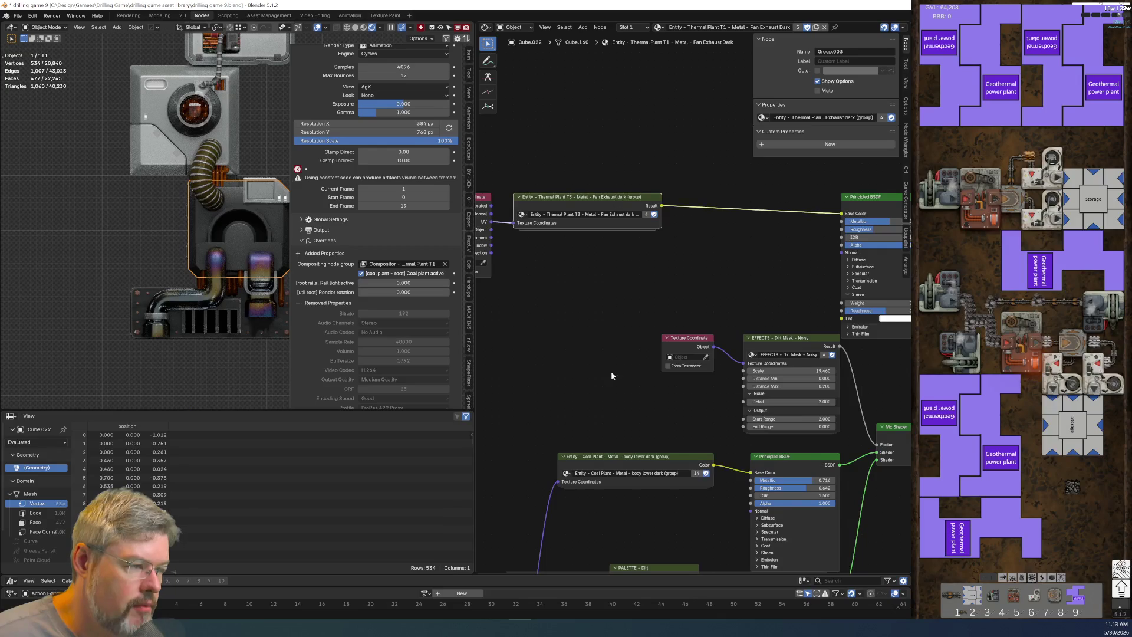
pyautogui.scroll(-5, 613, 366)
pyautogui.scroll(2, 610, 296)
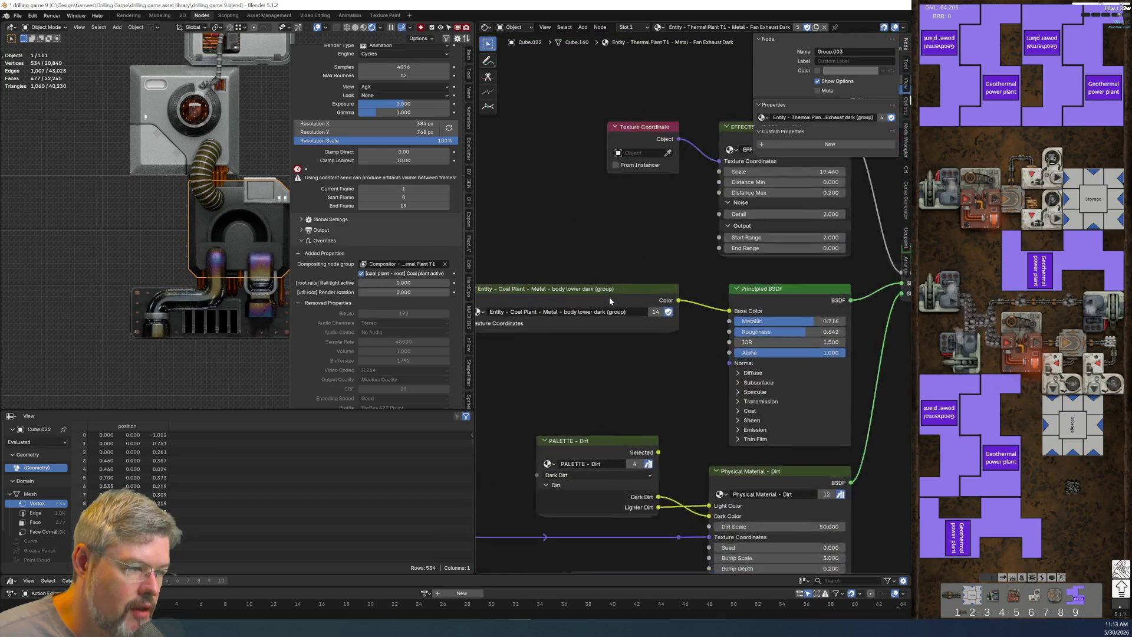
pyautogui.moveTo(607, 299); pyautogui.dragTo(690, 536, button='middle')
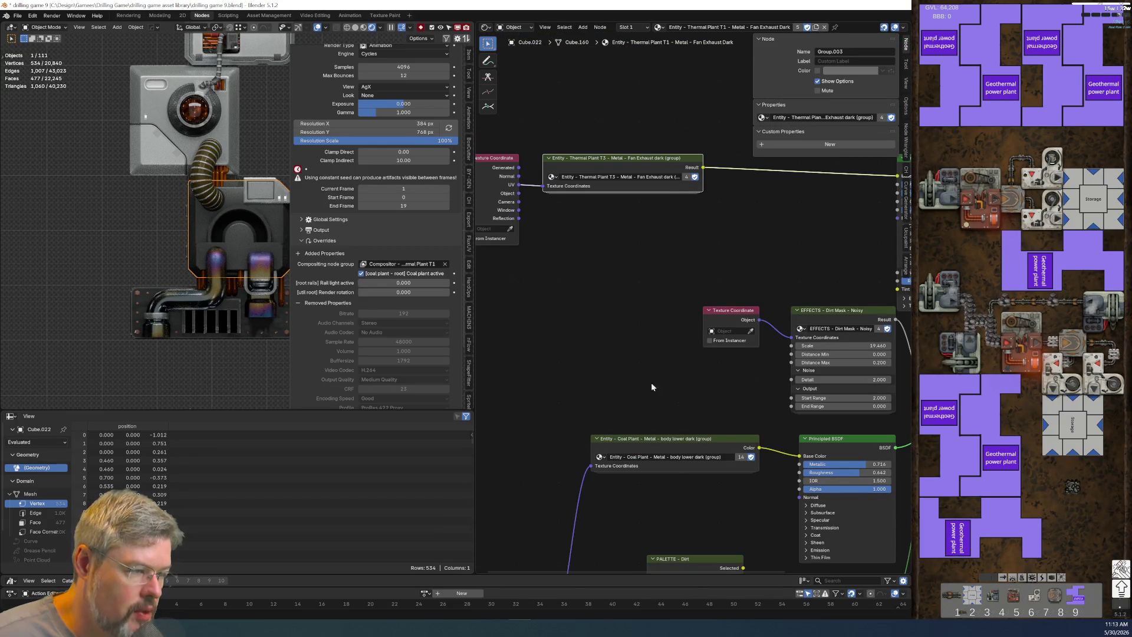
pyautogui.moveTo(634, 158)
pyautogui.mouseDown()
pyautogui.moveTo(614, 311)
pyautogui.moveTo(631, 300)
pyautogui.moveTo(629, 423)
pyautogui.mouseUp()
pyautogui.moveTo(629, 423); pyautogui.dragTo(611, 327, button='middle')
pyautogui.moveTo(552, 496); pyautogui.dragTo(618, 481, button='middle')
# Step: Enter the Fan Exhaust group to inspect its Basic Metal Paneling and Hue/Saturation/Value nodes
pyautogui.click(599, 527)
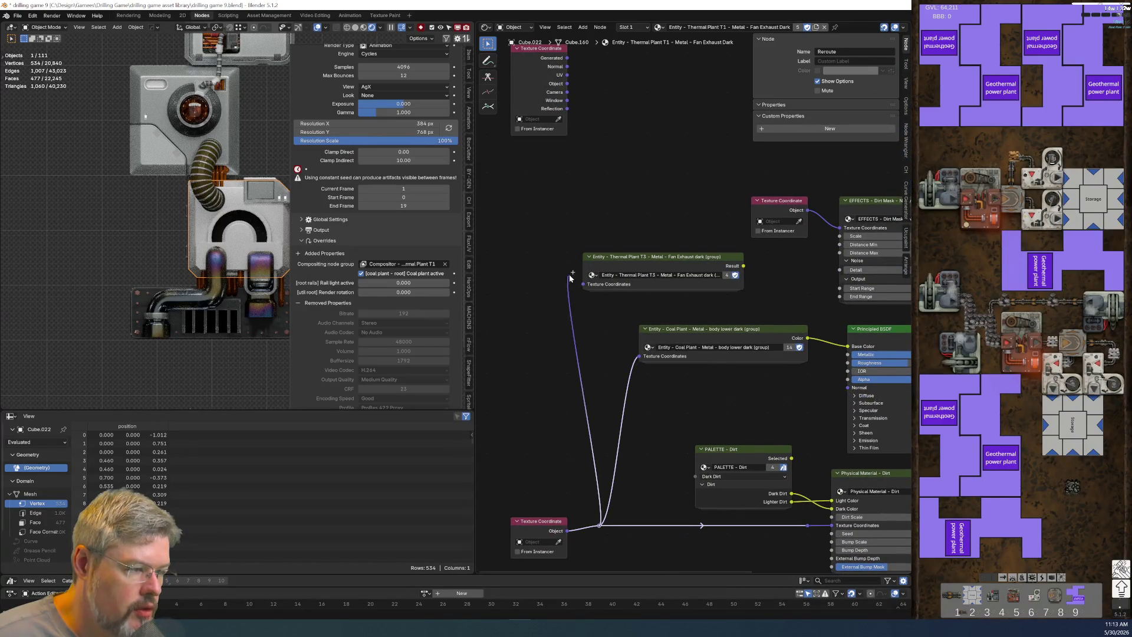
pyautogui.scroll(2, 584, 288)
pyautogui.moveTo(584, 288)
pyautogui.mouseDown(button='middle')
pyautogui.moveTo(616, 323)
pyautogui.moveTo(761, 352)
pyautogui.mouseUp(button='middle')
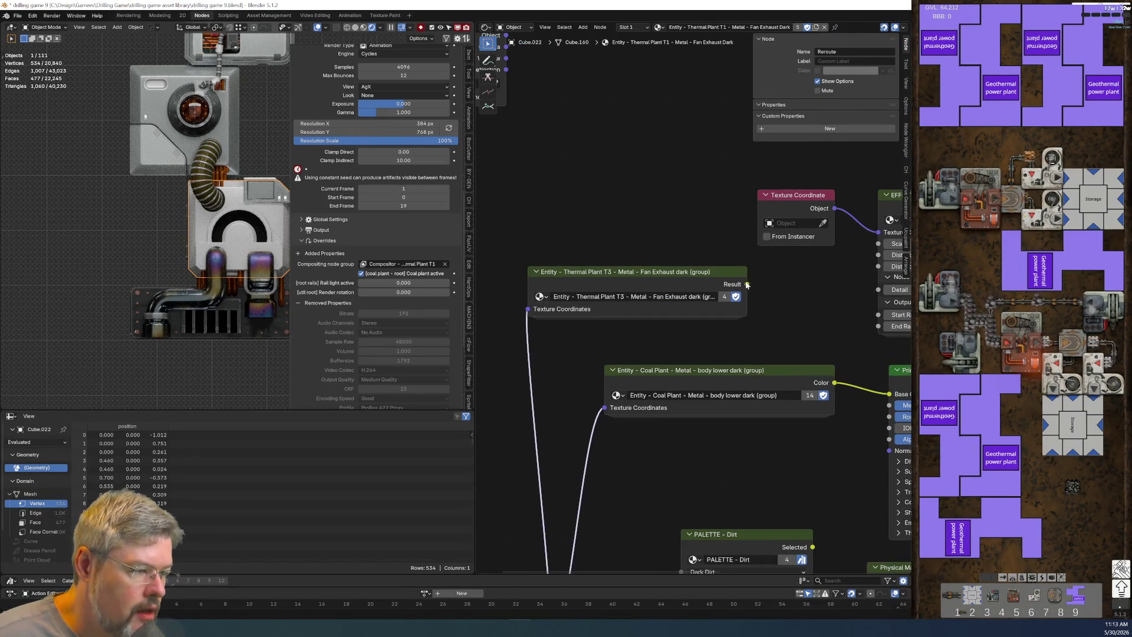
pyautogui.click(801, 281)
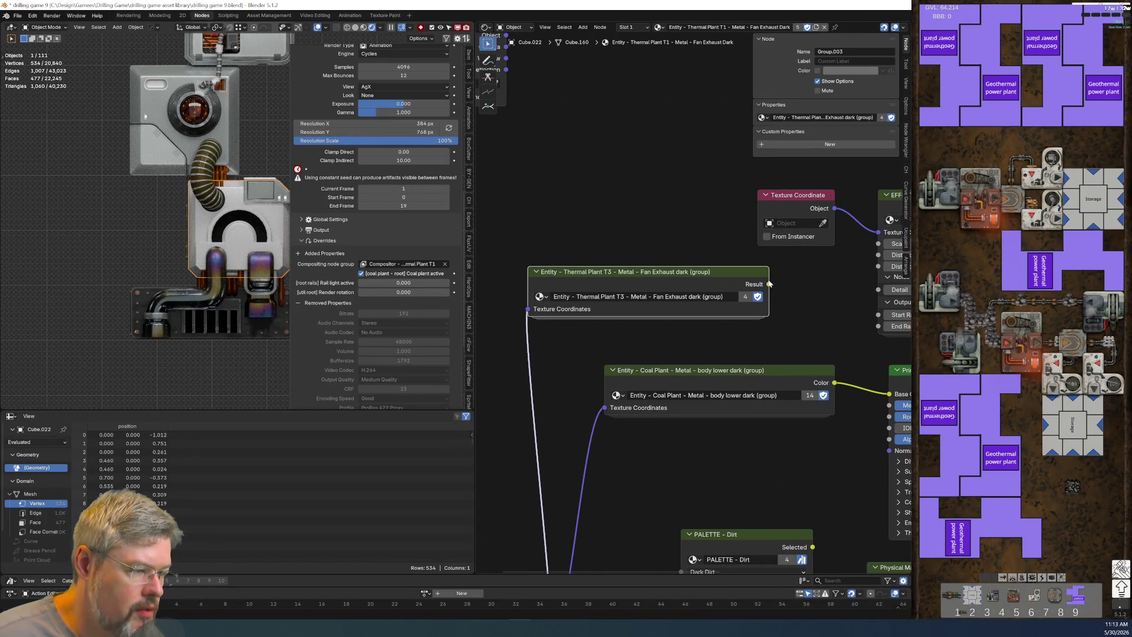
pyautogui.press('Tab')
pyautogui.scroll(-2, 618, 424)
pyautogui.scroll(2, 618, 424)
pyautogui.scroll(-2, 613, 422)
pyautogui.scroll(2, 609, 420)
pyautogui.scroll(-1, 610, 420)
pyautogui.scroll(1, 586, 419)
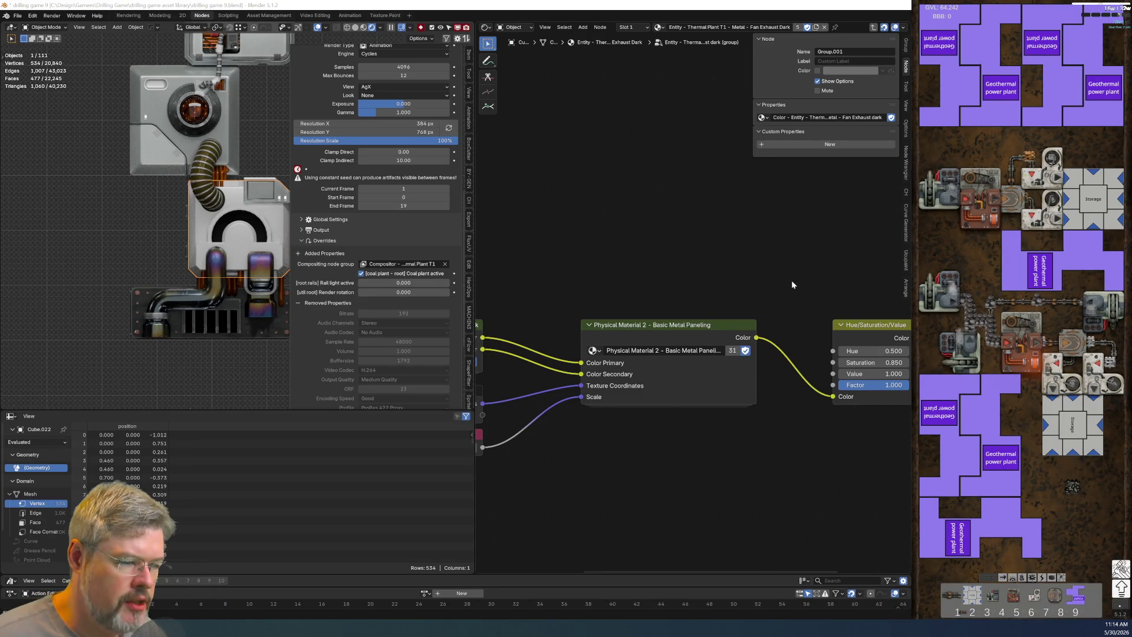
# Step: Return to the parent material and move the Texture Coordinate node to the left
pyautogui.press('Home')
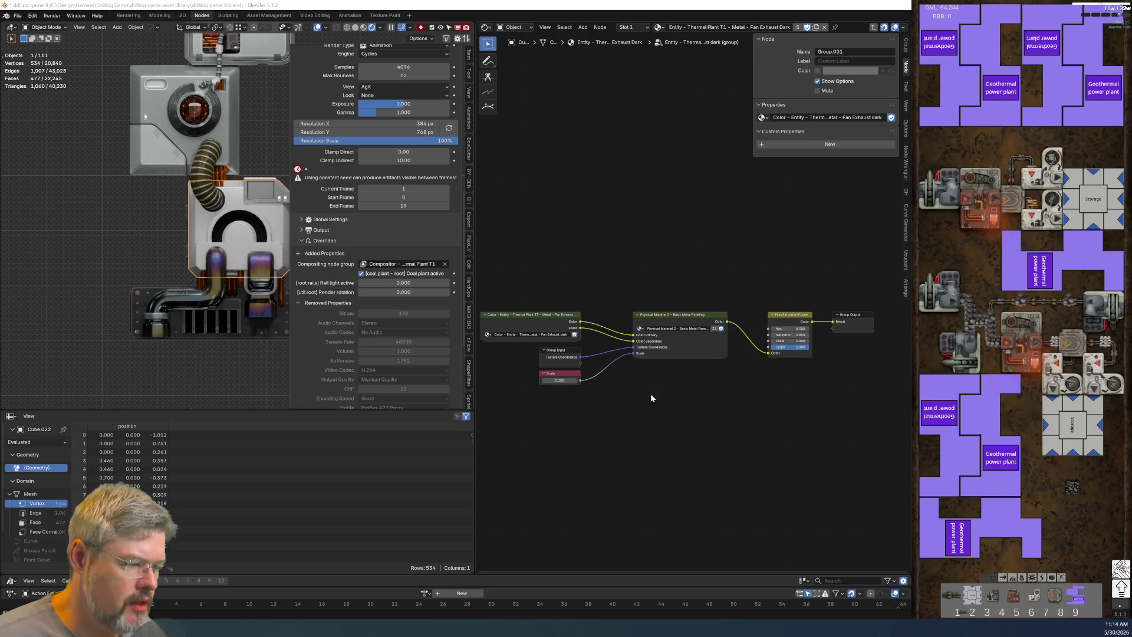
pyautogui.press('Tab')
pyautogui.press('Home')
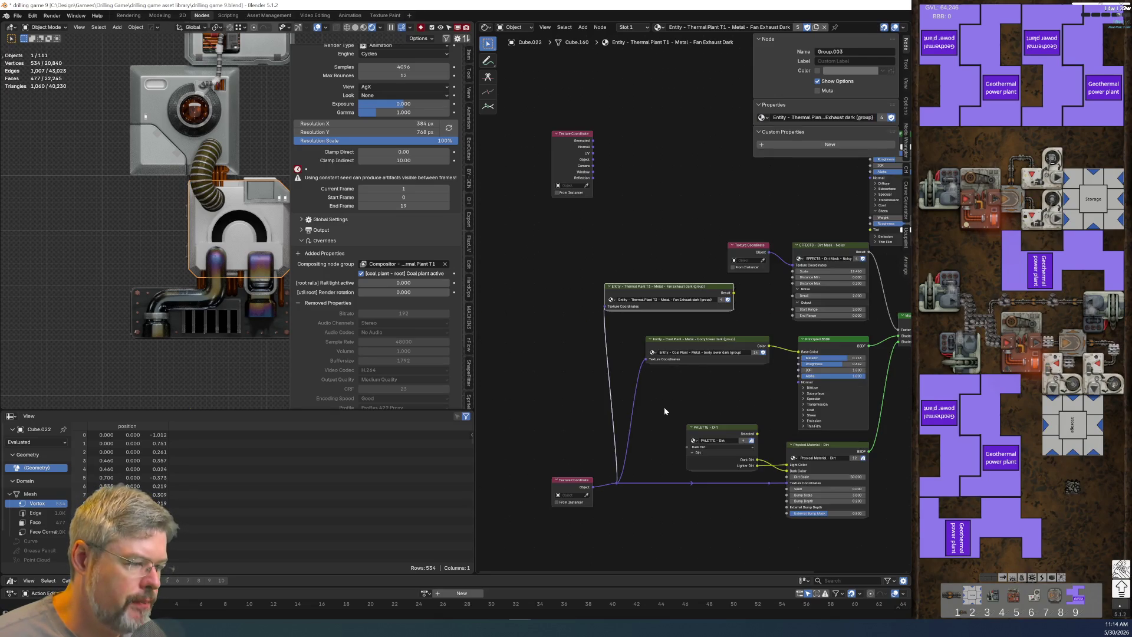
pyautogui.moveTo(664, 406); pyautogui.dragTo(613, 294, button='middle')
pyautogui.moveTo(499, 328); pyautogui.dragTo(566, 419)
pyautogui.press('g')
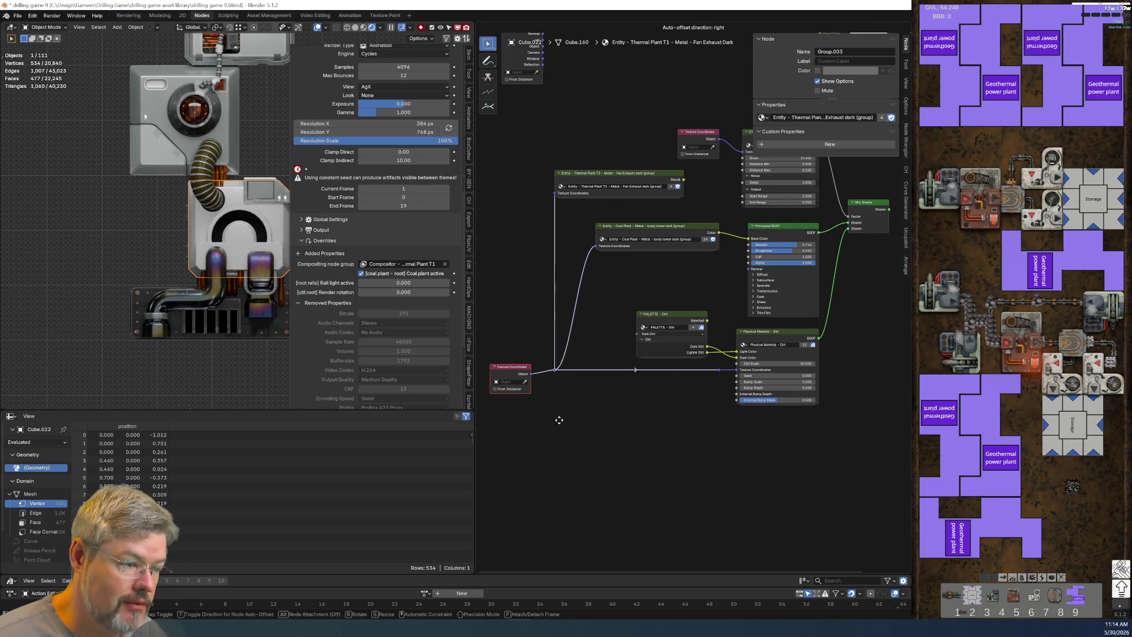
pyautogui.click(533, 379)
# Step: Place the Thermal Plant T3 group beside the Coal Plant node
pyautogui.moveTo(596, 333); pyautogui.dragTo(561, 392, button='middle')
pyautogui.scroll(3, 567, 369)
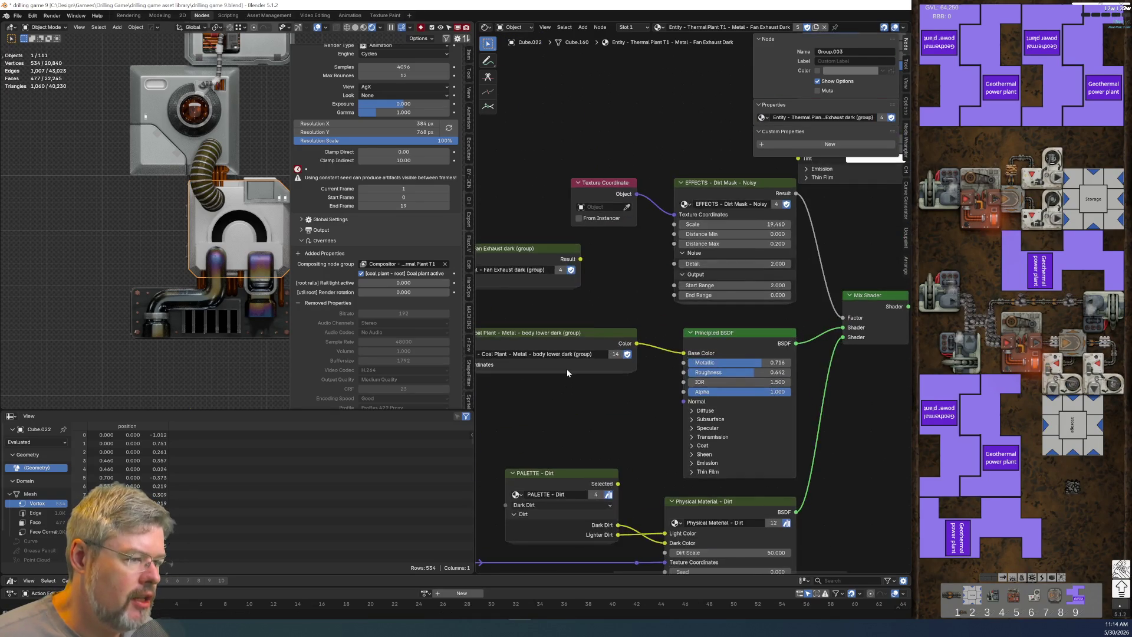
pyautogui.moveTo(653, 280); pyautogui.dragTo(709, 318)
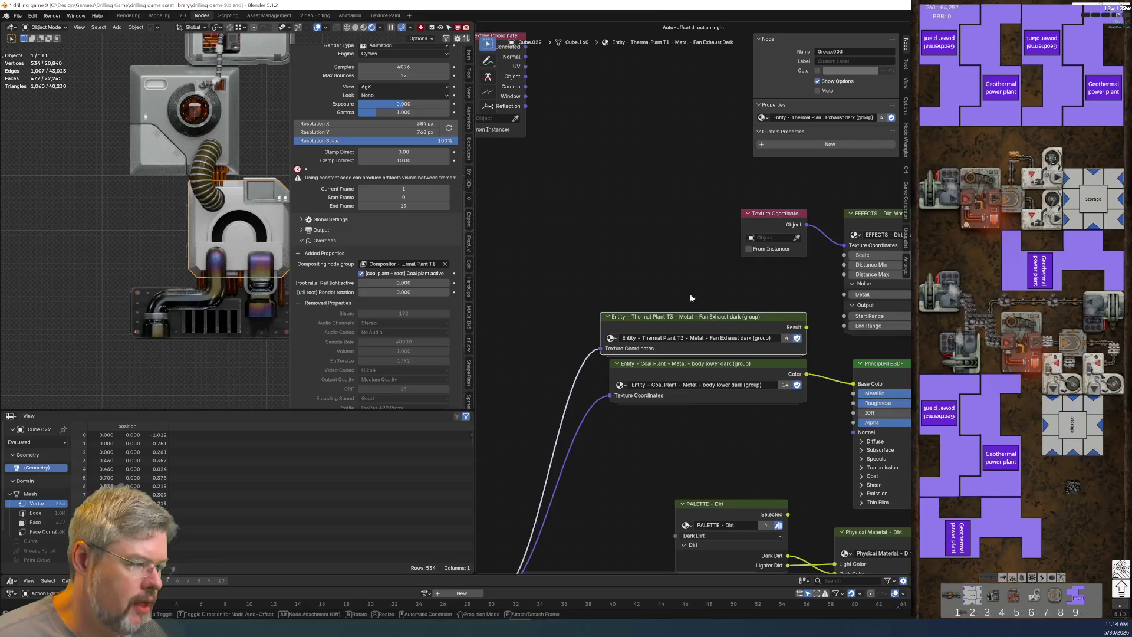
pyautogui.press('Home')
pyautogui.hscroll(5, 621, 242)
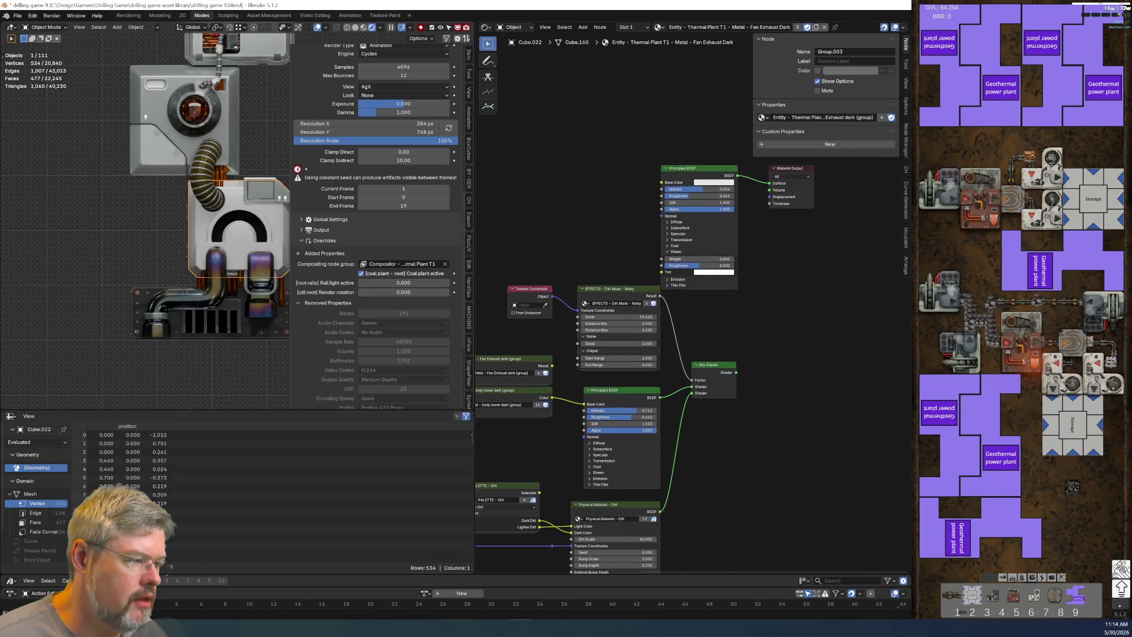
pyautogui.scroll(1, 610, 291)
pyautogui.scroll(-5, 611, 295)
pyautogui.moveTo(632, 227)
pyautogui.mouseDown(button='middle')
pyautogui.moveTo(719, 317)
pyautogui.moveTo(733, 438)
pyautogui.mouseUp(button='middle')
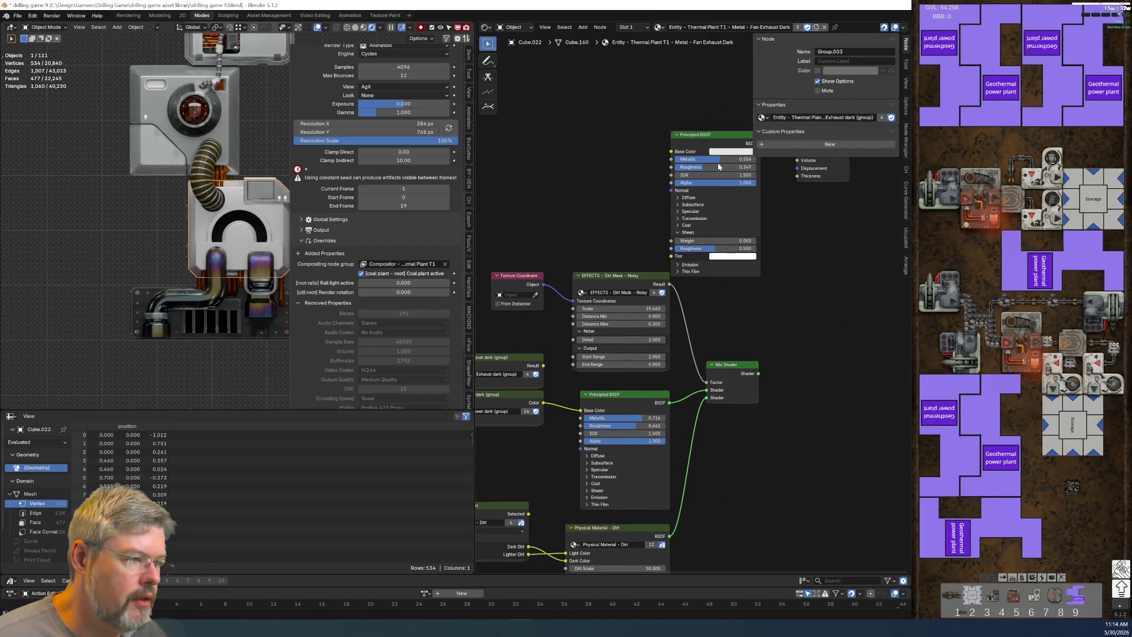
# Step: Set the lower Principled BSDF's Metallic to 0.556 and Roughness to 0.349
pyautogui.hotkey('ctrl', 'c')
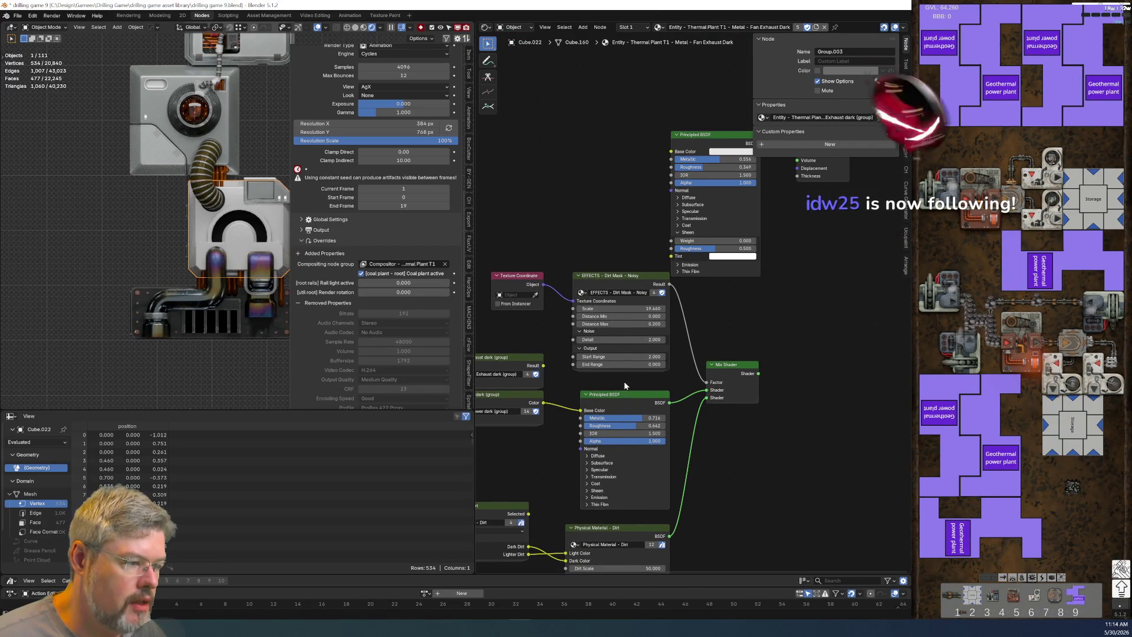
pyautogui.hotkey('ctrl', 'v')
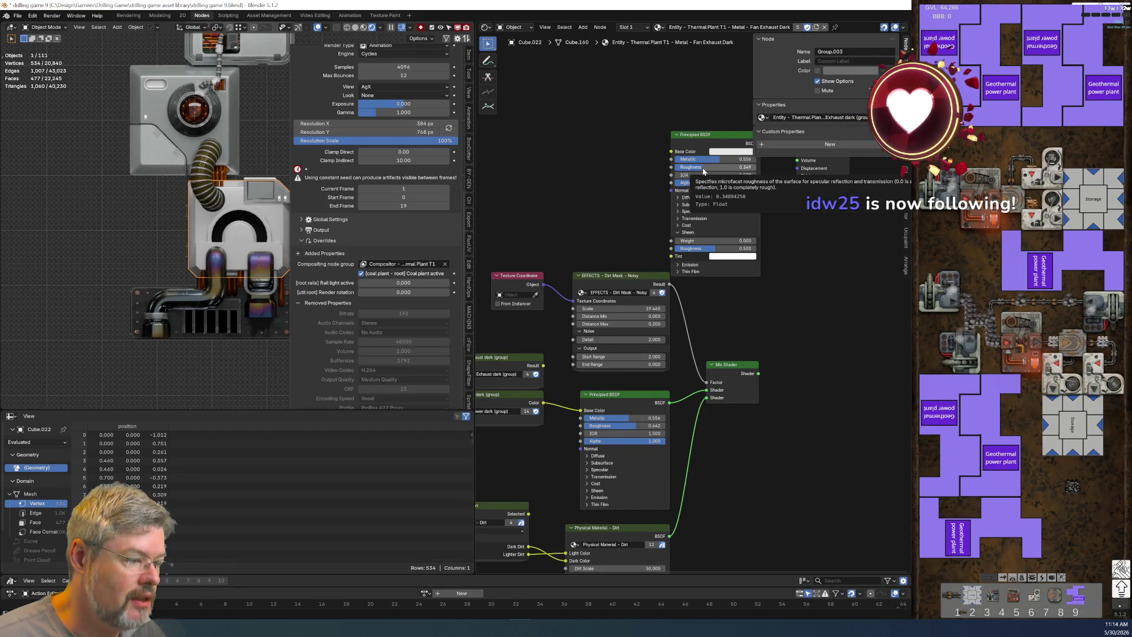
pyautogui.hotkey('ctrl', 'v')
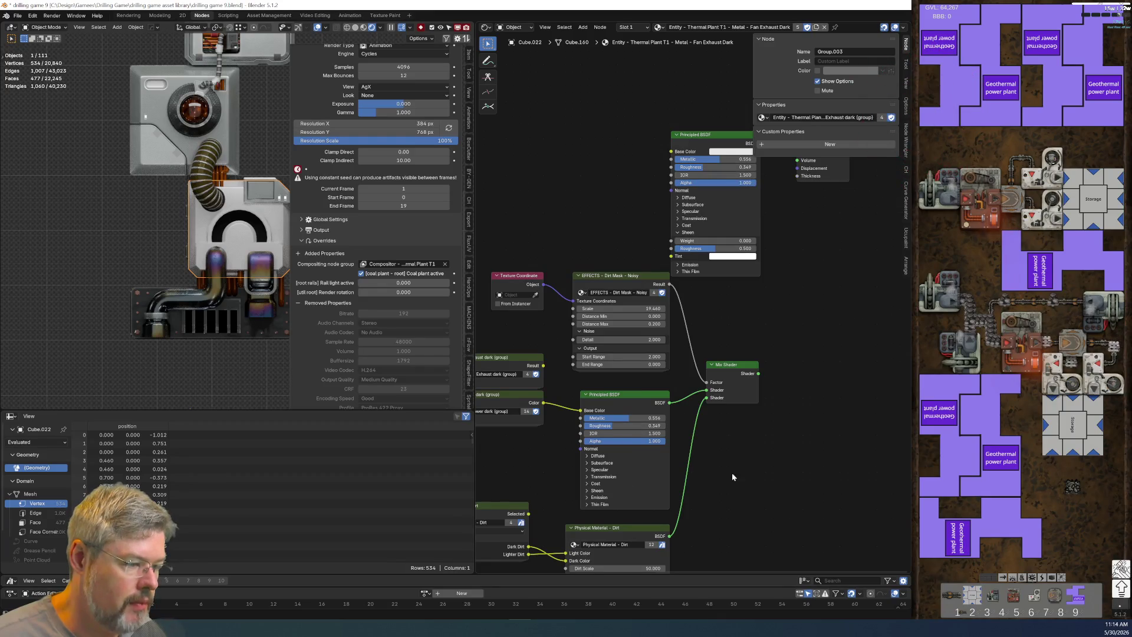
pyautogui.scroll(2, 632, 504)
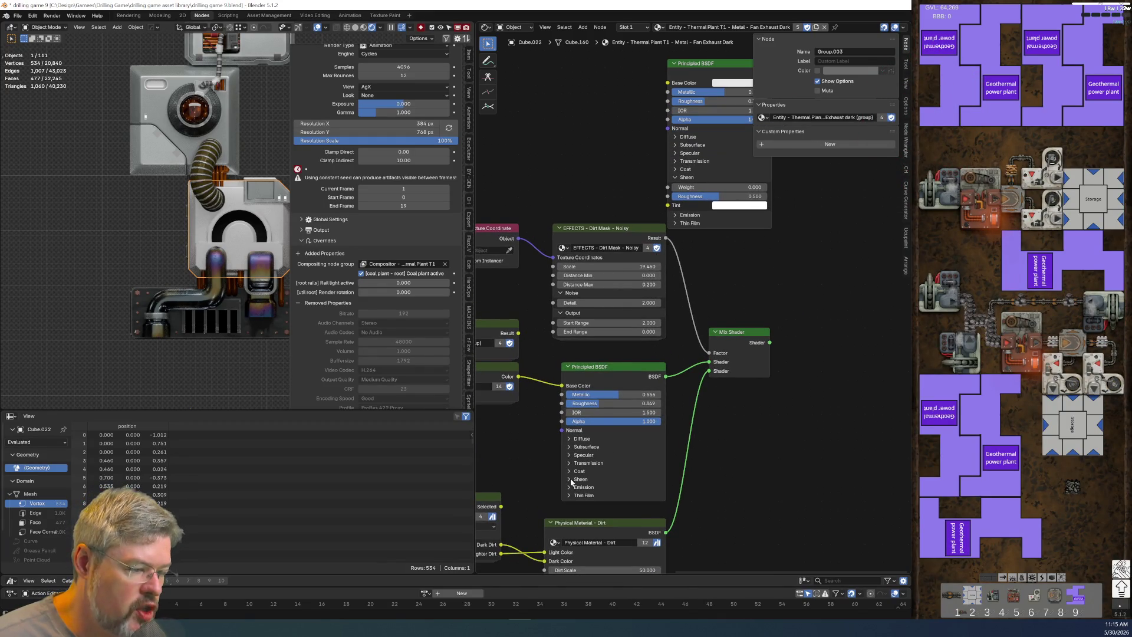
# Step: Collapse the Sheen panels on both Principled BSDF nodes
pyautogui.click(570, 478)
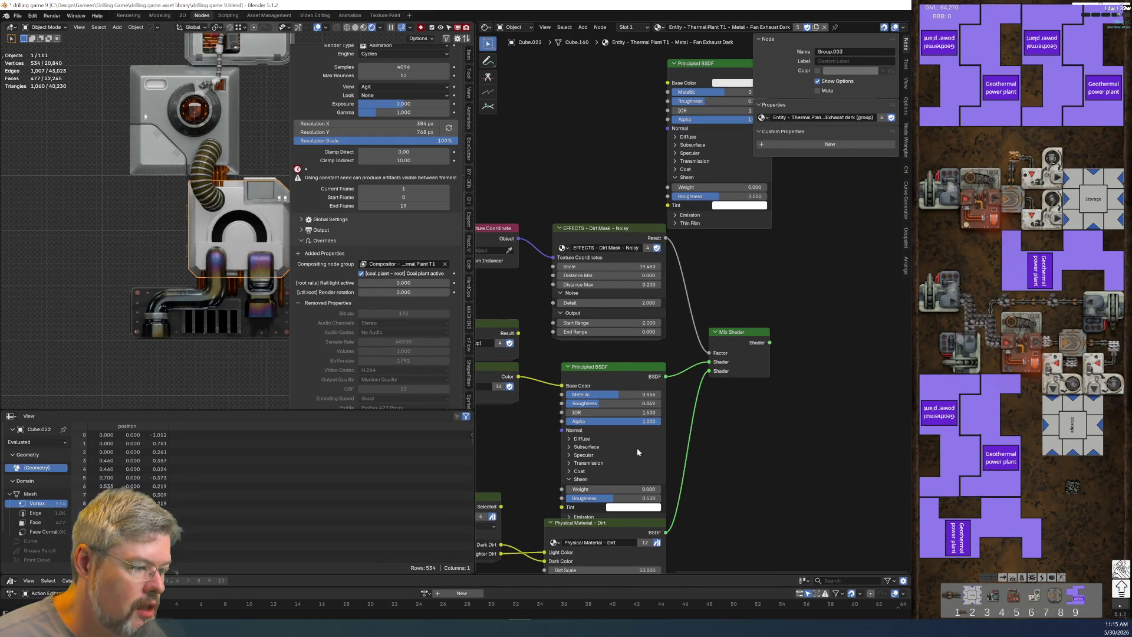
pyautogui.click(569, 479)
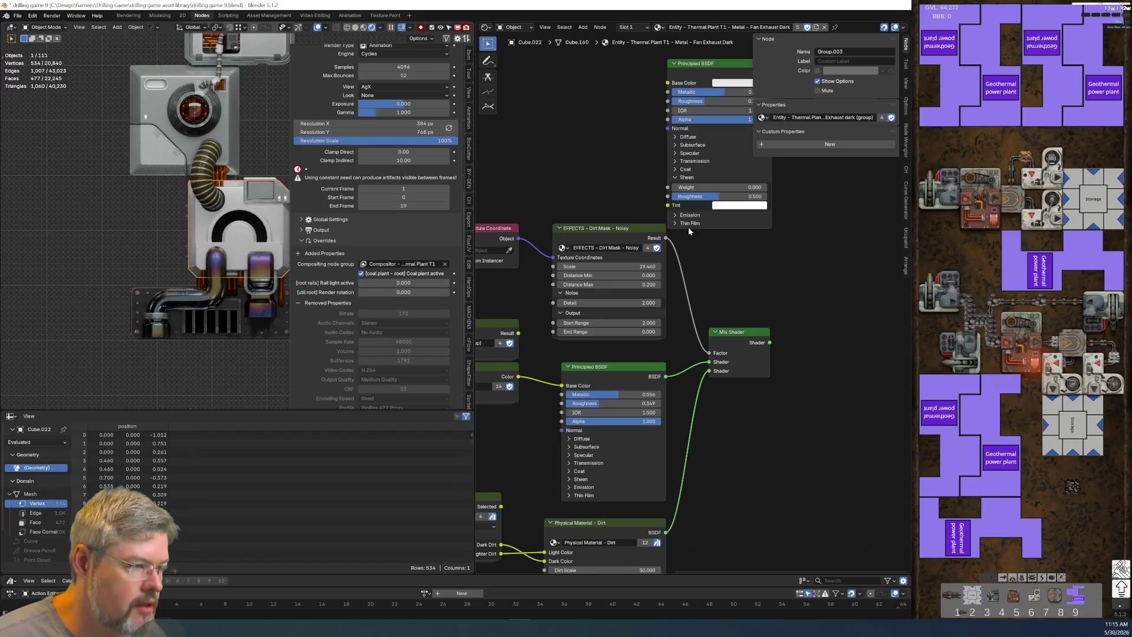
pyautogui.click(678, 177)
pyautogui.scroll(-2, 715, 387)
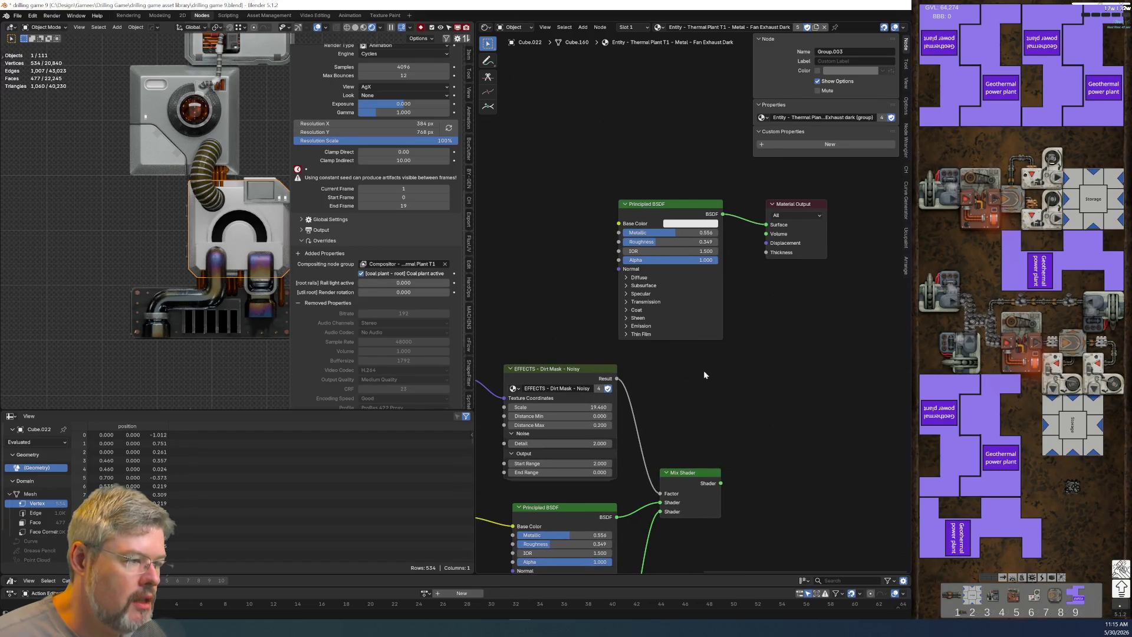
# Step: Connect the Mix Shader output to the Material Output's Surface socket
pyautogui.moveTo(703, 370); pyautogui.dragTo(752, 320, button='middle')
pyautogui.moveTo(770, 392); pyautogui.dragTo(806, 187)
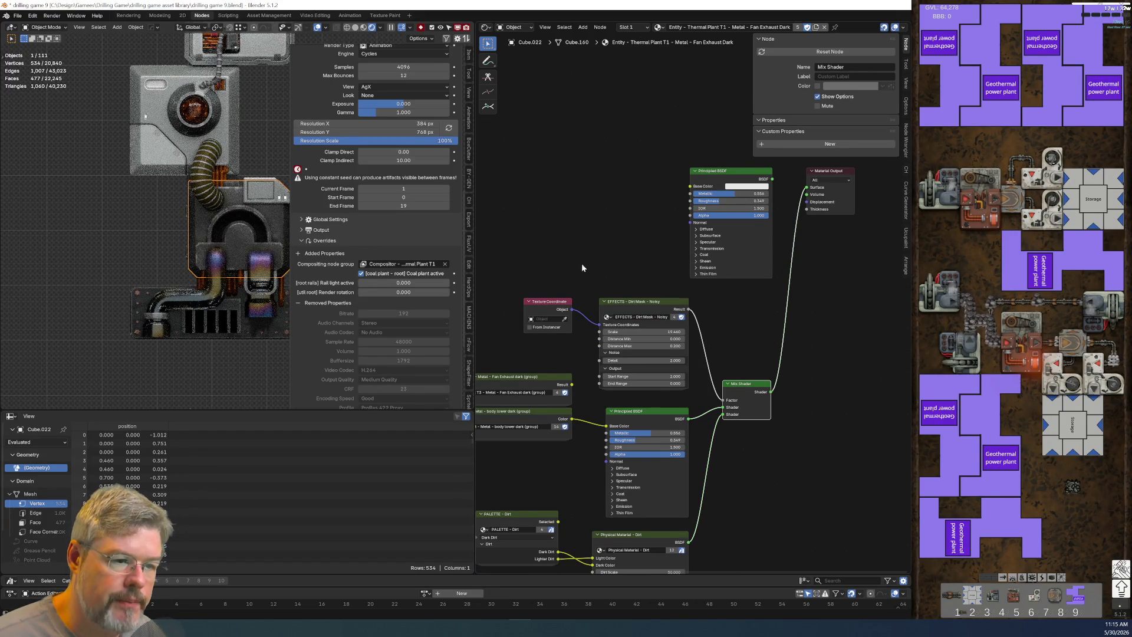
pyautogui.scroll(-1, 582, 263)
pyautogui.scroll(5, 224, 253)
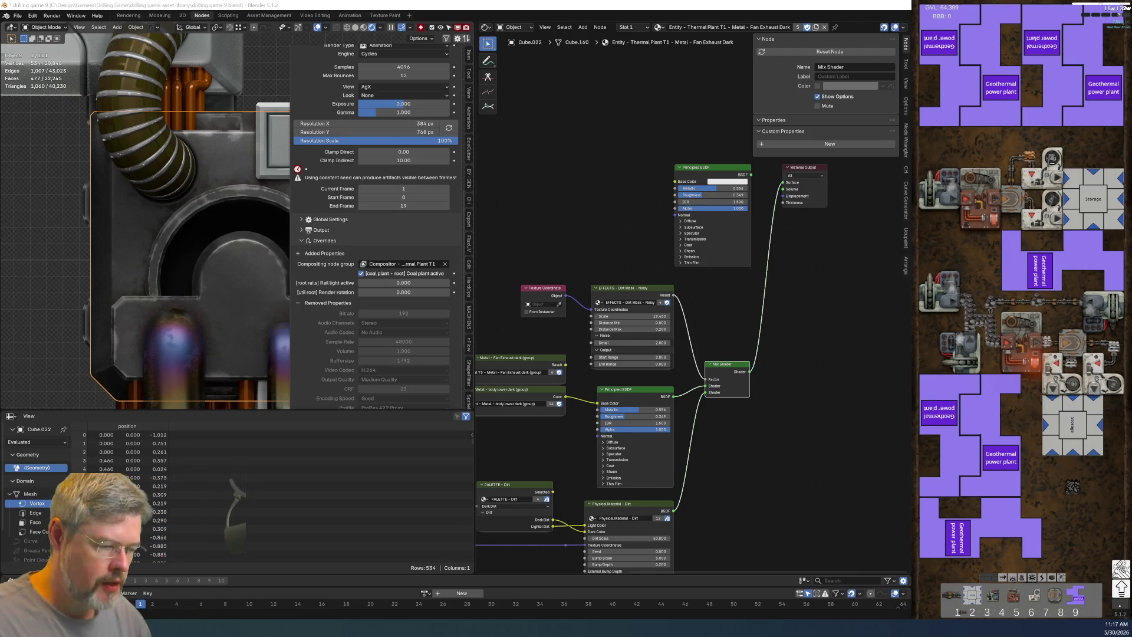
pyautogui.hotkey('alt', 'Tab')
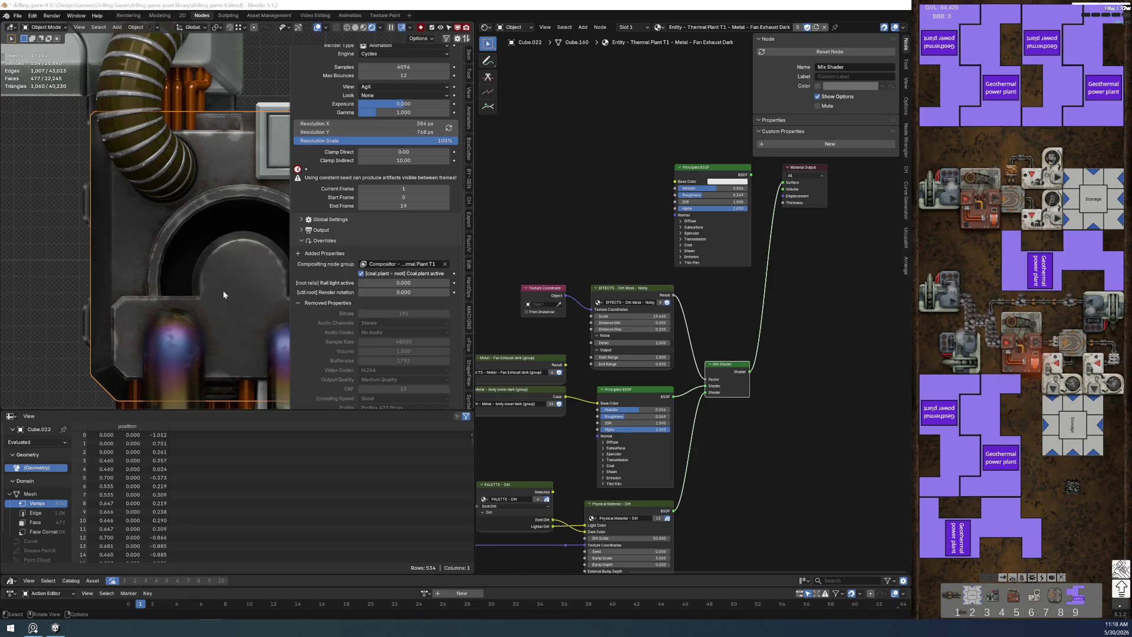
# Step: Plug the Thermal Plant group's Result into the Principled BSDF Base Color
pyautogui.moveTo(546, 440); pyautogui.dragTo(694, 374, button='middle')
pyautogui.scroll(2, 692, 375)
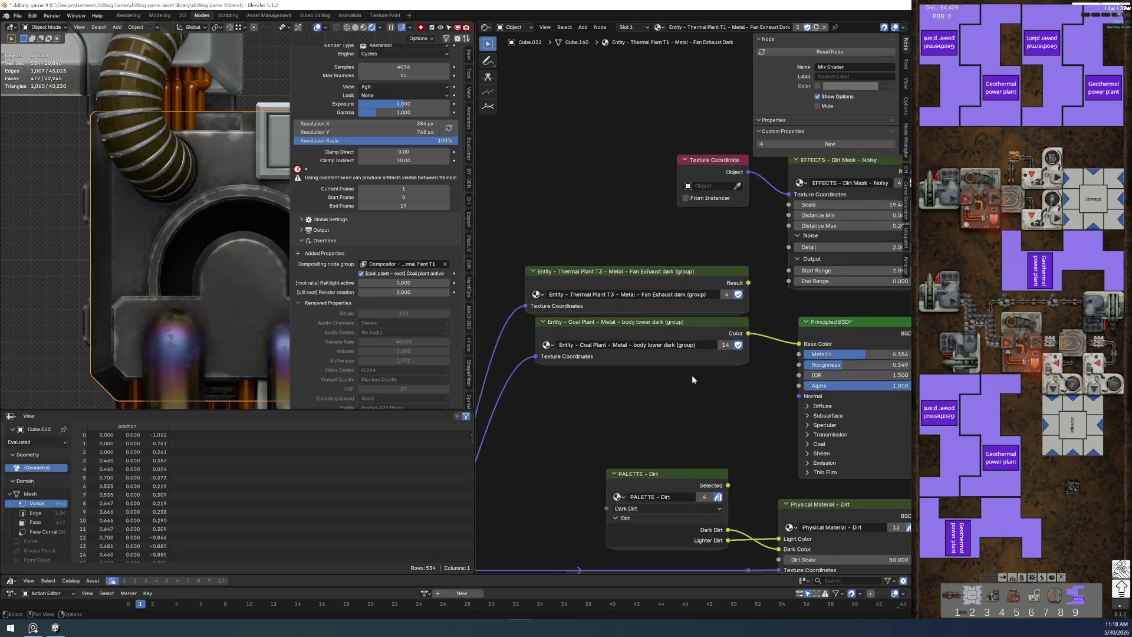
pyautogui.scroll(1, 692, 377)
pyautogui.click(647, 325)
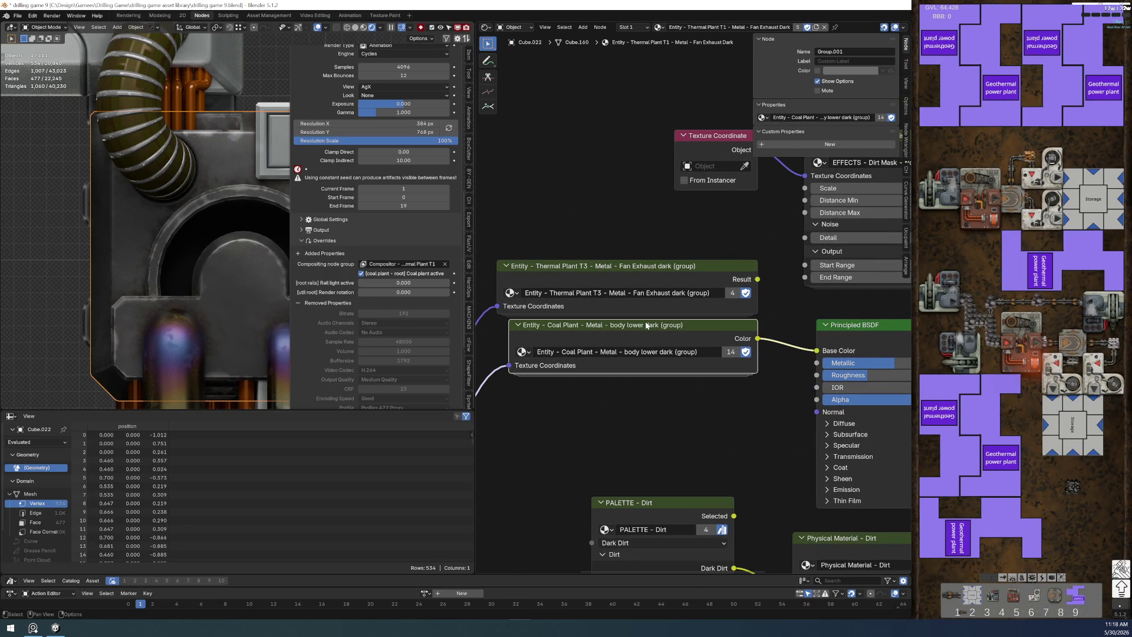
pyautogui.moveTo(757, 279); pyautogui.dragTo(816, 351)
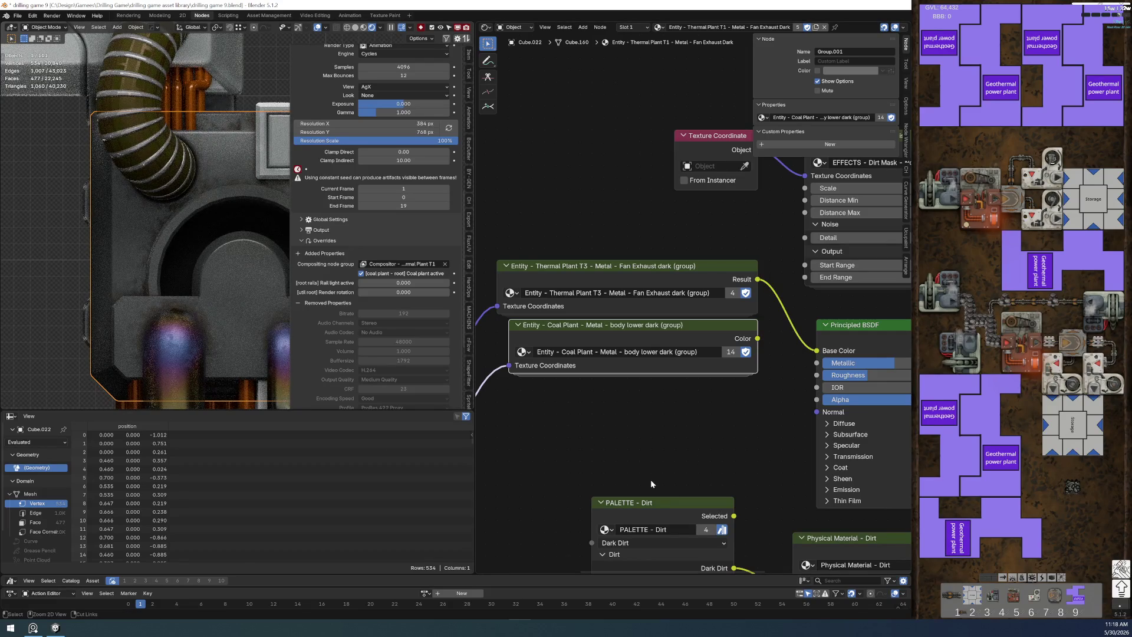
# Step: Inside the Coal Plant group, hide the PALETTE - Coal Plant node's unused sockets
pyautogui.press('Tab')
pyautogui.scroll(-3, 645, 325)
pyautogui.keyDown('ctrl'); pyautogui.hscroll(-3, 614, 426); pyautogui.keyUp('ctrl')
pyautogui.click(592, 349)
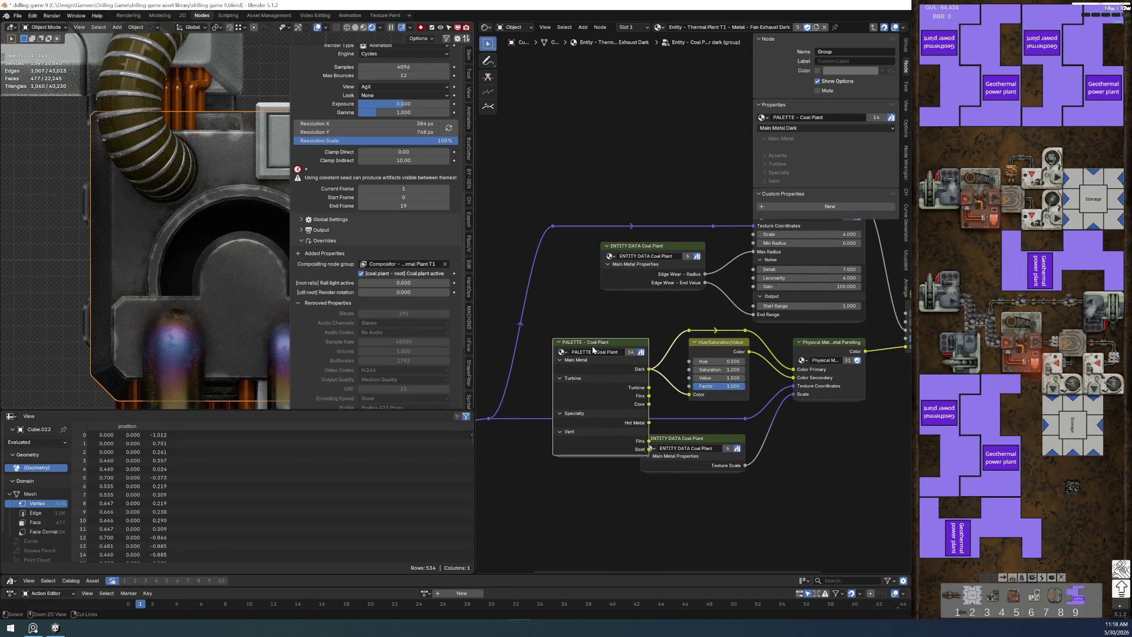
pyautogui.hotkey('ctrl', 'h')
pyautogui.press('Home')
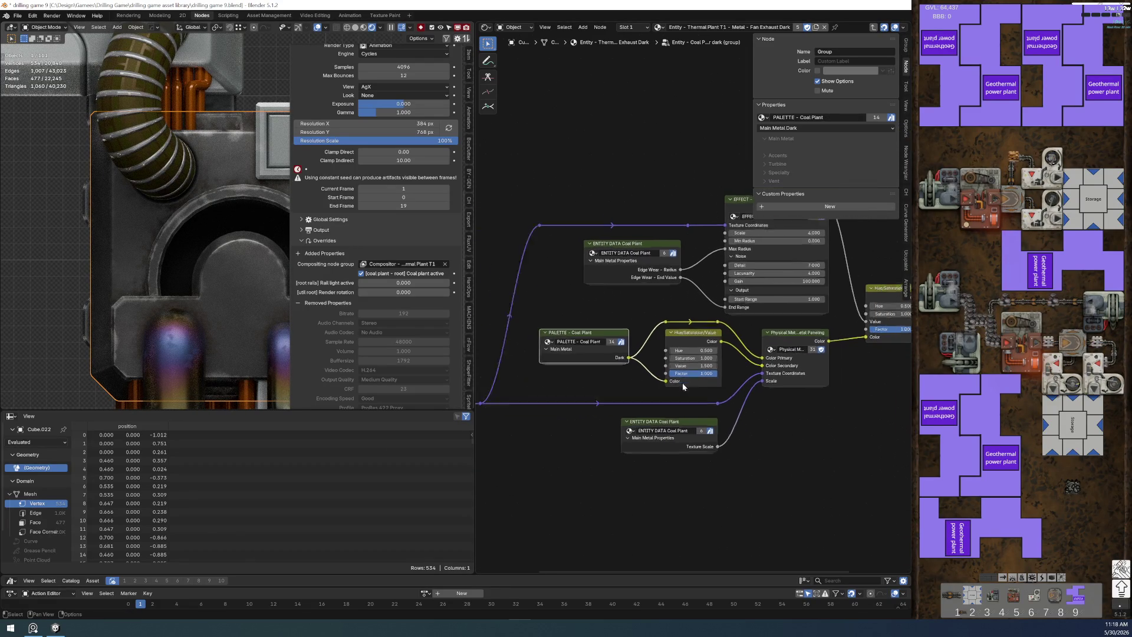
pyautogui.scroll(-1, 683, 386)
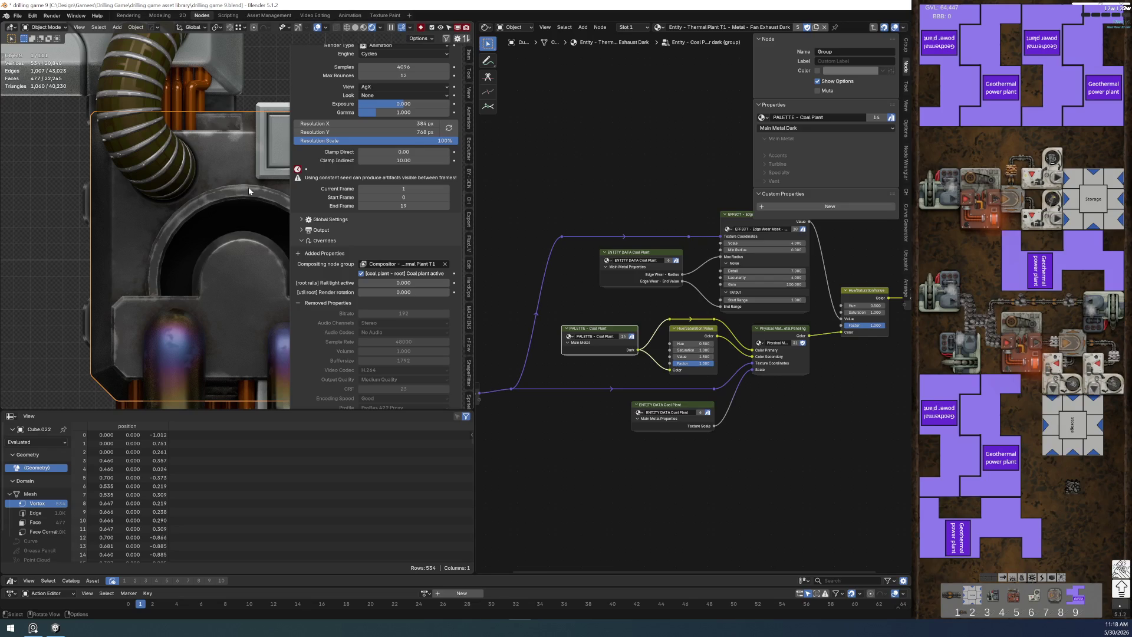
pyautogui.moveTo(724, 434)
pyautogui.mouseDown(button='middle')
pyautogui.moveTo(668, 410)
pyautogui.moveTo(649, 345)
pyautogui.mouseUp(button='middle')
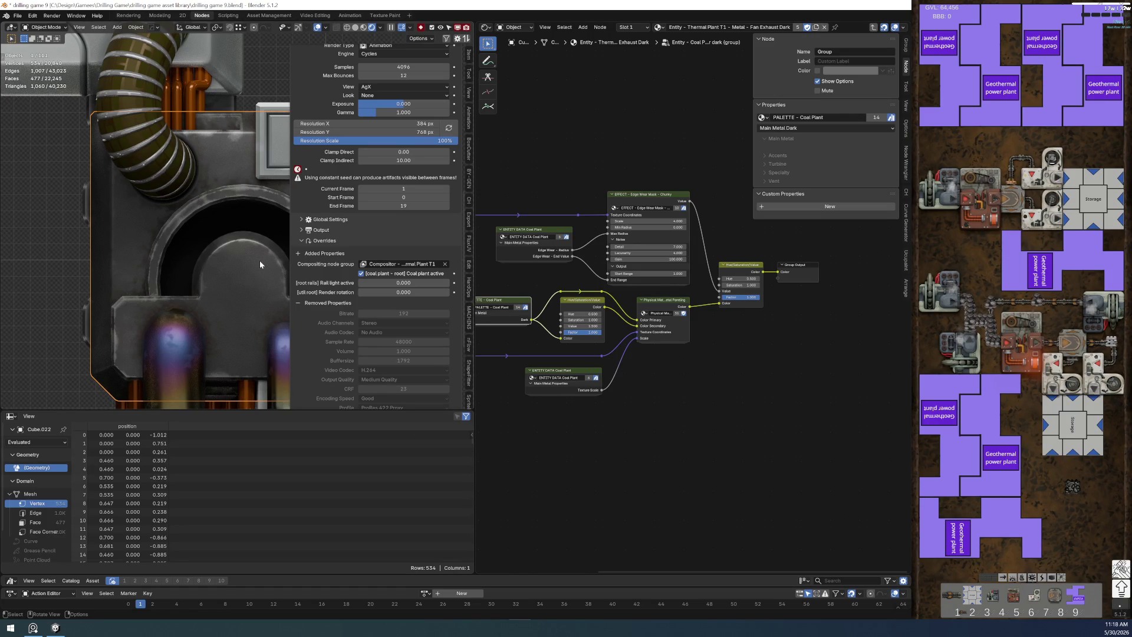
pyautogui.scroll(-1, 304, 274)
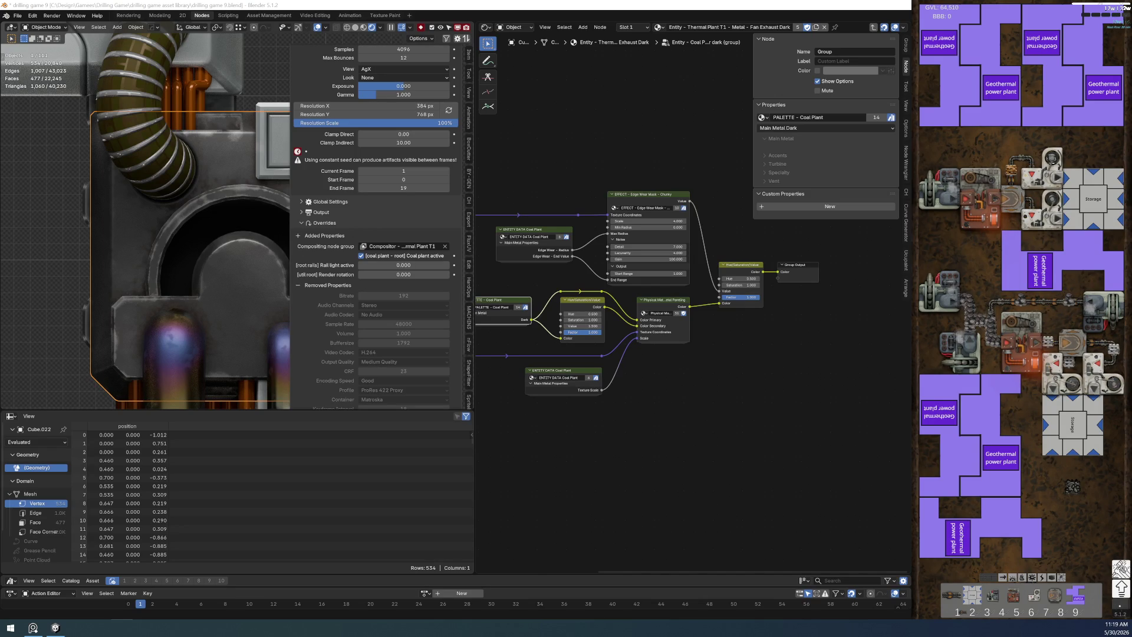
pyautogui.scroll(-1, 708, 405)
pyautogui.scroll(4, 647, 392)
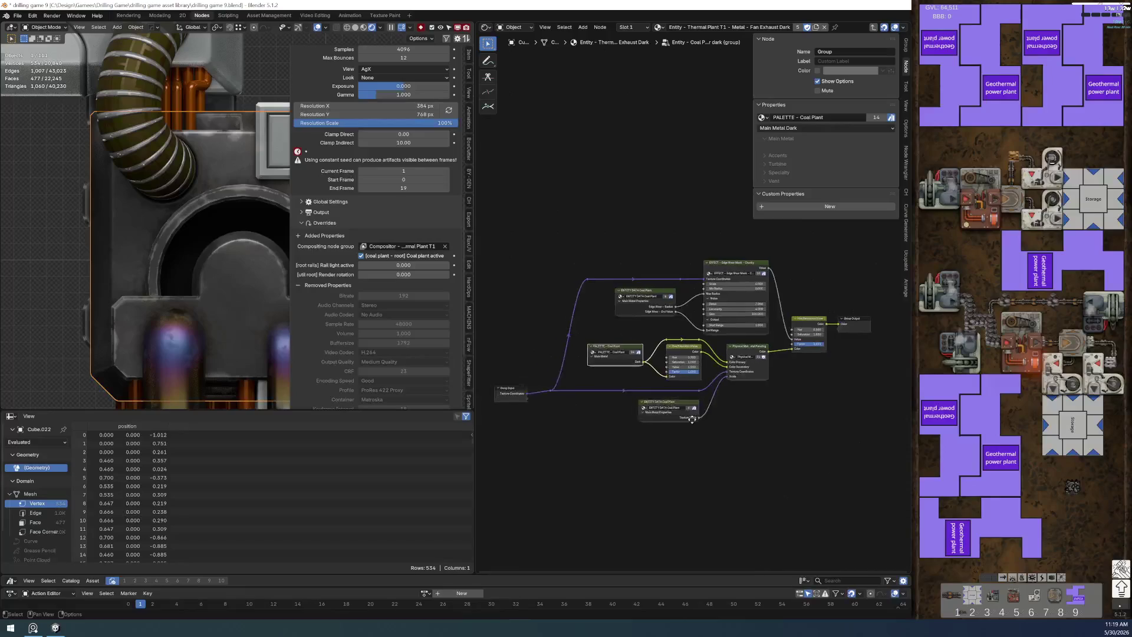
pyautogui.scroll(1, 647, 393)
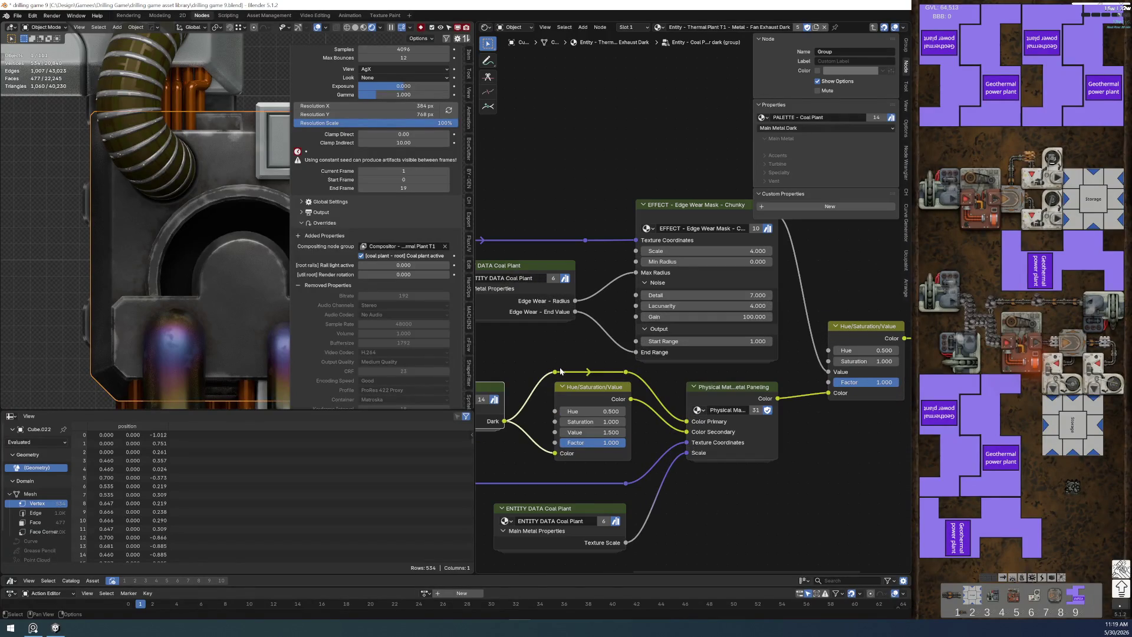
pyautogui.scroll(2, 625, 348)
pyautogui.moveTo(622, 342); pyautogui.dragTo(579, 349, button='middle')
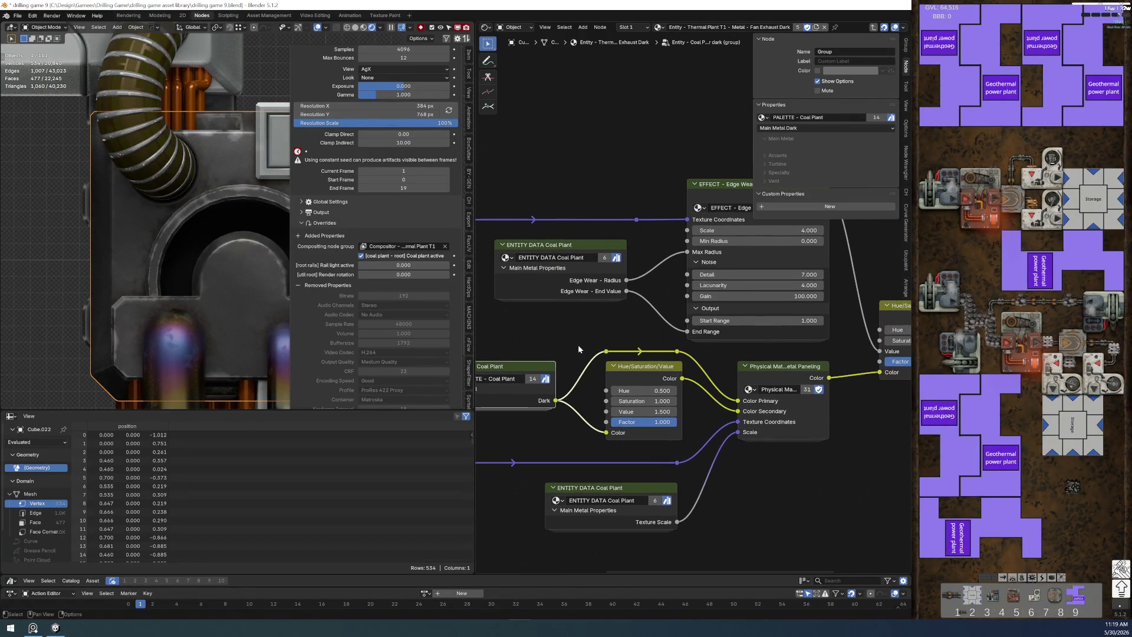
# Step: Box-select and copy all 13 nodes inside the Coal Plant group
pyautogui.scroll(-3, 590, 295)
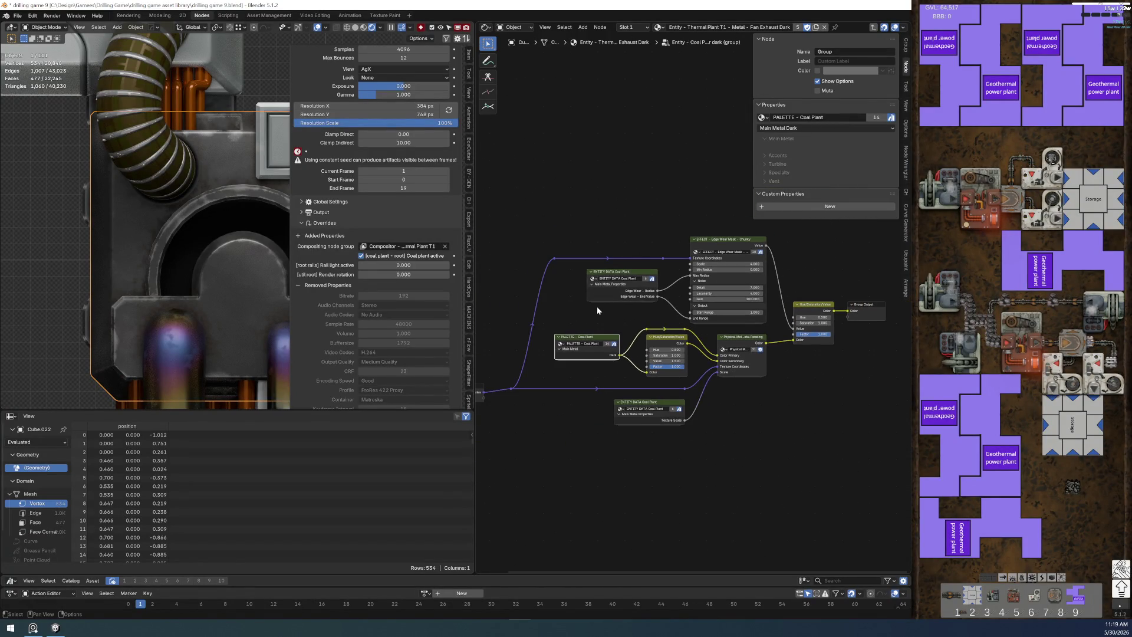
pyautogui.moveTo(528, 228)
pyautogui.mouseDown()
pyautogui.moveTo(739, 462)
pyautogui.moveTo(818, 503)
pyautogui.mouseUp()
pyautogui.hotkey('ctrl', 'c')
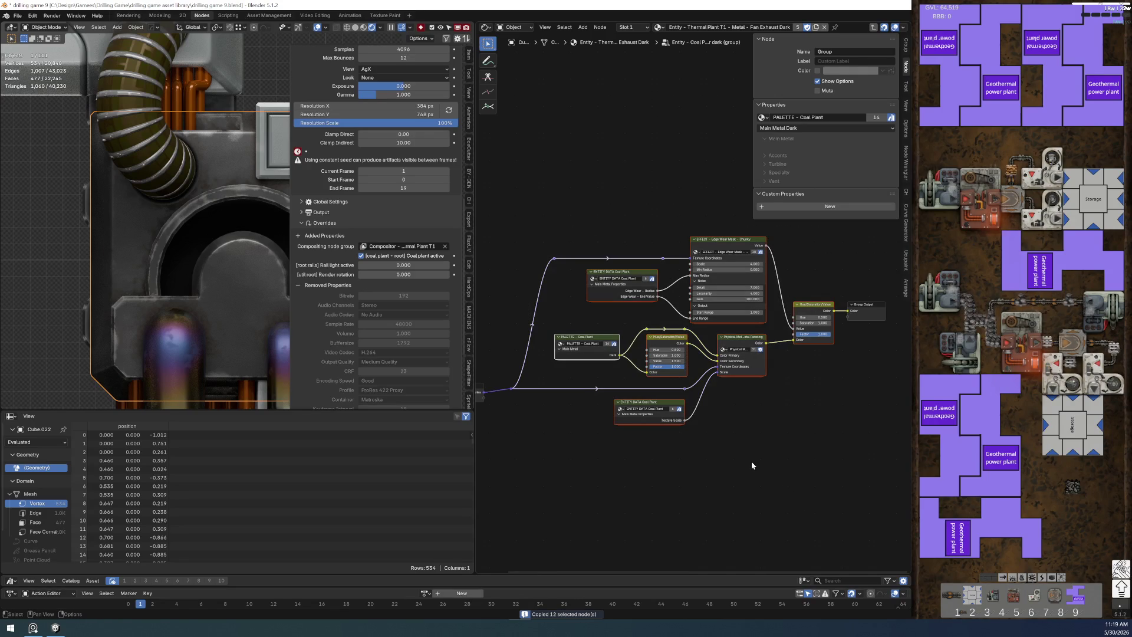
pyautogui.moveTo(504, 228)
pyautogui.mouseDown()
pyautogui.moveTo(767, 476)
pyautogui.moveTo(836, 482)
pyautogui.mouseUp()
pyautogui.hotkey('ctrl', 'c')
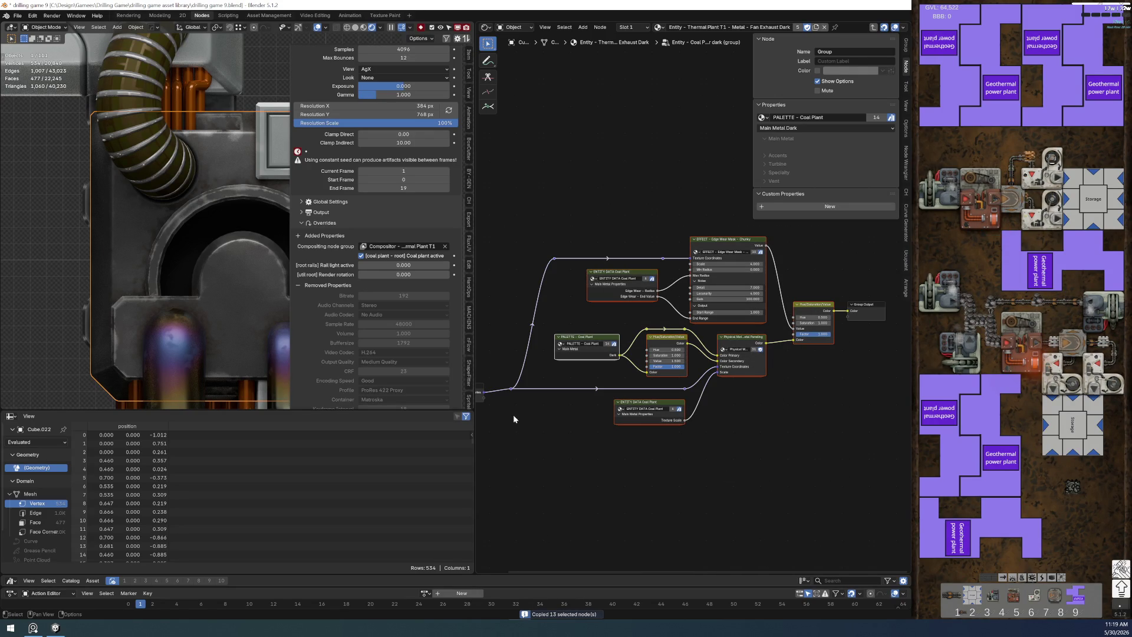
# Step: Go back to the material tree and enter the Thermal Plant group
pyautogui.press('Tab')
pyautogui.hotkey('ctrl', 'Tab')
pyautogui.hotkey('ctrl', 'Tab')
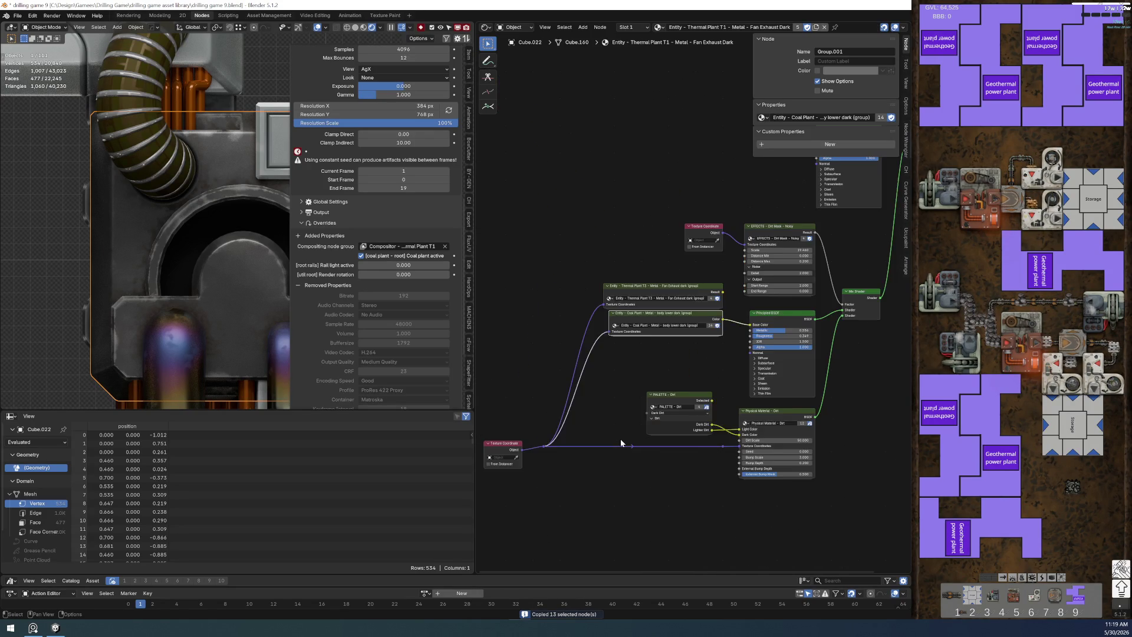
pyautogui.scroll(-2, 620, 439)
pyautogui.click(664, 276)
pyautogui.press('Tab')
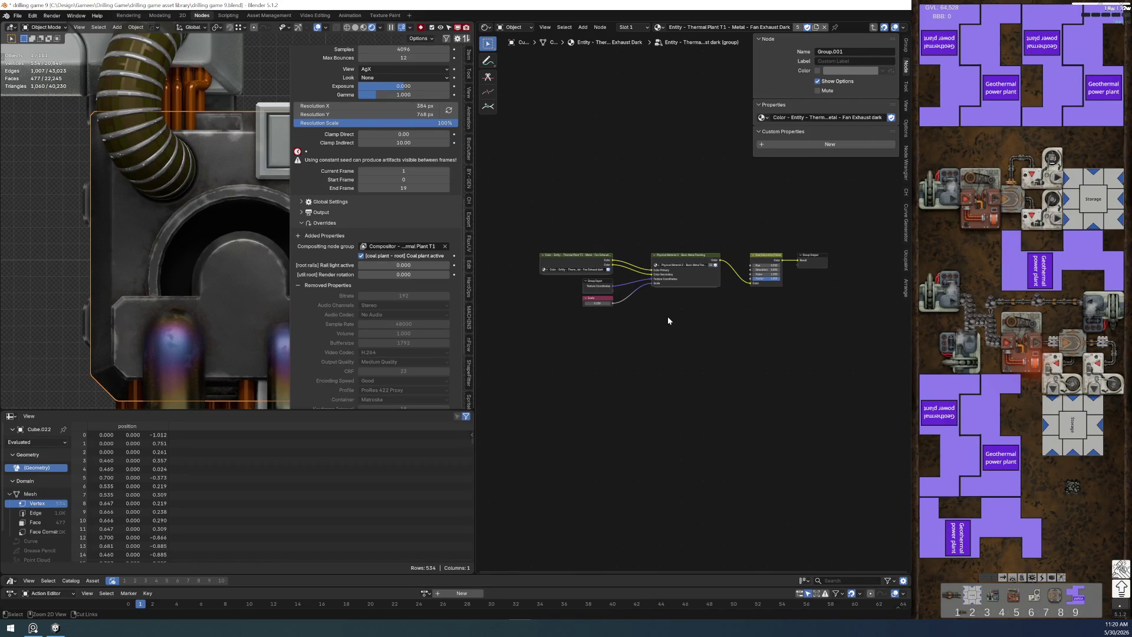
# Step: Paste the Coal Plant nodes and place Group Input and Group Output beside them
pyautogui.hotkey('ctrl', 'v')
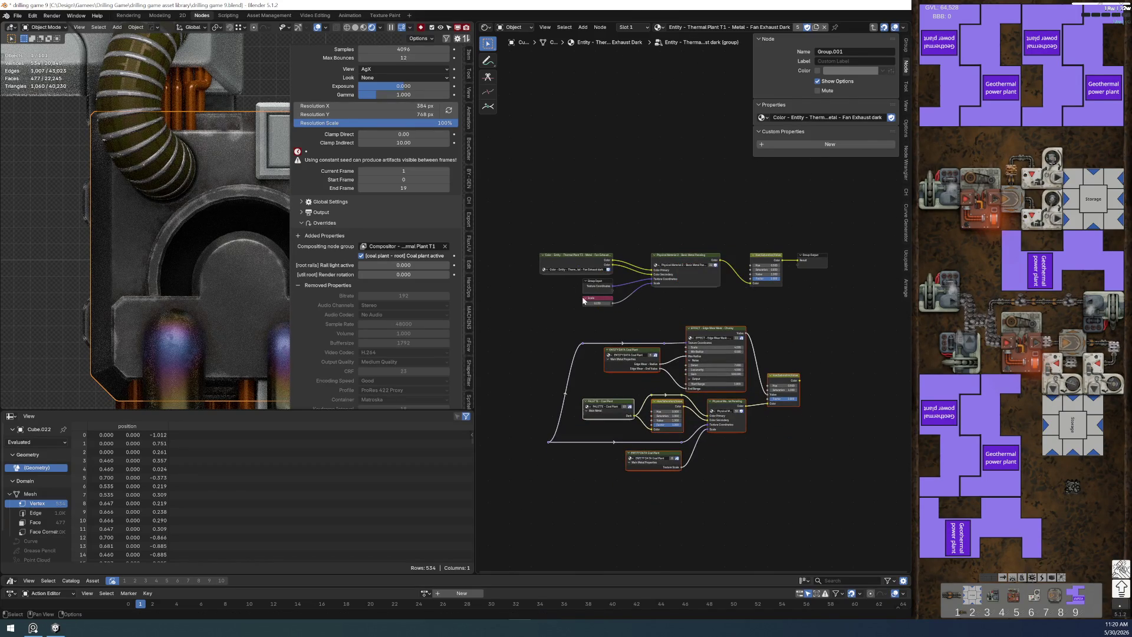
pyautogui.scroll(2, 637, 296)
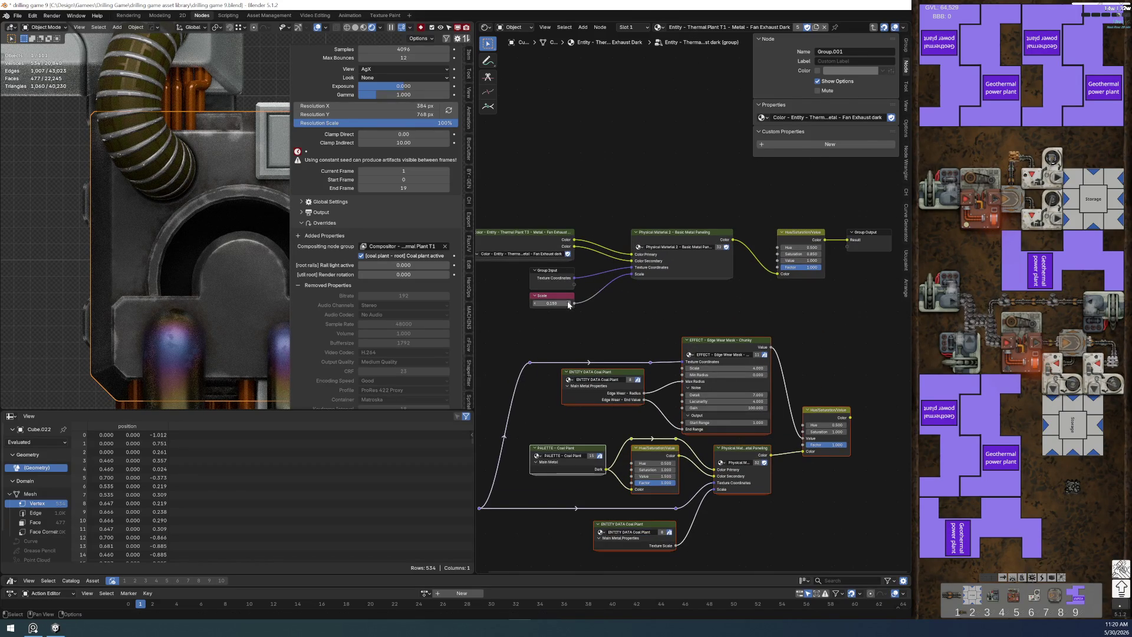
pyautogui.moveTo(549, 272)
pyautogui.mouseDown()
pyautogui.moveTo(514, 343)
pyautogui.moveTo(660, 242)
pyautogui.moveTo(566, 412)
pyautogui.moveTo(579, 416)
pyautogui.mouseUp()
pyautogui.moveTo(752, 245)
pyautogui.mouseDown(button='middle')
pyautogui.moveTo(680, 246)
pyautogui.moveTo(669, 326)
pyautogui.moveTo(589, 360)
pyautogui.moveTo(645, 354)
pyautogui.moveTo(599, 313)
pyautogui.moveTo(665, 306)
pyautogui.moveTo(661, 206)
pyautogui.mouseUp(button='middle')
pyautogui.moveTo(681, 212)
pyautogui.mouseDown()
pyautogui.moveTo(704, 230)
pyautogui.moveTo(715, 383)
pyautogui.mouseUp()
pyautogui.click(672, 390)
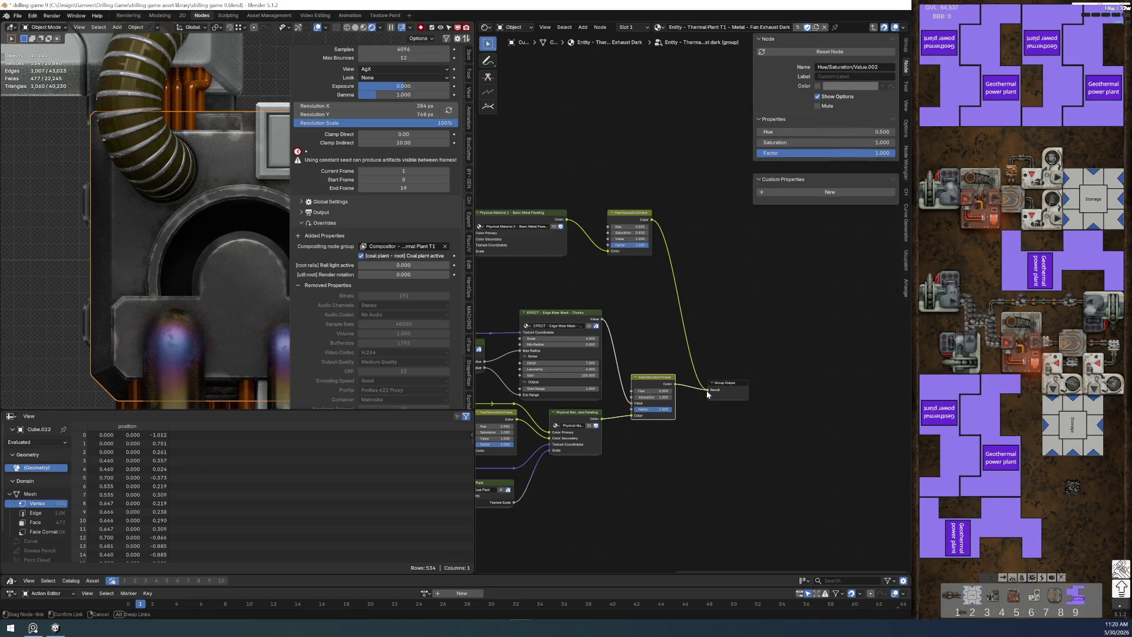
pyautogui.press('Home')
pyautogui.click(510, 220)
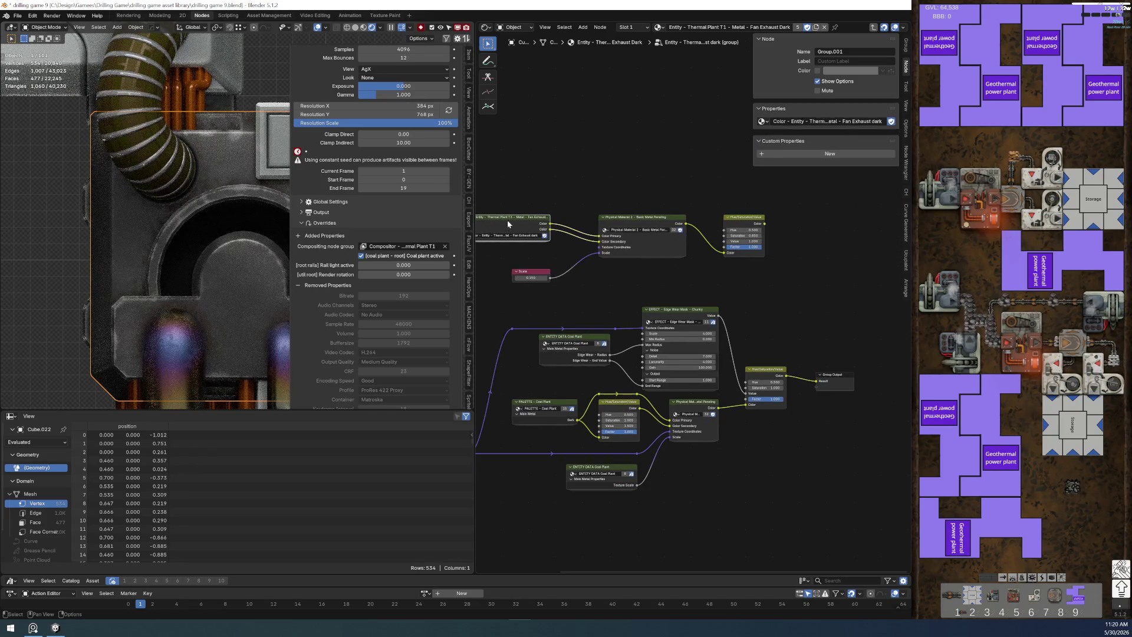
pyautogui.press('KP_Decimal')
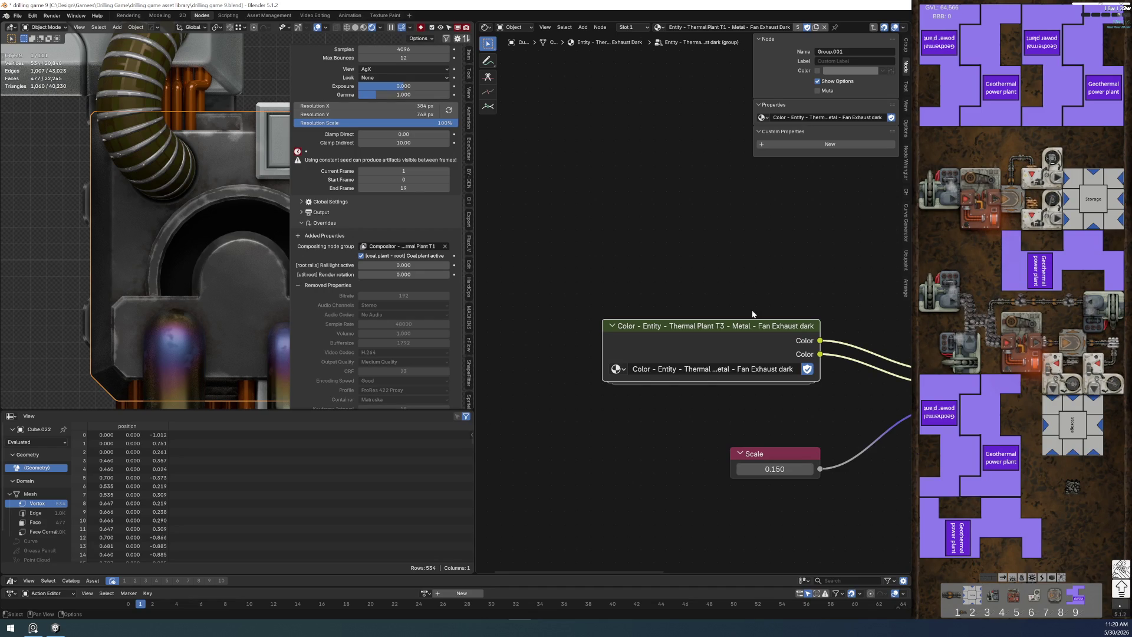
pyautogui.scroll(-4, 752, 314)
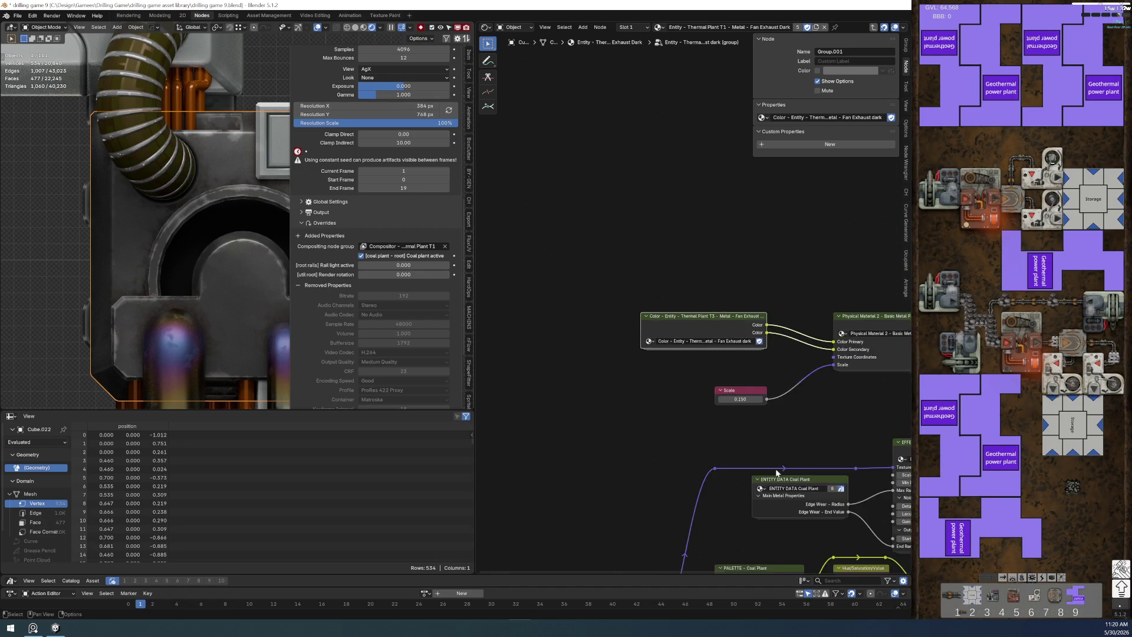
pyautogui.scroll(5, 683, 376)
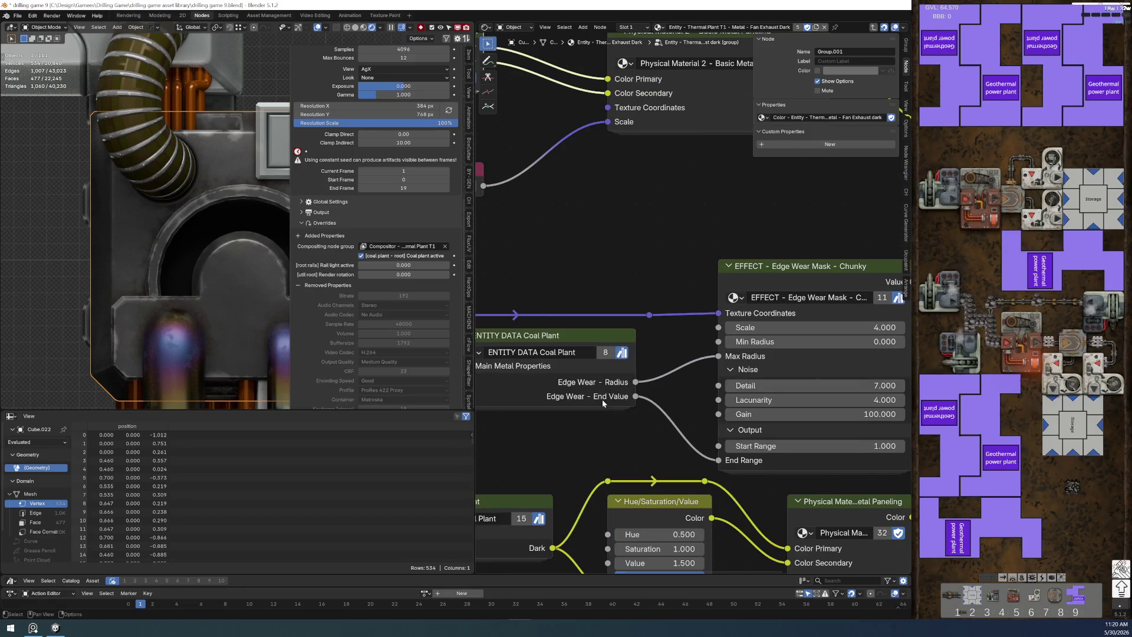
pyautogui.moveTo(573, 284); pyautogui.dragTo(725, 294, button='middle')
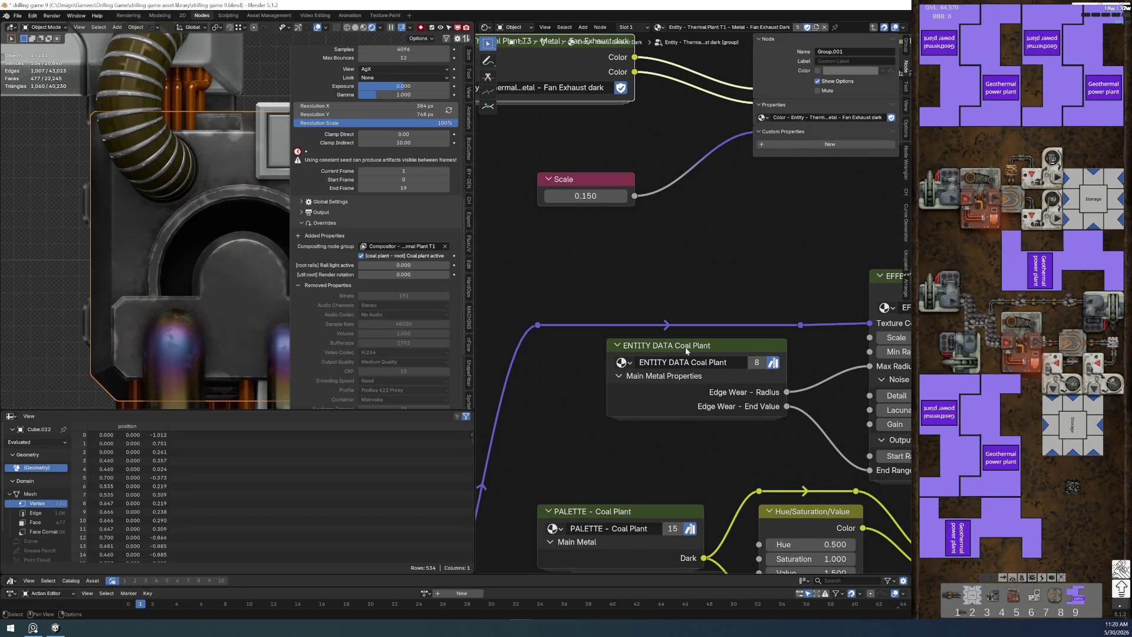
pyautogui.click(687, 351)
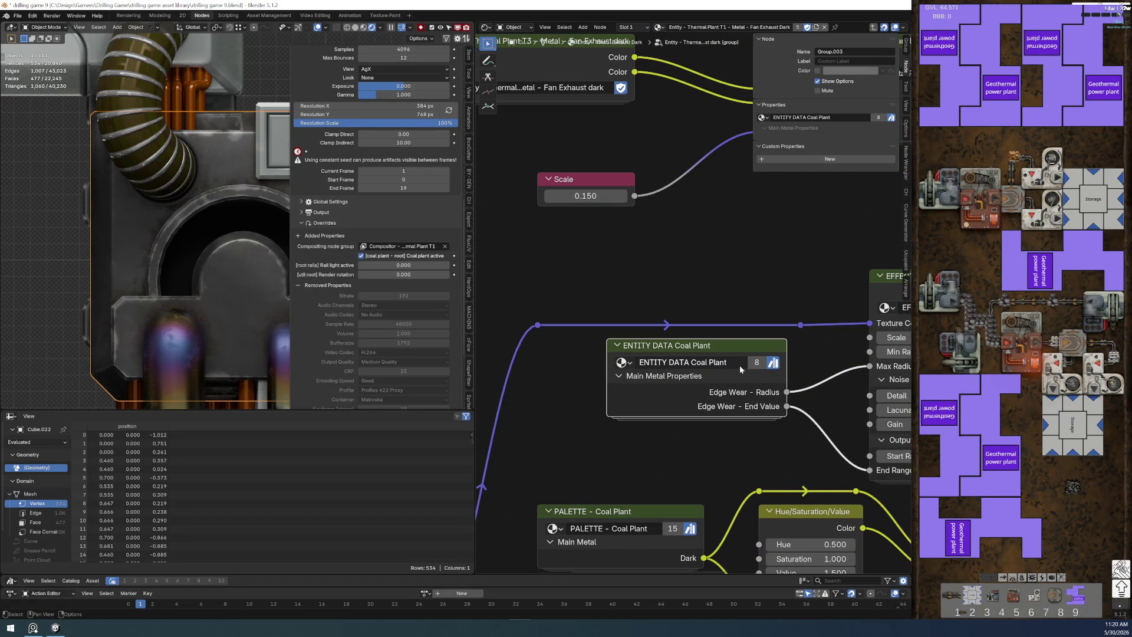
pyautogui.moveTo(747, 362); pyautogui.dragTo(619, 378, button='middle')
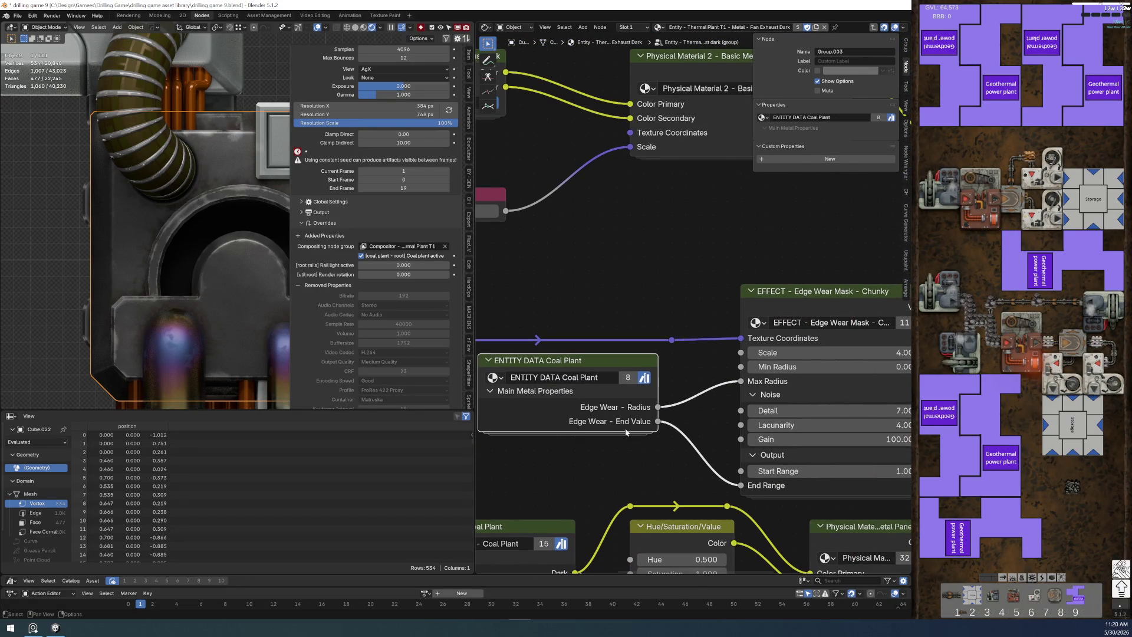
pyautogui.scroll(-2, 627, 432)
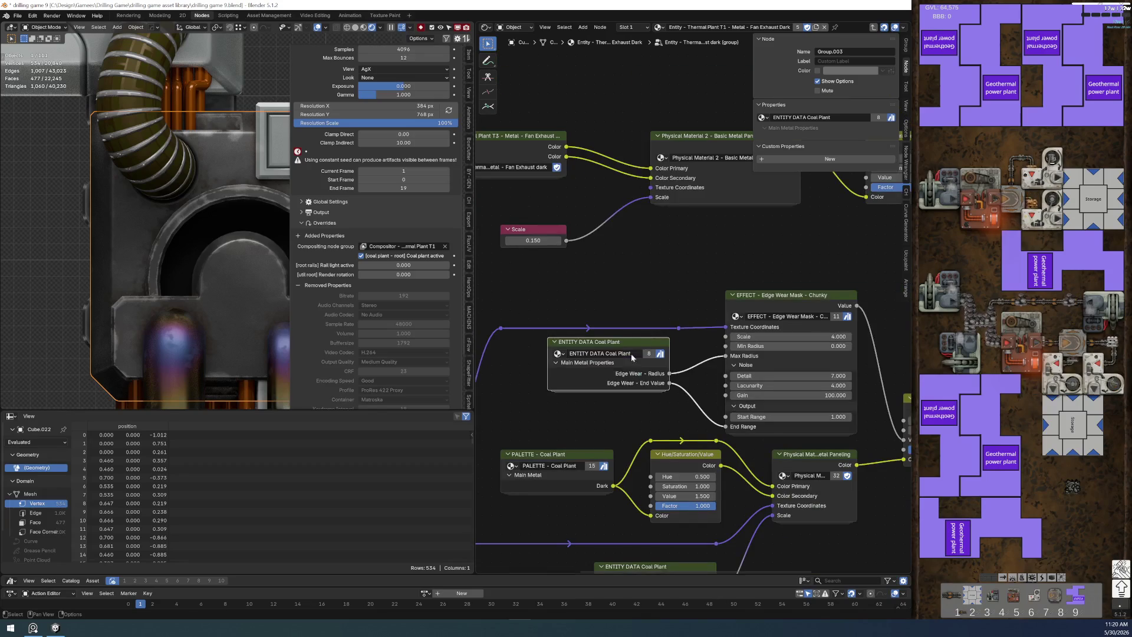
pyautogui.moveTo(602, 403); pyautogui.dragTo(624, 389, button='middle')
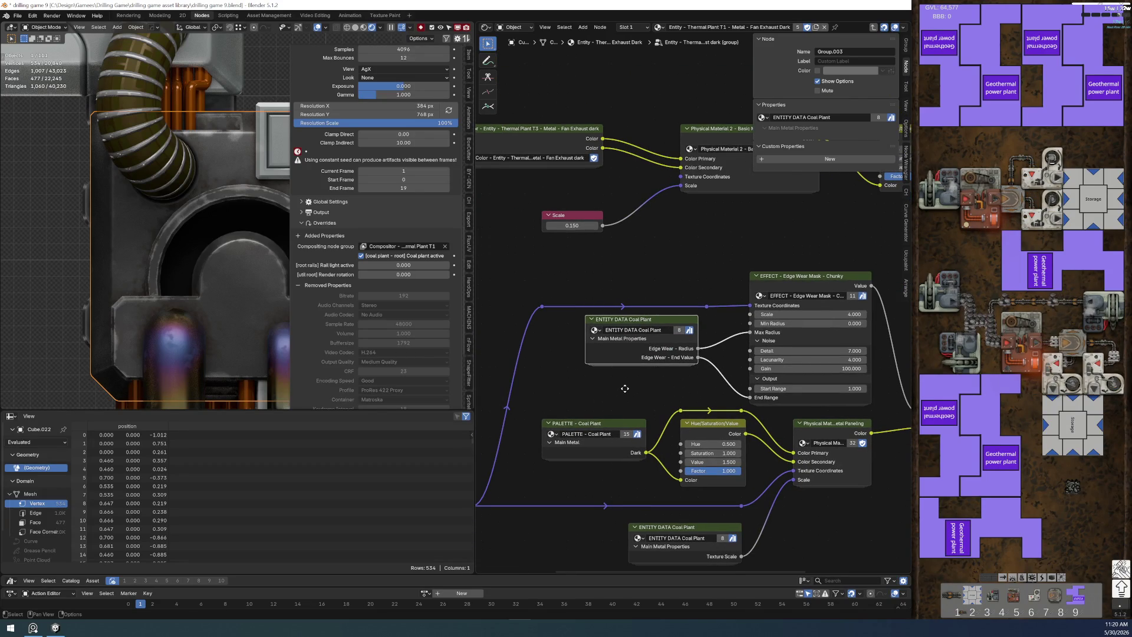
pyautogui.click(599, 424)
pyautogui.moveTo(599, 425); pyautogui.dragTo(662, 337, button='middle')
pyautogui.scroll(-2, 631, 384)
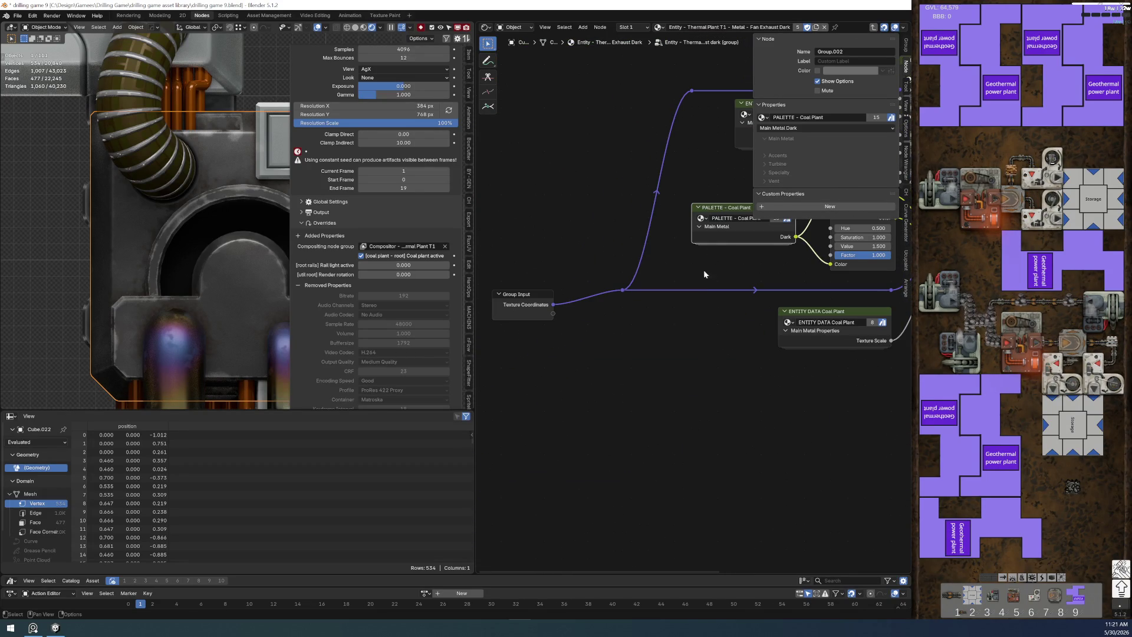
pyautogui.scroll(4, 637, 356)
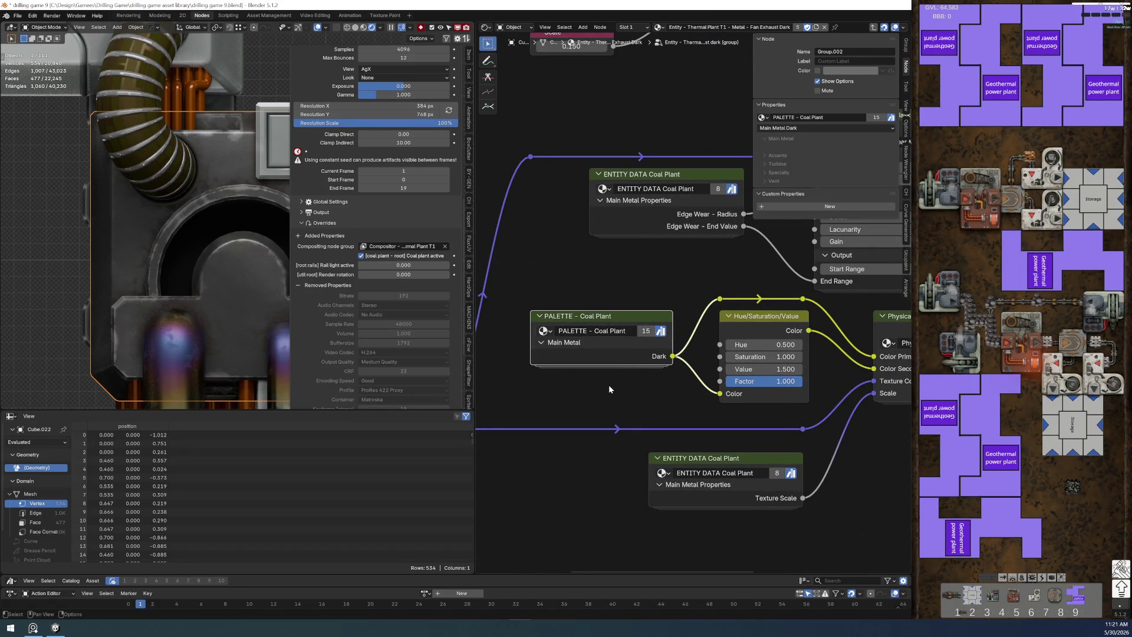
pyautogui.scroll(-2, 607, 334)
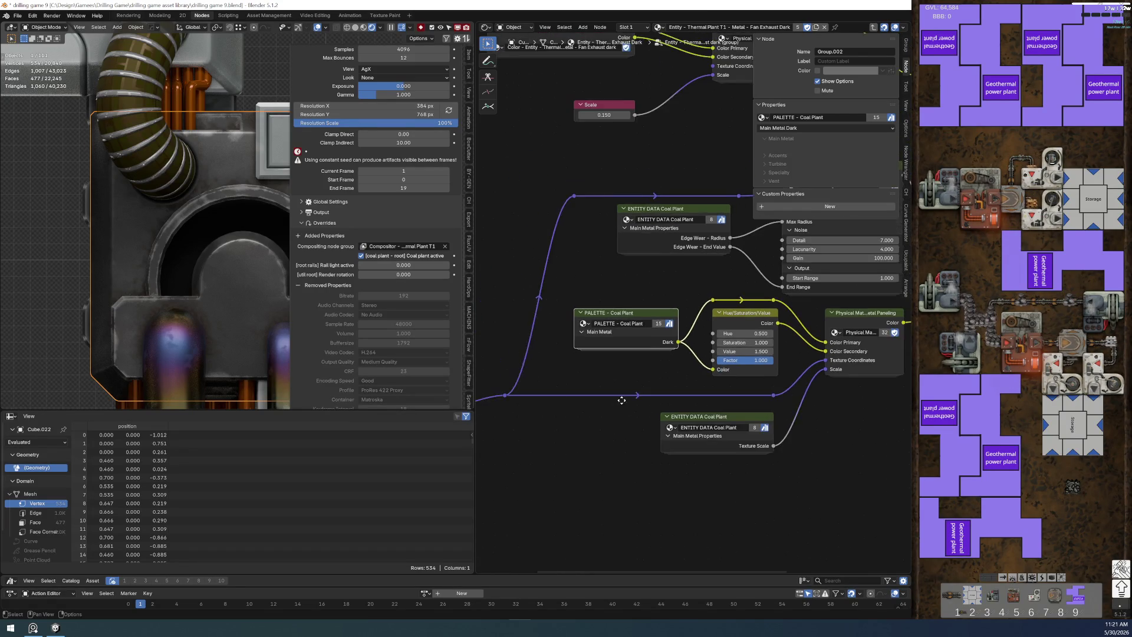
pyautogui.moveTo(509, 412)
pyautogui.mouseDown(button='middle')
pyautogui.moveTo(720, 384)
pyautogui.moveTo(710, 410)
pyautogui.mouseUp(button='middle')
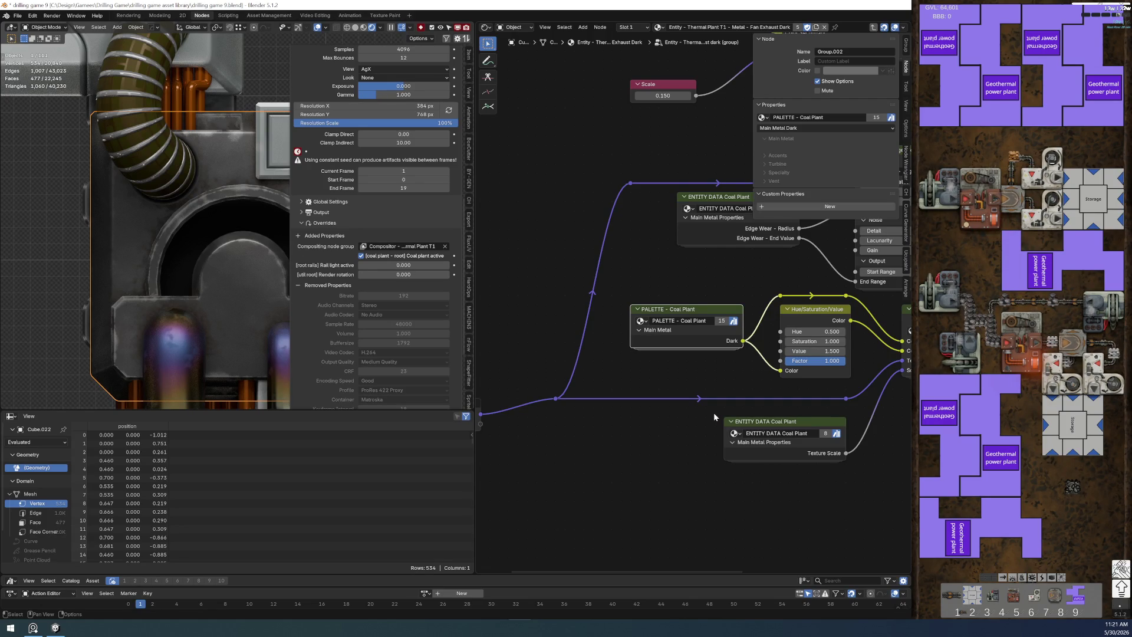
pyautogui.moveTo(687, 373); pyautogui.dragTo(593, 425, button='middle')
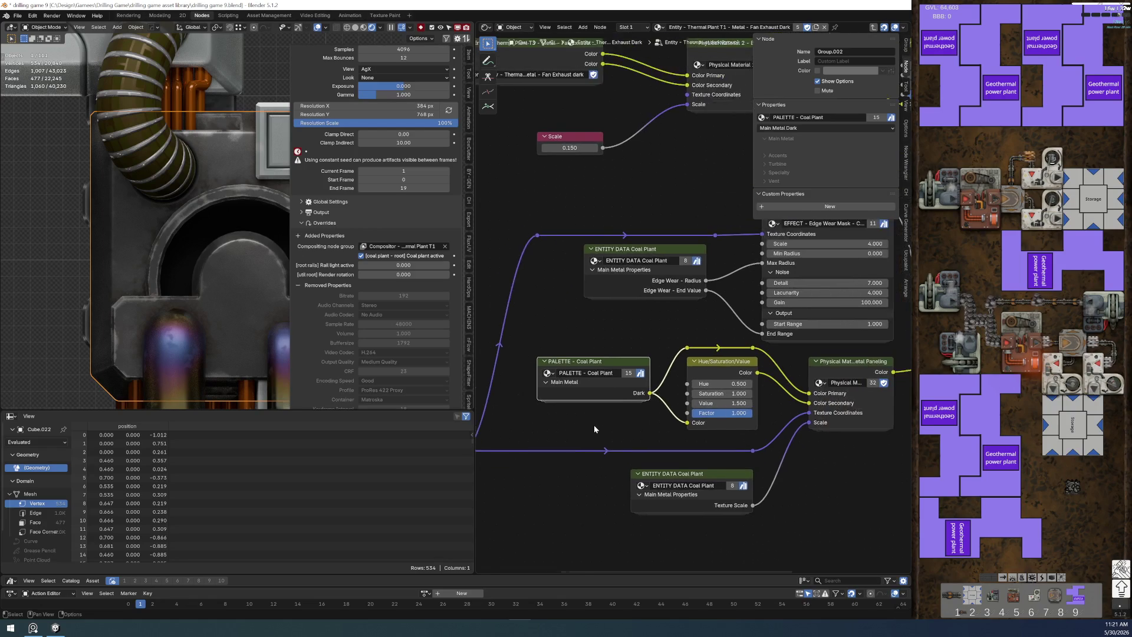
pyautogui.scroll(3, 593, 424)
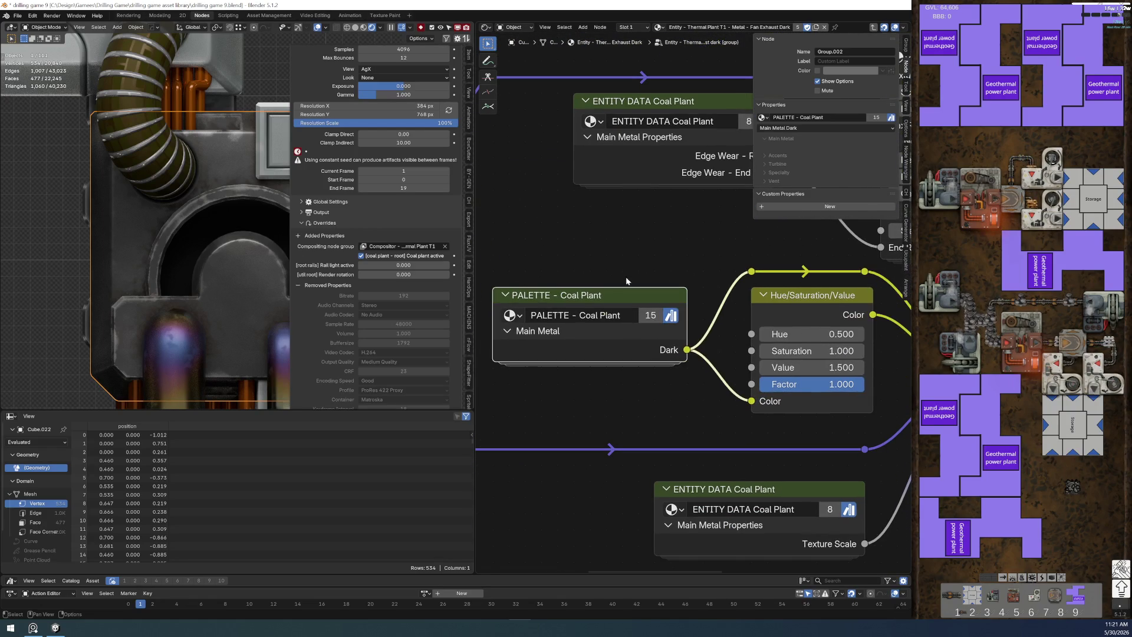
# Step: Make the 15-user palette single-user and rename it PALETTE - Thermal Plant
pyautogui.click(651, 314)
pyautogui.click(636, 318)
pyautogui.click(636, 321)
pyautogui.press('BackSpace')
pyautogui.press('BackSpace')
pyautogui.press('BackSpace')
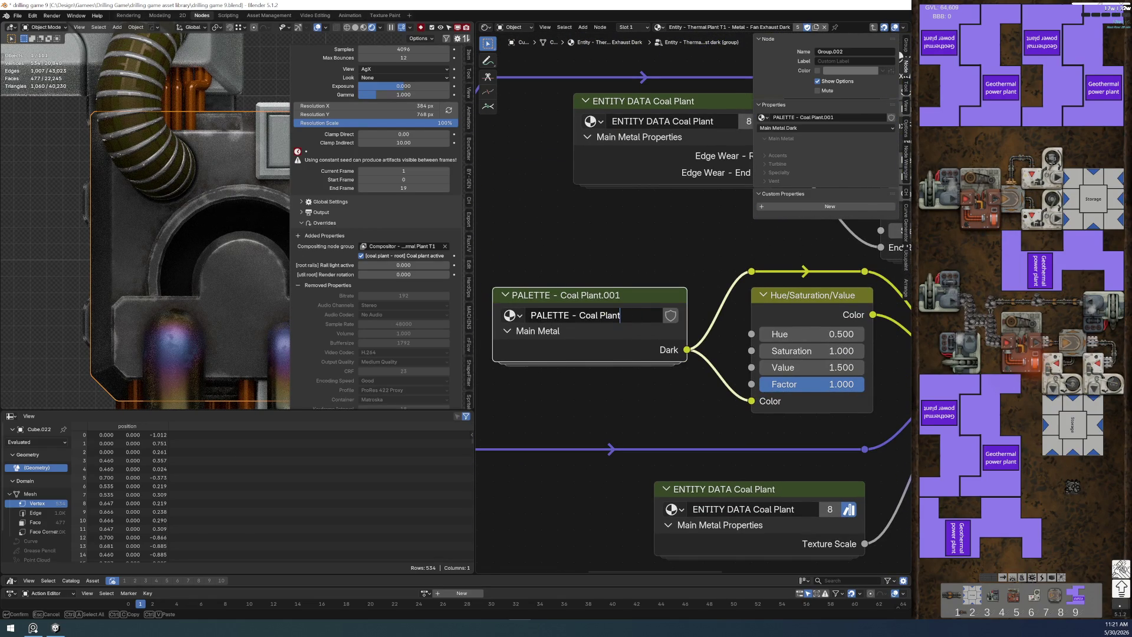
pyautogui.hotkey('ctrl', 'Left')
pyautogui.hotkey('ctrl', 'shift', 'Left')
pyautogui.write('Thermal')
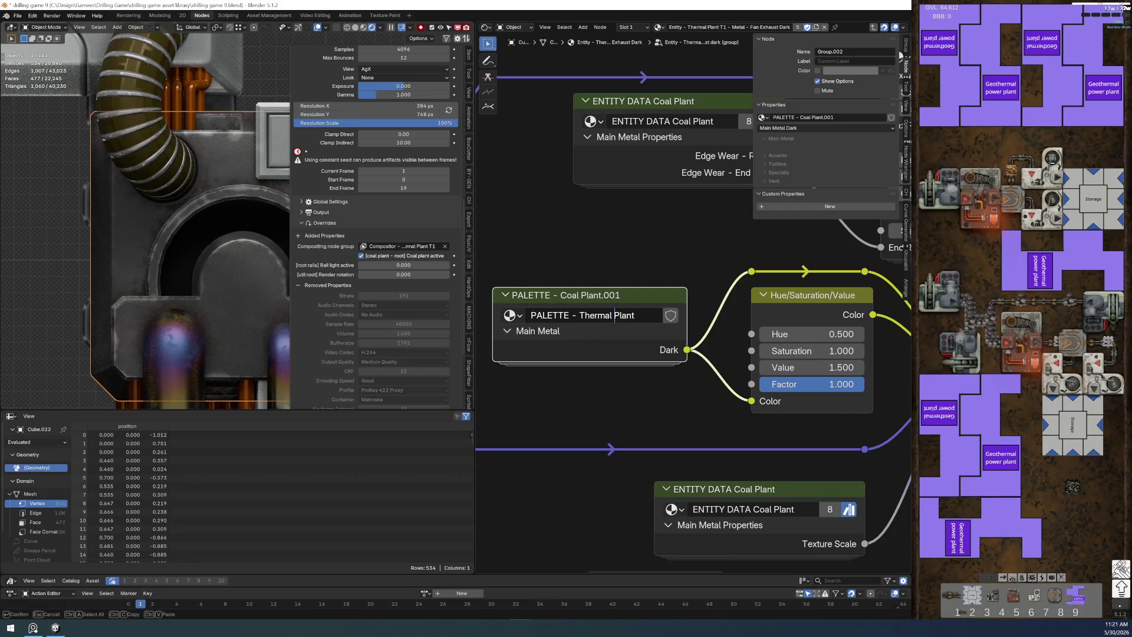
pyautogui.press('Return')
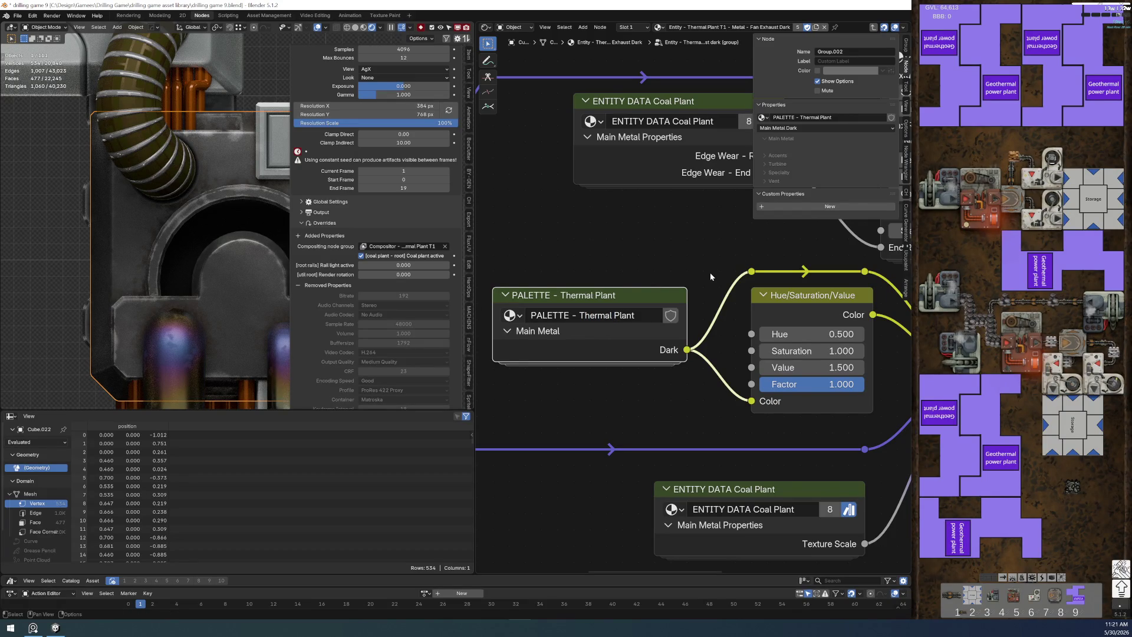
# Step: Enable the fake-user shield on PALETTE - Thermal Plant and mark it as an asset
pyautogui.click(670, 316)
pyautogui.rightClick(671, 315)
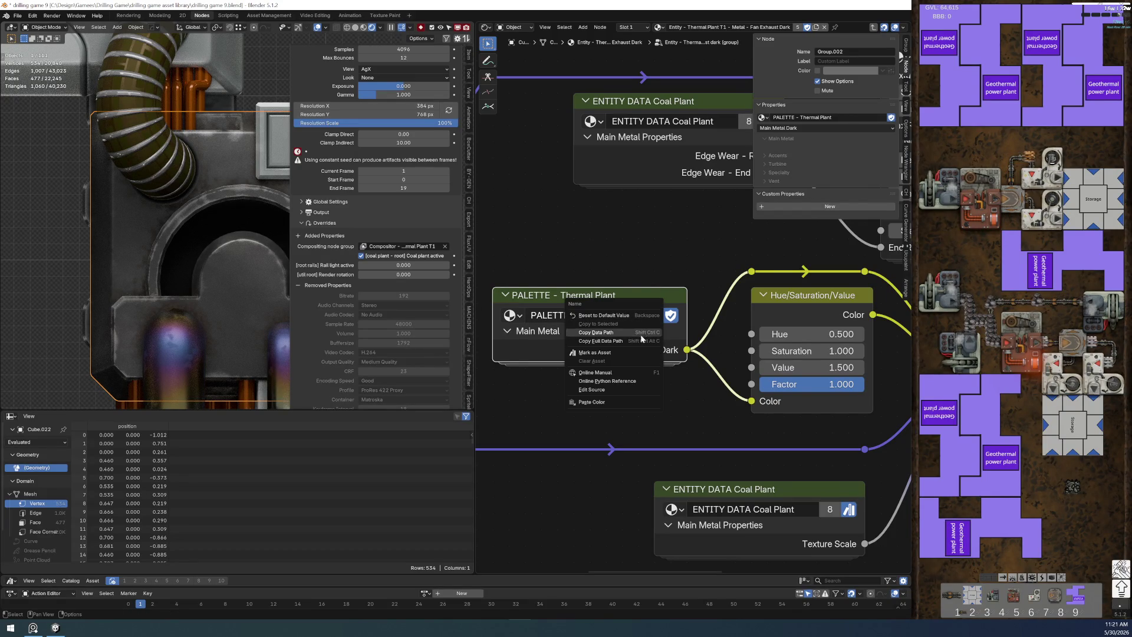
pyautogui.click(619, 352)
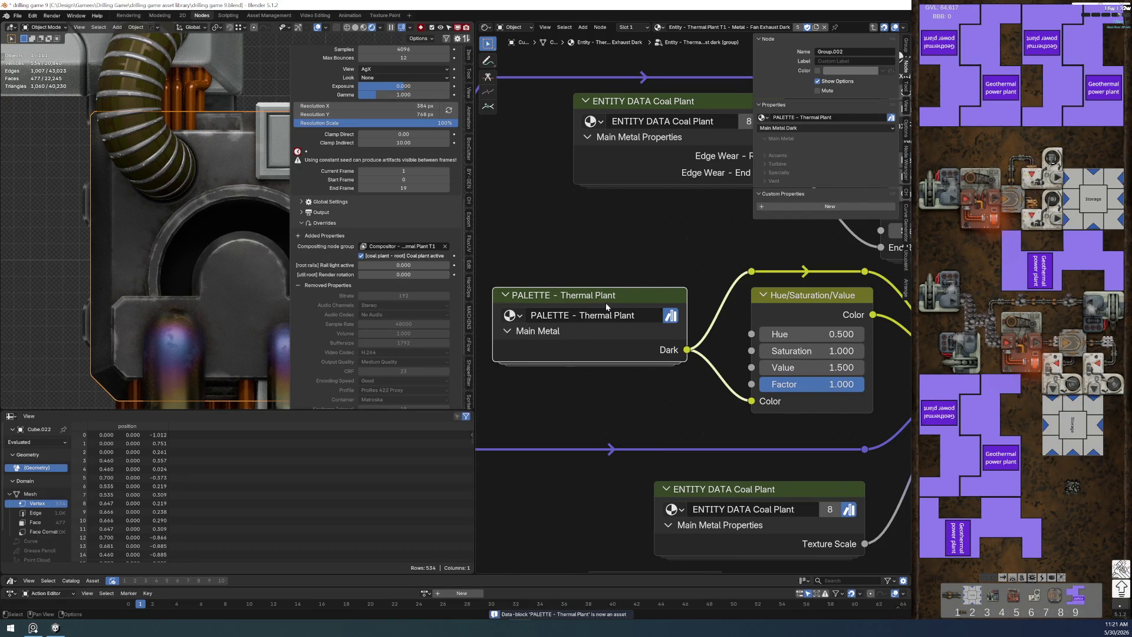
pyautogui.press('Tab')
pyautogui.moveTo(612, 363); pyautogui.dragTo(579, 325, button='middle')
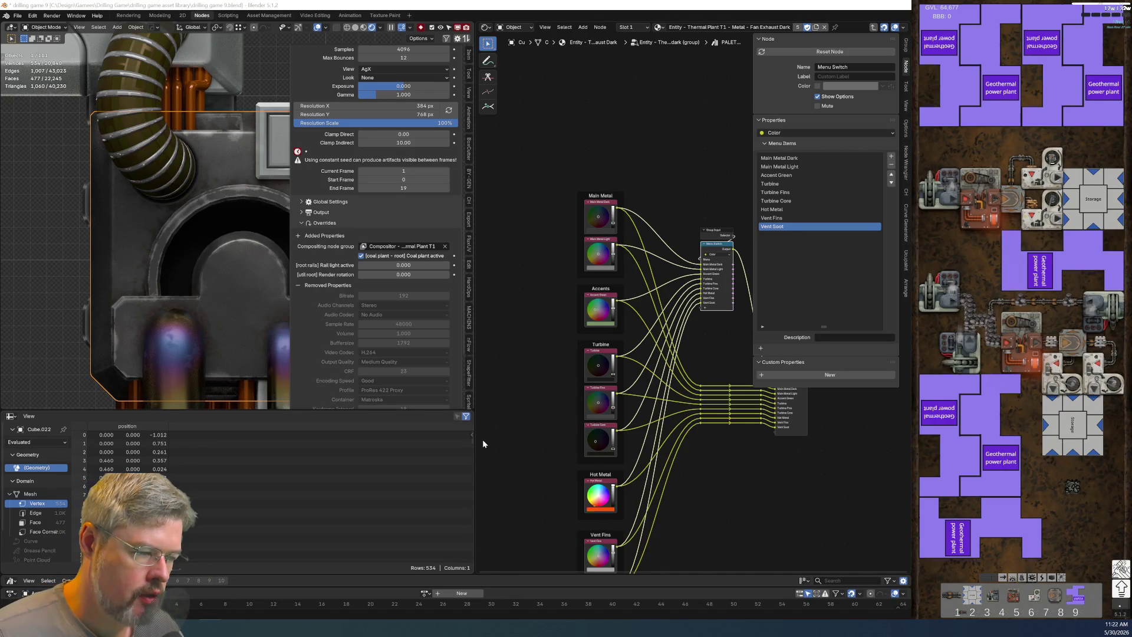
pyautogui.moveTo(475, 448); pyautogui.dragTo(368, 452)
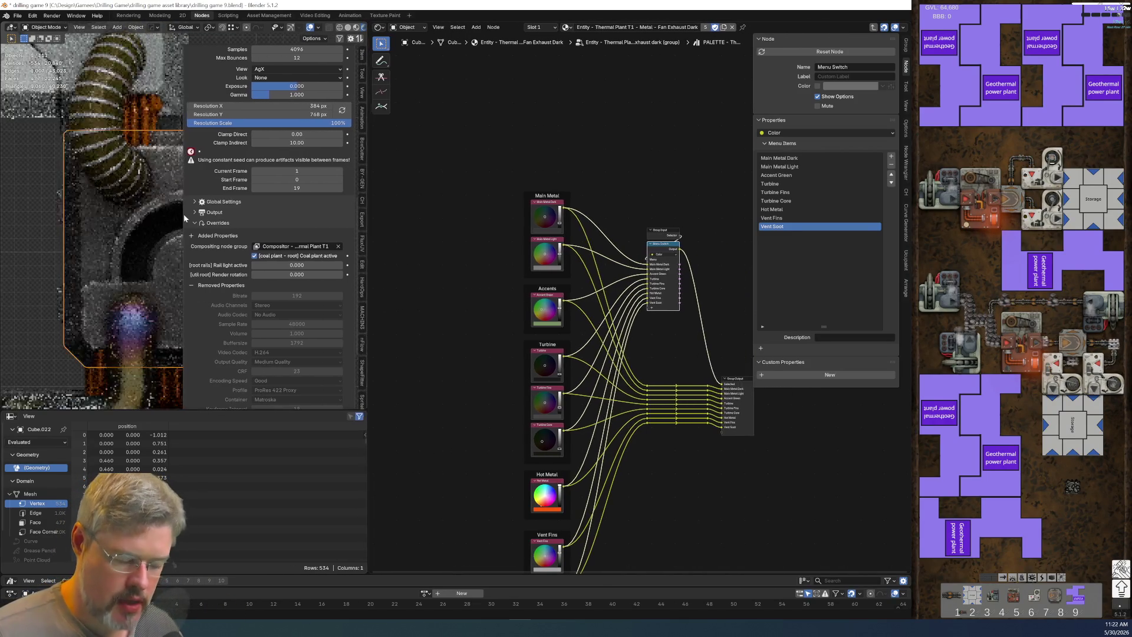
# Step: Hide the viewport sidebar, use Material Preview shading, and save as drilling game 9.blend
pyautogui.press('n')
pyautogui.scroll(-2, 186, 205)
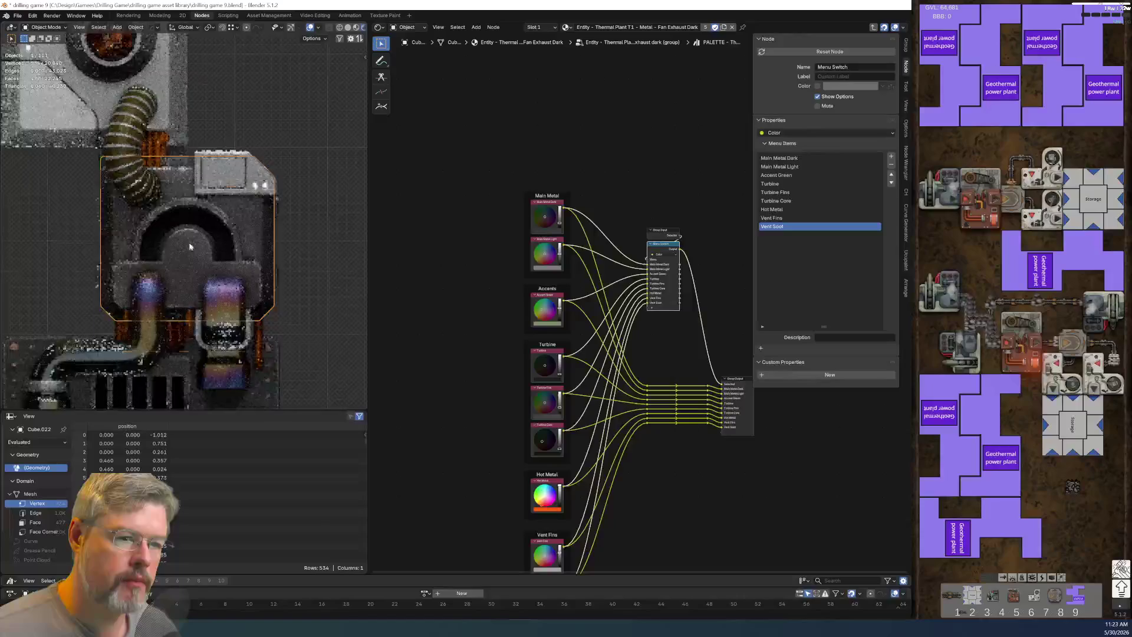
pyautogui.keyDown('shift'); pyautogui.scroll(5, 185, 205); pyautogui.keyUp('shift')
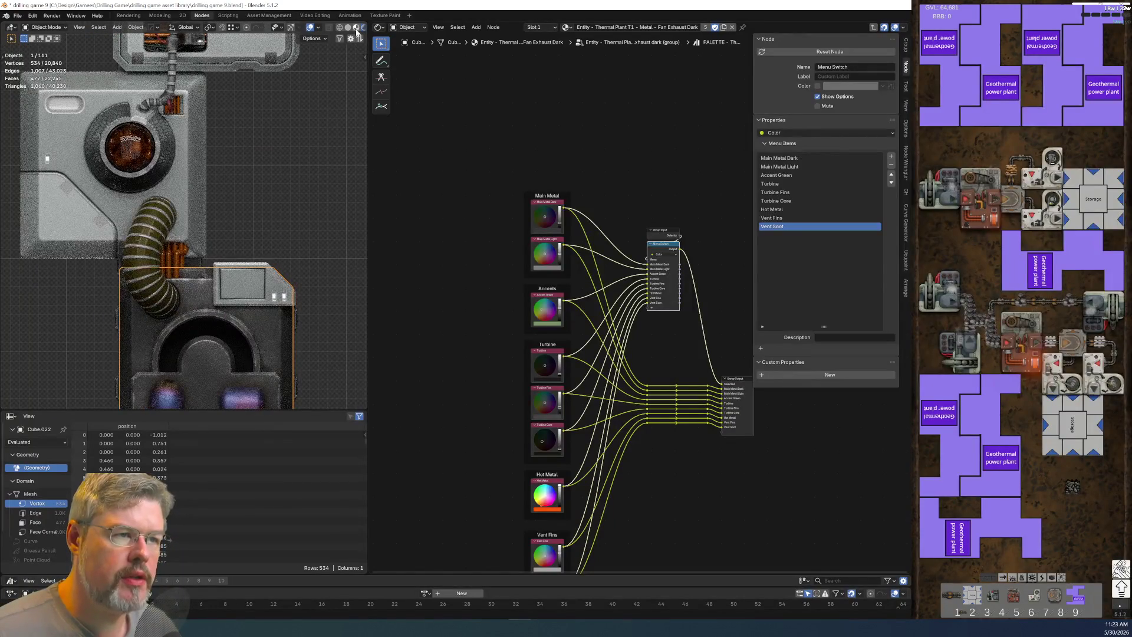
pyautogui.click(356, 27)
pyautogui.click(20, 16)
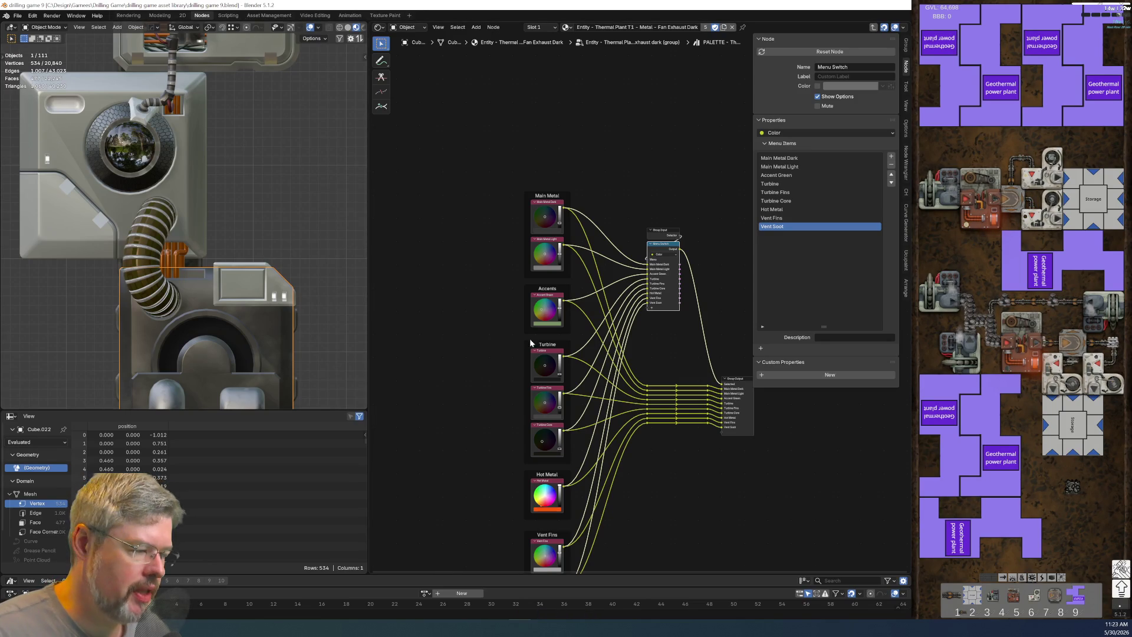
pyautogui.moveTo(624, 419); pyautogui.dragTo(508, 305, button='middle')
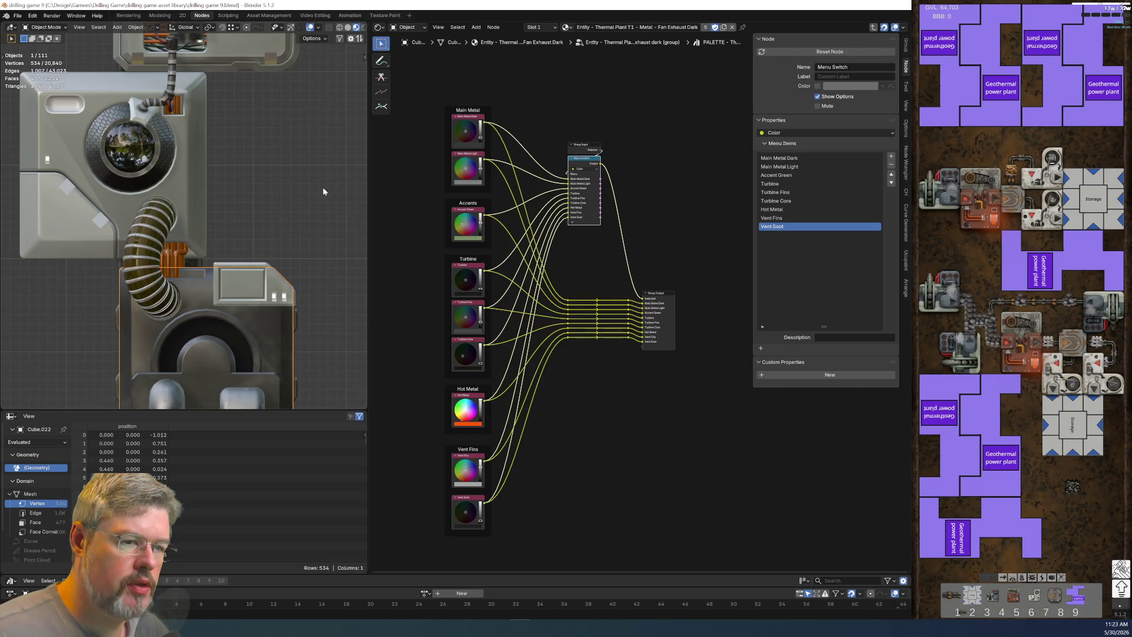
# Step: Enter Color - Entity Fan Exhaust Dark via Thermal Plant T3 and box-select its two Color nodes
pyautogui.scroll(3, 470, 207)
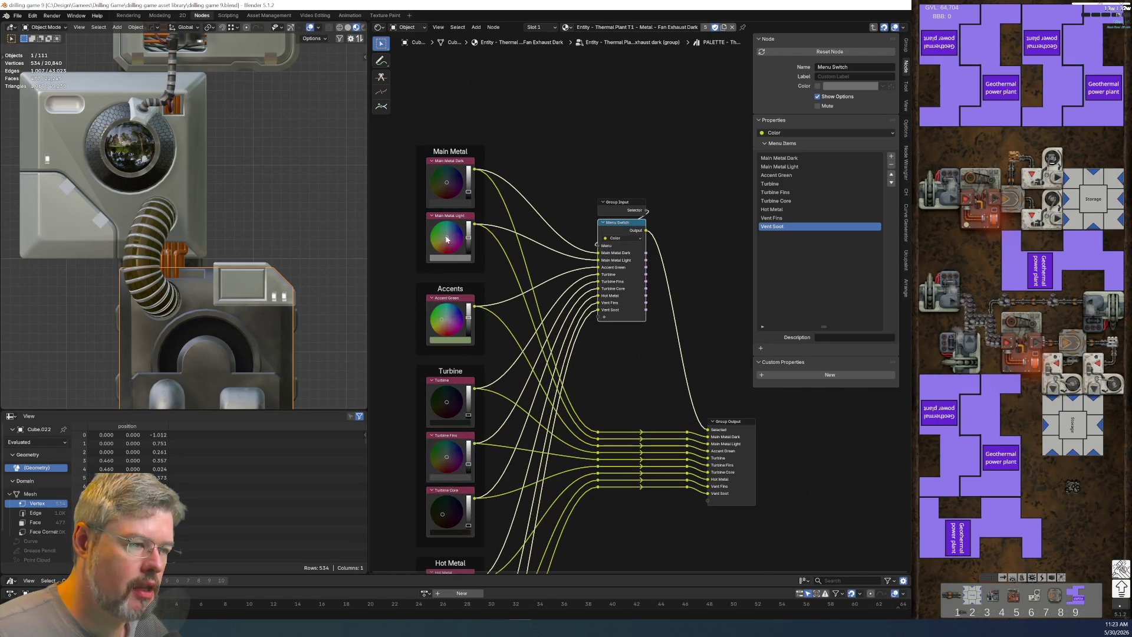
pyautogui.press('Tab')
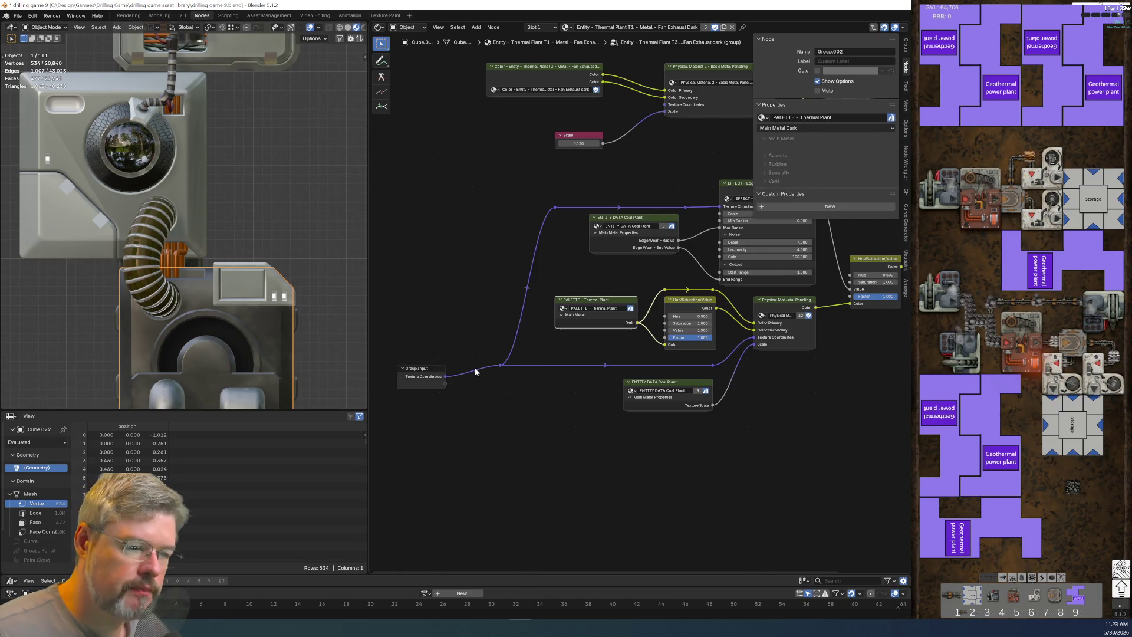
pyautogui.moveTo(663, 411); pyautogui.dragTo(582, 538, button='middle')
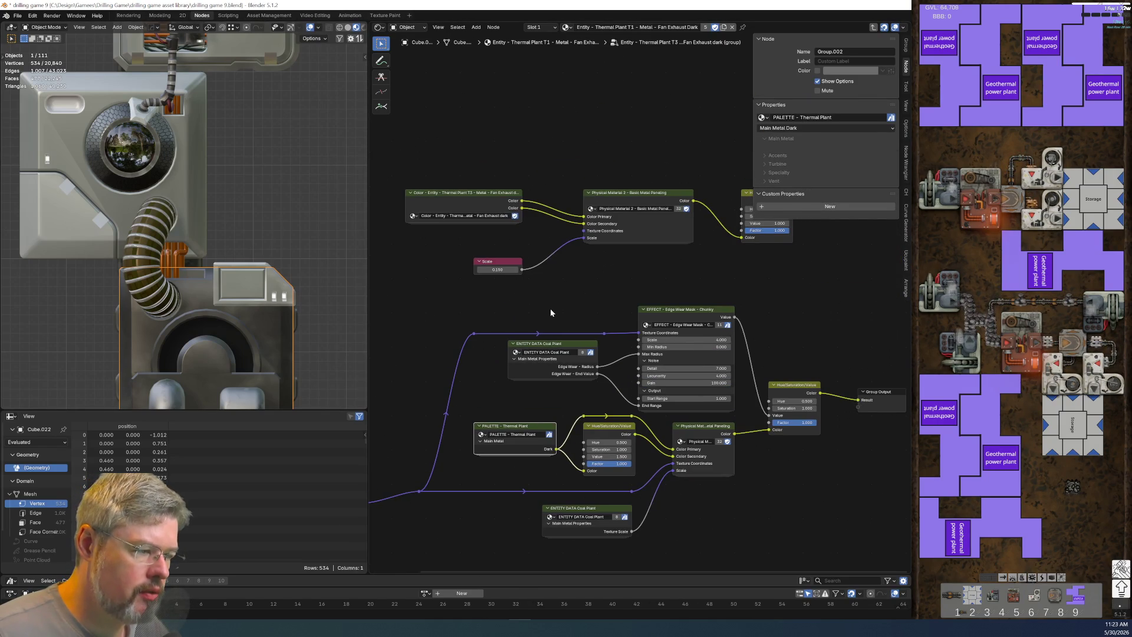
pyautogui.press('Tab')
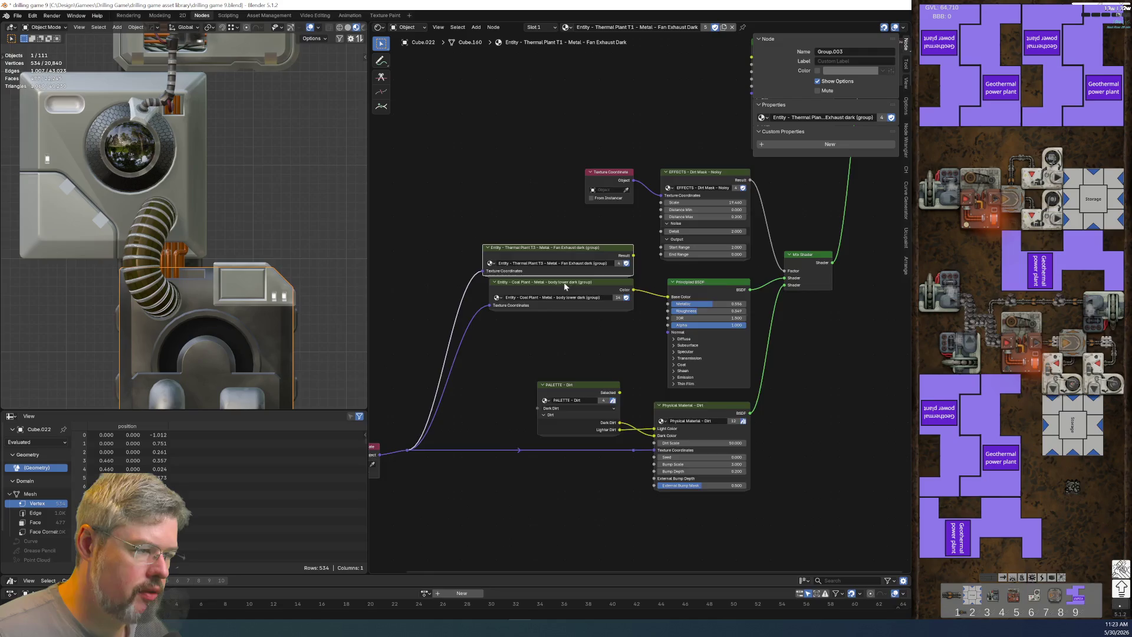
pyautogui.scroll(3, 566, 283)
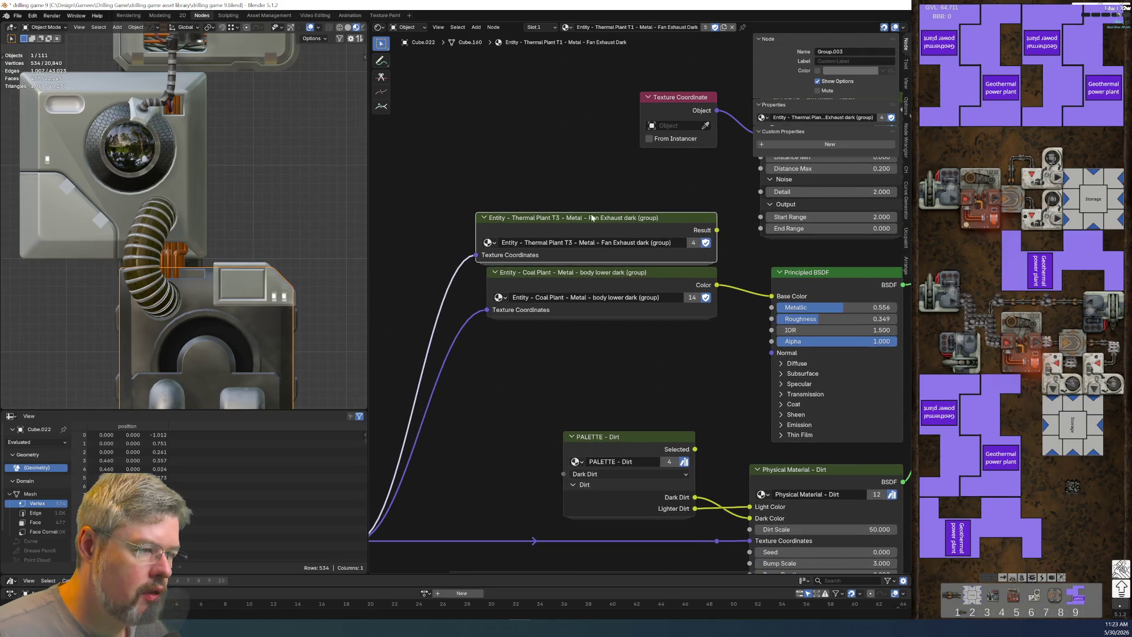
pyautogui.press('Tab')
pyautogui.scroll(-3, 543, 288)
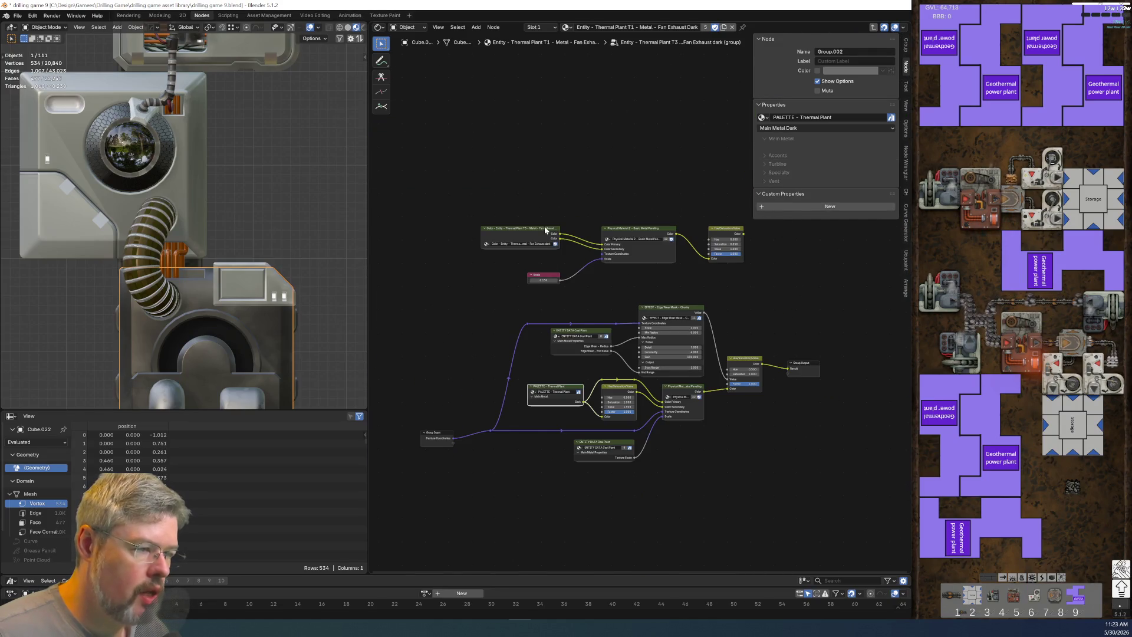
pyautogui.click(533, 228)
pyautogui.press('Tab')
pyautogui.moveTo(566, 262); pyautogui.dragTo(634, 389)
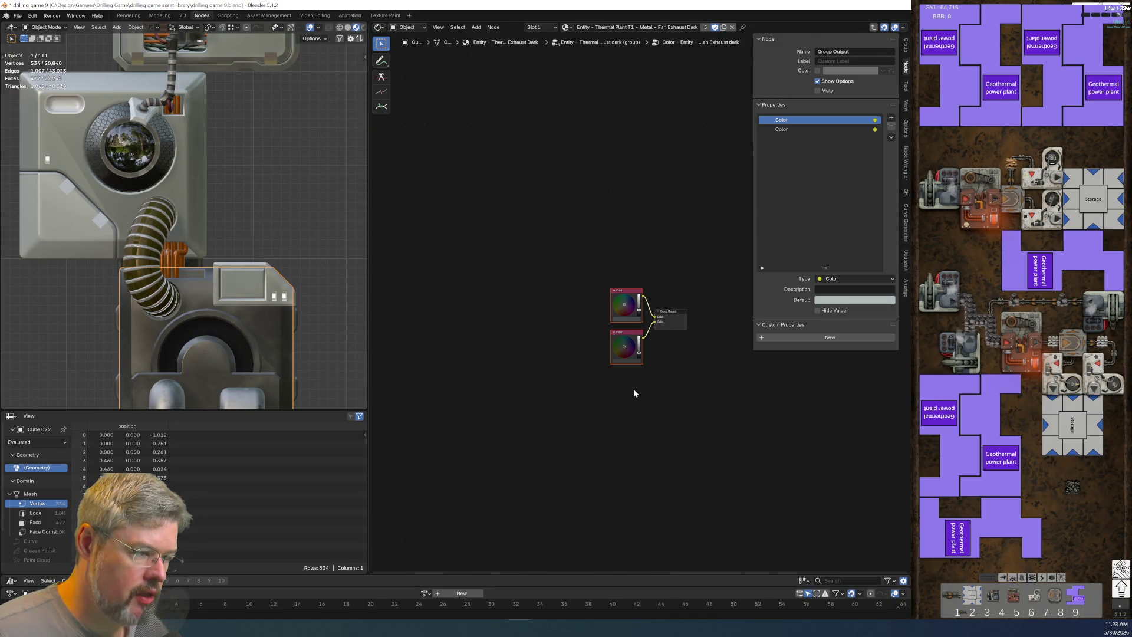
# Step: Paste the two Color nodes copied from the fan exhaust group into the PALETTE - Thermal Plant group
pyautogui.hotkey('ctrl', 'c')
pyautogui.press('Tab')
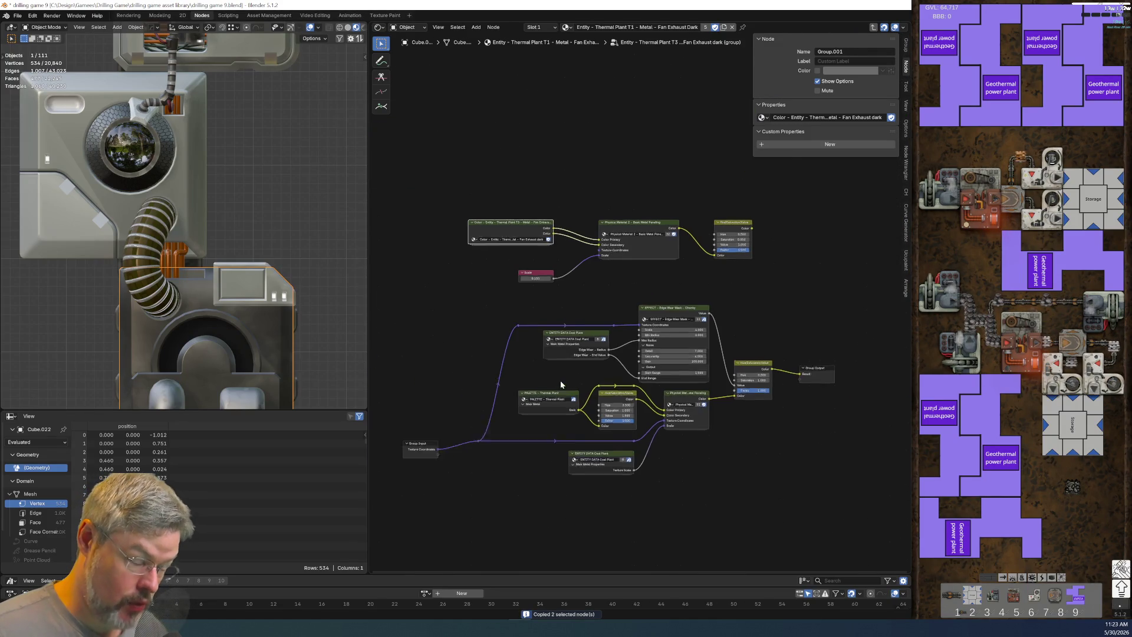
pyautogui.click(550, 349)
pyautogui.scroll(4, 542, 369)
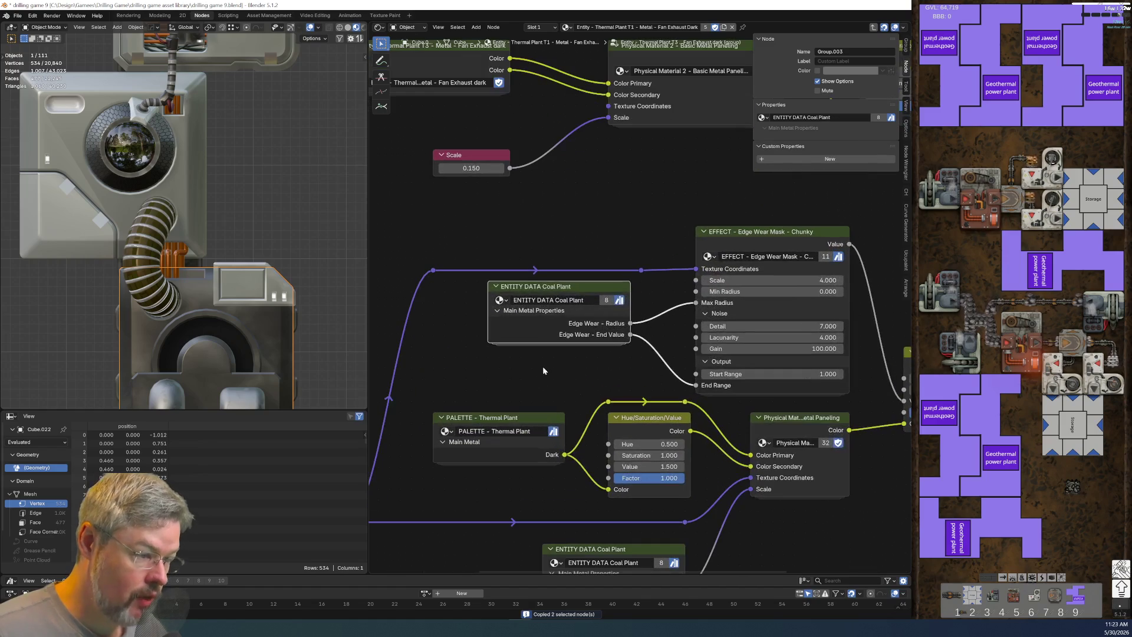
pyautogui.click(501, 448)
pyautogui.press('Tab')
pyautogui.press('Home')
pyautogui.scroll(3, 599, 260)
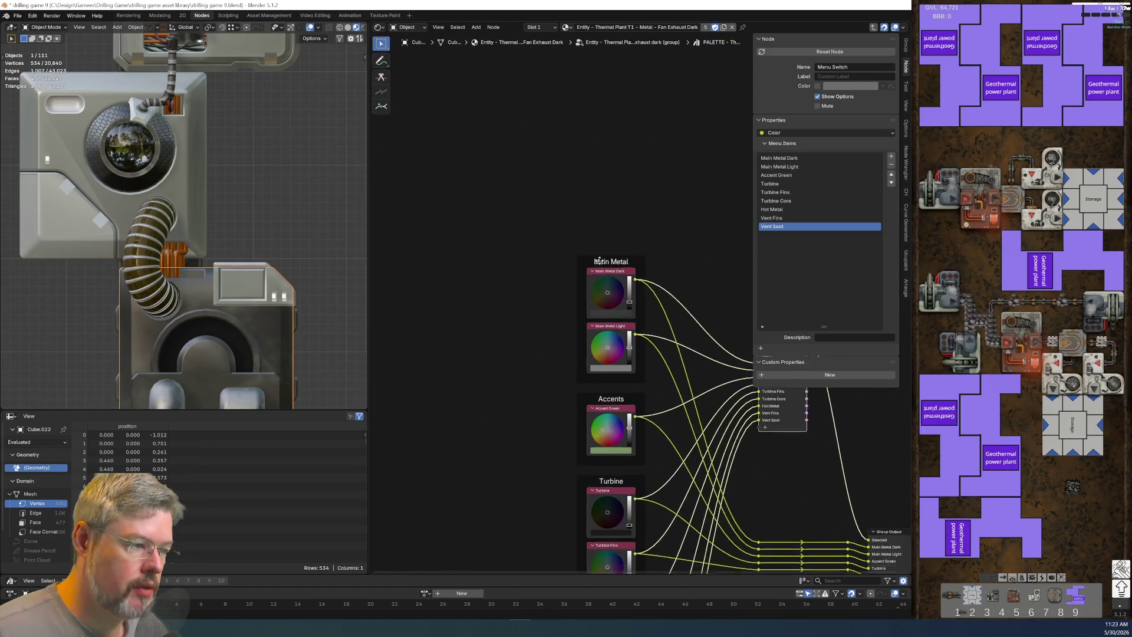
pyautogui.hotkey('ctrl', 'v')
# Step: Delete the upper of the two pasted spare Color nodes
pyautogui.scroll(2, 582, 227)
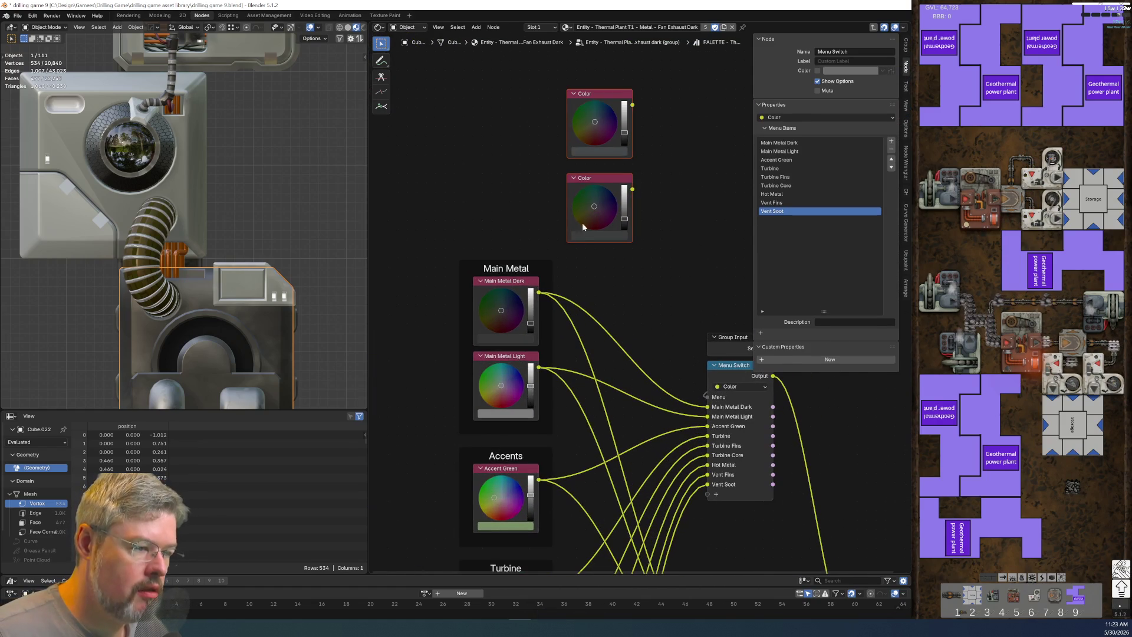
pyautogui.click(609, 118)
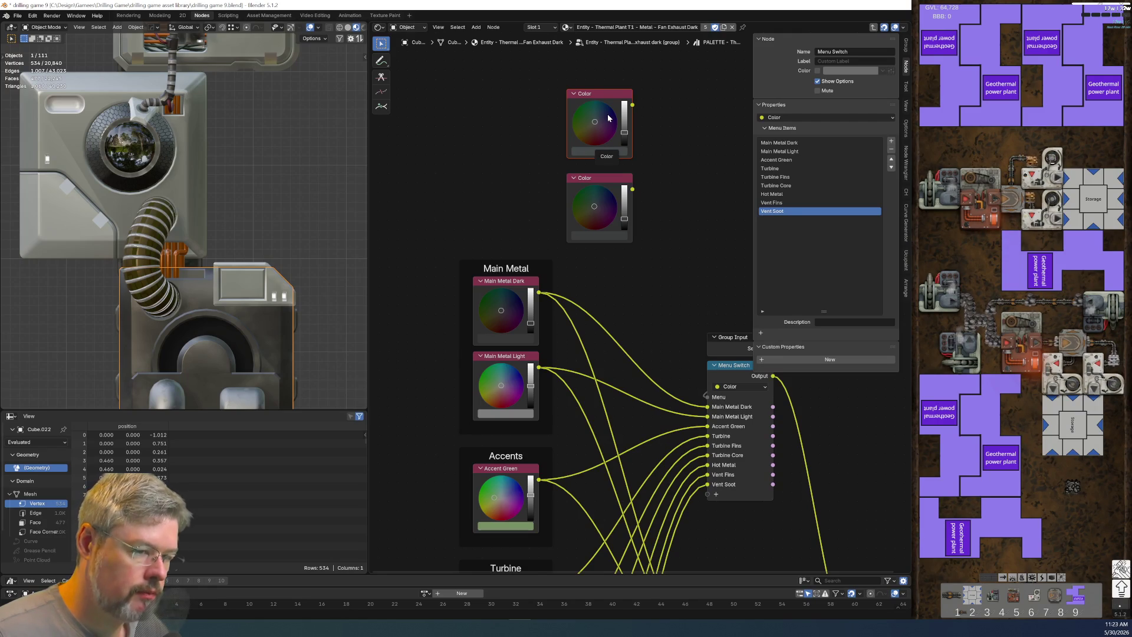
pyautogui.press('x')
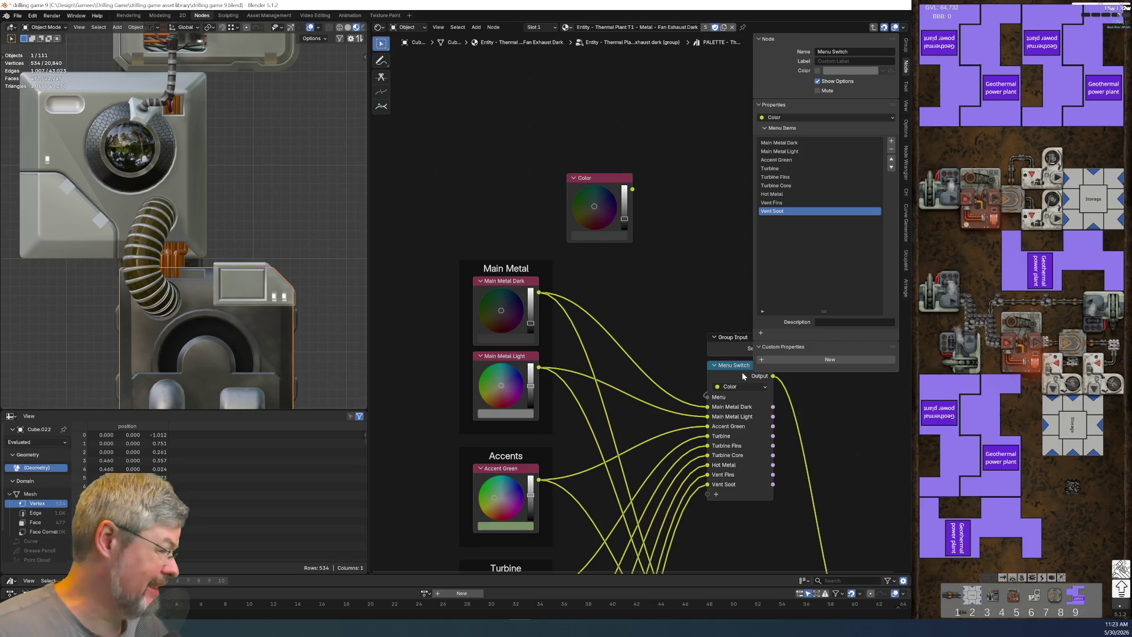
# Step: Cut the Main Metal Light node's links and delete it
pyautogui.click(526, 378)
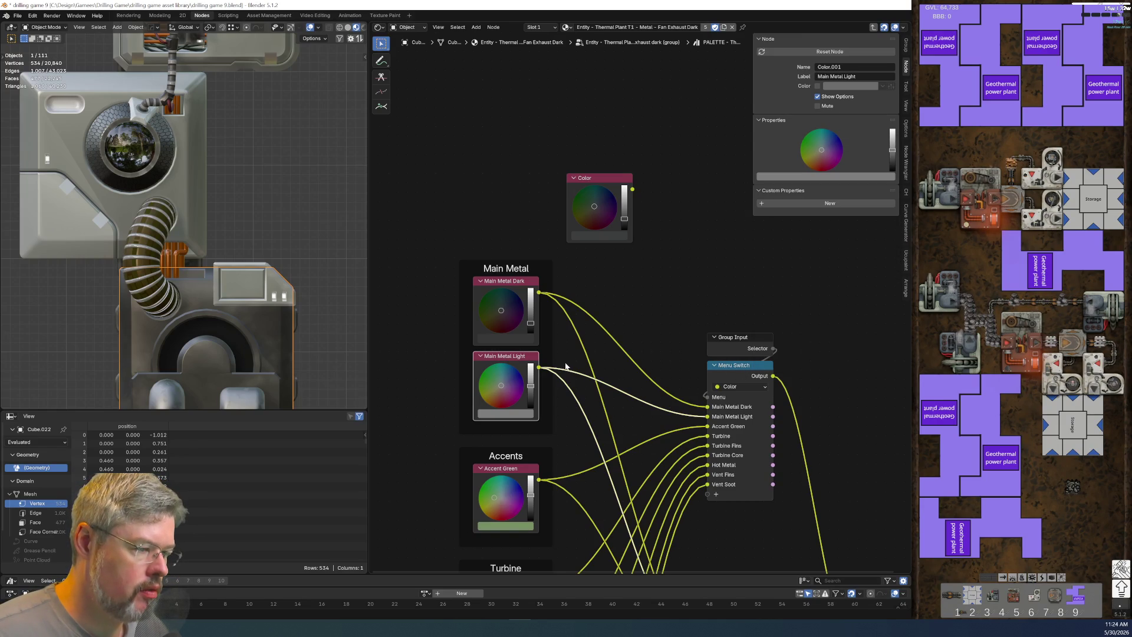
pyautogui.keyDown('ctrl'); pyautogui.moveTo(569, 368); pyautogui.dragTo(558, 405, button='right'); pyautogui.keyUp('ctrl')
pyautogui.press('x')
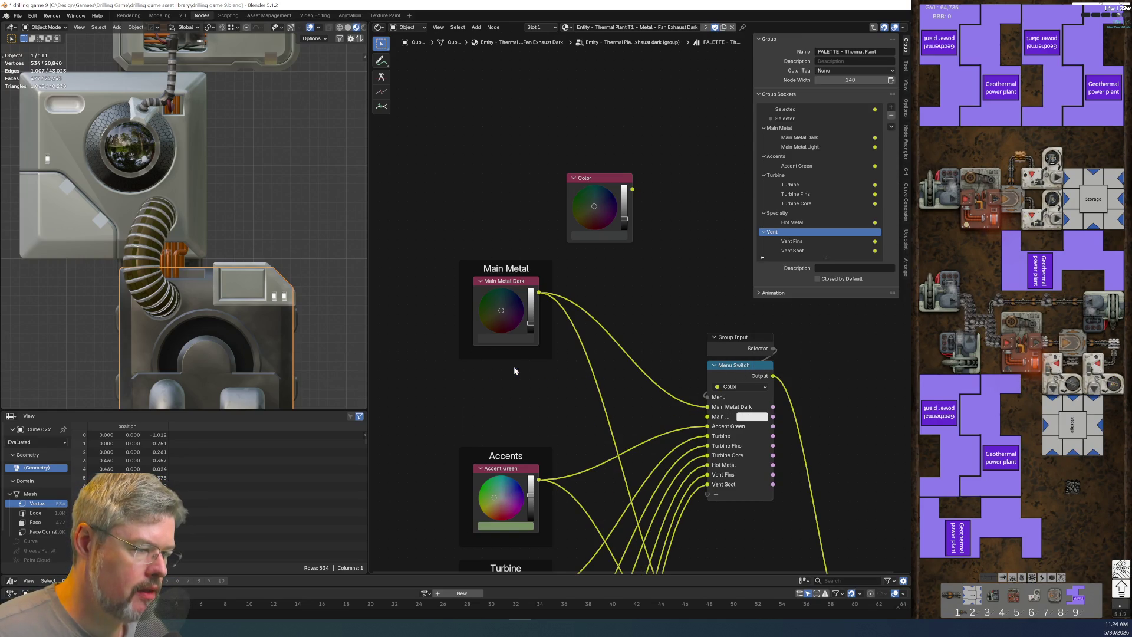
# Step: Move the spare Color node into the Main Metal frame, move Main Metal Dark's links to it, and delete the old node
pyautogui.moveTo(600, 185)
pyautogui.mouseDown()
pyautogui.moveTo(514, 372)
pyautogui.moveTo(509, 341)
pyautogui.moveTo(500, 372)
pyautogui.mouseUp()
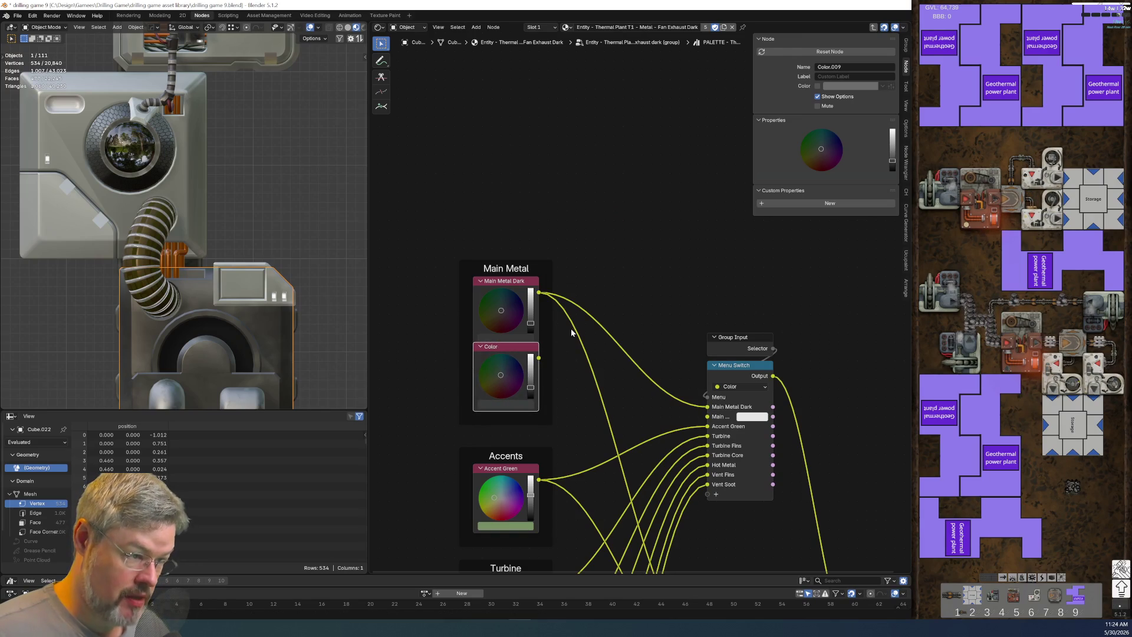
pyautogui.keyDown('ctrl'); pyautogui.moveTo(543, 299); pyautogui.dragTo(545, 359); pyautogui.keyUp('ctrl')
pyautogui.click(505, 286)
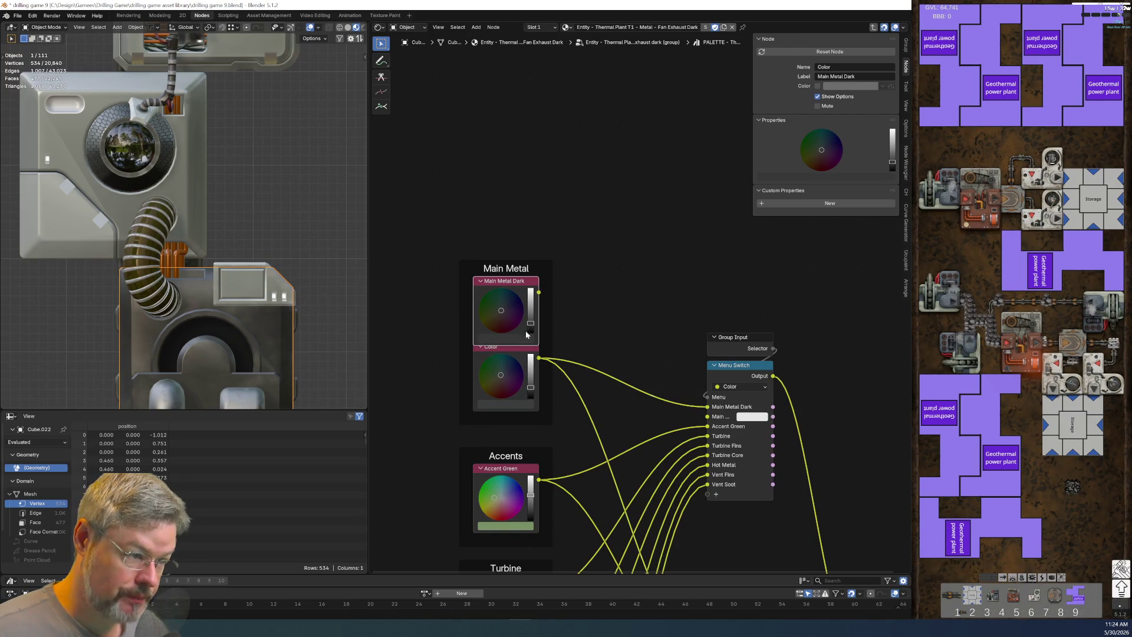
pyautogui.press('F2')
pyautogui.press('Escape')
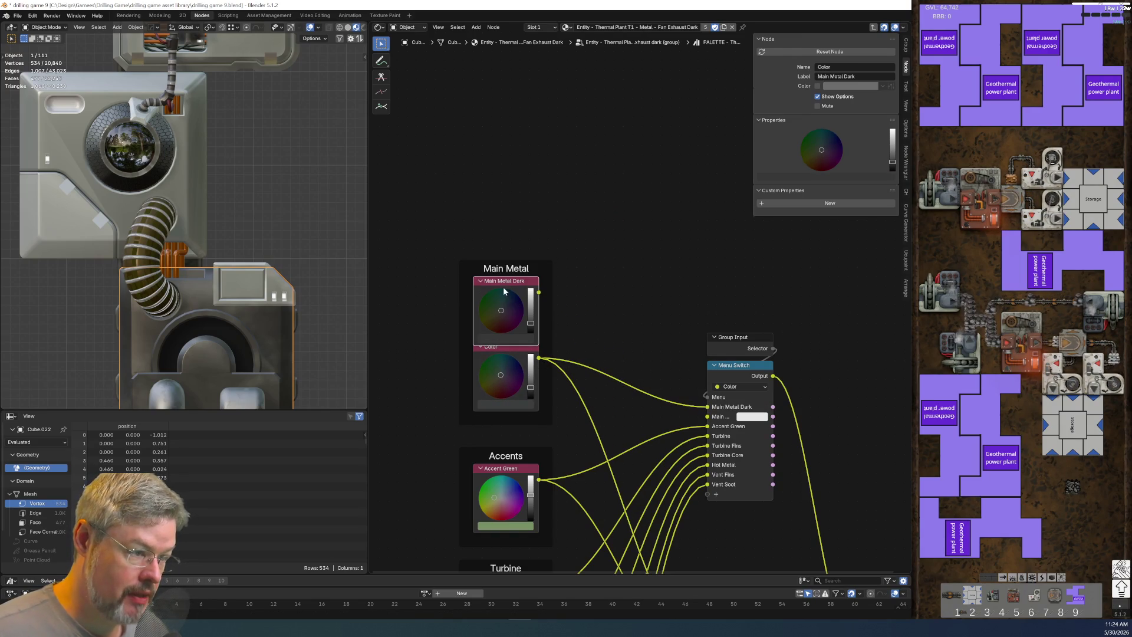
pyautogui.press('Delete')
# Step: Label the new Color node Main Metal Dark
pyautogui.click(498, 345)
pyautogui.press('F2')
pyautogui.hotkey('ctrl', 'v')
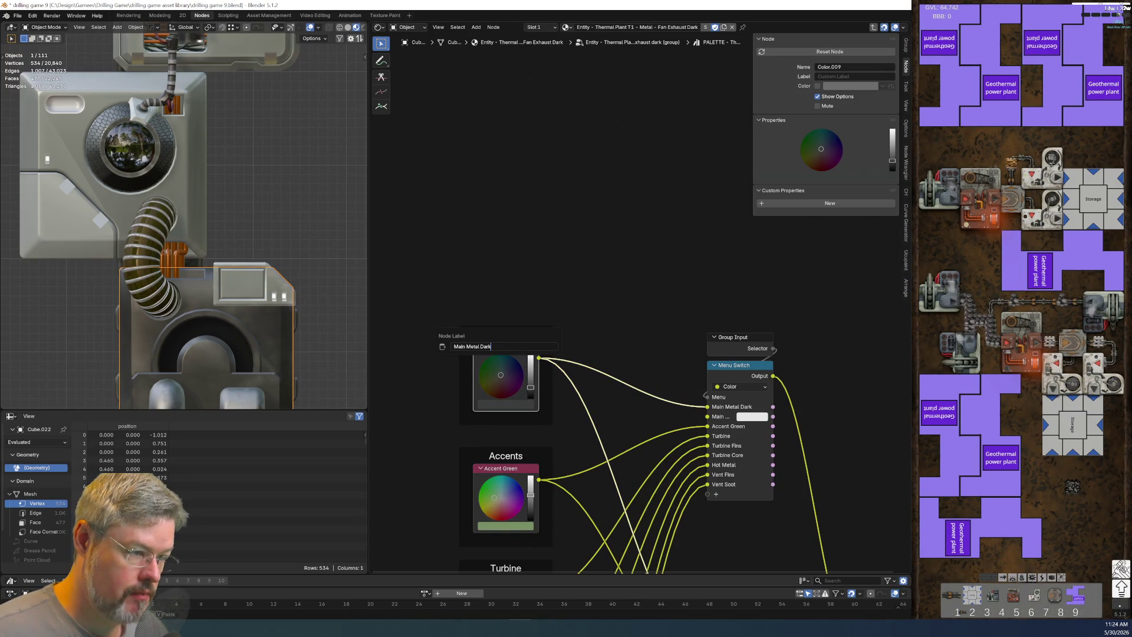
pyautogui.press('Return')
# Step: Keep the Menu Switch's Main Metal Light item and move the Main Metal frame higher
pyautogui.click(731, 365)
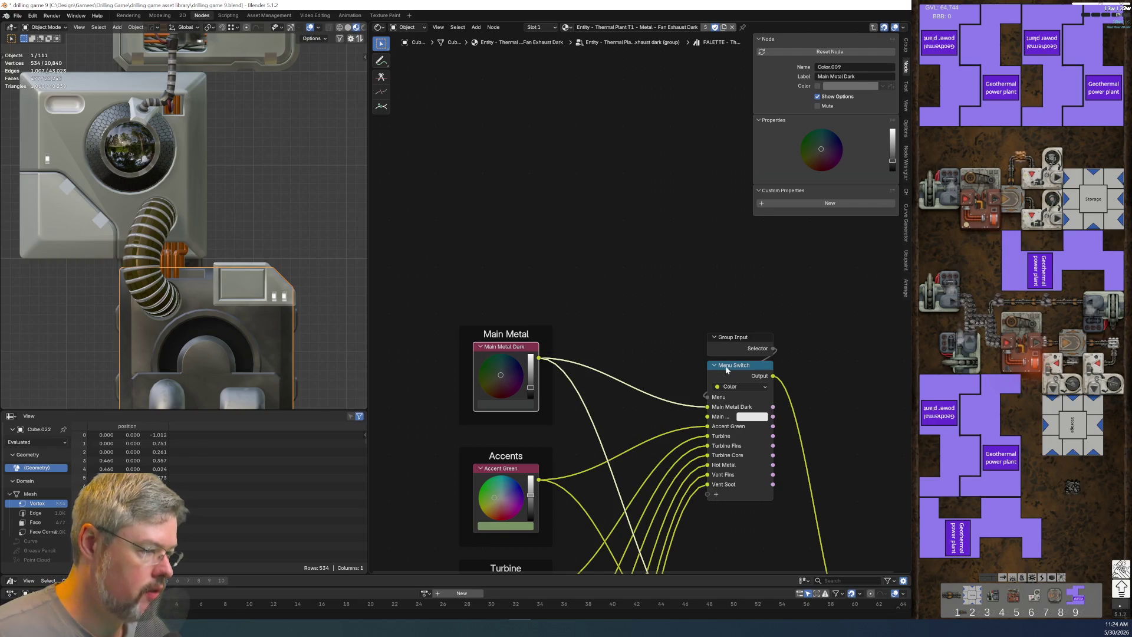
pyautogui.click(778, 167)
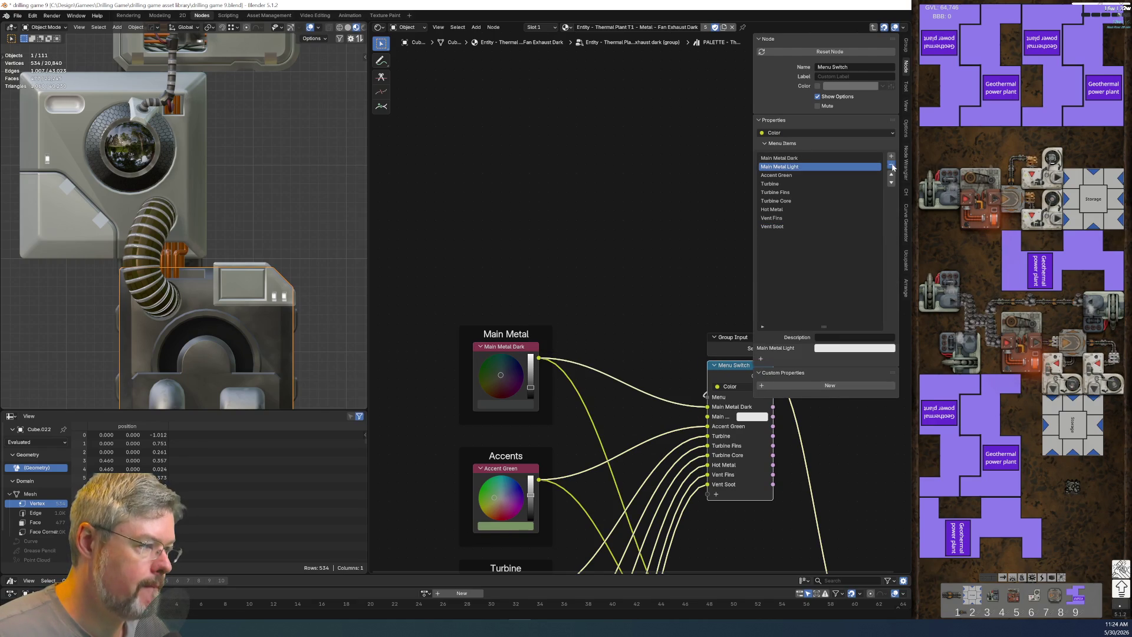
pyautogui.click(890, 165)
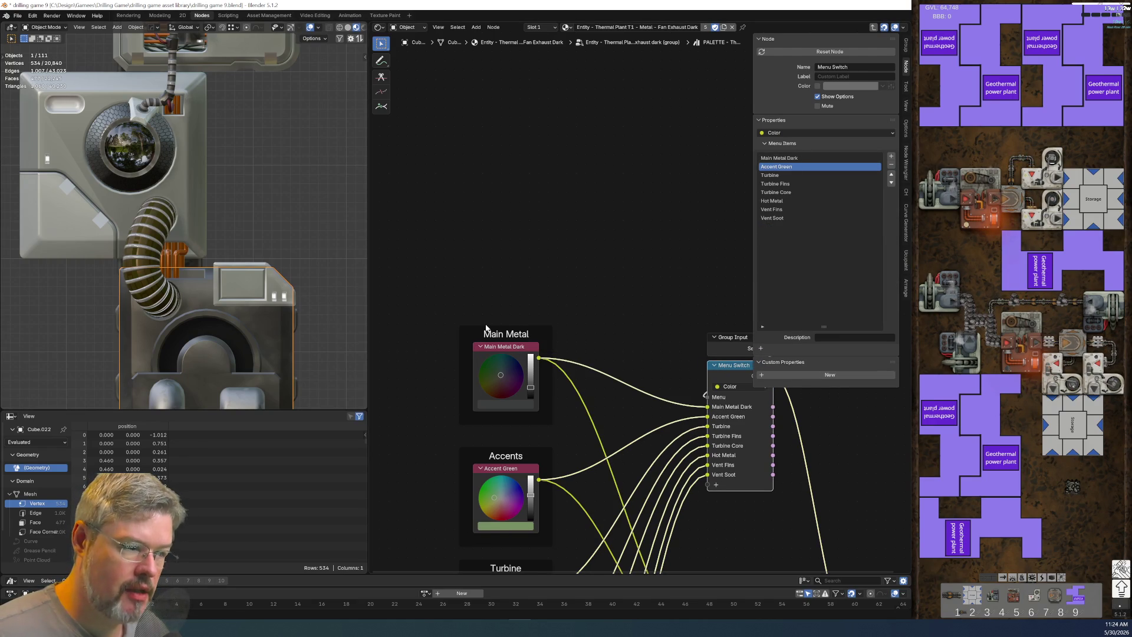
pyautogui.hotkey('ctrl', 'z')
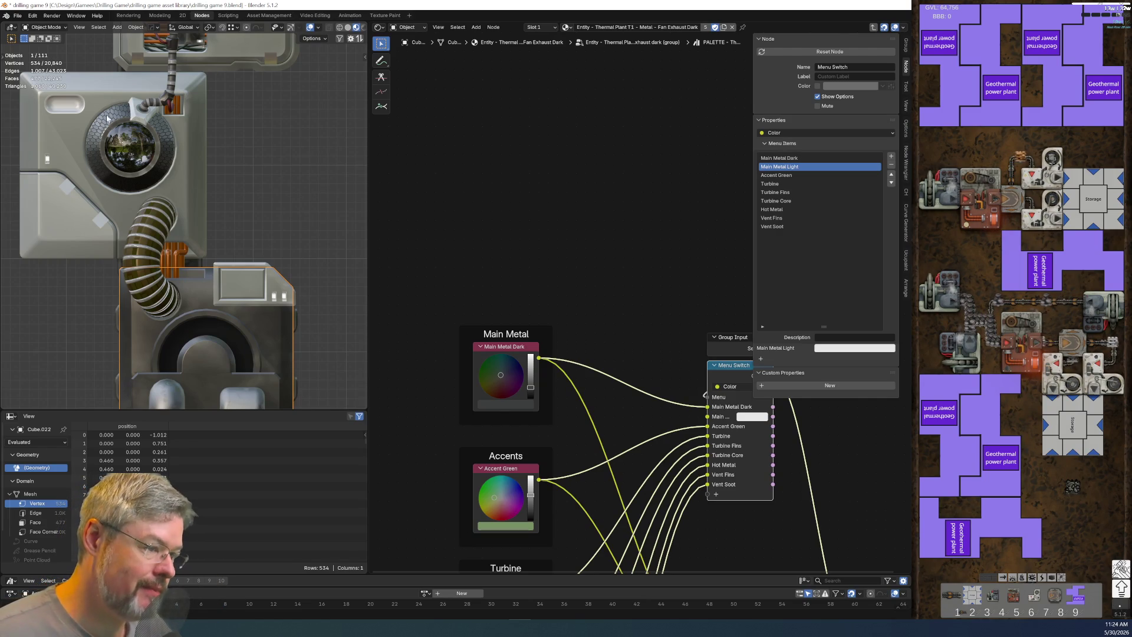
pyautogui.click(532, 329)
pyautogui.moveTo(533, 328); pyautogui.dragTo(534, 229)
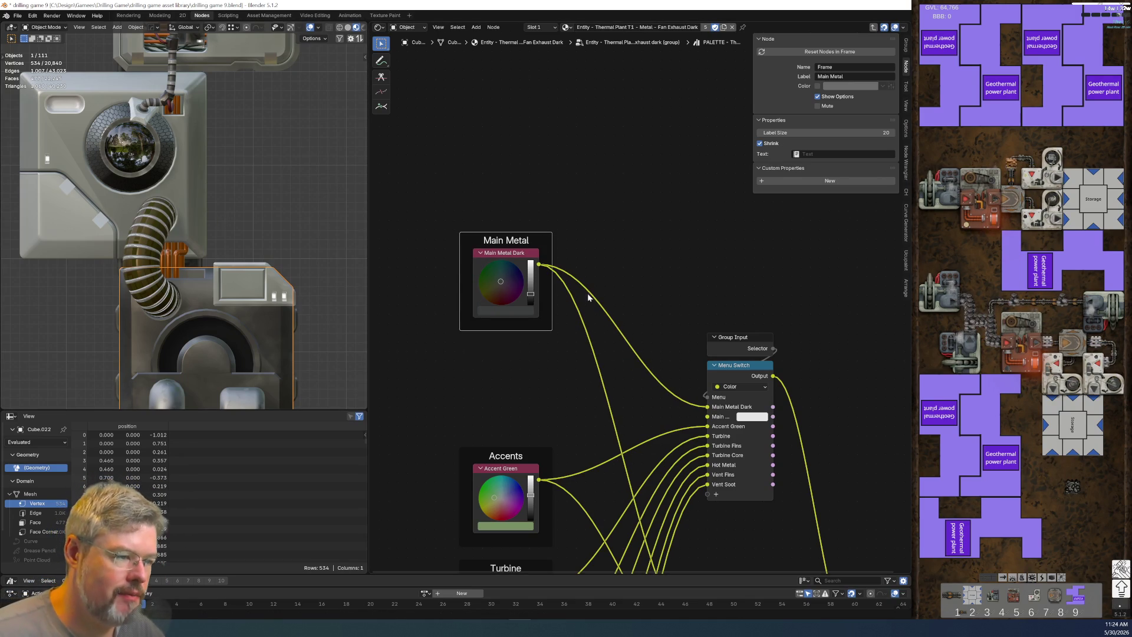
# Step: Remove the Main Metal Light output from the palette group's Group Output sockets
pyautogui.moveTo(631, 358); pyautogui.dragTo(594, 310, button='middle')
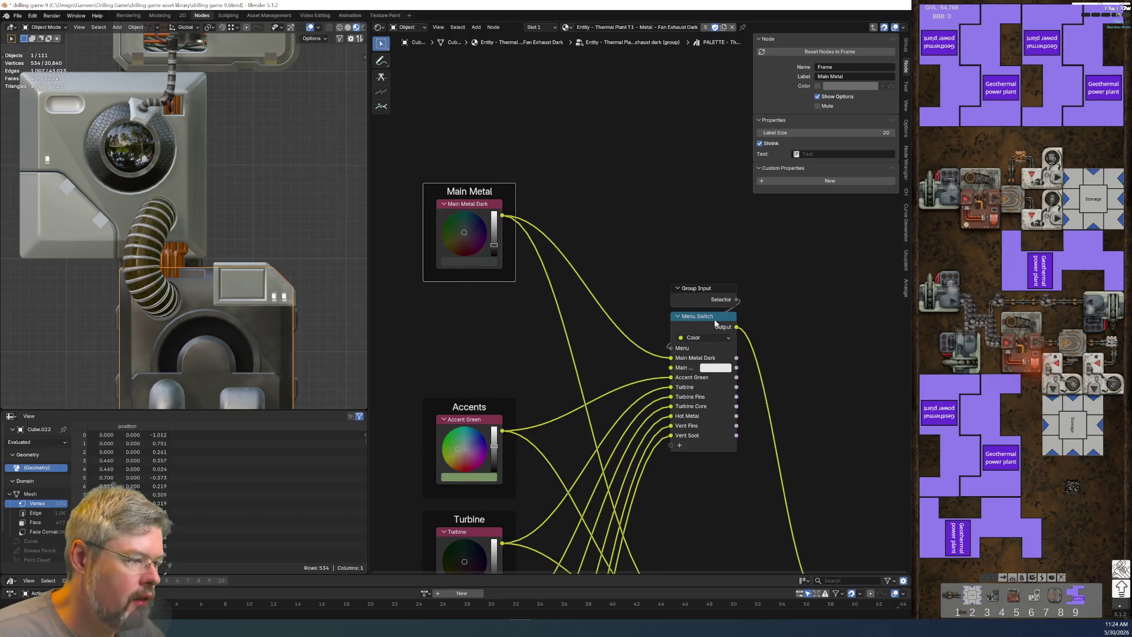
pyautogui.click(715, 323)
pyautogui.click(796, 166)
pyautogui.moveTo(708, 501); pyautogui.dragTo(474, 260, button='middle')
pyautogui.click(623, 352)
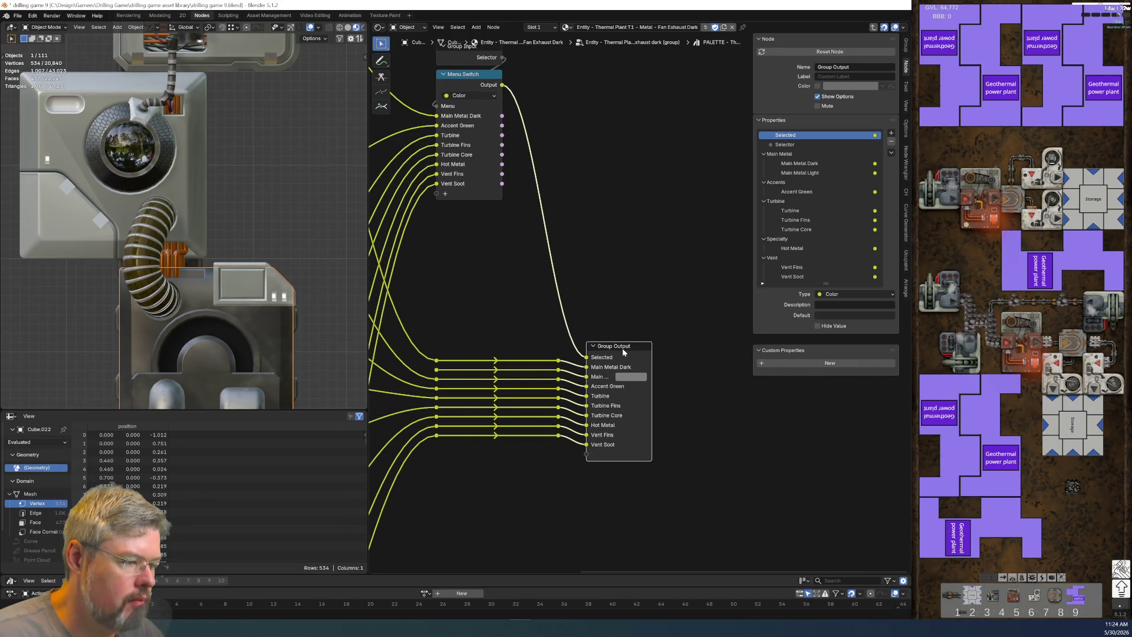
pyautogui.click(826, 173)
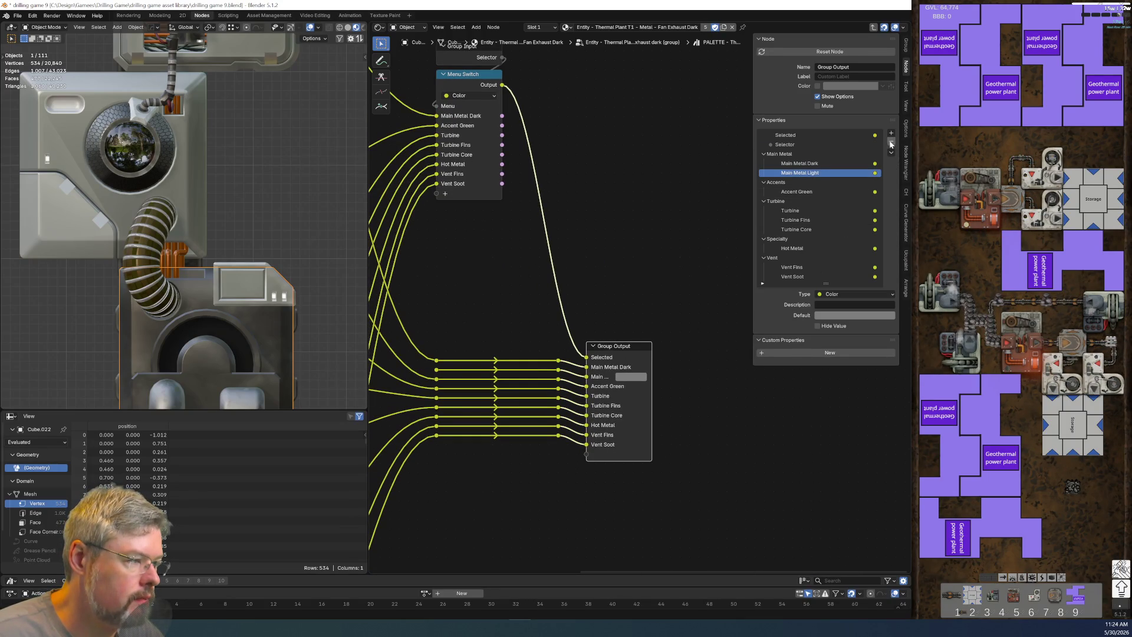
pyautogui.click(890, 145)
# Step: Shift the Accents, Turbine and Hot Metal colour nodes further left
pyautogui.click(798, 174)
pyautogui.scroll(-1, 455, 285)
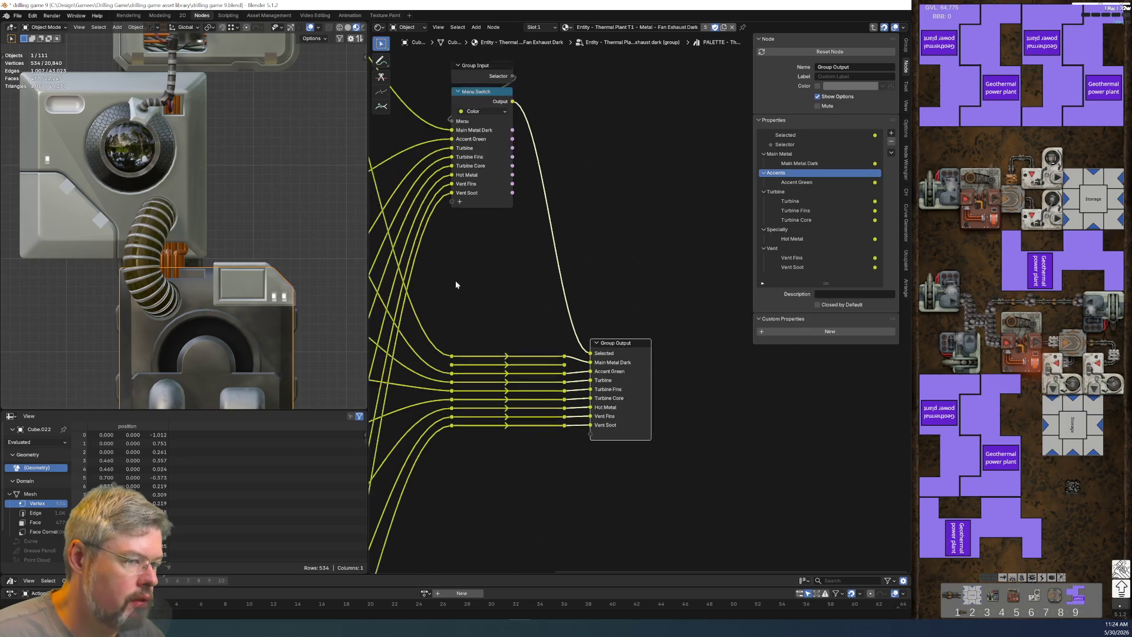
pyautogui.scroll(-1, 455, 285)
pyautogui.moveTo(455, 285); pyautogui.dragTo(616, 301, button='middle')
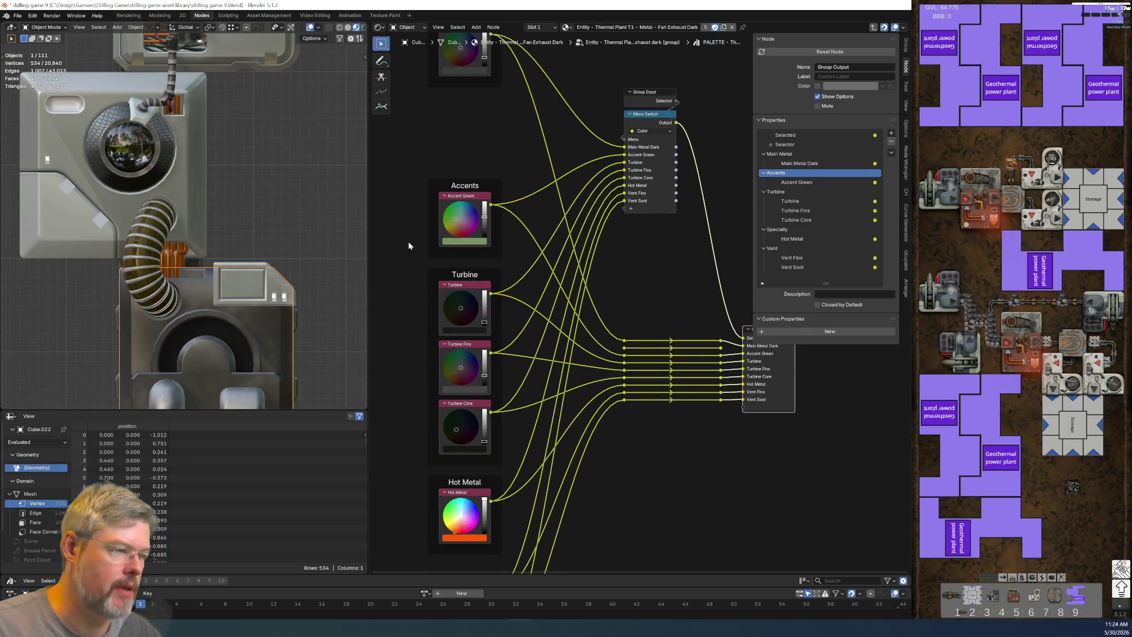
pyautogui.scroll(-1, 563, 228)
pyautogui.moveTo(563, 228); pyautogui.dragTo(619, 230, button='middle')
pyautogui.moveTo(526, 293); pyautogui.dragTo(606, 530)
pyautogui.scroll(-2, 606, 529)
pyautogui.press('g')
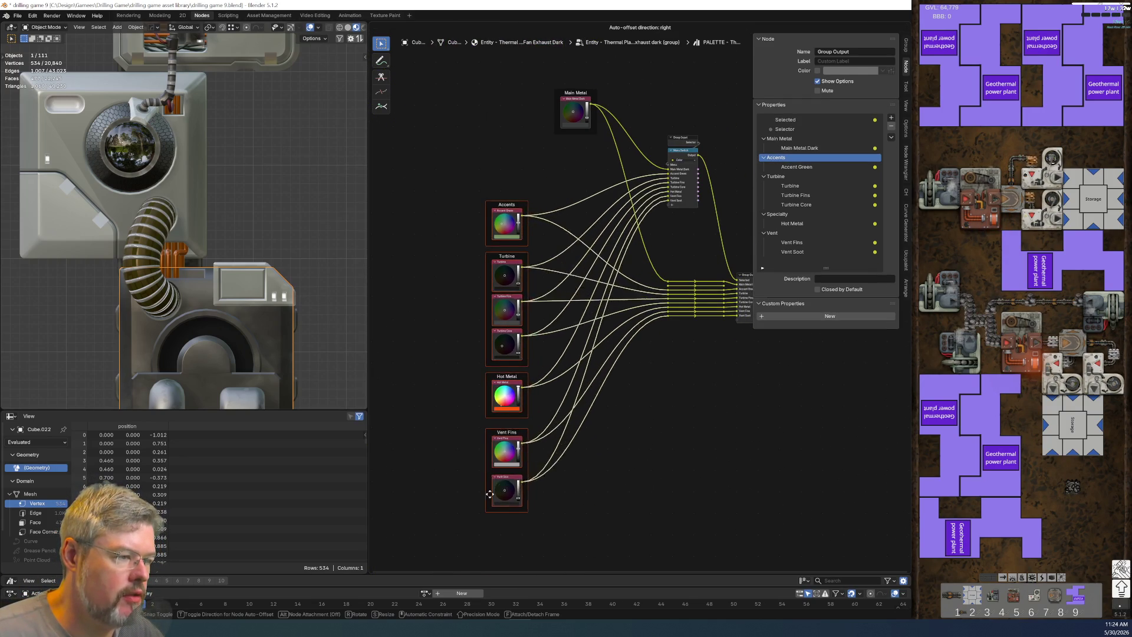
pyautogui.click(474, 510)
# Step: Show the upper cube's Thermal Plant T1 Metal Body Mid material in the node editor
pyautogui.scroll(1, 591, 326)
pyautogui.moveTo(591, 325); pyautogui.dragTo(550, 437, button='middle')
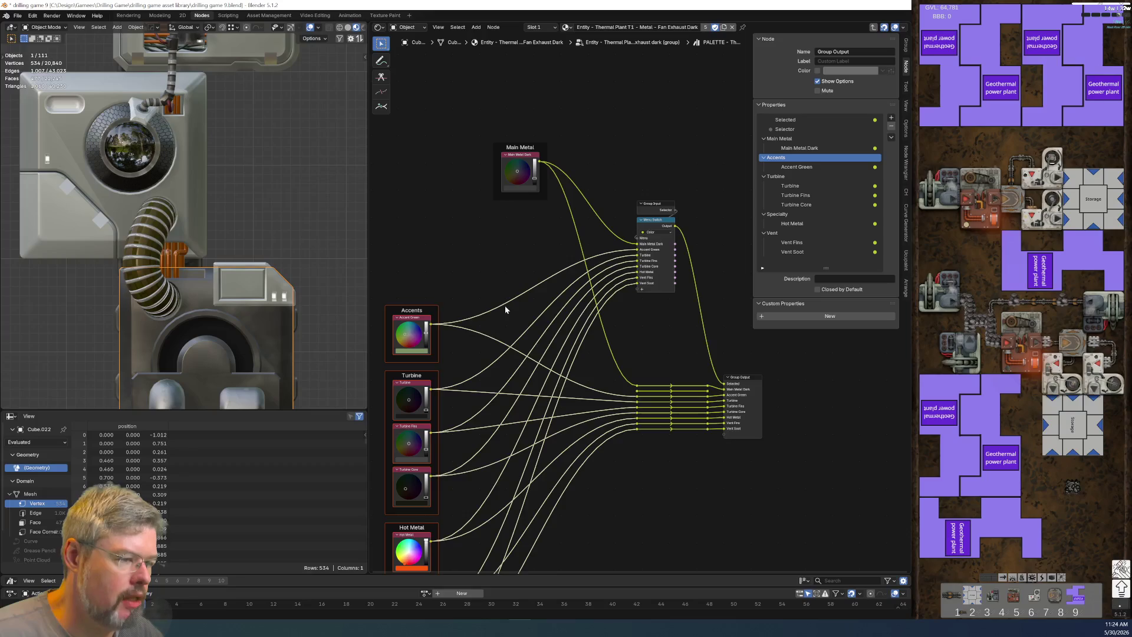
pyautogui.moveTo(482, 281); pyautogui.dragTo(469, 378, button='middle')
pyautogui.scroll(2, 468, 378)
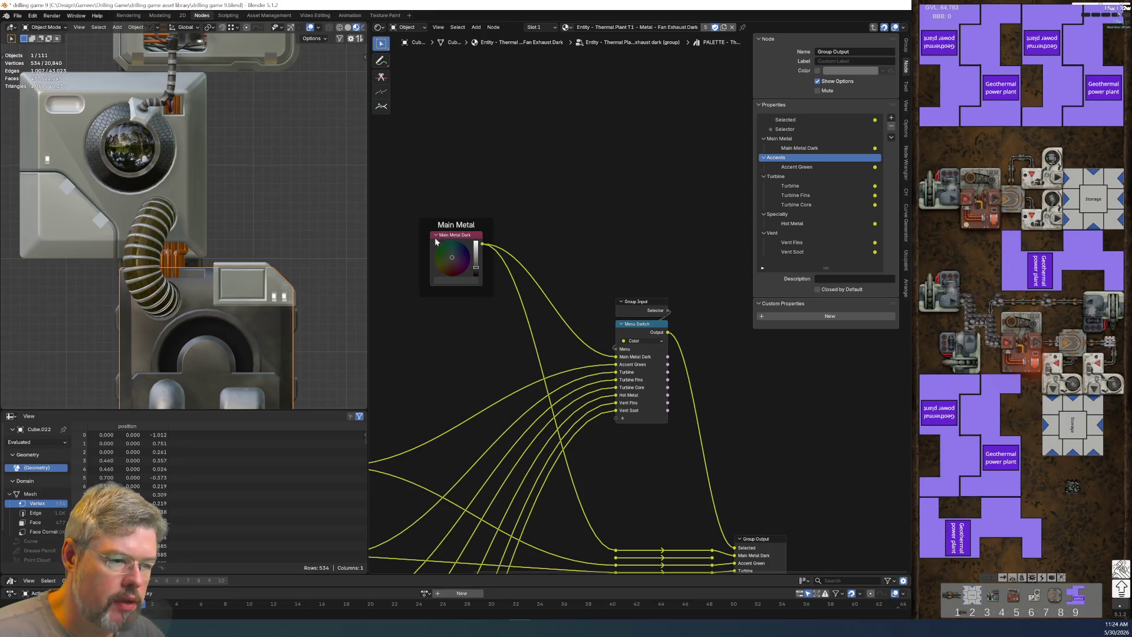
pyautogui.click(105, 207)
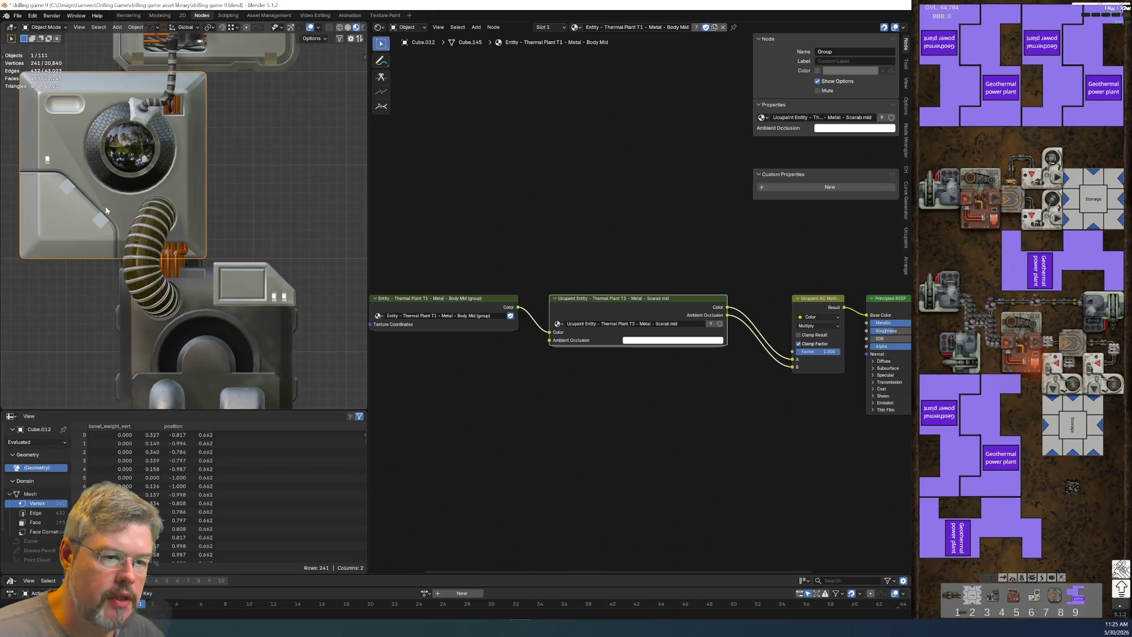
# Step: Inspect the Color group nested inside the Body Mid material's Body Mid group node
pyautogui.click(468, 301)
pyautogui.moveTo(468, 301)
pyautogui.mouseDown(button='middle')
pyautogui.moveTo(627, 293)
pyautogui.moveTo(528, 428)
pyautogui.mouseUp(button='middle')
pyautogui.scroll(2, 627, 293)
pyautogui.click(635, 338)
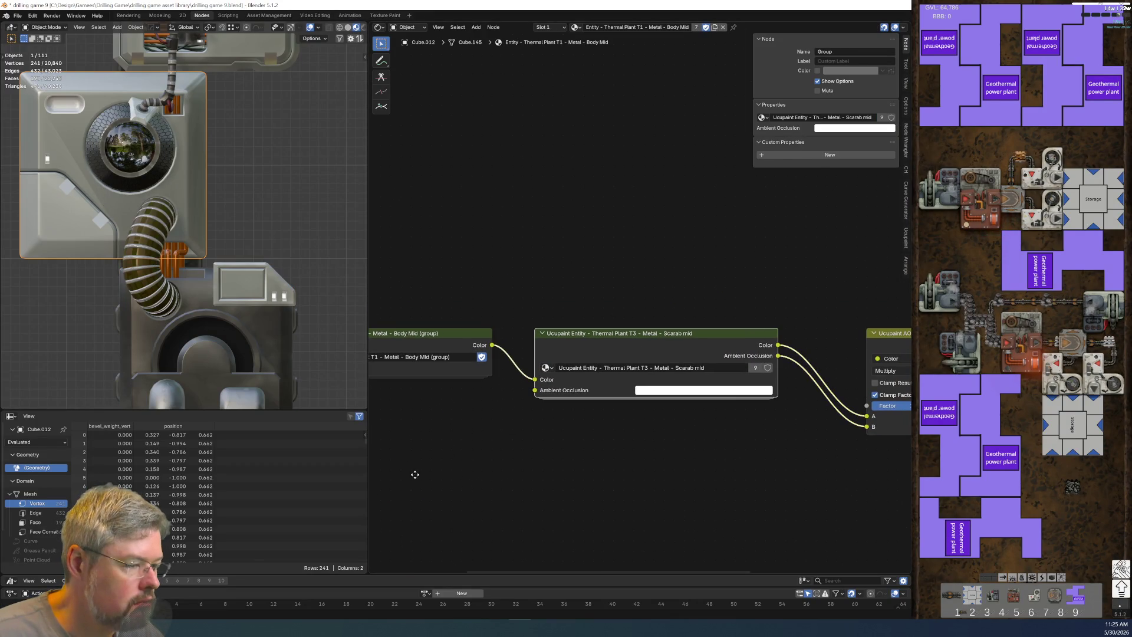
pyautogui.moveTo(363, 329); pyautogui.dragTo(658, 338, button='middle')
pyautogui.click(659, 341)
pyautogui.press('Tab')
pyautogui.click(605, 288)
pyautogui.press('Tab')
pyautogui.press('Home')
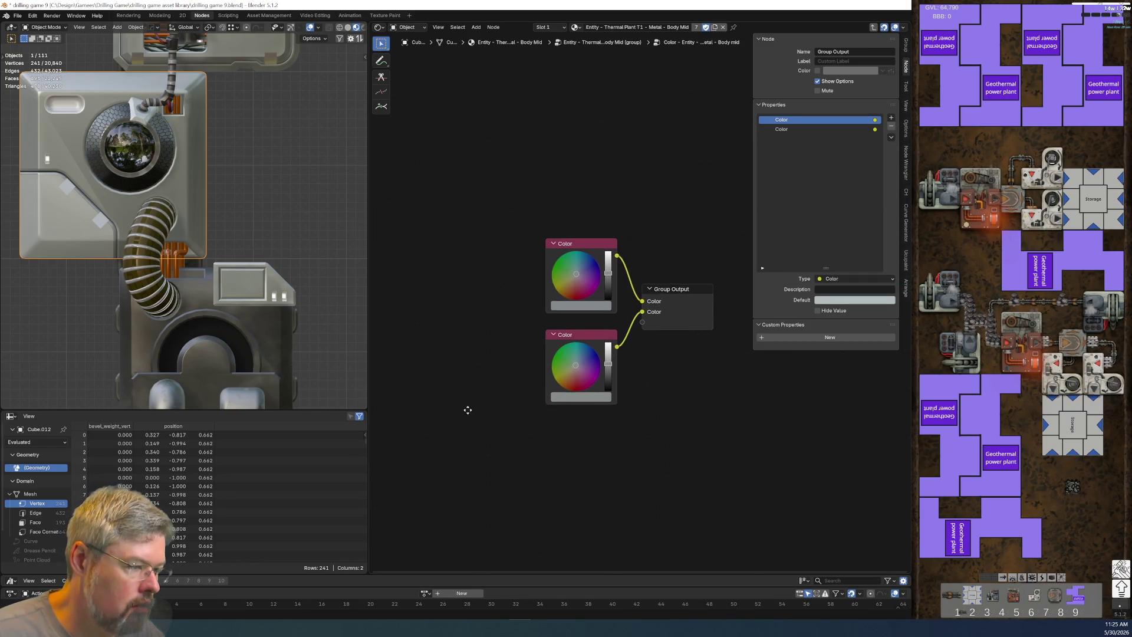
pyautogui.moveTo(509, 209); pyautogui.dragTo(600, 309)
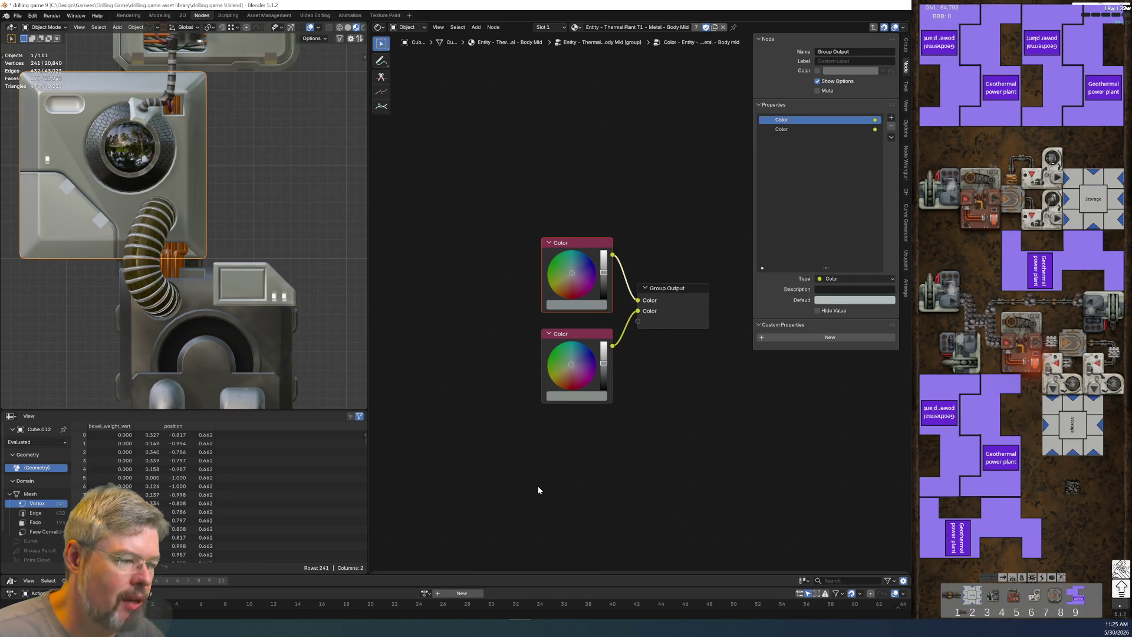
# Step: Enter the Thermal Plant T3 Fan Exhaust dark group in the lower cube's Fan Exhaust Dark material
pyautogui.press('Tab')
pyautogui.press('Tab')
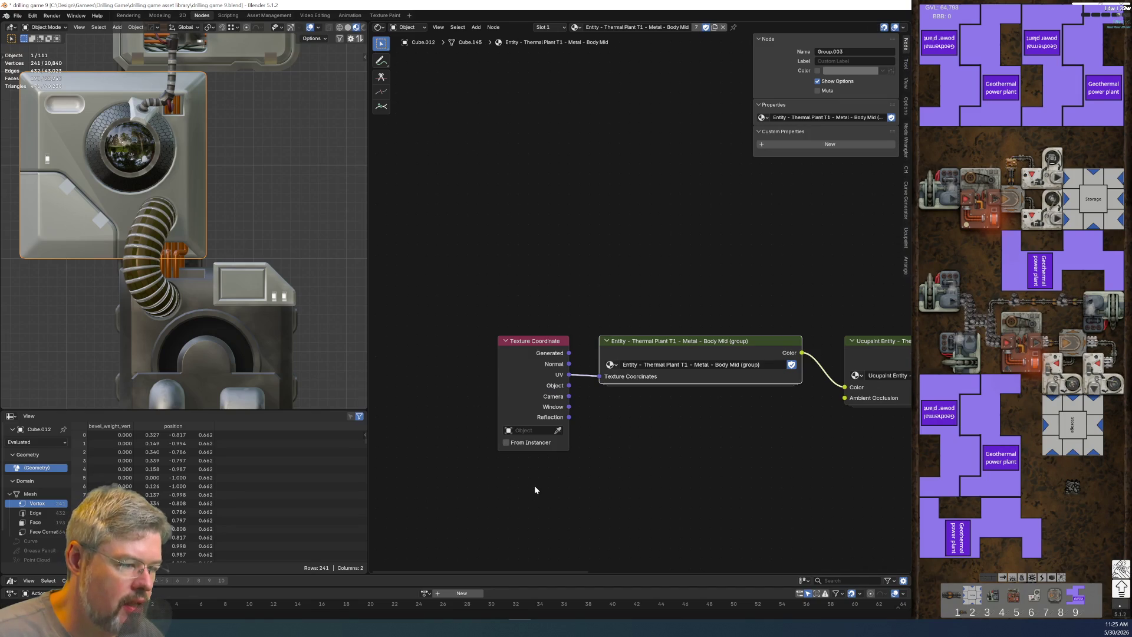
pyautogui.click(271, 327)
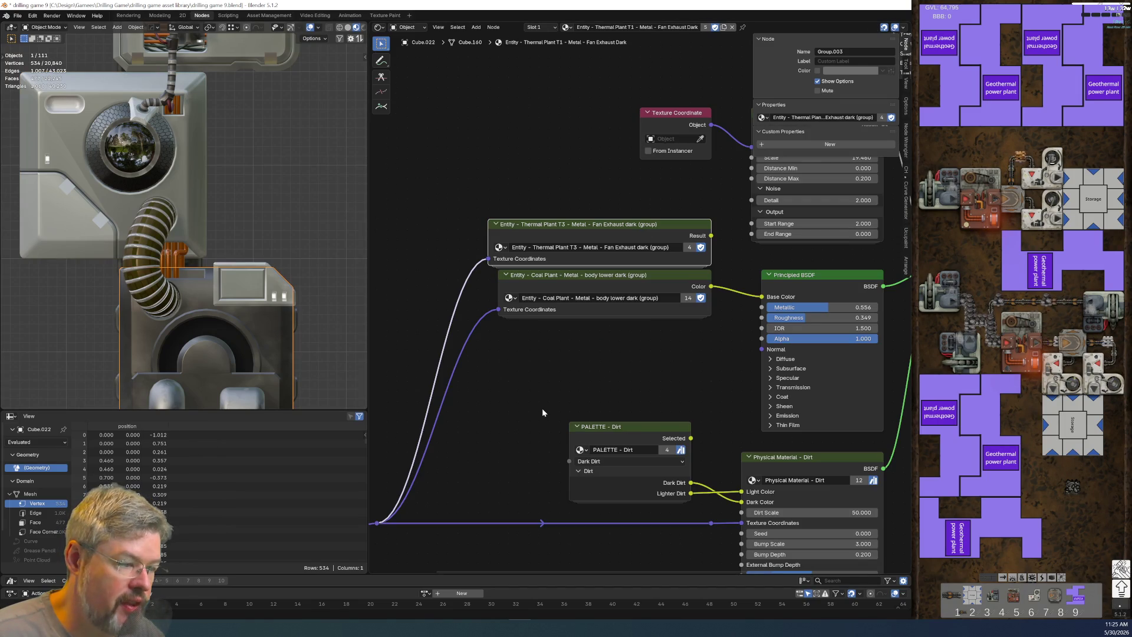
pyautogui.moveTo(544, 393)
pyautogui.mouseDown(button='middle')
pyautogui.moveTo(542, 310)
pyautogui.moveTo(540, 323)
pyautogui.mouseUp(button='middle')
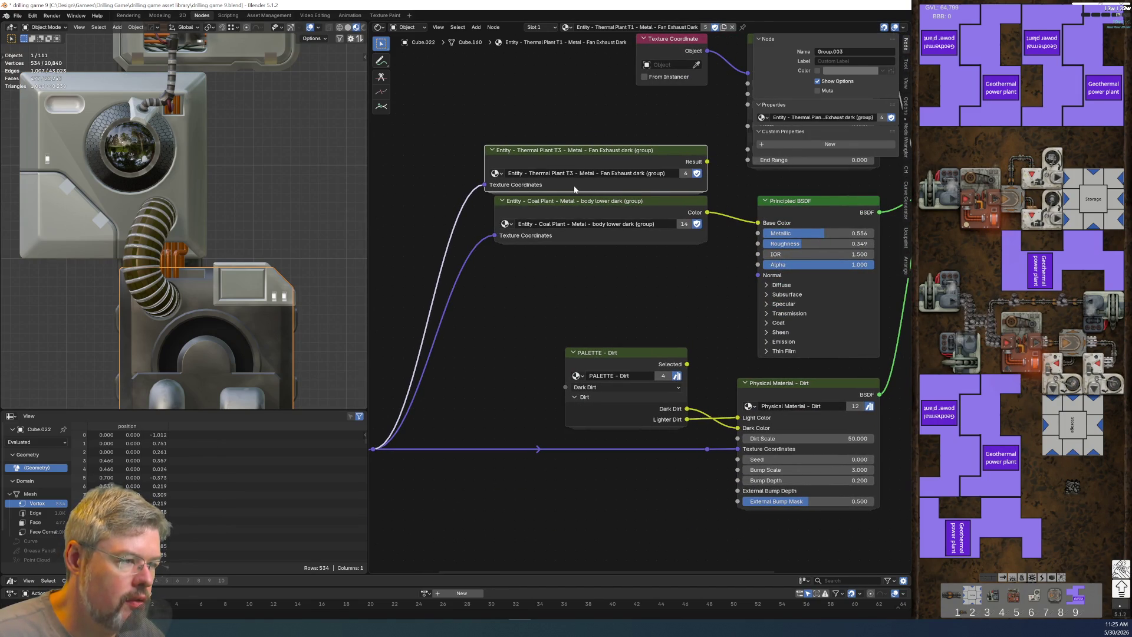
pyautogui.press('Tab')
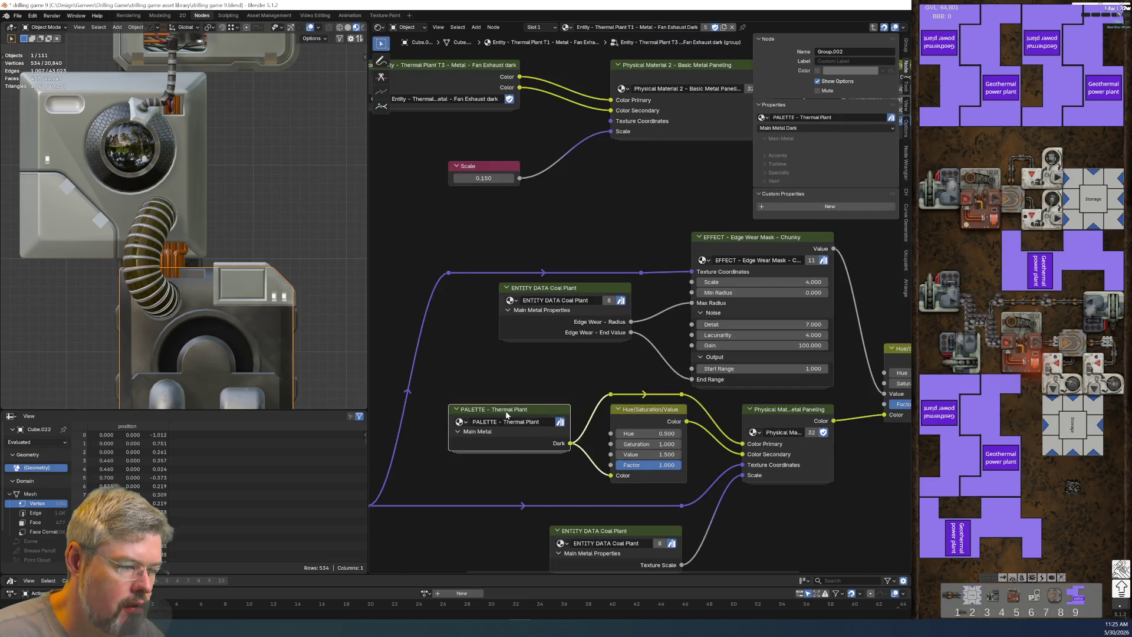
# Step: Label the palette's new colour node 'Secondary Metal Light'
pyautogui.press('Tab')
pyautogui.hotkey('shift', 'd')
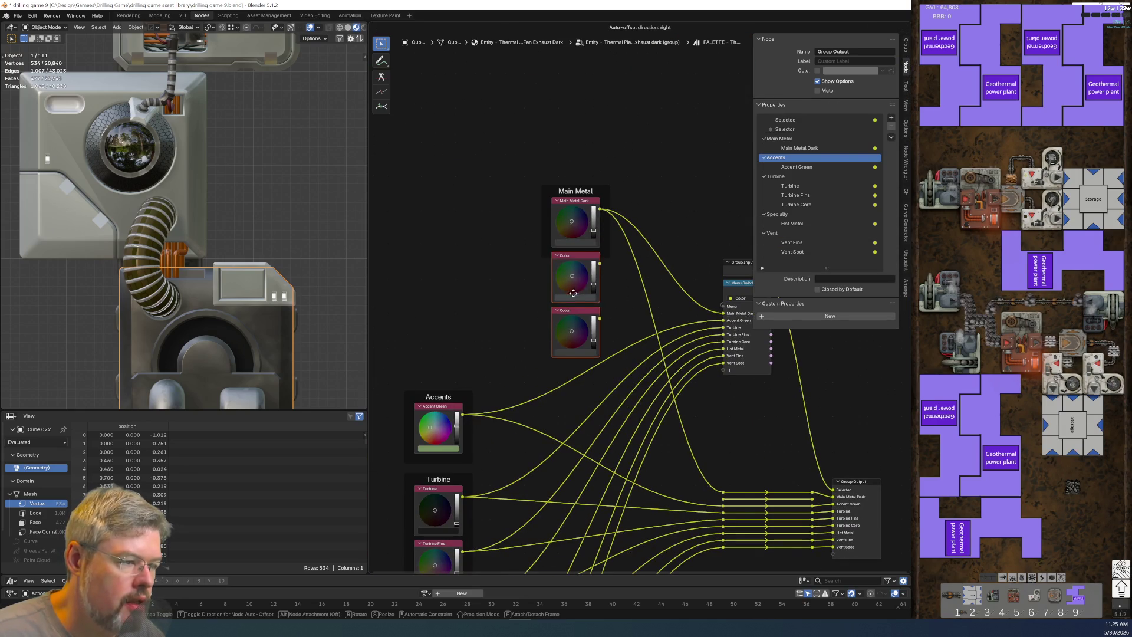
pyautogui.click(566, 307)
pyautogui.press('Delete')
pyautogui.scroll(2, 548, 347)
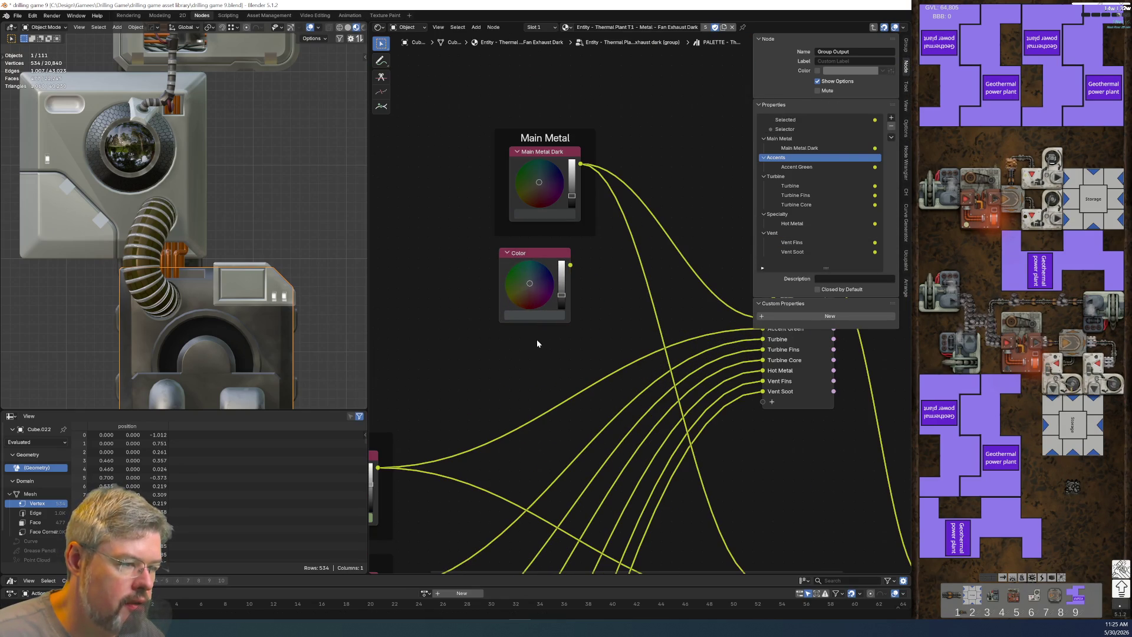
pyautogui.click(526, 263)
pyautogui.press('F2')
pyautogui.write('Se')
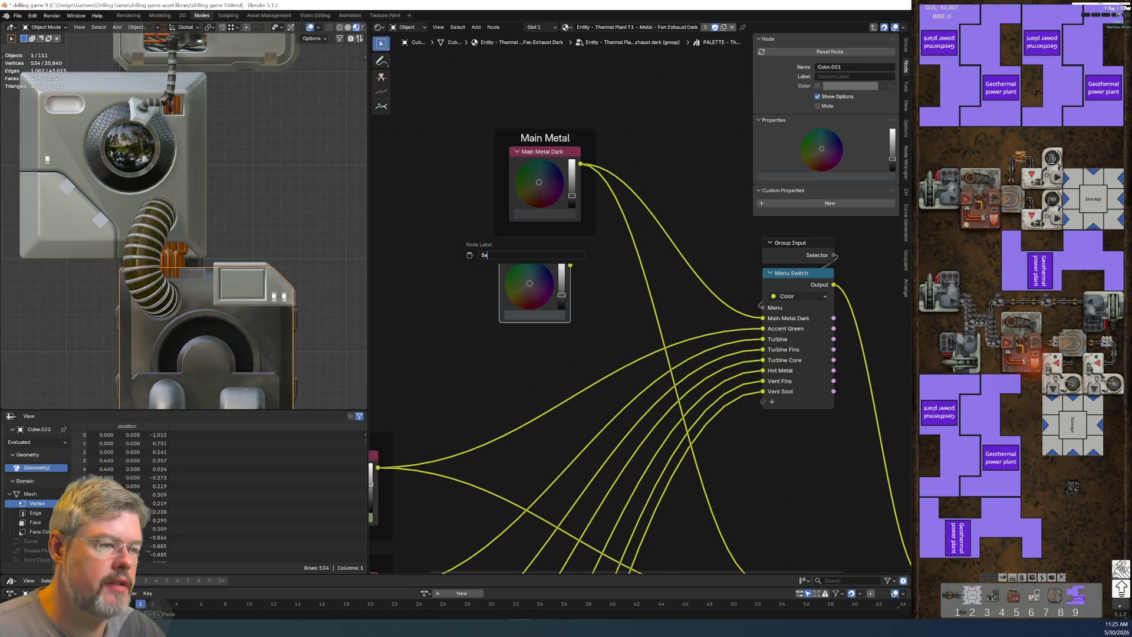
pyautogui.write('condary Metal Light')
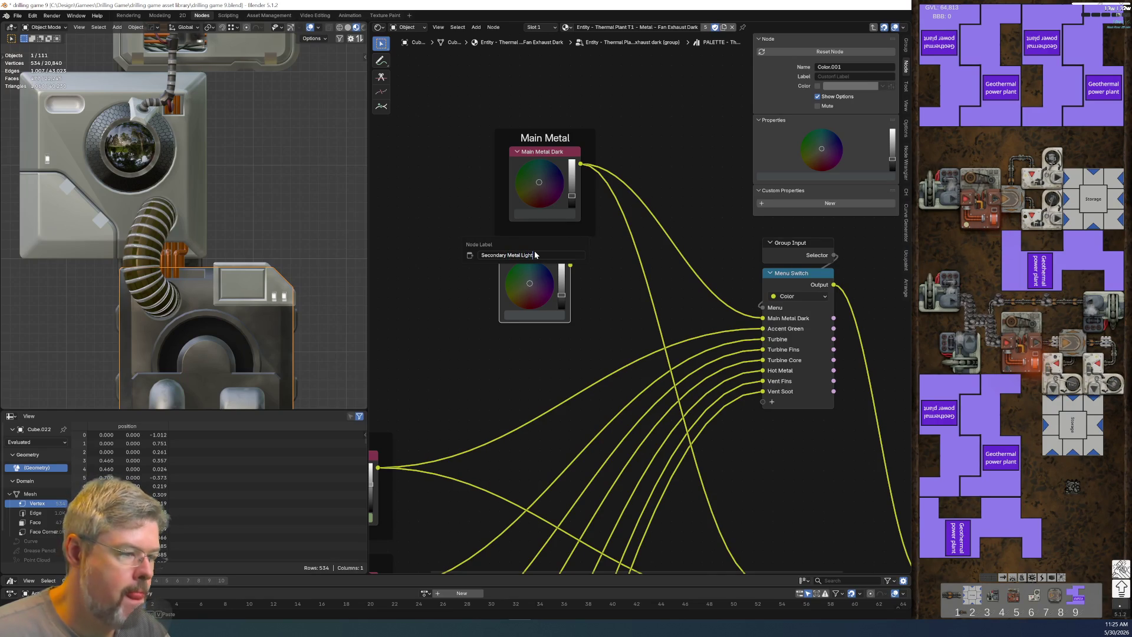
pyautogui.press('Return')
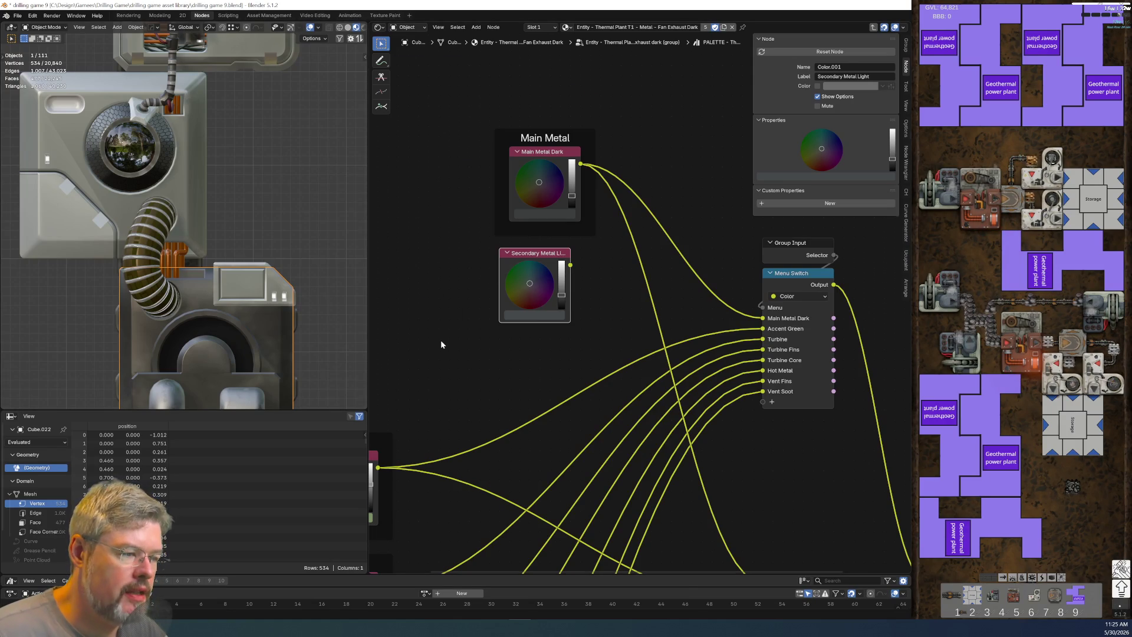
# Step: Copy the PALETTE - Thermal Plant node from the parent material tree
pyautogui.press('Tab')
pyautogui.click(507, 437)
pyautogui.hotkey('ctrl', 'c')
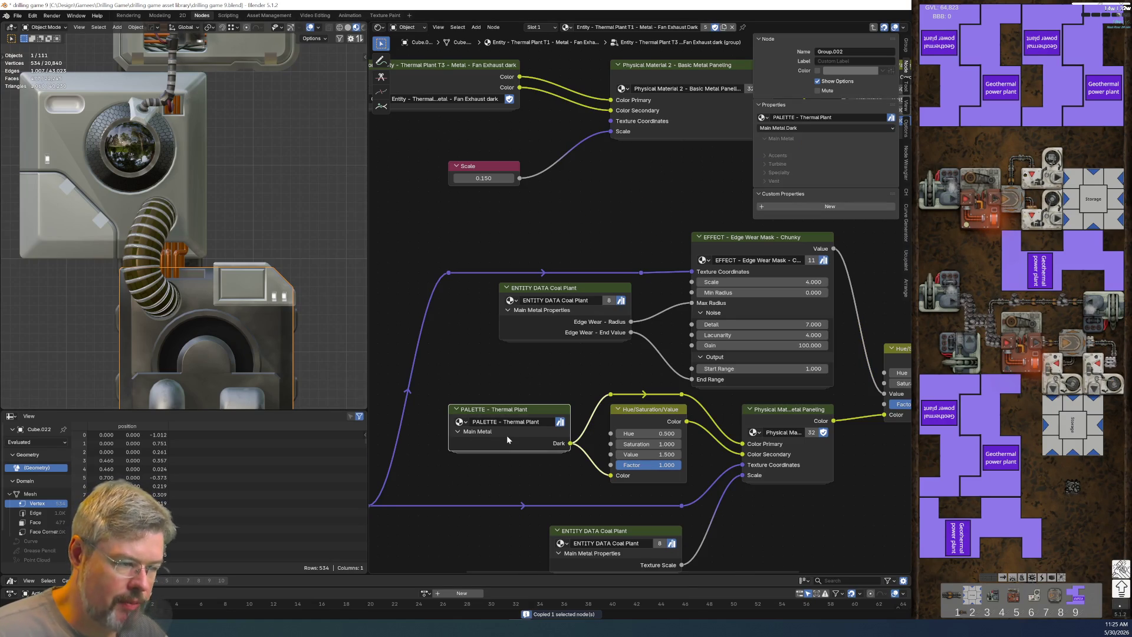
# Step: Switch to the Body Mid panel object (Cube.012) material
pyautogui.click(69, 178)
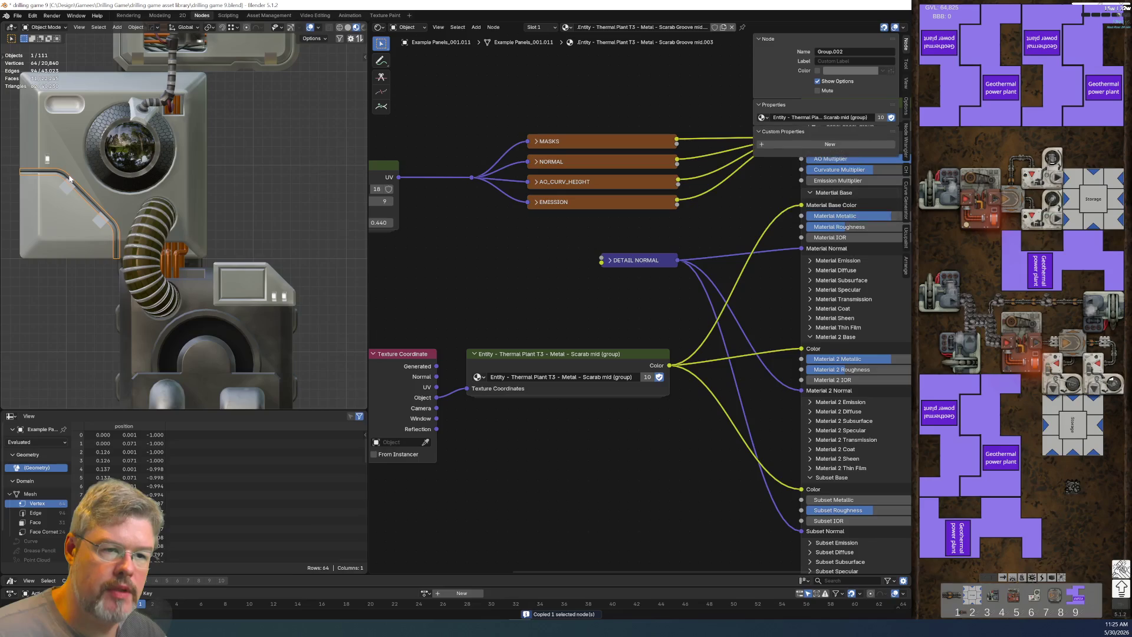
pyautogui.click(79, 155)
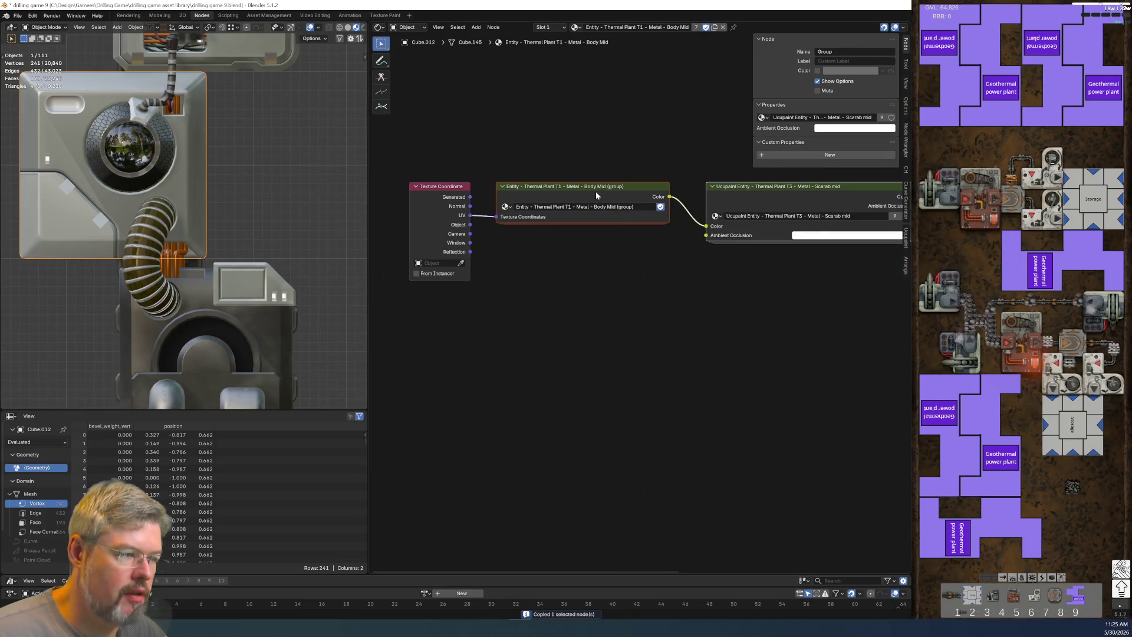
pyautogui.press('Tab')
pyautogui.press('Tab')
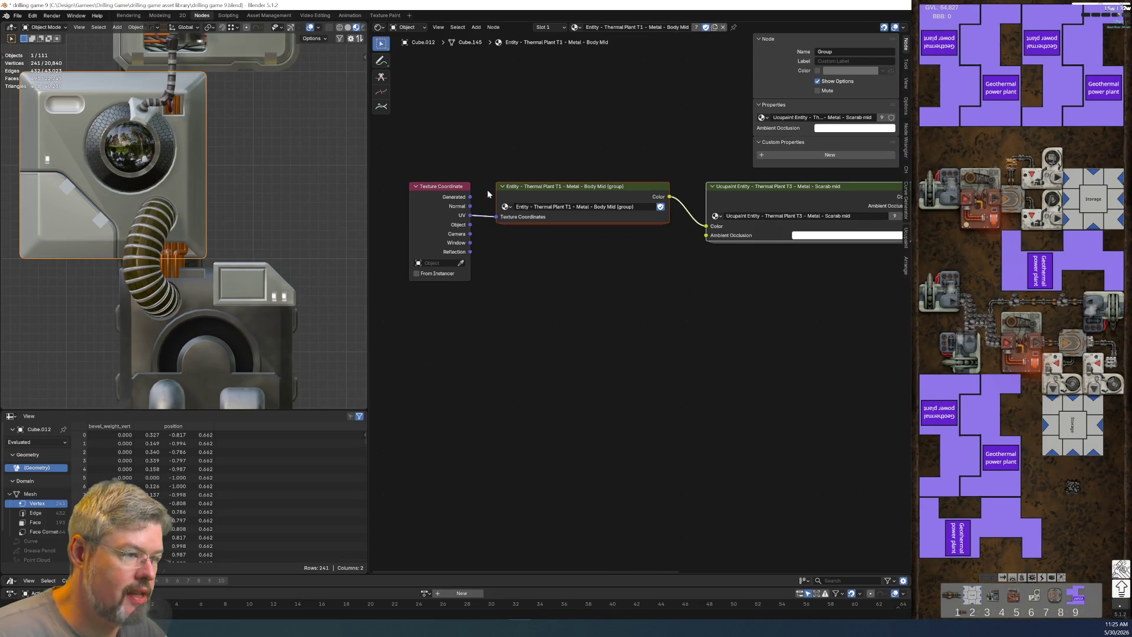
pyautogui.hscroll(2, 724, 330)
pyautogui.hscroll(3, 757, 307)
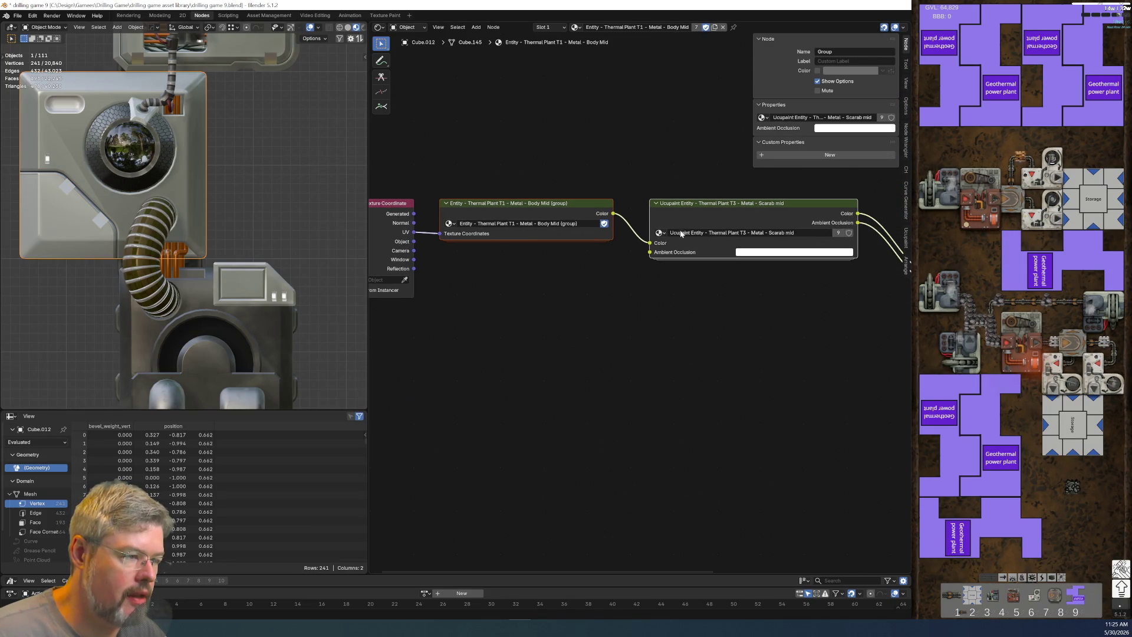
# Step: Paste the PALETTE - Thermal Plant node into the Entity Body Mid group's Color group
pyautogui.click(687, 210)
pyautogui.press('Tab')
pyautogui.press('Tab')
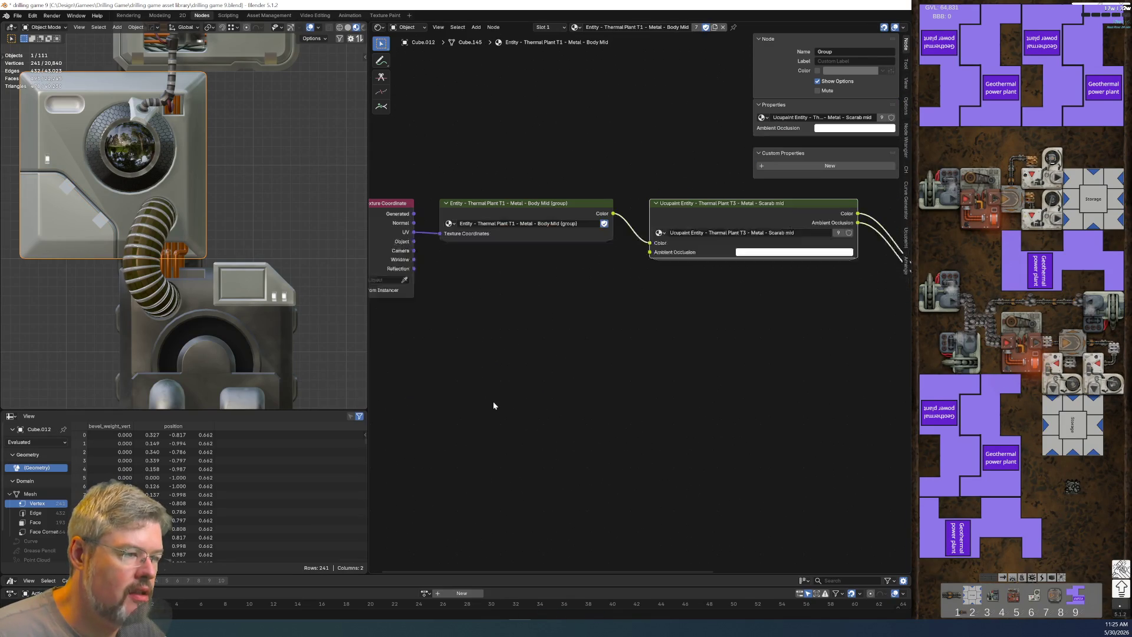
pyautogui.click(517, 204)
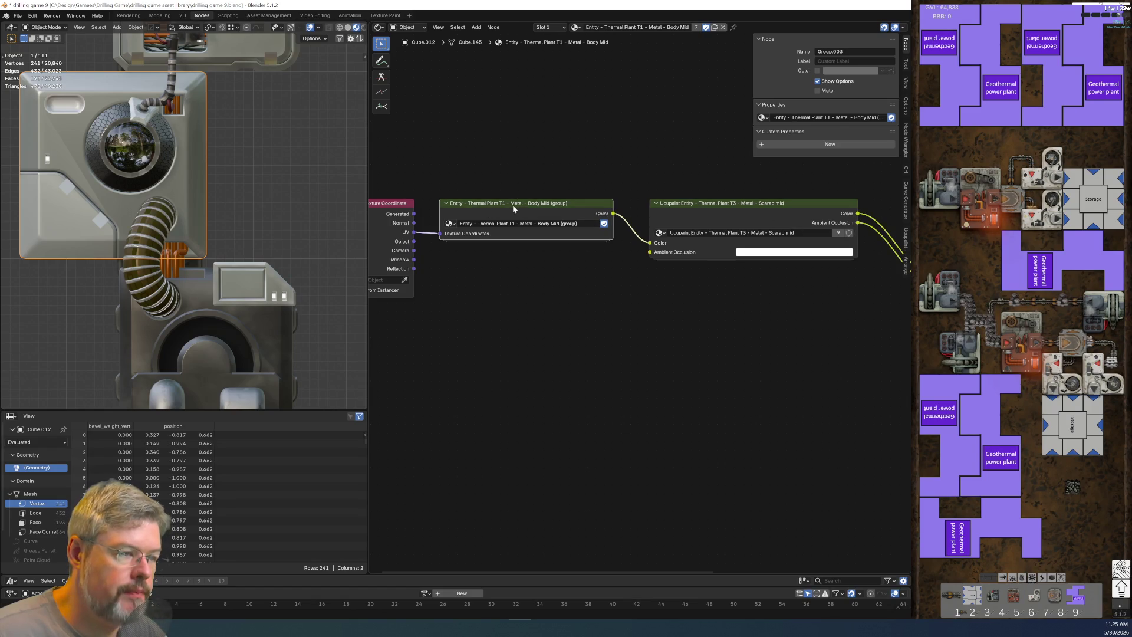
pyautogui.press('Tab')
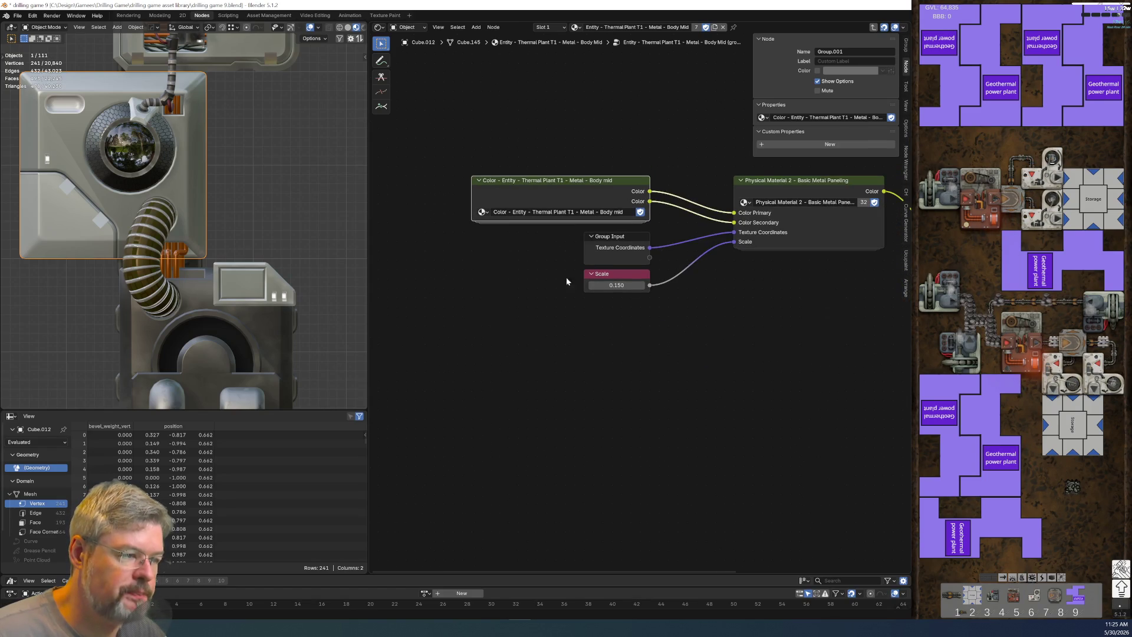
pyautogui.press('Tab')
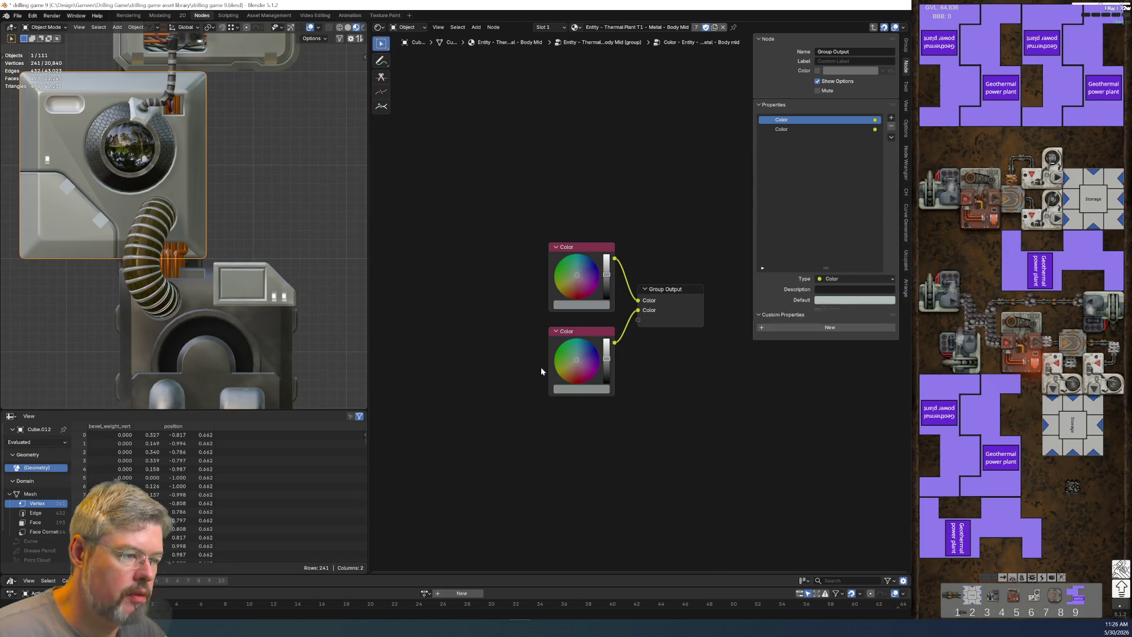
pyautogui.hotkey('ctrl', 'v')
# Step: Copy the lower Color node in the Body Mid colour group
pyautogui.scroll(1, 523, 322)
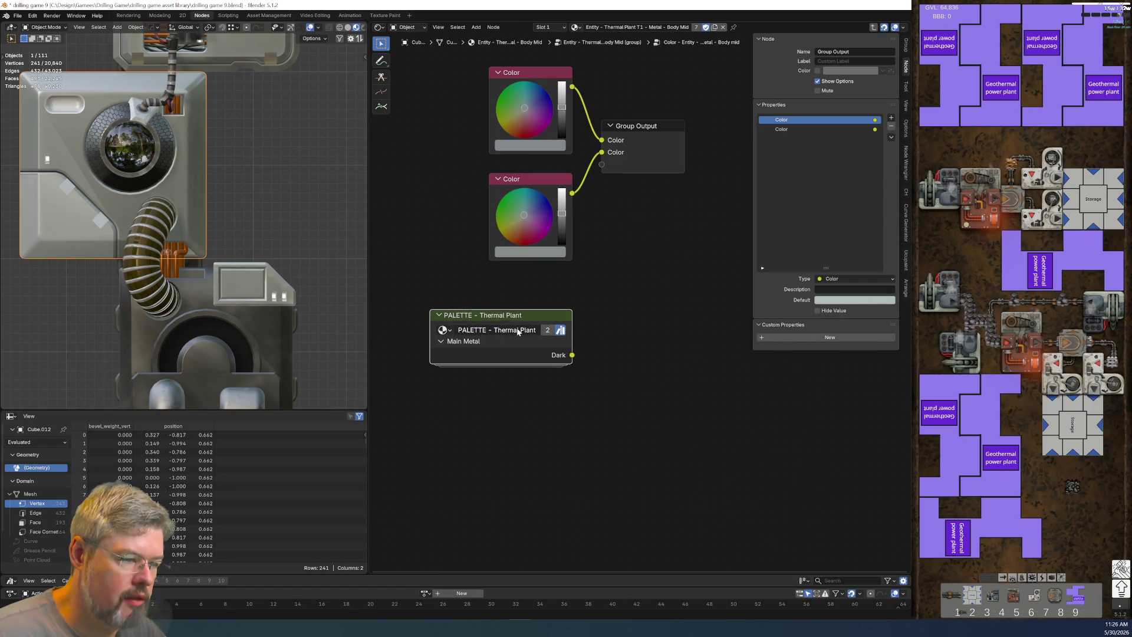
pyautogui.click(517, 199)
pyautogui.hotkey('ctrl', 'c')
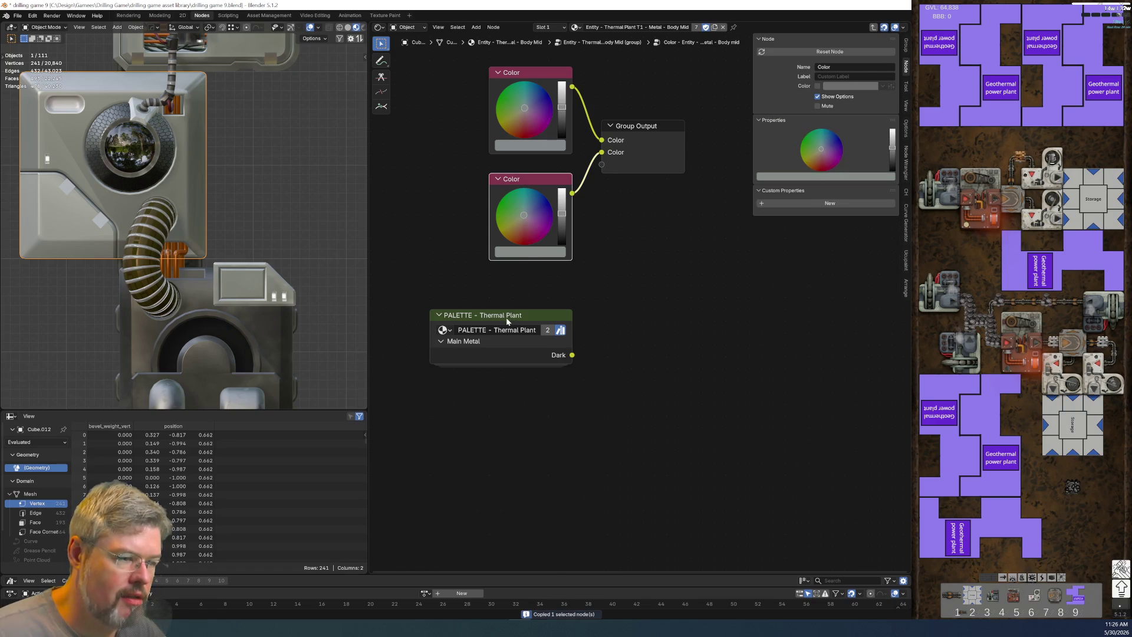
# Step: Replace the palette's Secondary Metal Light node with the pasted Color node
pyautogui.click(506, 317)
pyautogui.press('Tab')
pyautogui.hotkey('ctrl', 'v')
pyautogui.moveTo(407, 251); pyautogui.dragTo(529, 291)
pyautogui.press('x')
pyautogui.moveTo(511, 332)
pyautogui.mouseDown()
pyautogui.moveTo(522, 261)
pyautogui.moveTo(533, 261)
pyautogui.mouseUp()
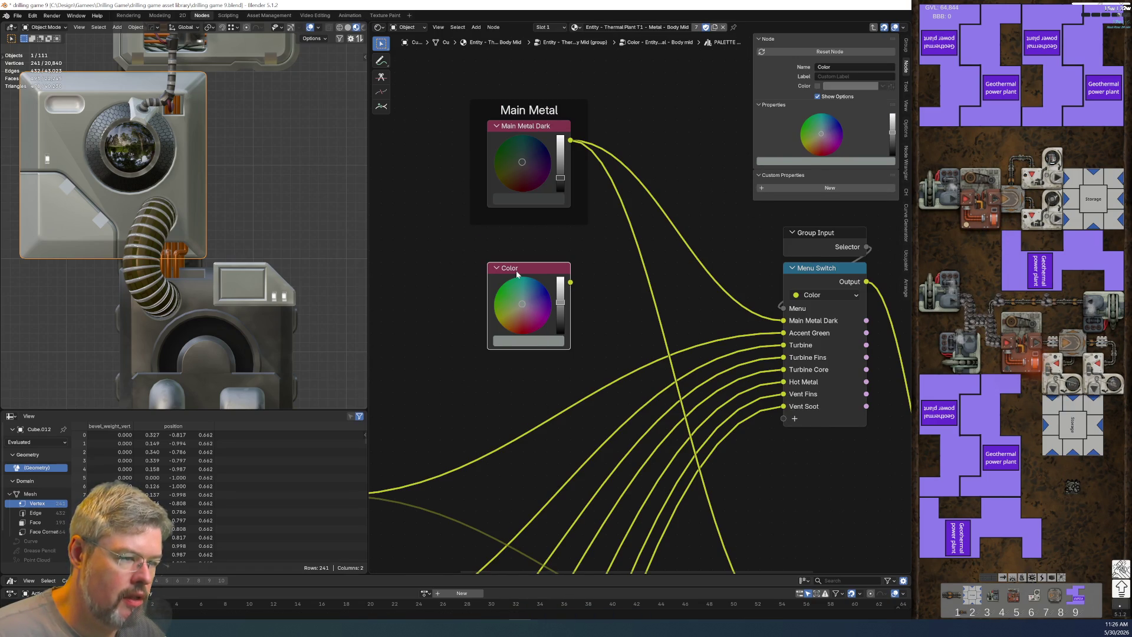
# Step: Label the pasted Color node 'Secondary Metal Dark'
pyautogui.press('F2')
pyautogui.write('Se')
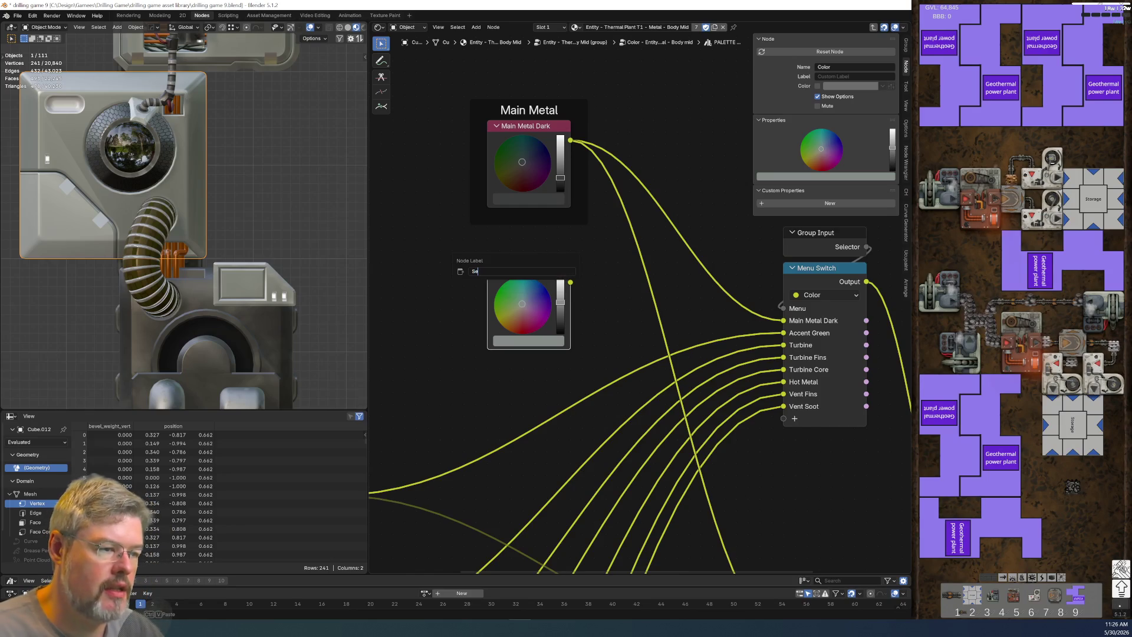
pyautogui.write('condary Metal')
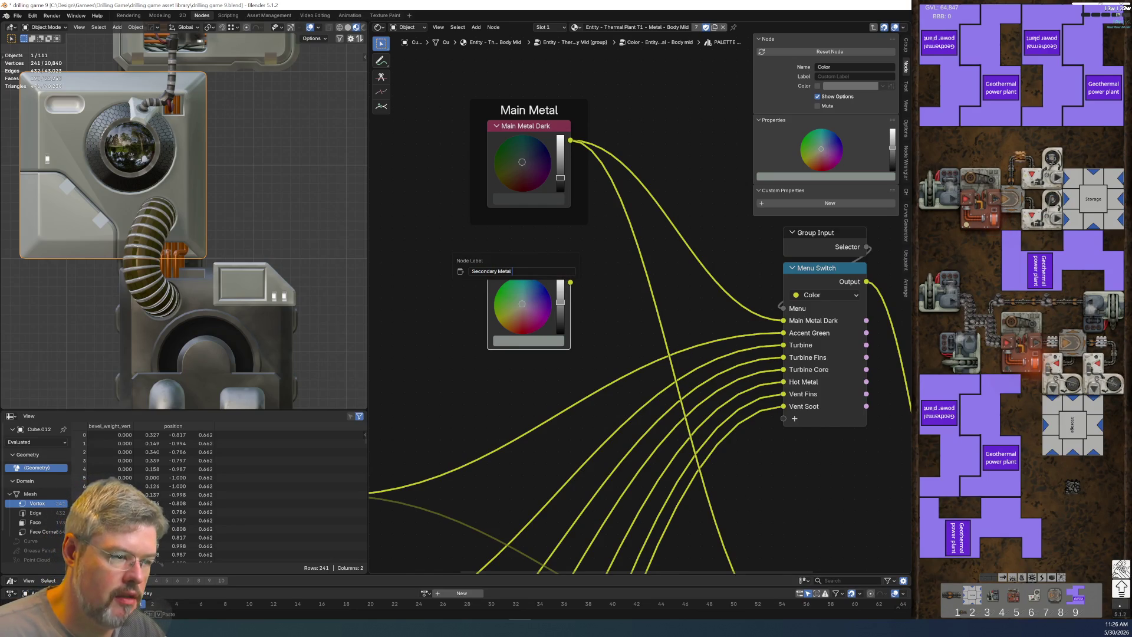
pyautogui.press('BackSpace')
pyautogui.press('BackSpace')
pyautogui.press('BackSpace')
pyautogui.write('Dark')
pyautogui.press('Return')
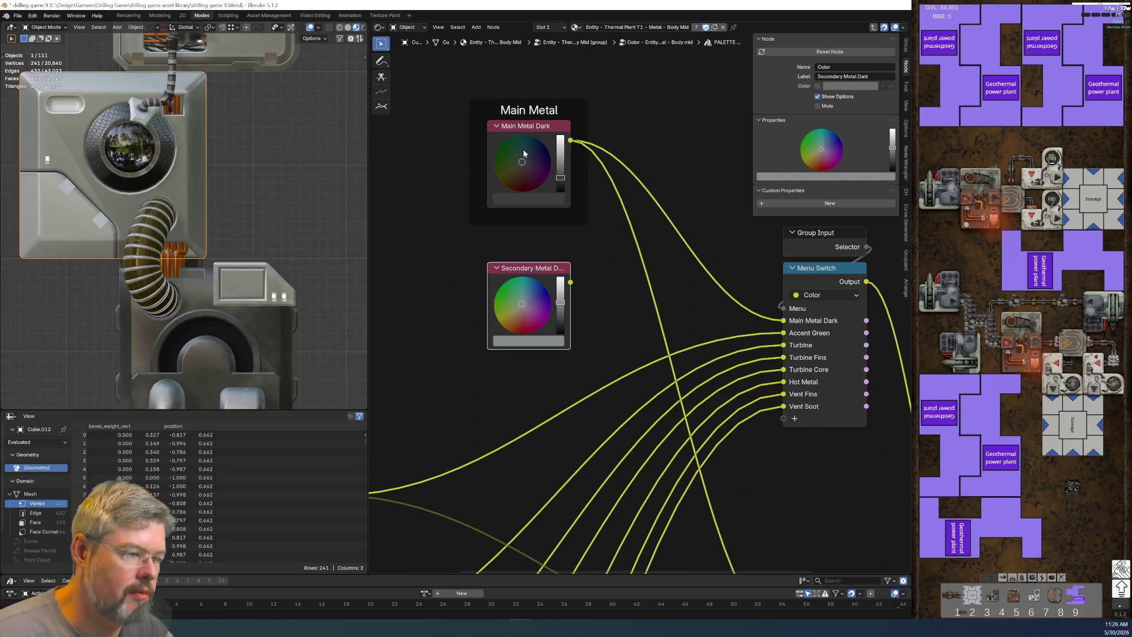
# Step: Wrap Secondary Metal Dark in a frame titled 'Secondary Metal'
pyautogui.hotkey('ctrl', 'j')
pyautogui.press('F2')
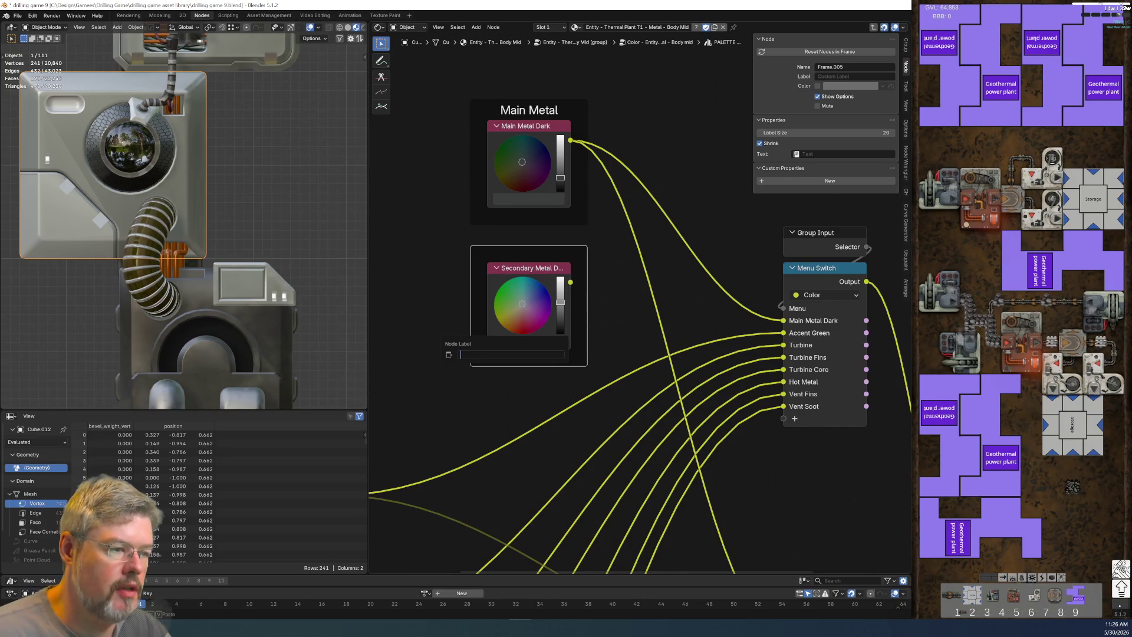
pyautogui.write('Secondary Metal')
pyautogui.press('Return')
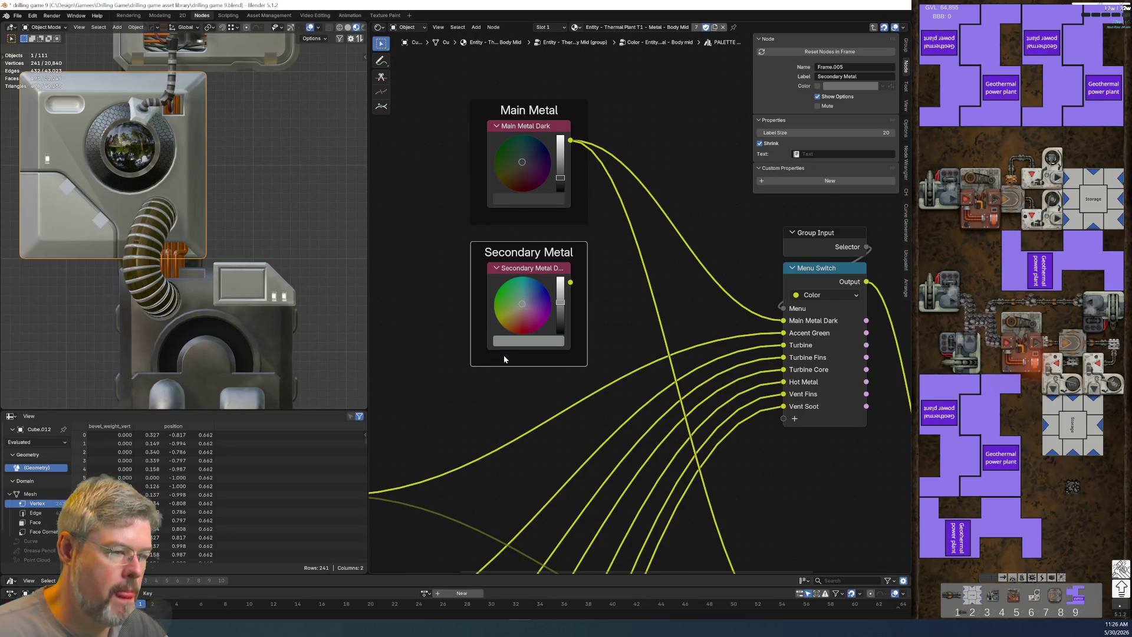
# Step: Link Secondary Metal Dark into a new Menu Switch input
pyautogui.moveTo(570, 283)
pyautogui.mouseDown()
pyautogui.moveTo(743, 410)
pyautogui.moveTo(783, 418)
pyautogui.mouseUp()
pyautogui.press('Home')
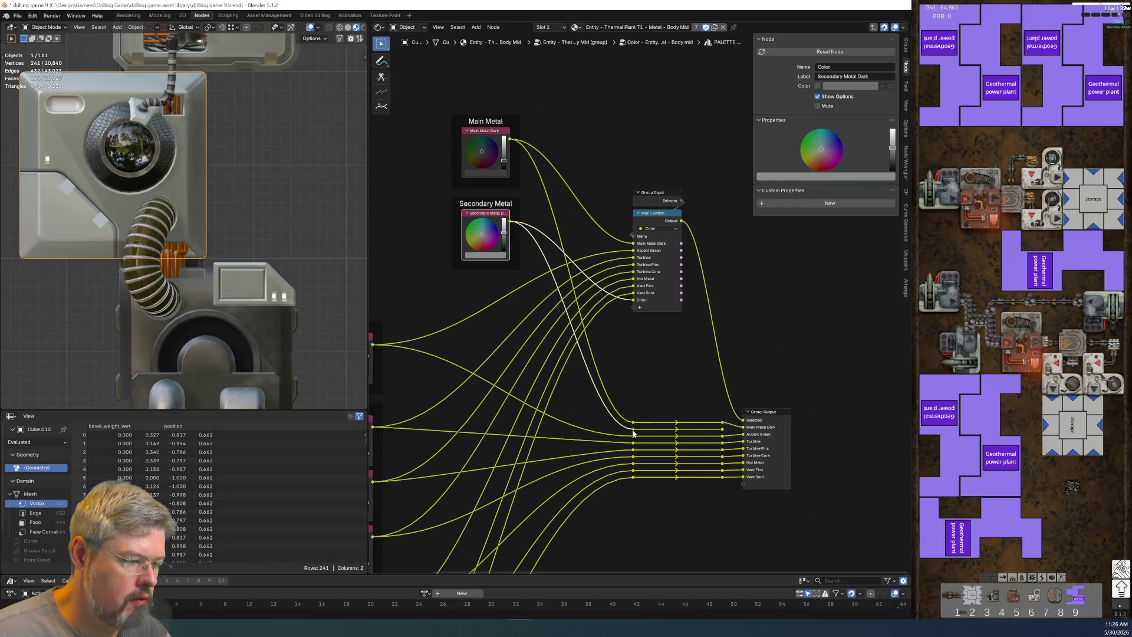
pyautogui.keyDown('ctrl'); pyautogui.moveTo(632, 434); pyautogui.dragTo(677, 333, button='middle'); pyautogui.keyUp('ctrl')
# Step: Connect the reroute to a new Group Output socket
pyautogui.moveTo(652, 333); pyautogui.dragTo(679, 402)
pyautogui.moveTo(664, 266); pyautogui.dragTo(705, 335, button='middle')
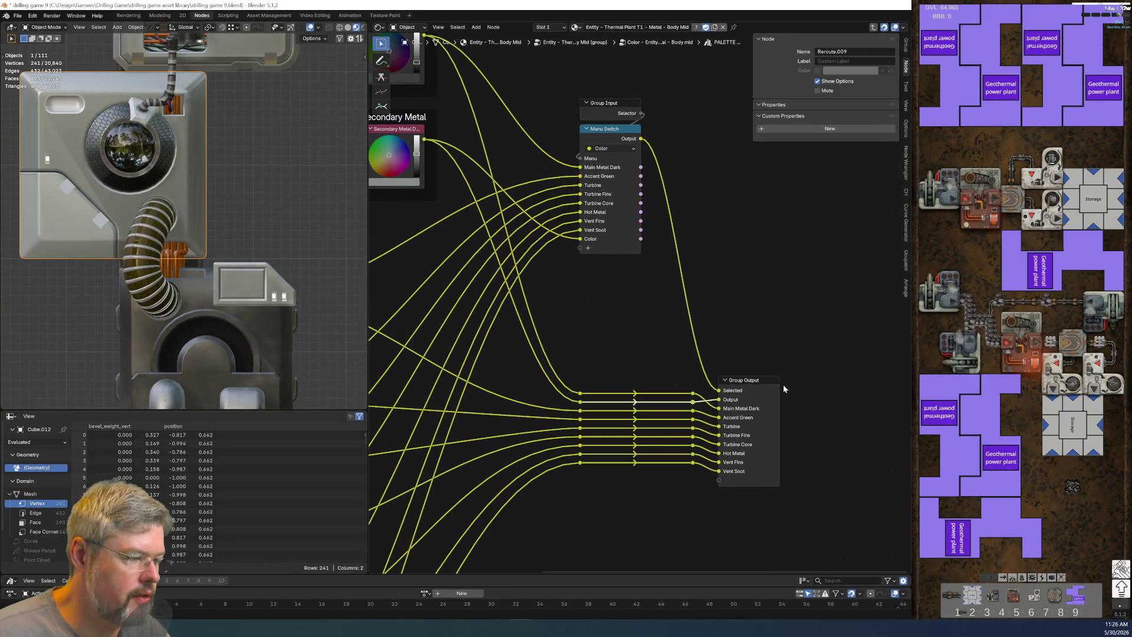
pyautogui.click(759, 386)
# Step: Add a group output panel named 'Secondary Metal' after Main Metal
pyautogui.click(795, 164)
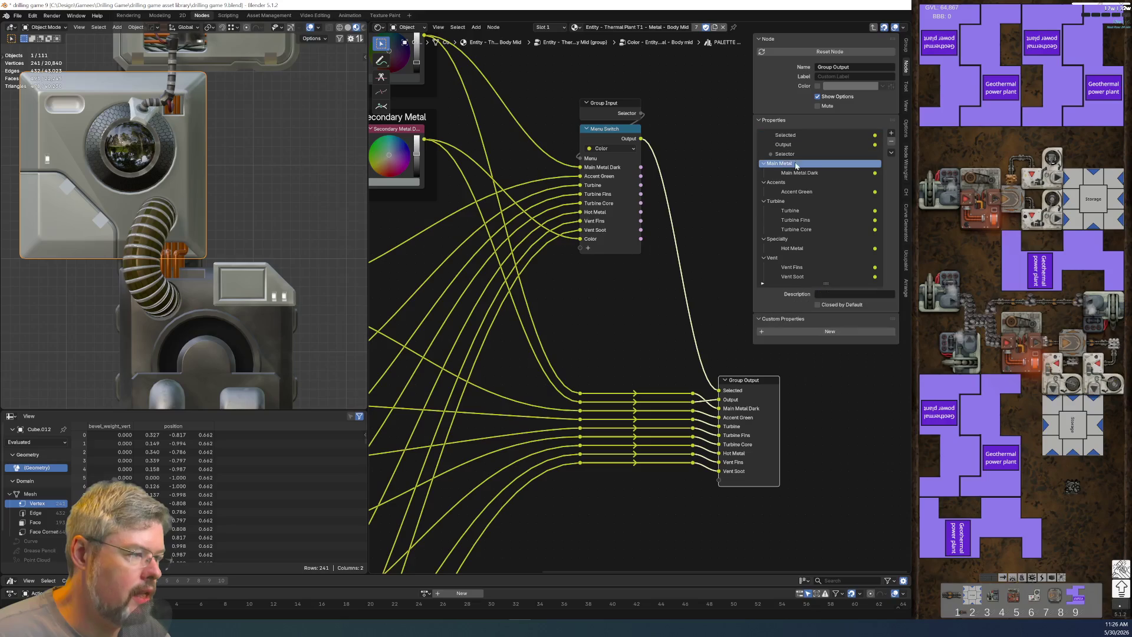
pyautogui.click(891, 134)
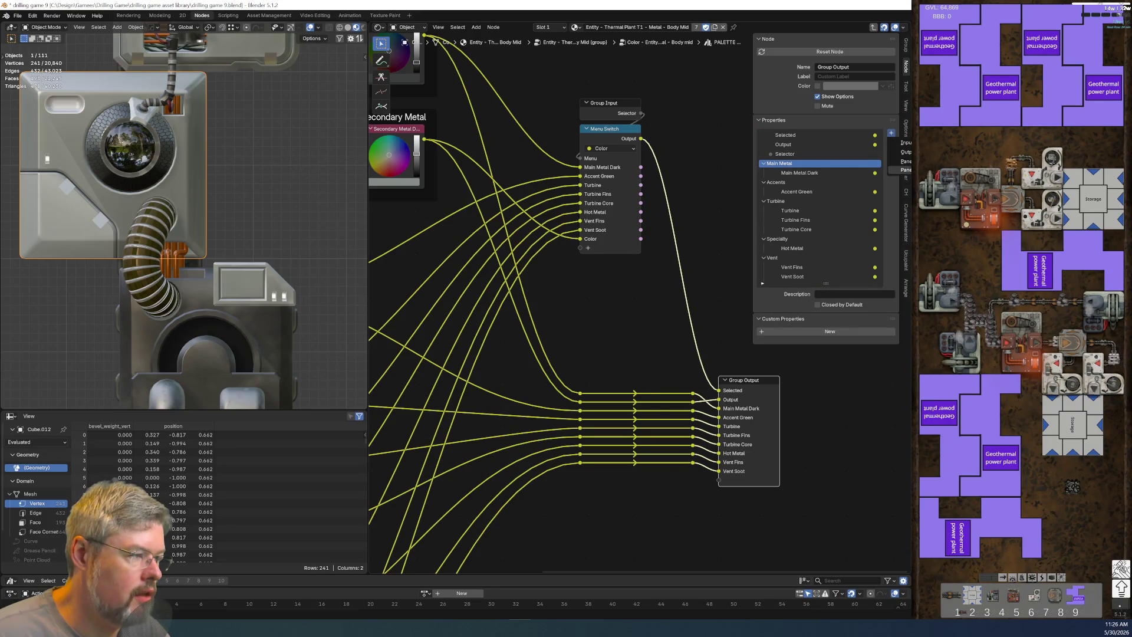
pyautogui.click(906, 170)
pyautogui.doubleClick(784, 182)
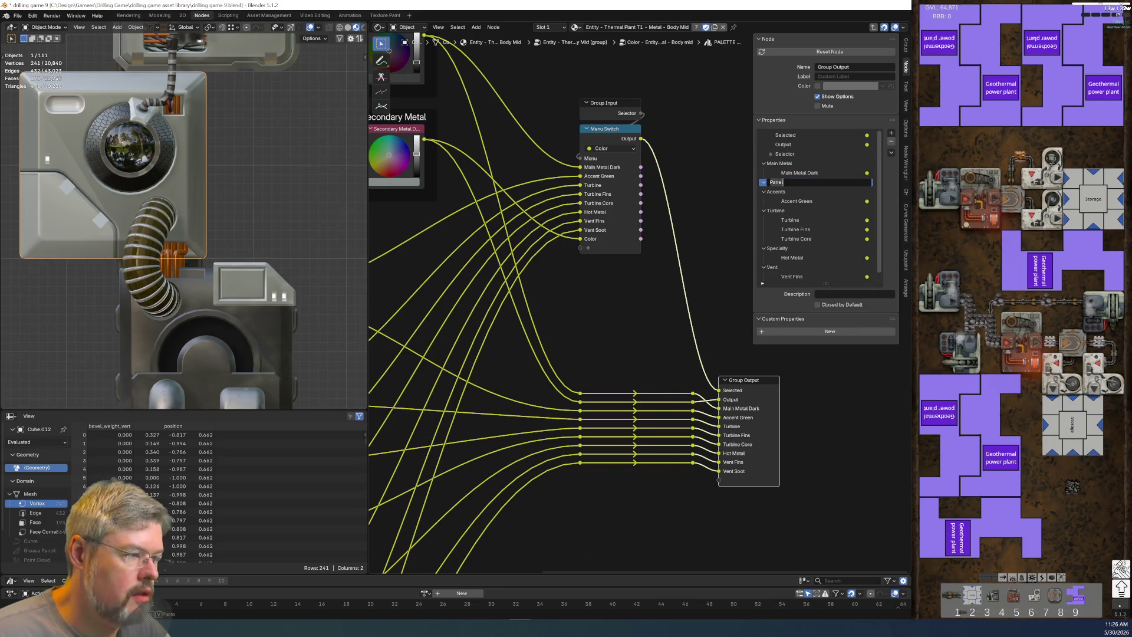
pyautogui.write('Secondary Met')
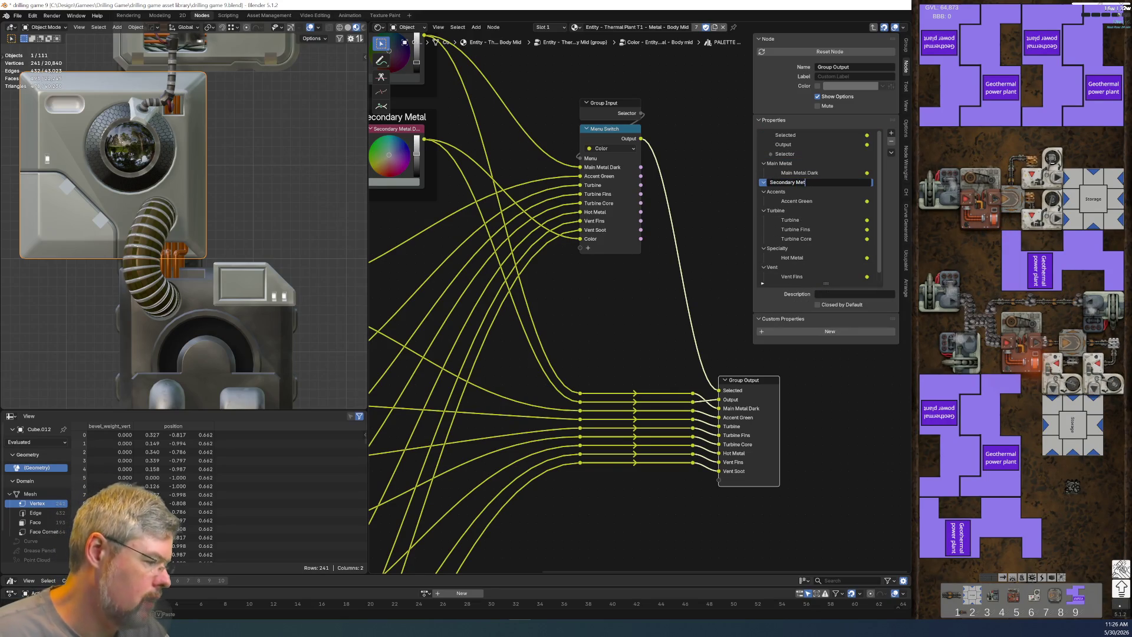
pyautogui.write('al')
pyautogui.press('Return')
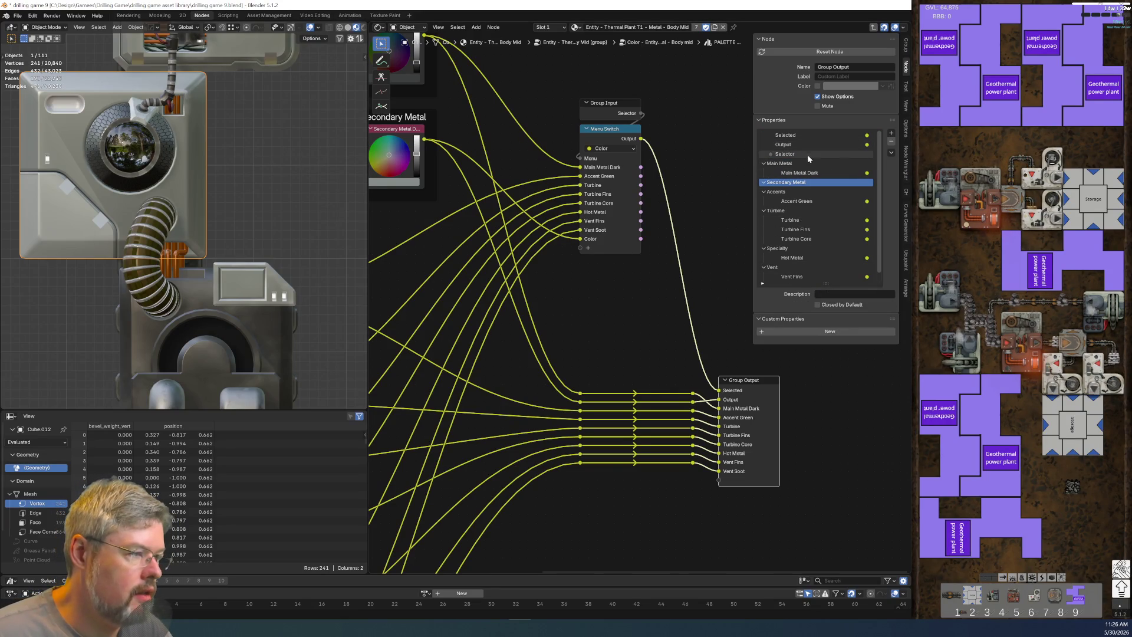
# Step: Name the new output Secondary Metal Dark and place it in the Secondary Metal panel
pyautogui.doubleClick(808, 145)
pyautogui.write('Sec')
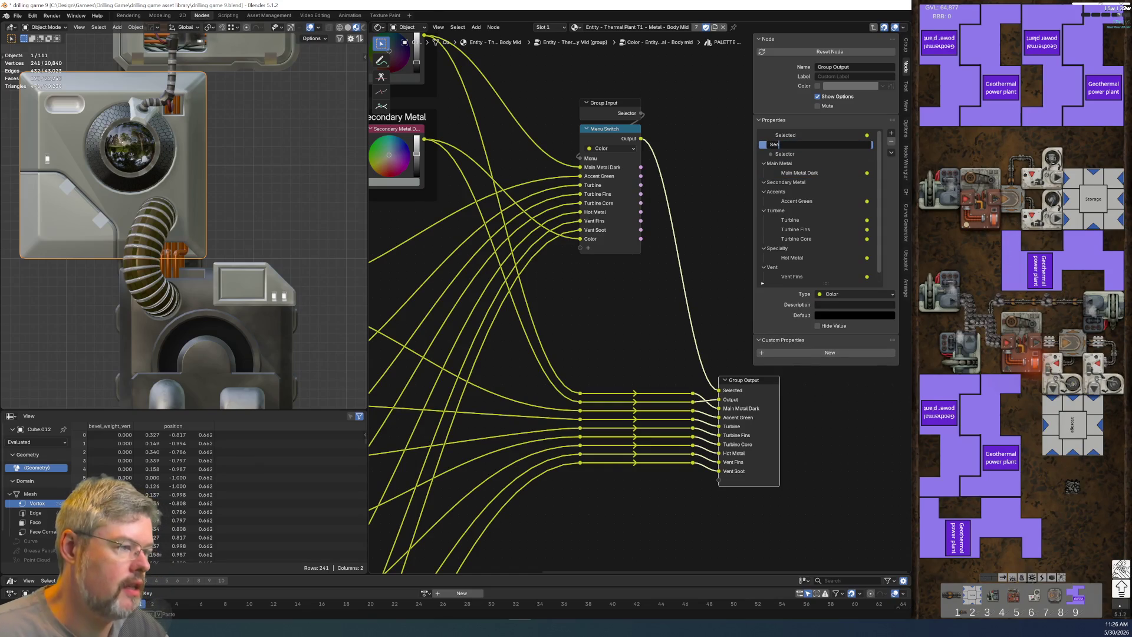
pyautogui.write('ondary Metal Dark')
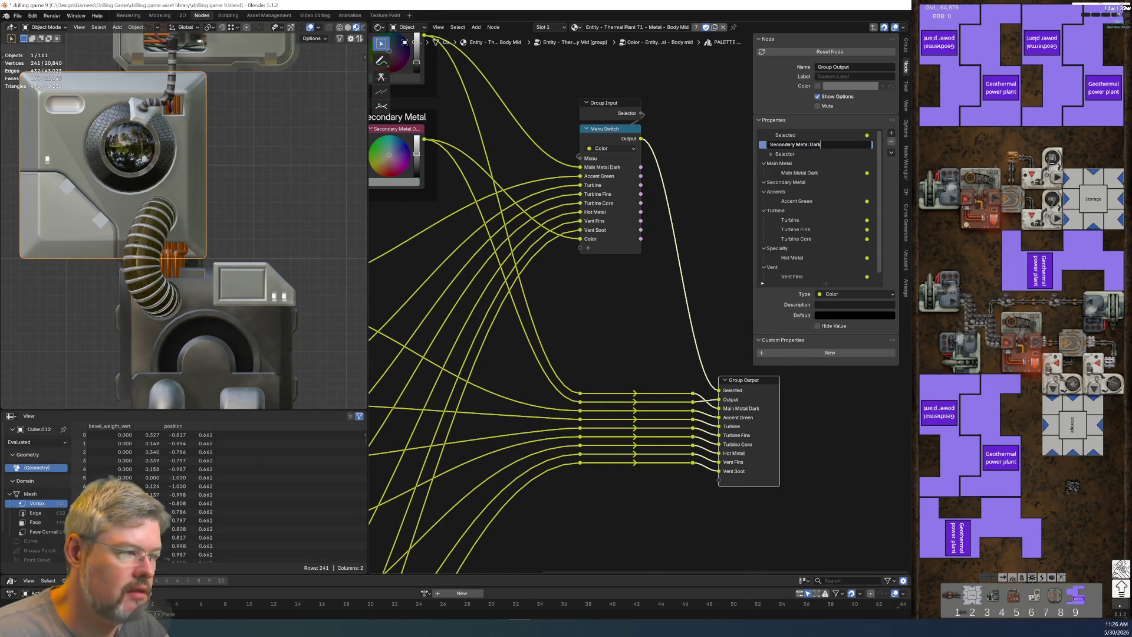
pyautogui.press('Return')
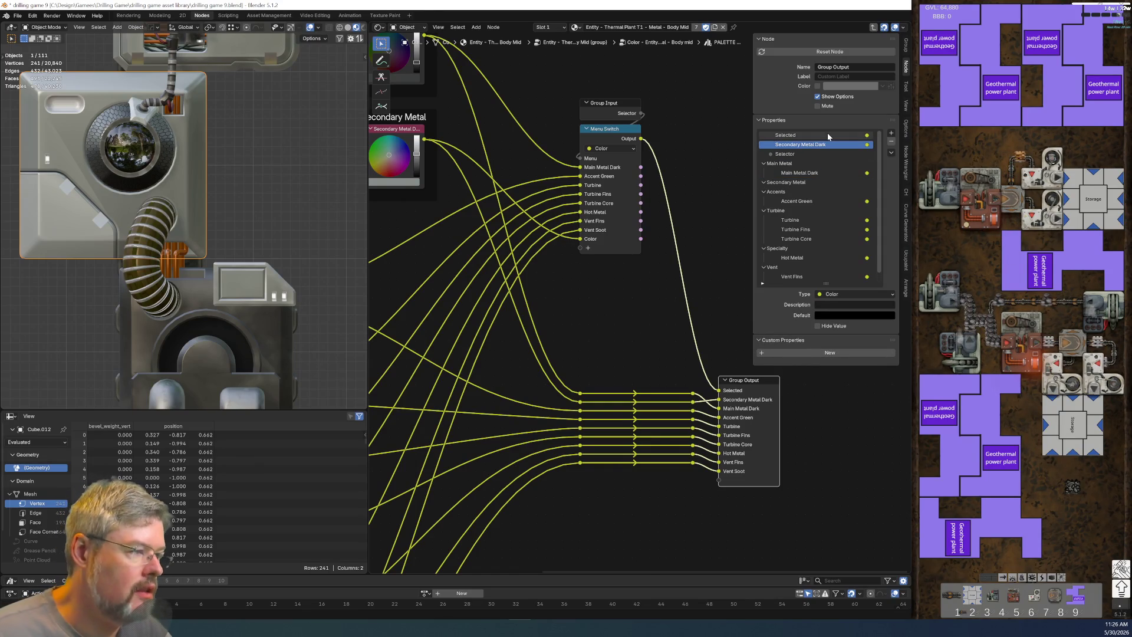
pyautogui.moveTo(801, 181); pyautogui.dragTo(798, 184)
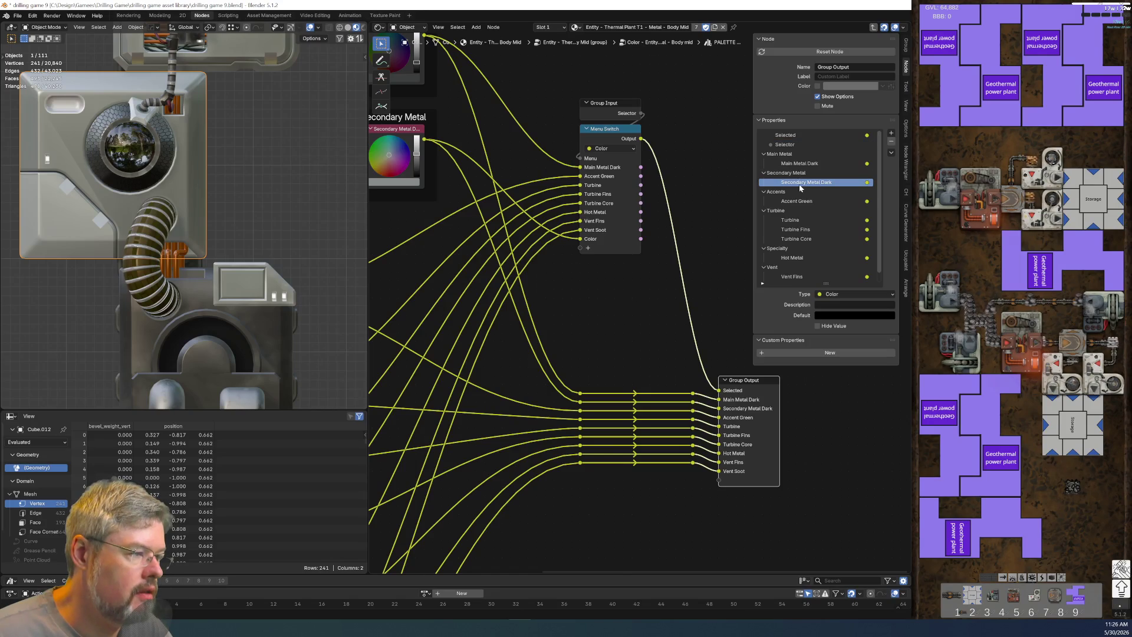
pyautogui.click(604, 359)
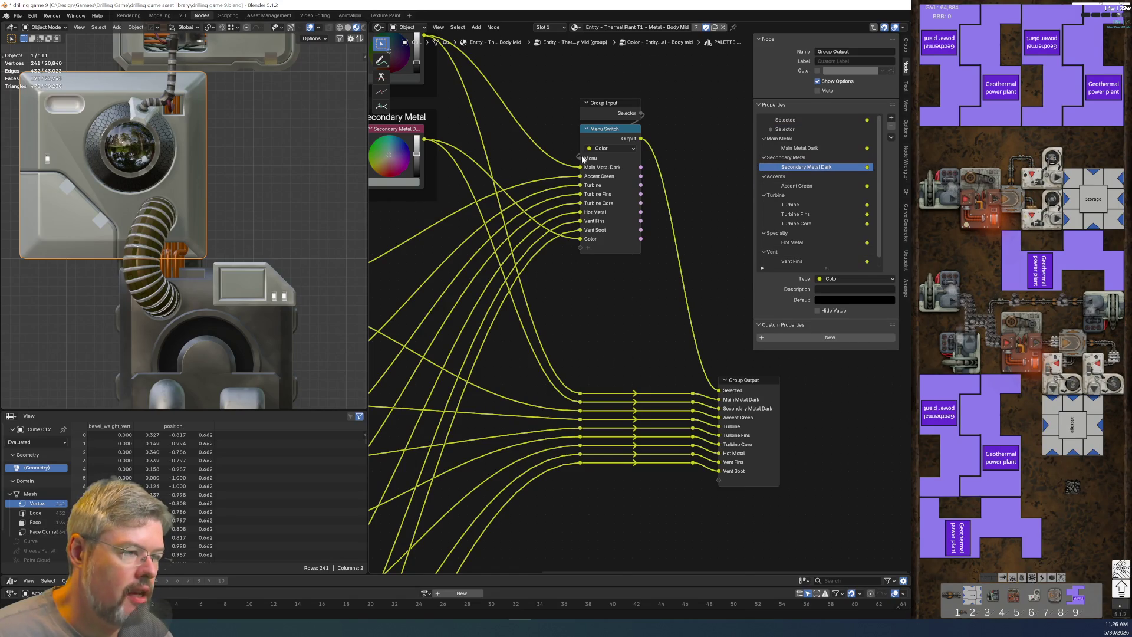
# Step: Rename the Menu Switch's leftover Color item to 'Secondary Metal Dark'
pyautogui.click(603, 130)
pyautogui.doubleClick(766, 227)
pyautogui.write('Second')
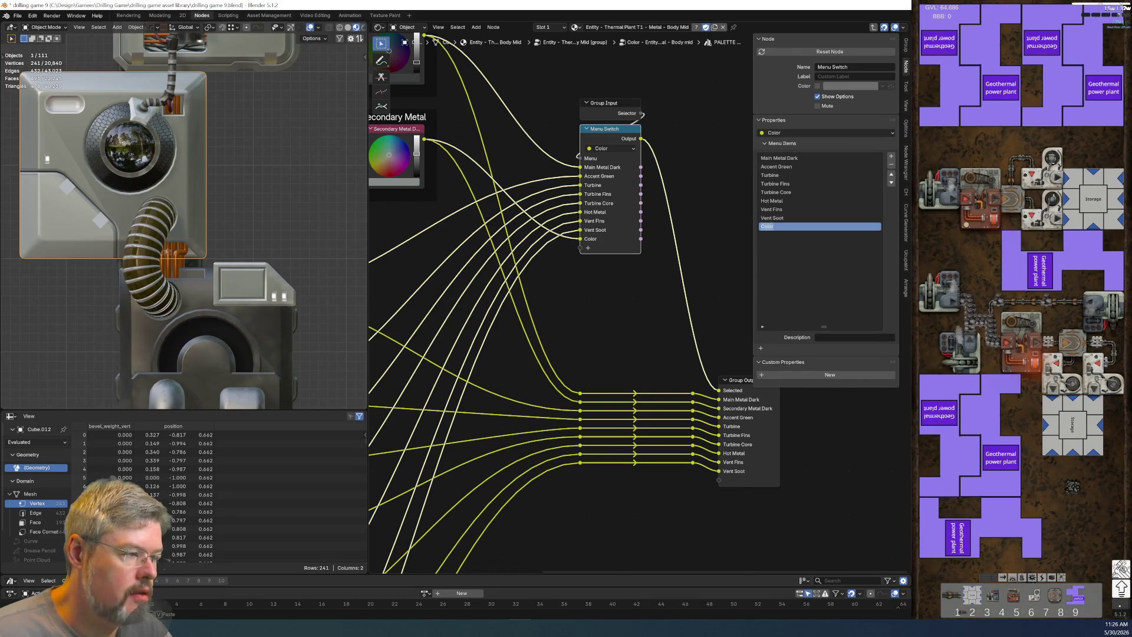
pyautogui.write('ary Metal Dark')
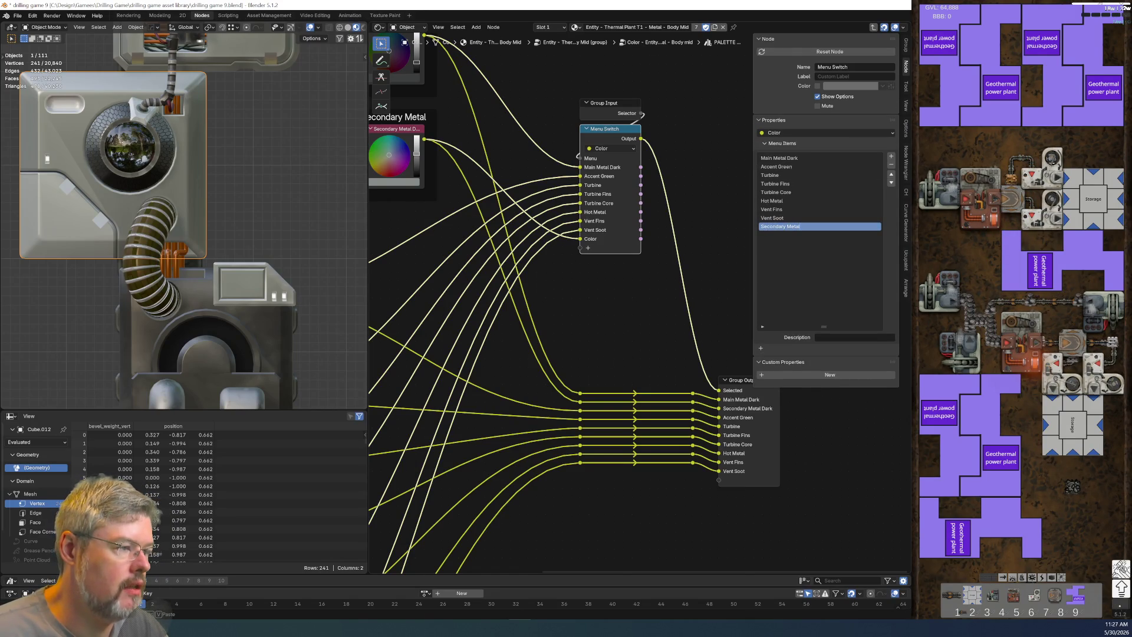
pyautogui.press('Return')
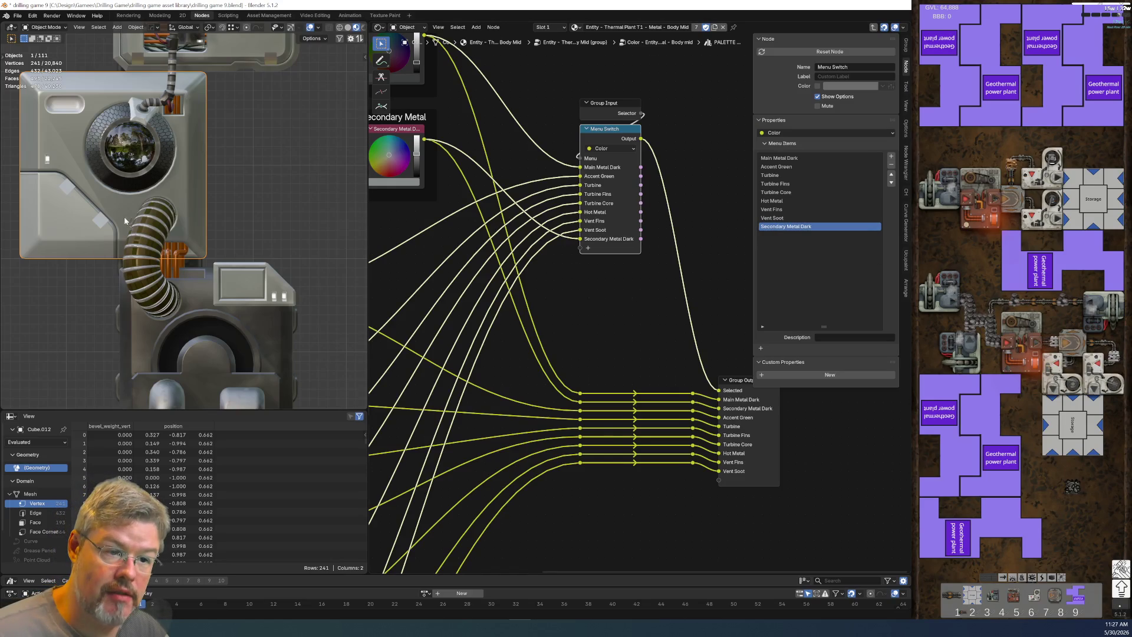
# Step: Move Secondary Metal Dark up the item list to sit right after Main Metal Dark
pyautogui.click(891, 175)
pyautogui.click(891, 175)
pyautogui.click(890, 174)
pyautogui.click(891, 175)
pyautogui.click(891, 174)
pyautogui.click(891, 175)
pyautogui.click(890, 174)
pyautogui.click(891, 175)
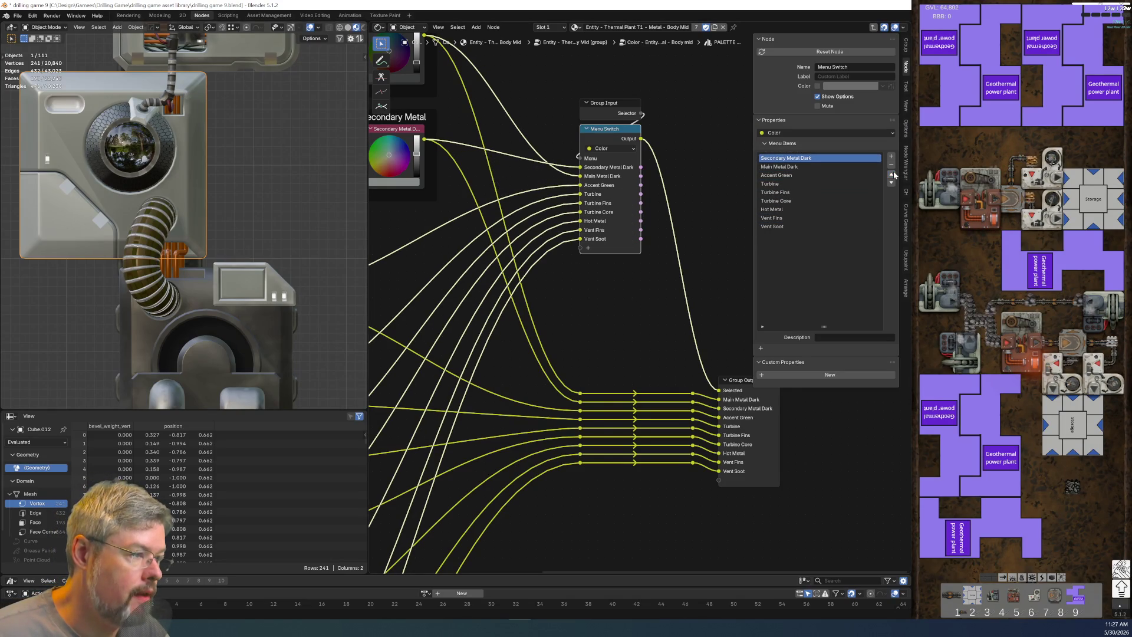
pyautogui.click(892, 183)
pyautogui.scroll(-2, 585, 317)
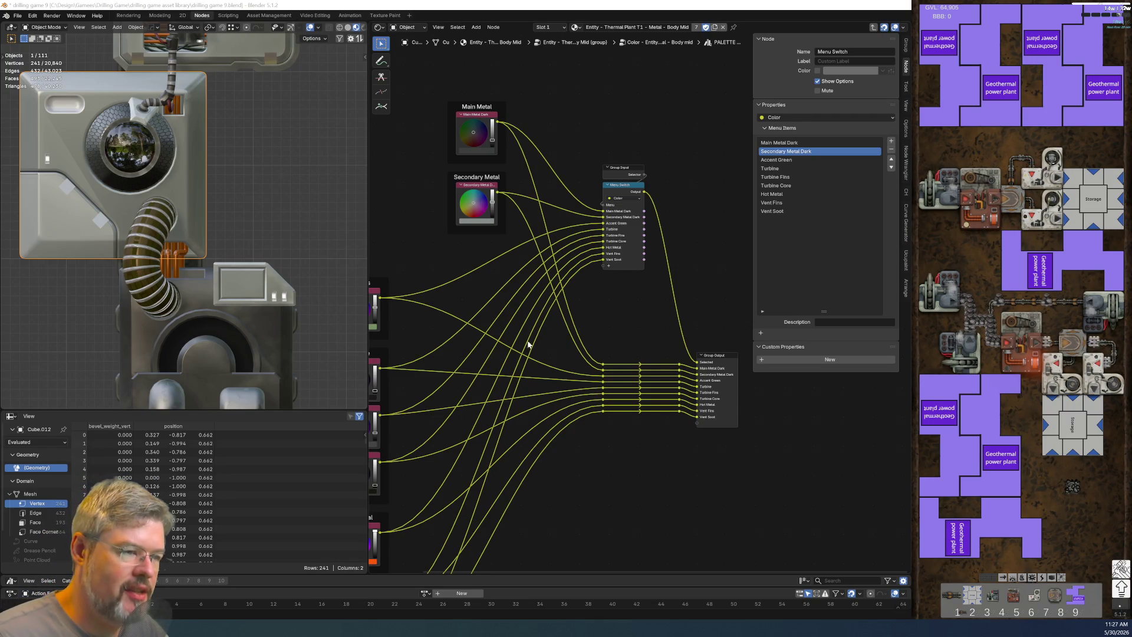
pyautogui.scroll(-2, 527, 345)
pyautogui.scroll(3, 543, 345)
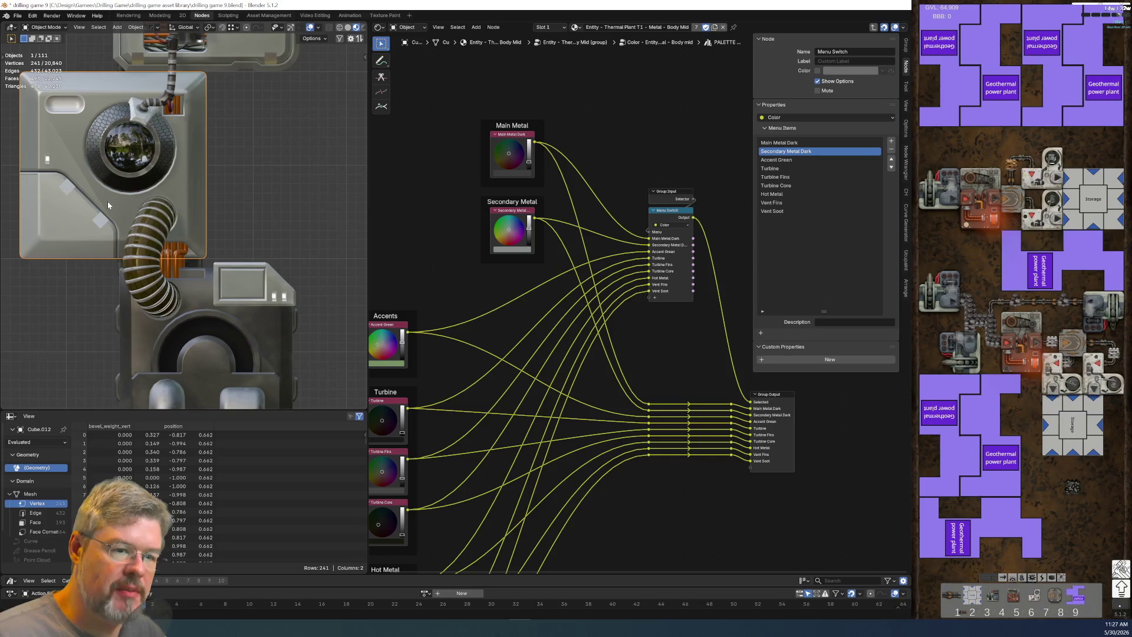
# Step: Toggle the mesh into edit mode and back to object mode
pyautogui.hotkey('ctrl', 'Tab')
pyautogui.click(112, 158)
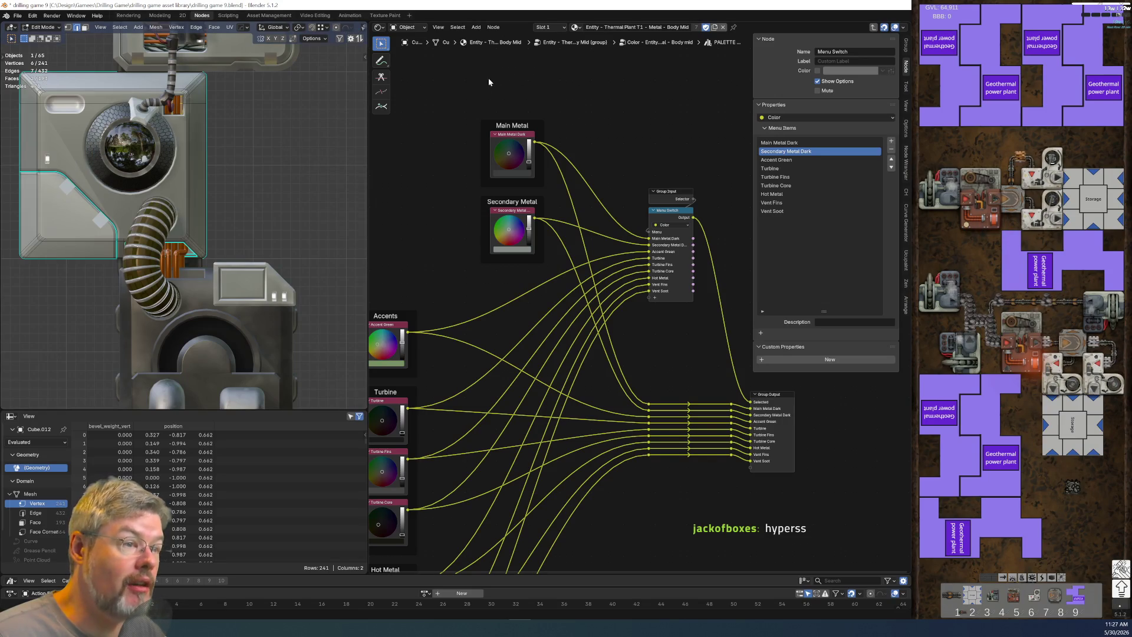
pyautogui.hotkey('ctrl', 'Tab')
pyautogui.click(134, 156)
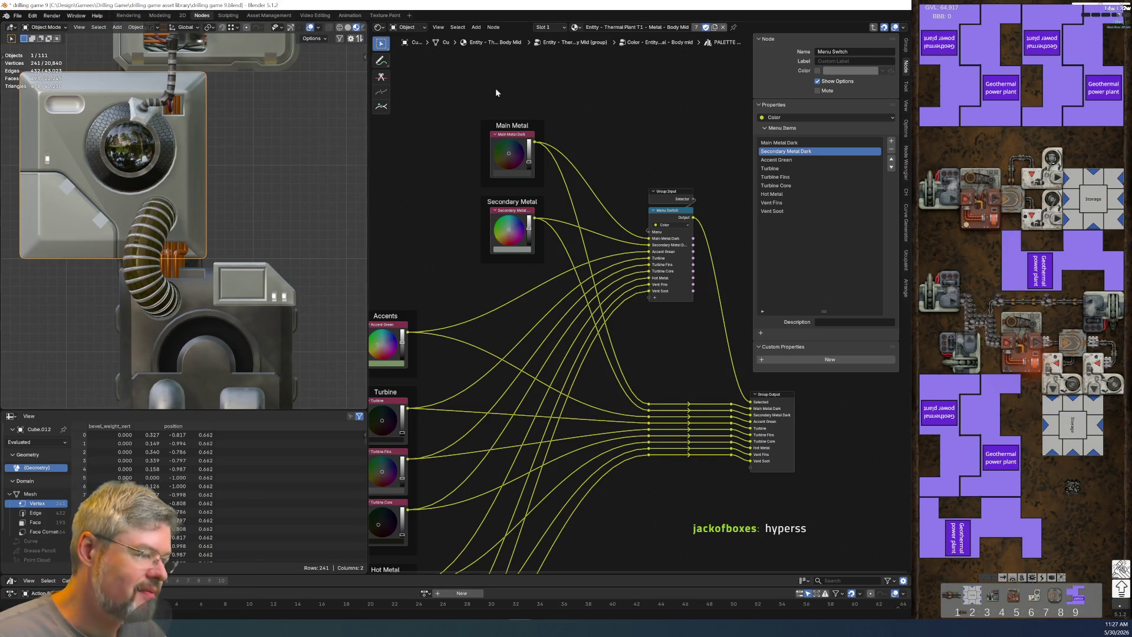
# Step: Copy the PALETTE - Thermal Plant node from the Body Mid material's color group
pyautogui.click(556, 28)
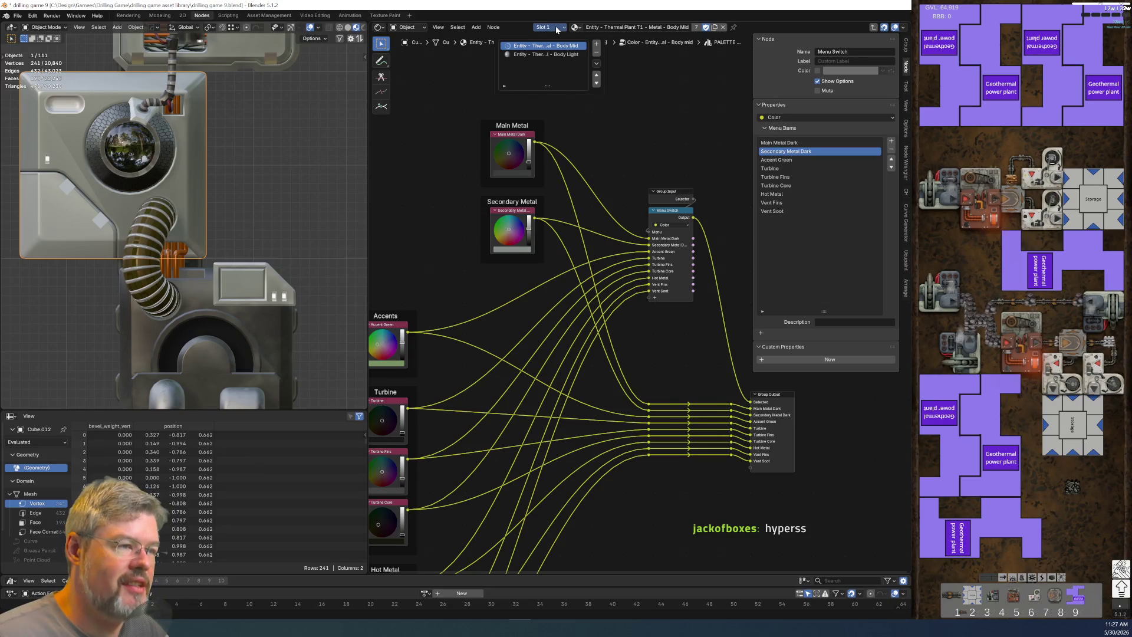
pyautogui.click(548, 54)
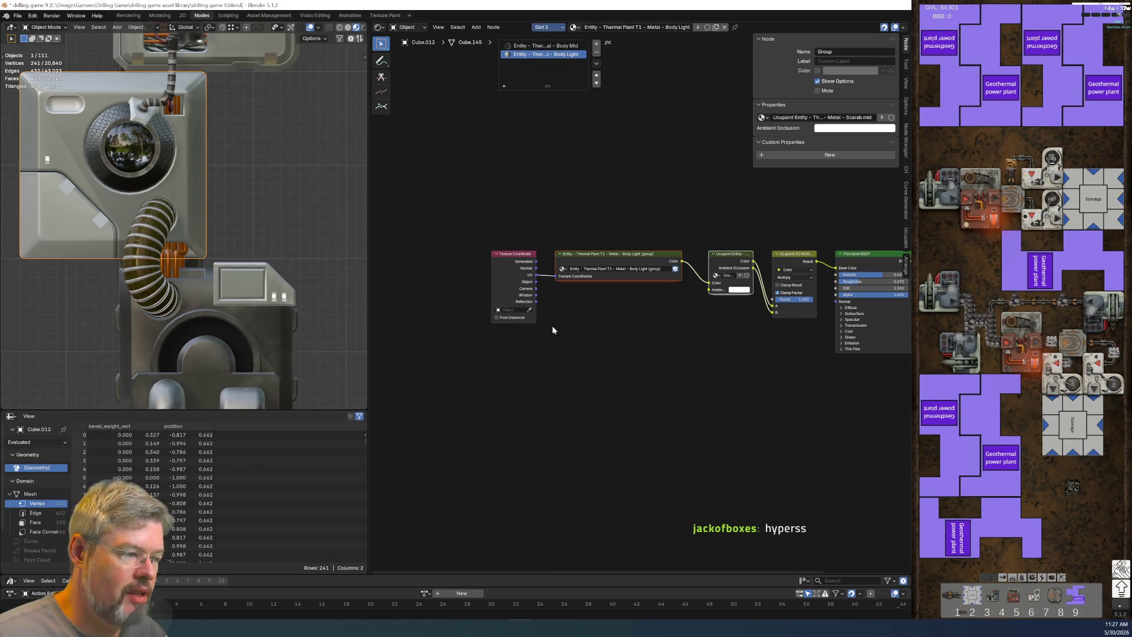
pyautogui.click(565, 47)
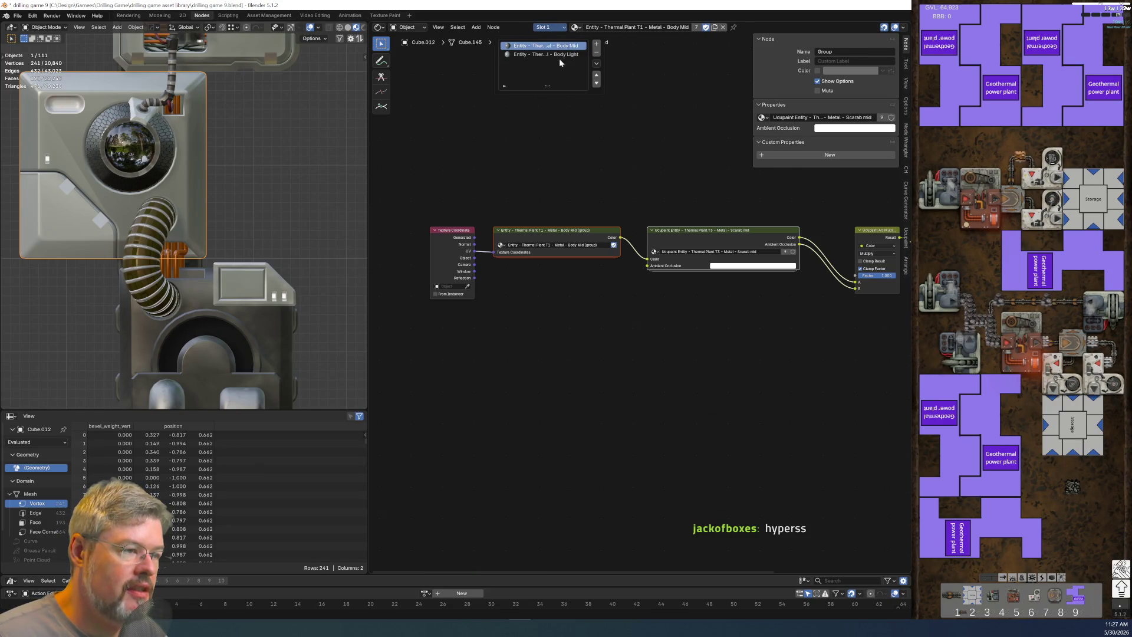
pyautogui.press('Tab')
pyautogui.press('Tab')
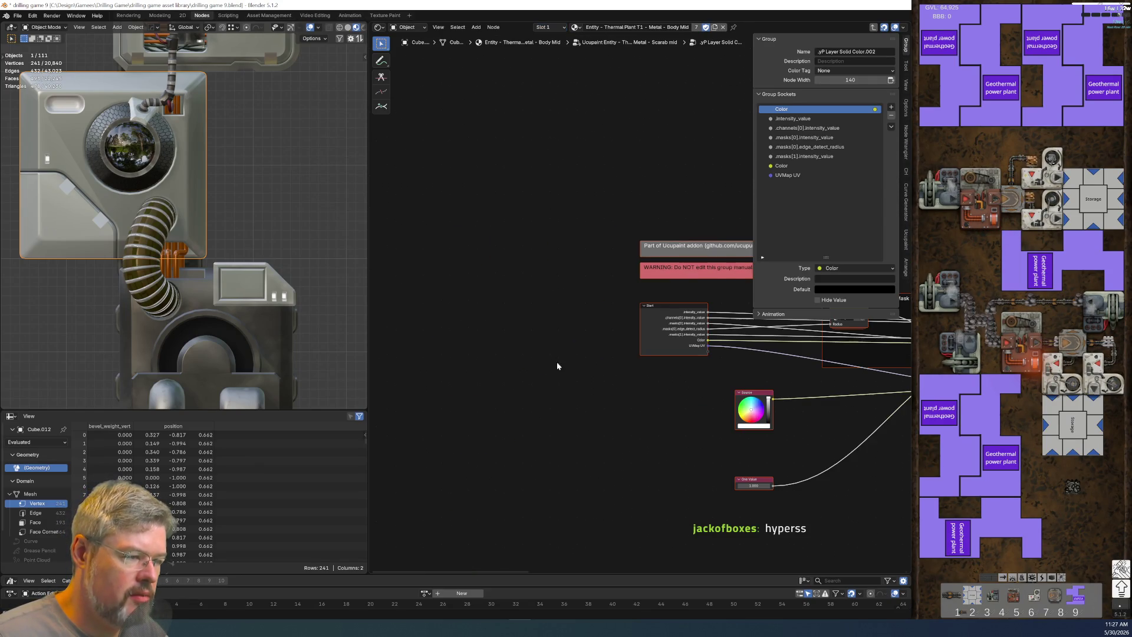
pyautogui.press('Tab')
pyautogui.press('Tab')
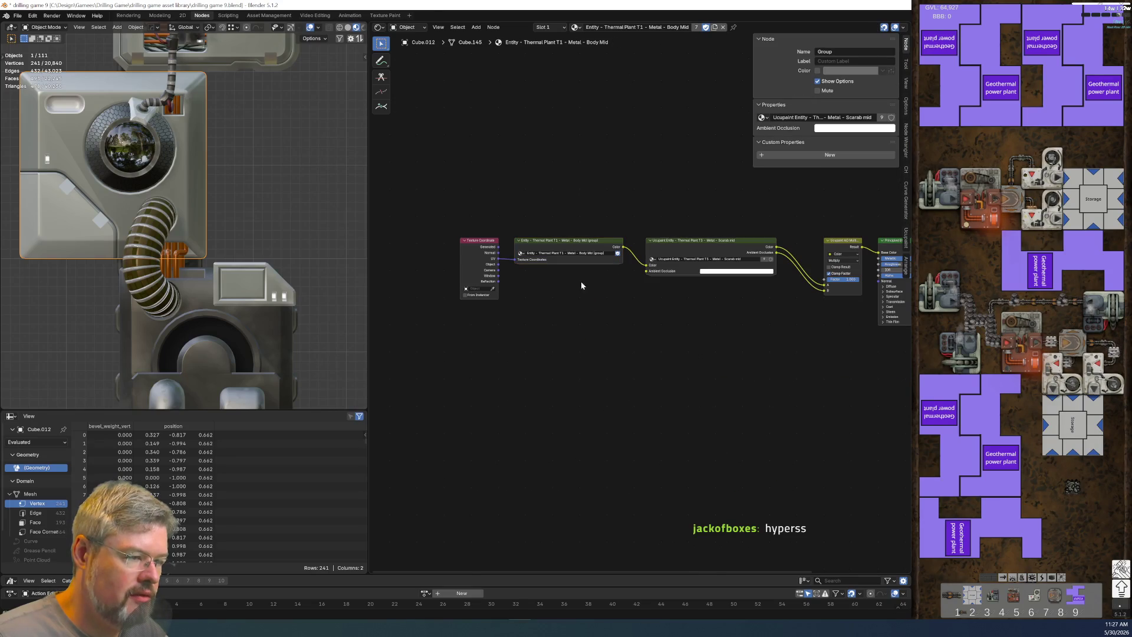
pyautogui.click(583, 244)
pyautogui.press('Tab')
pyautogui.click(581, 246)
pyautogui.press('Tab')
pyautogui.moveTo(571, 359); pyautogui.dragTo(581, 369)
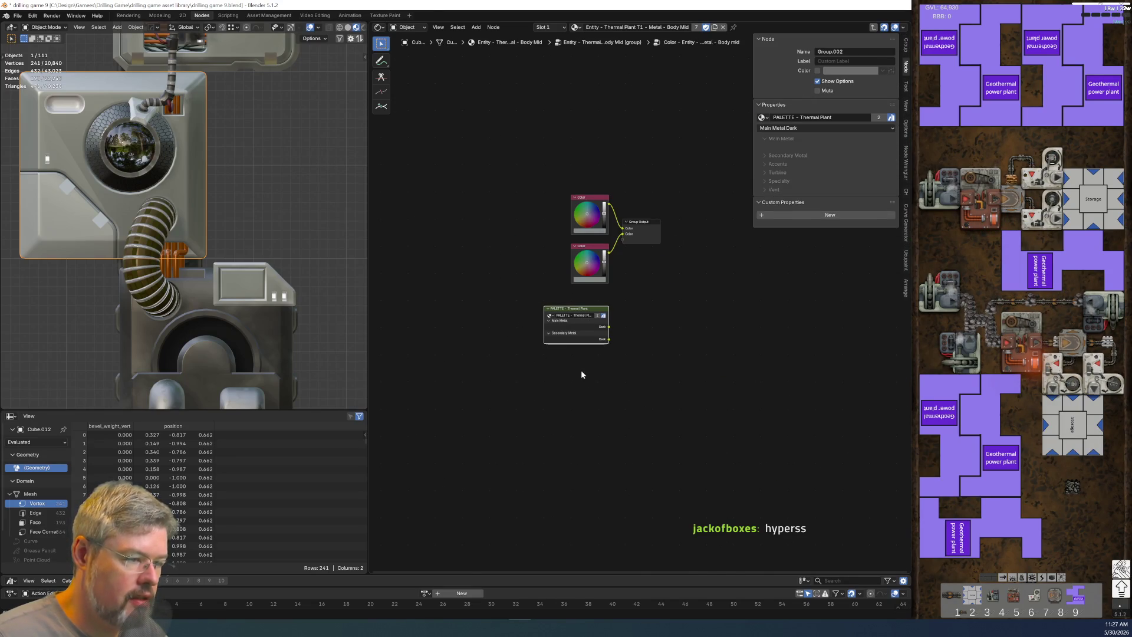
pyautogui.hotkey('ctrl', 'c')
pyautogui.press('Delete')
pyautogui.press('Tab')
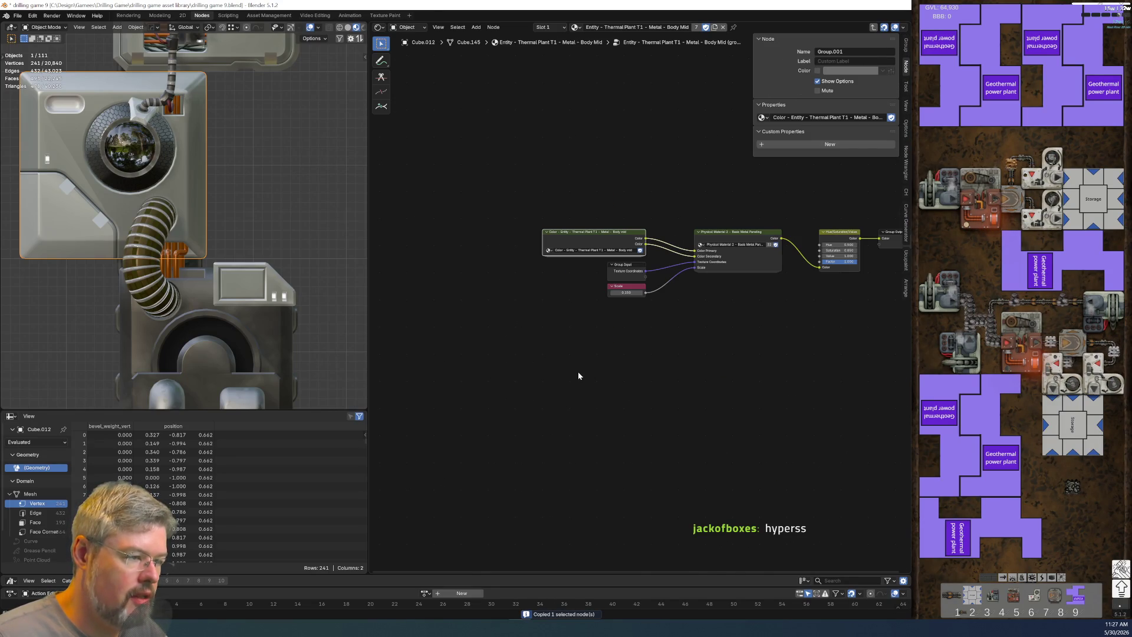
# Step: Switch to the Body Light material slot and enter its nested color group
pyautogui.click(549, 27)
pyautogui.click(546, 54)
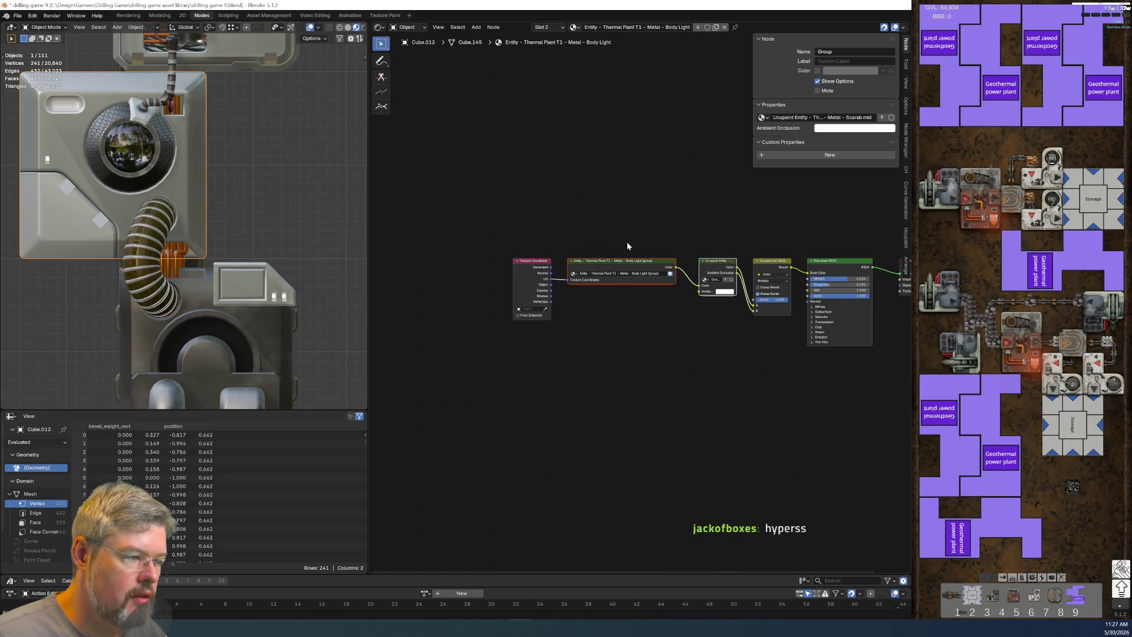
pyautogui.click(629, 303)
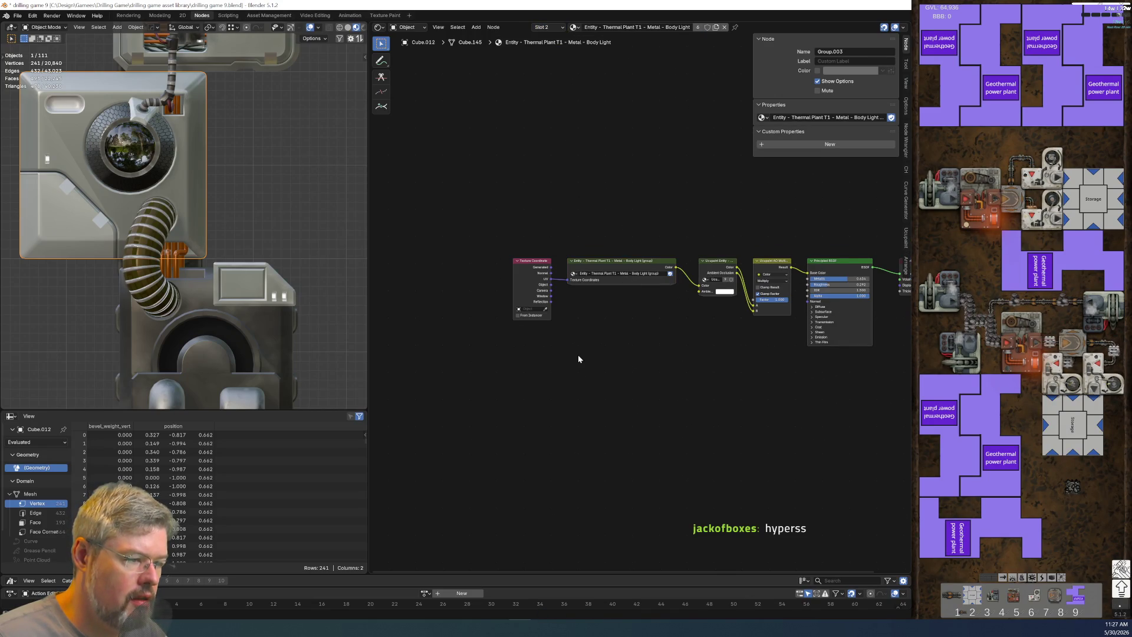
pyautogui.scroll(2, 578, 358)
pyautogui.scroll(-2, 797, 408)
pyautogui.scroll(3, 828, 425)
pyautogui.click(652, 260)
pyautogui.press('Tab')
pyautogui.click(645, 256)
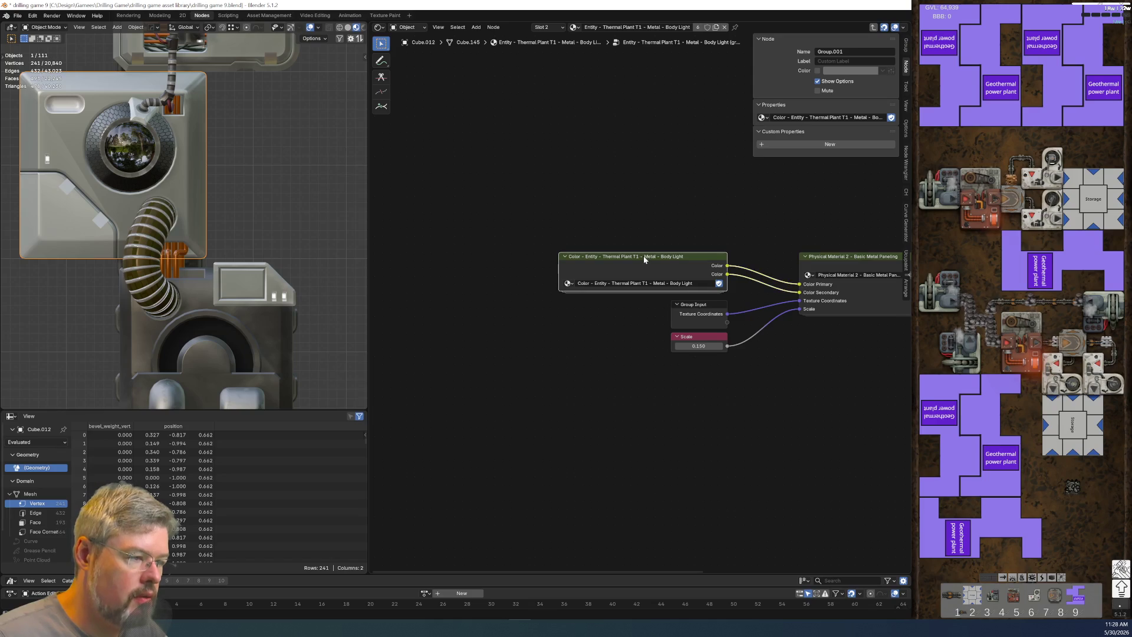
pyautogui.press('Tab')
# Step: Paste the palette node below the color nodes, copy the lower Color node, and enter the palette
pyautogui.hotkey('ctrl', 'v')
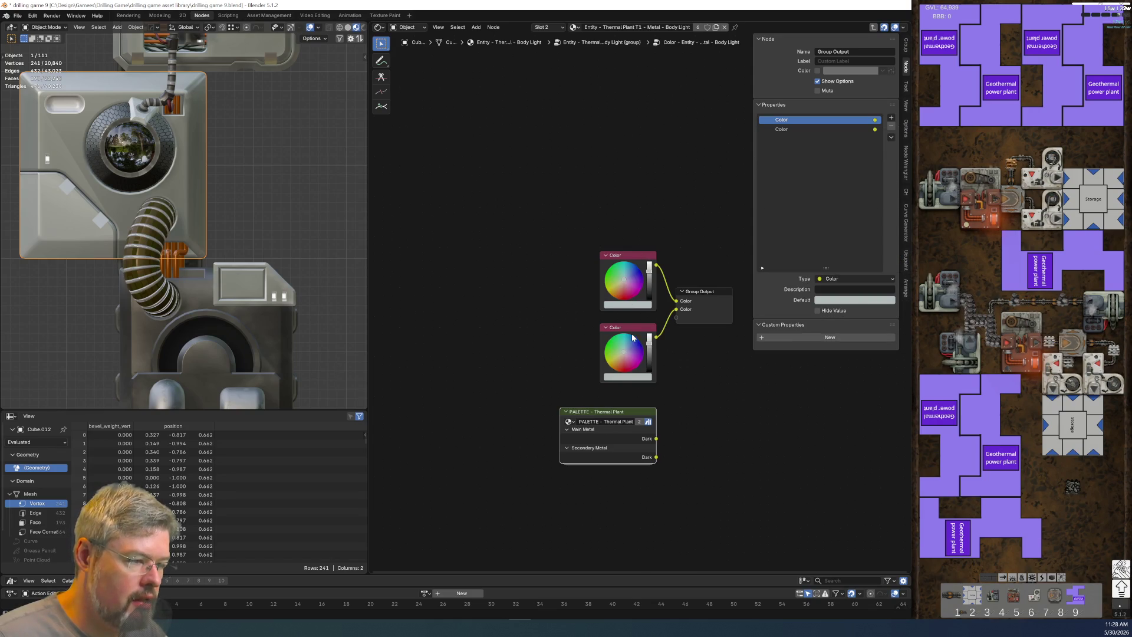
pyautogui.click(630, 339)
pyautogui.hotkey('ctrl', 'z')
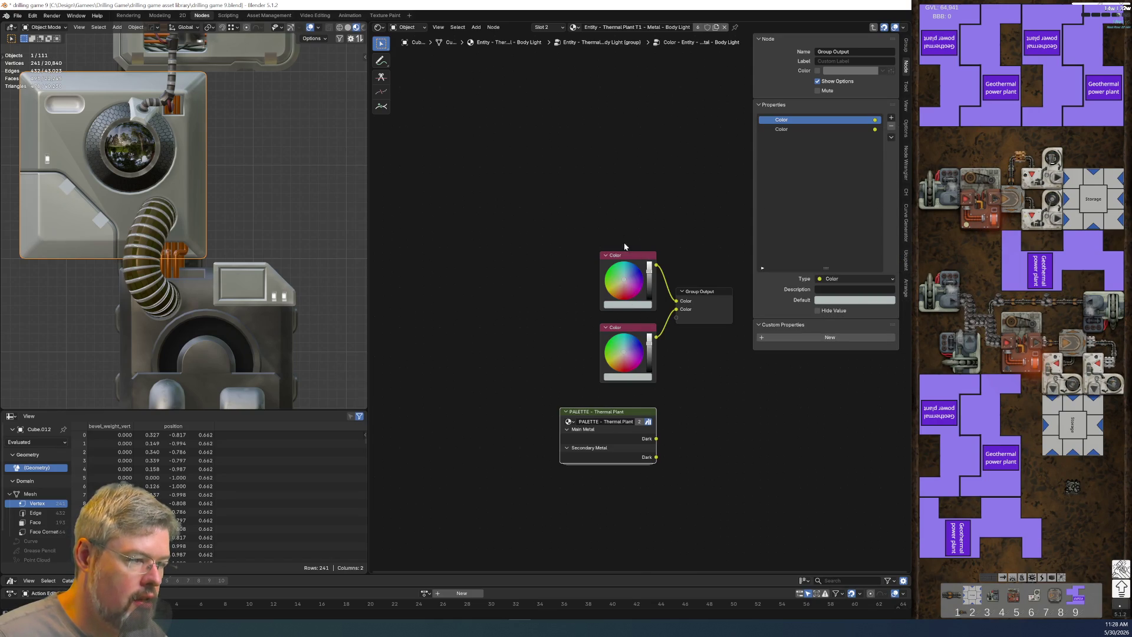
pyautogui.hotkey('ctrl', 'c')
pyautogui.click(601, 434)
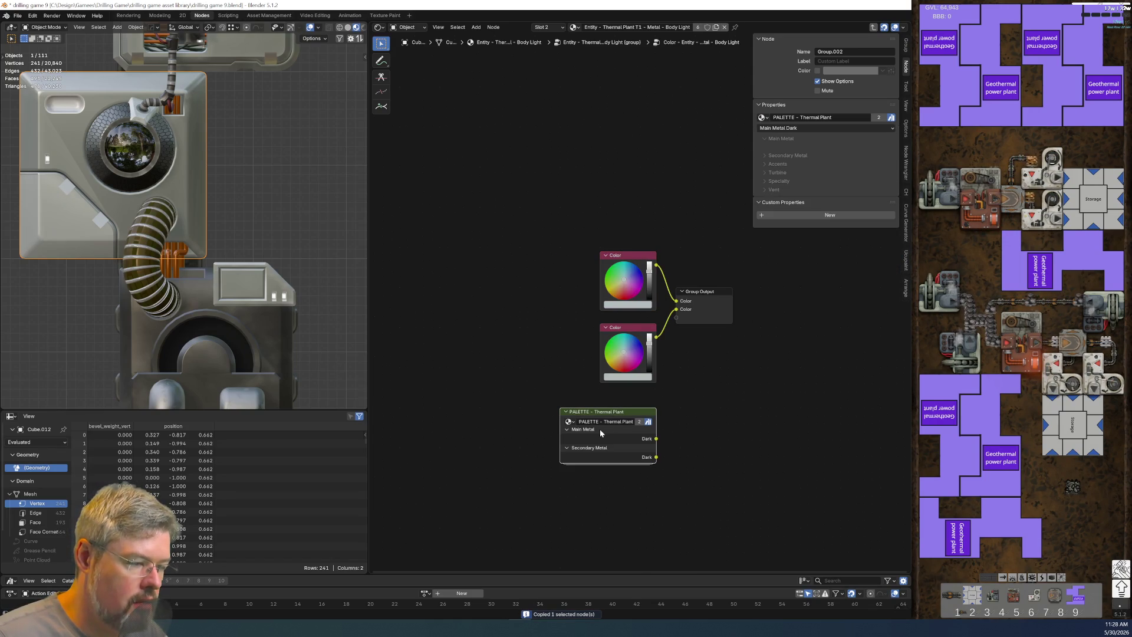
pyautogui.press('Tab')
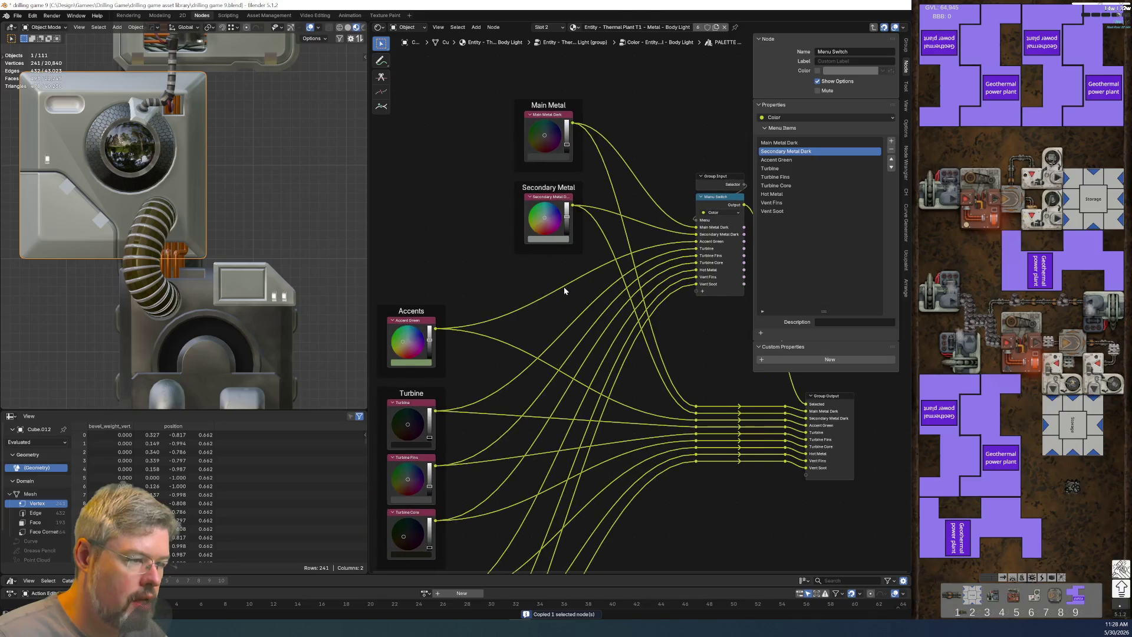
# Step: Paste a Color node below Secondary Metal Dark and label it 'Secondary Metal Light'
pyautogui.hotkey('ctrl', 'v')
pyautogui.click(542, 282)
pyautogui.scroll(2, 473, 238)
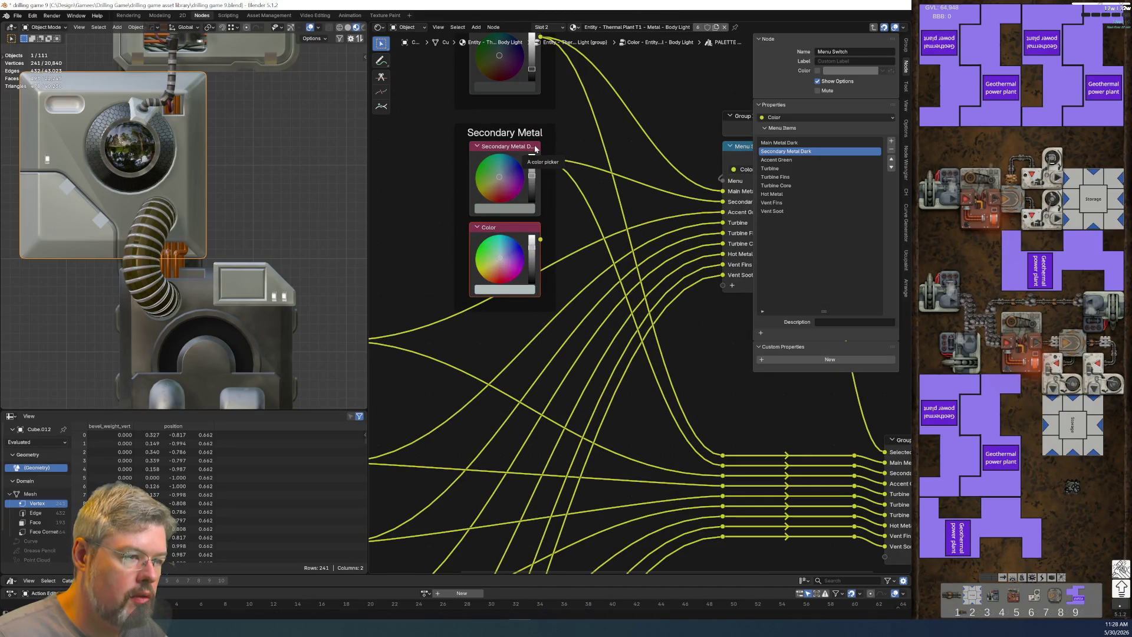
pyautogui.click(536, 148)
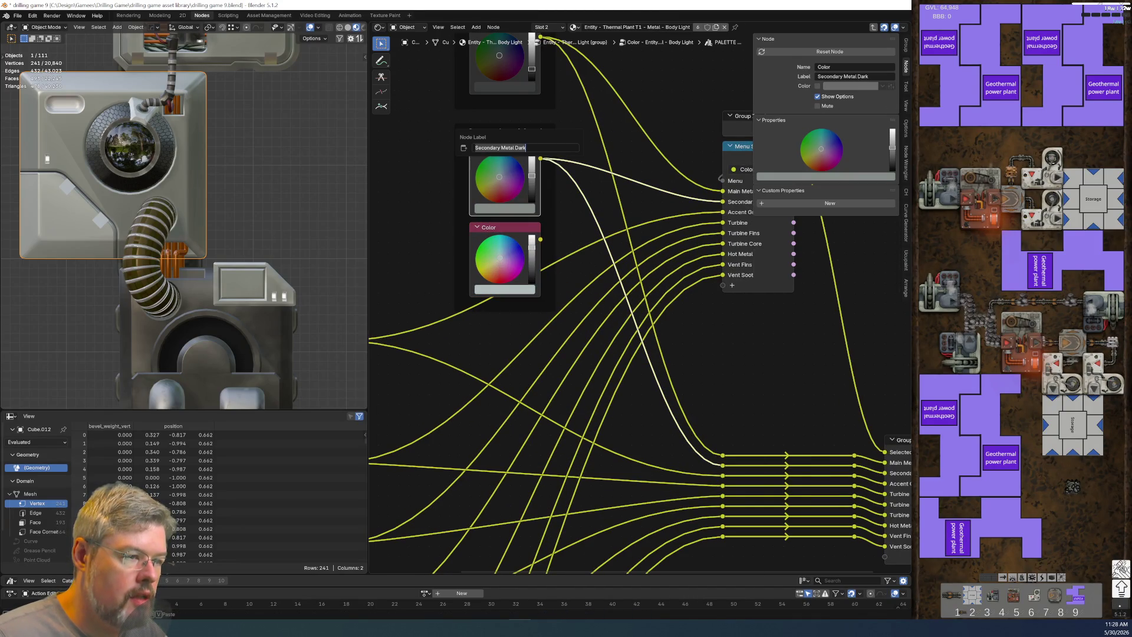
pyautogui.click(500, 232)
pyautogui.press('F2')
pyautogui.hotkey('ctrl', 'v')
pyautogui.write('Light')
pyautogui.press('Return')
# Step: Shift the reroutes beside Group Output slightly lower to make room
pyautogui.scroll(-2, 666, 356)
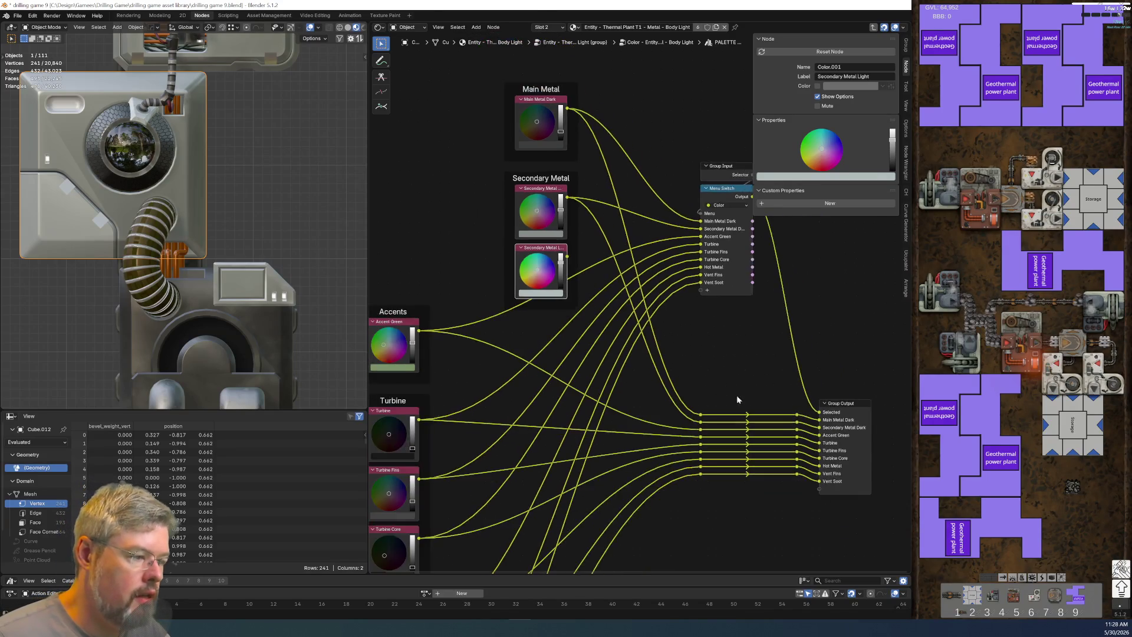
pyautogui.moveTo(737, 400); pyautogui.dragTo(676, 357, button='middle')
pyautogui.moveTo(639, 362); pyautogui.dragTo(740, 388)
pyautogui.moveTo(635, 457)
pyautogui.mouseDown()
pyautogui.moveTo(710, 392)
pyautogui.moveTo(742, 385)
pyautogui.mouseUp()
pyautogui.press('g')
pyautogui.click(742, 392)
# Step: Duplicate a reroute pair and wire Secondary Metal Light into the new reroute
pyautogui.moveTo(627, 373)
pyautogui.mouseDown()
pyautogui.moveTo(693, 385)
pyautogui.moveTo(648, 370)
pyautogui.moveTo(644, 383)
pyautogui.moveTo(750, 377)
pyautogui.mouseUp()
pyautogui.hotkey('ctrl', 'c')
pyautogui.hotkey('ctrl', 'v')
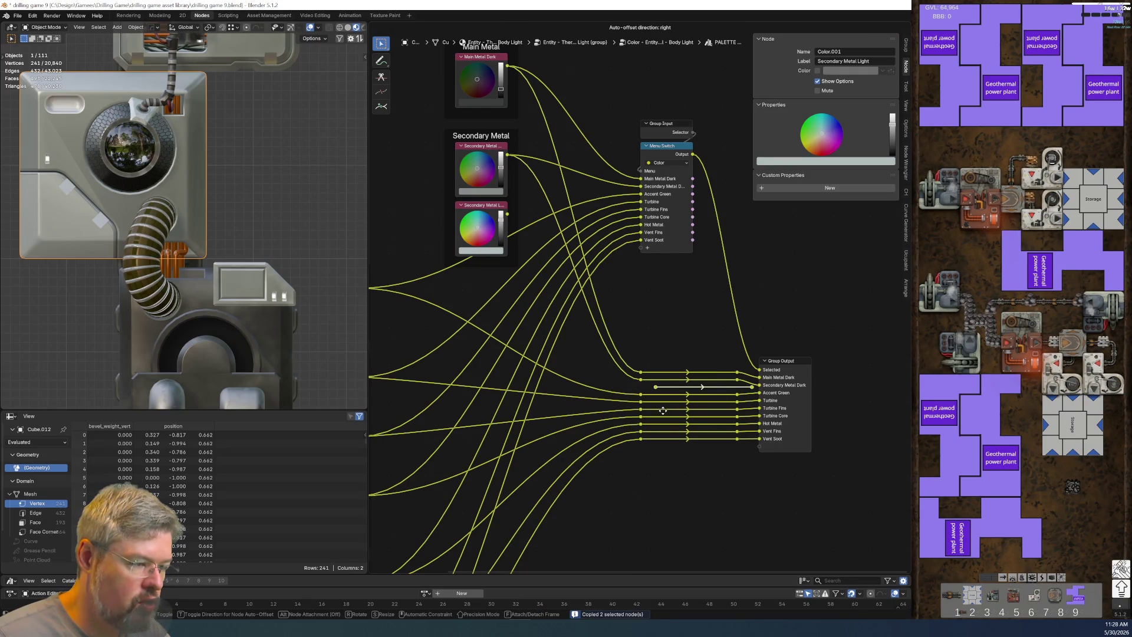
pyautogui.click(660, 380)
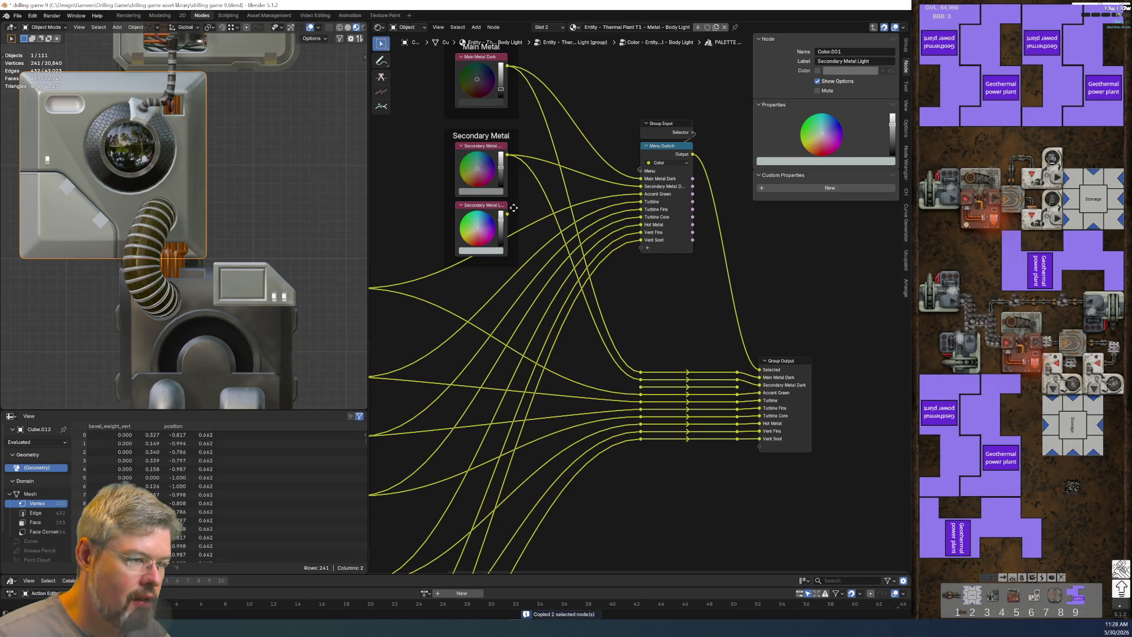
pyautogui.moveTo(507, 215)
pyautogui.mouseDown()
pyautogui.moveTo(605, 319)
pyautogui.moveTo(625, 378)
pyautogui.moveTo(595, 348)
pyautogui.moveTo(641, 387)
pyautogui.mouseUp()
pyautogui.moveTo(737, 388); pyautogui.dragTo(760, 446)
# Step: Add a 'Secondary Metal Light' Group Output socket after Secondary Metal Dark and wire it into the Menu Switch
pyautogui.click(775, 361)
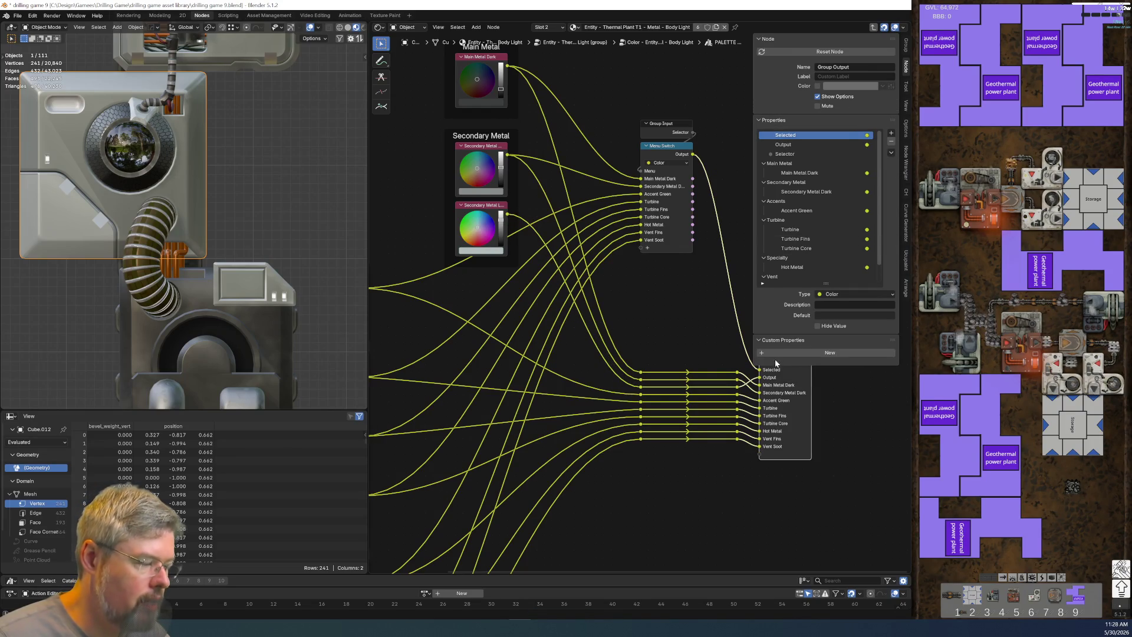
pyautogui.doubleClick(794, 144)
pyautogui.write('Secondary')
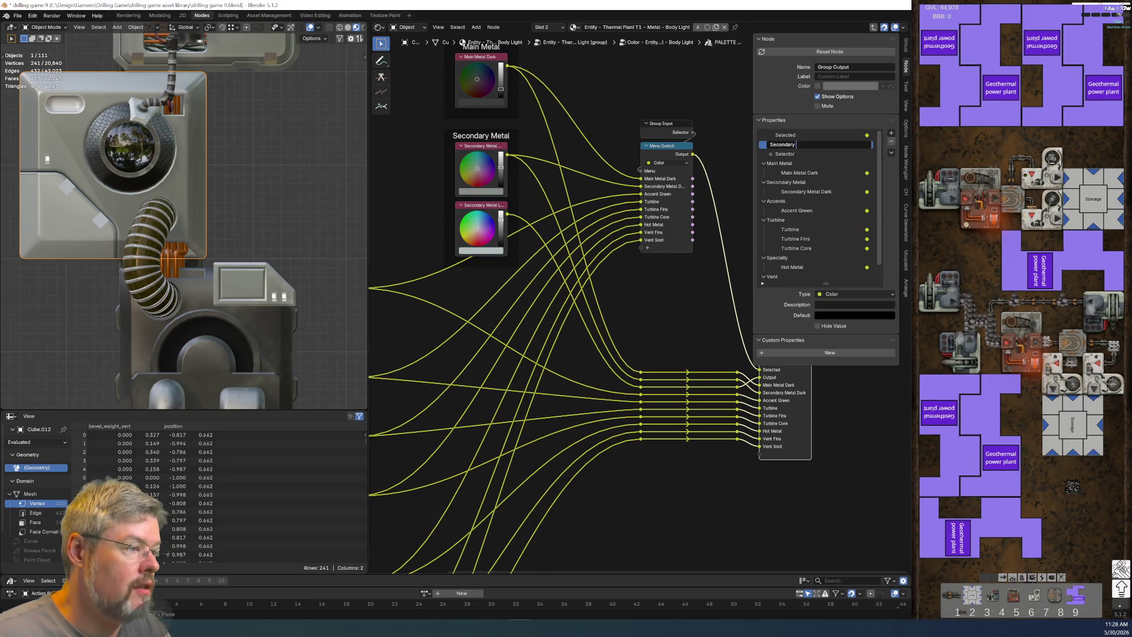
pyautogui.write(' Metal Ligh')
pyautogui.write('t')
pyautogui.press('Return')
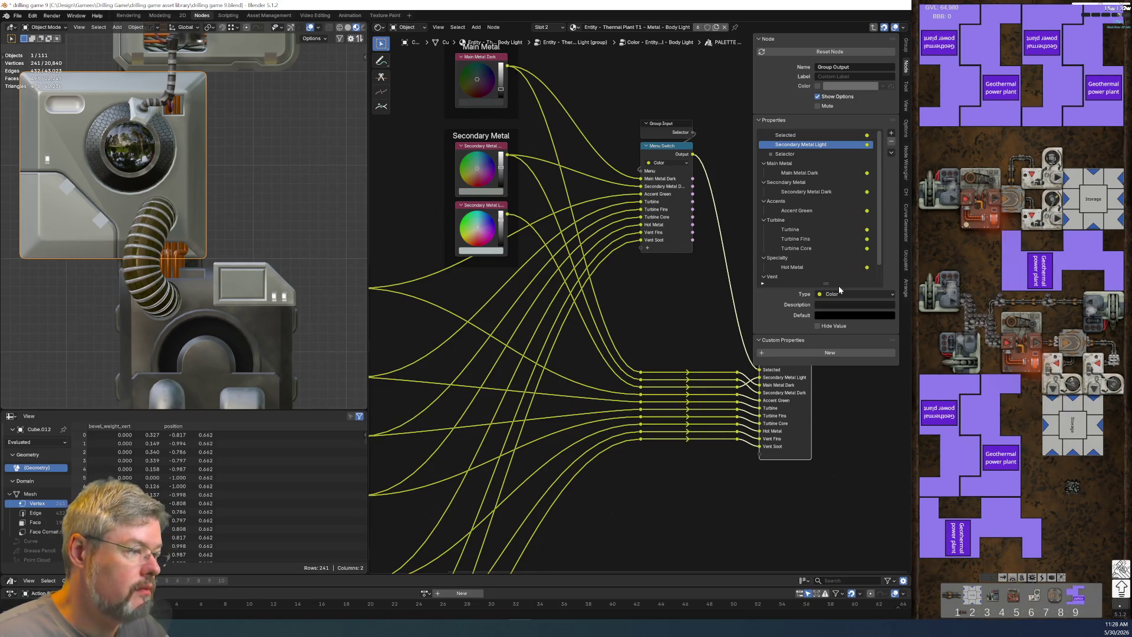
pyautogui.moveTo(816, 181); pyautogui.dragTo(830, 197)
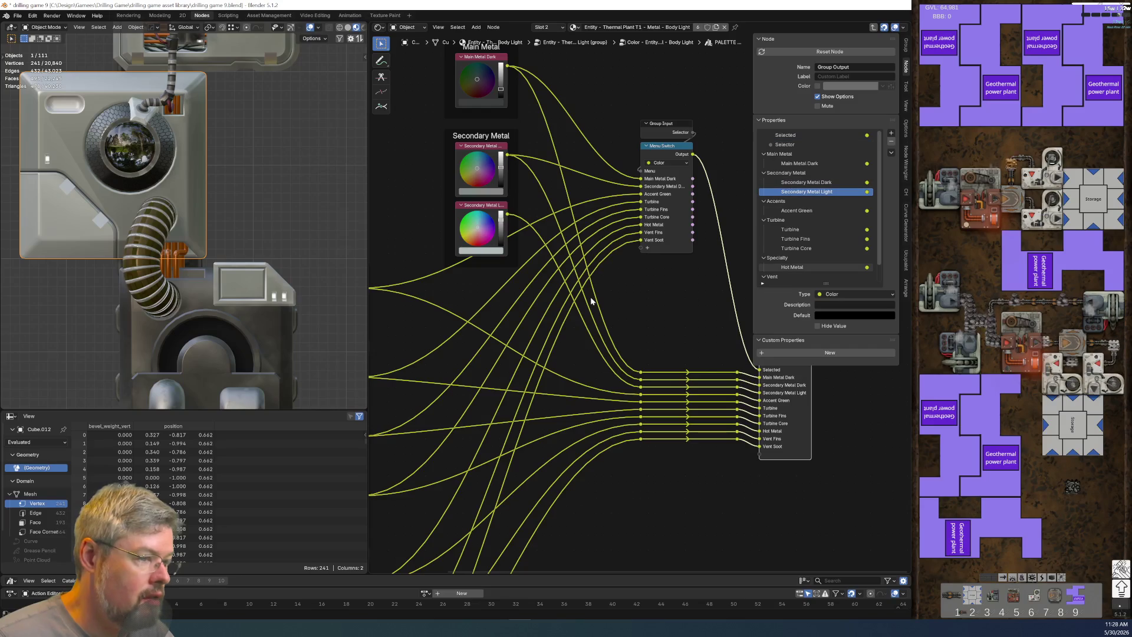
pyautogui.moveTo(641, 240)
pyautogui.mouseDown()
pyautogui.moveTo(618, 242)
pyautogui.moveTo(635, 250)
pyautogui.mouseUp()
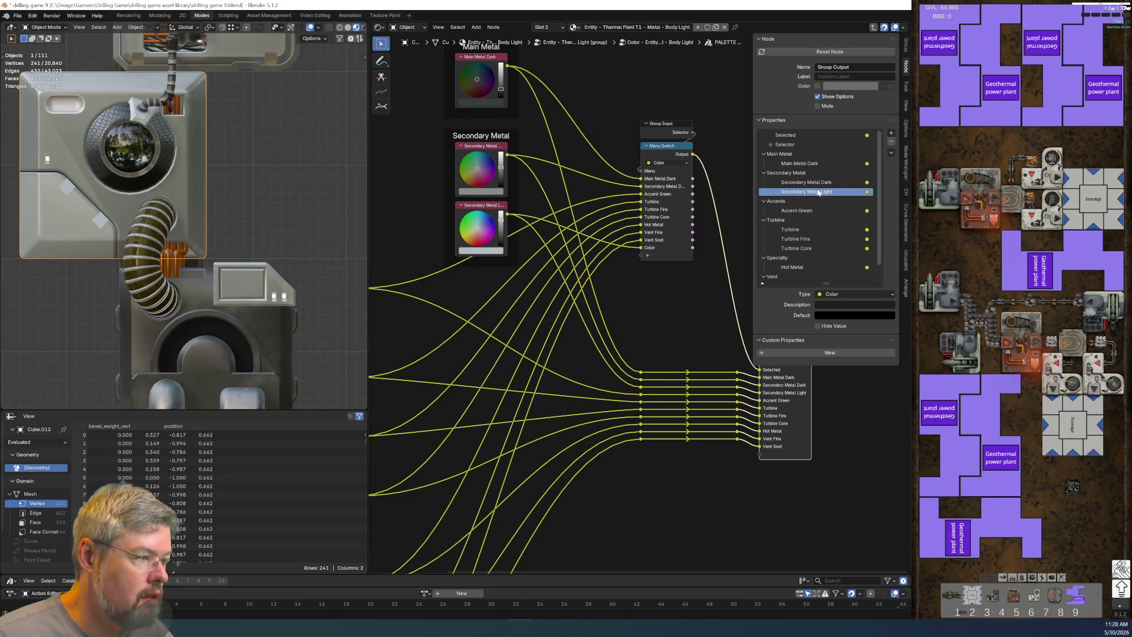
pyautogui.click(663, 148)
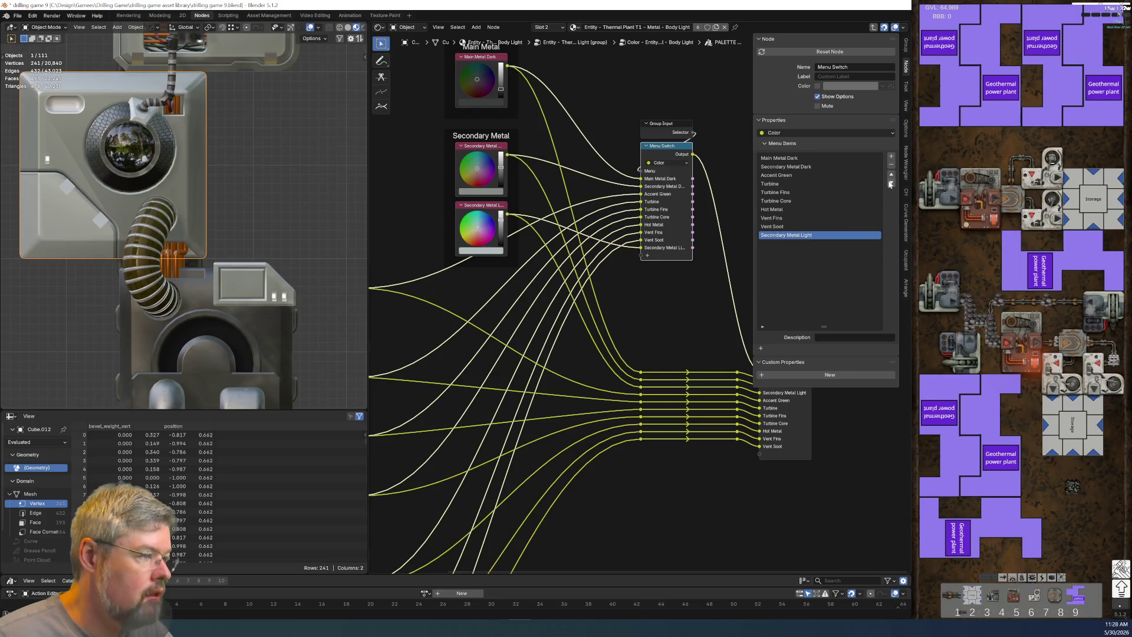
# Step: Move Secondary Metal Light up the Menu Switch items to sit third, after Secondary Metal Dark
pyautogui.click(891, 176)
pyautogui.click(891, 177)
pyautogui.click(891, 177)
pyautogui.click(891, 176)
pyautogui.click(891, 176)
pyautogui.click(891, 176)
pyautogui.click(891, 176)
pyautogui.click(891, 176)
pyautogui.click(891, 183)
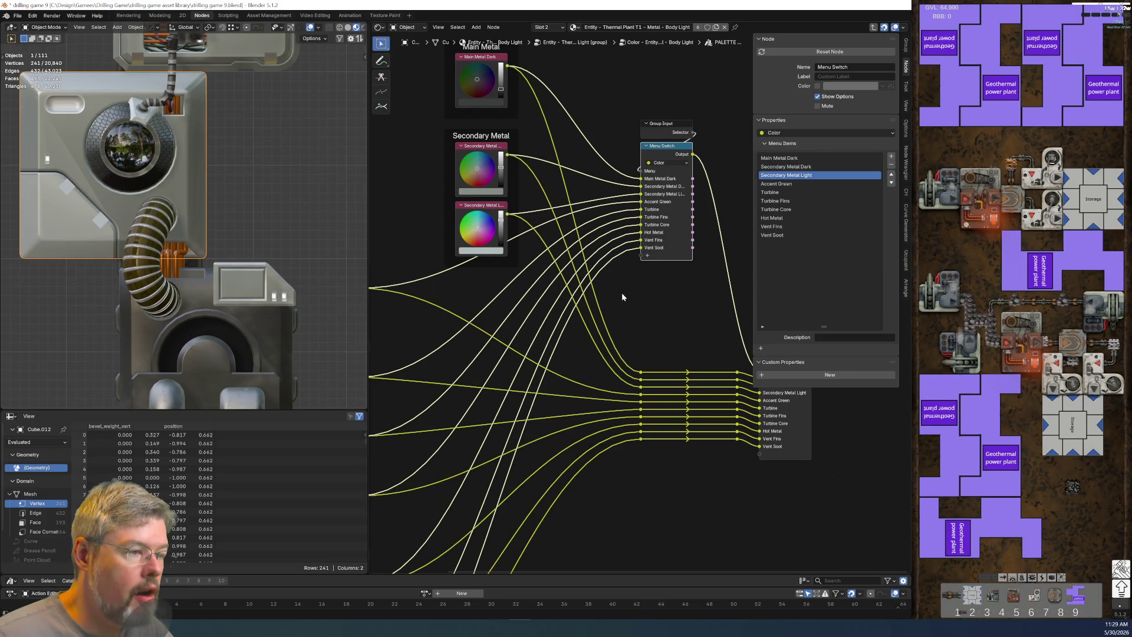
pyautogui.scroll(-2, 622, 294)
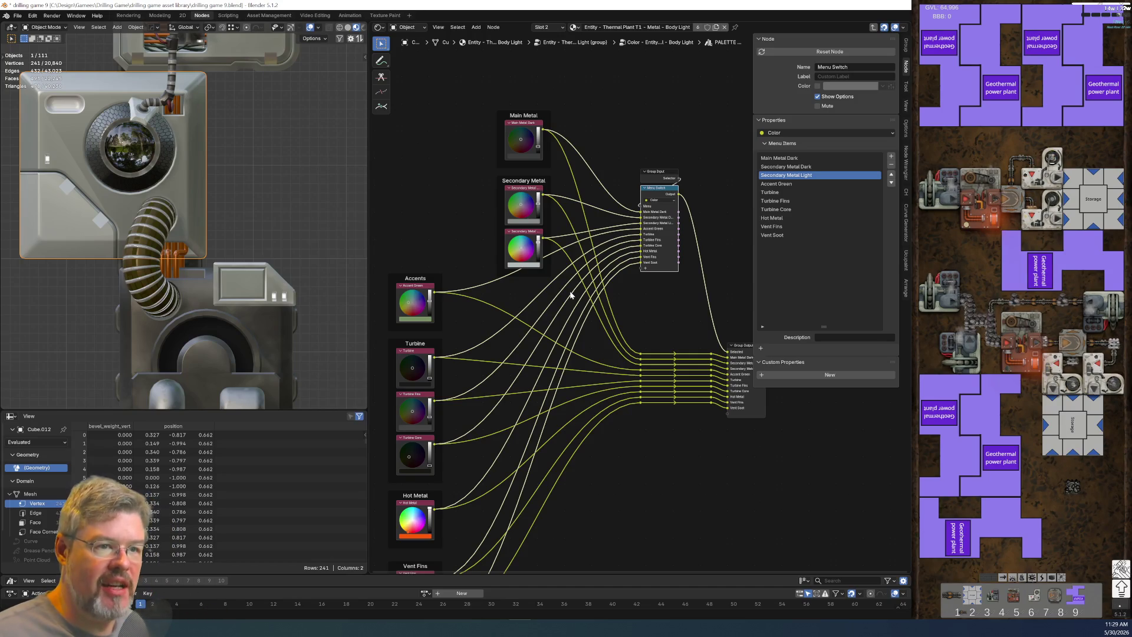
pyautogui.scroll(1, 570, 295)
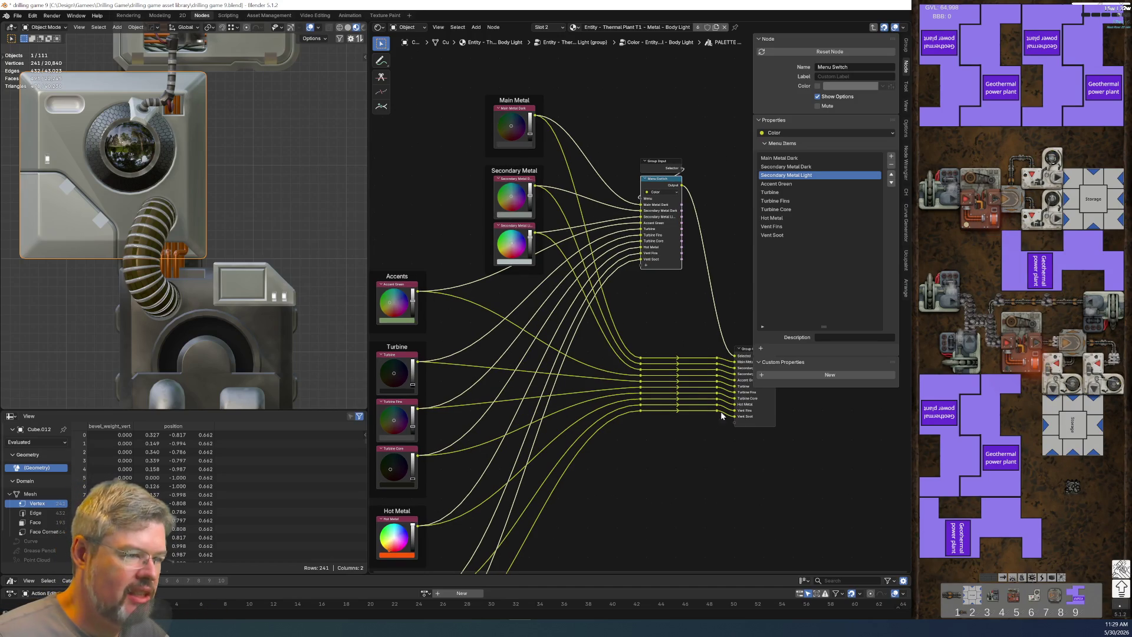
pyautogui.scroll(2, 645, 276)
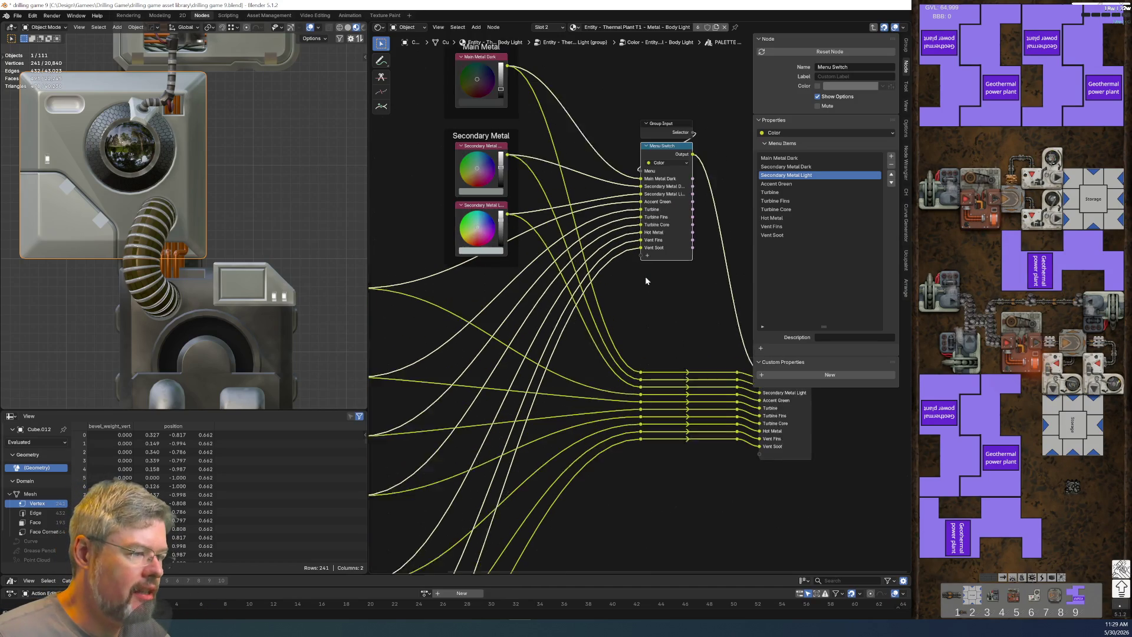
pyautogui.scroll(-2, 486, 310)
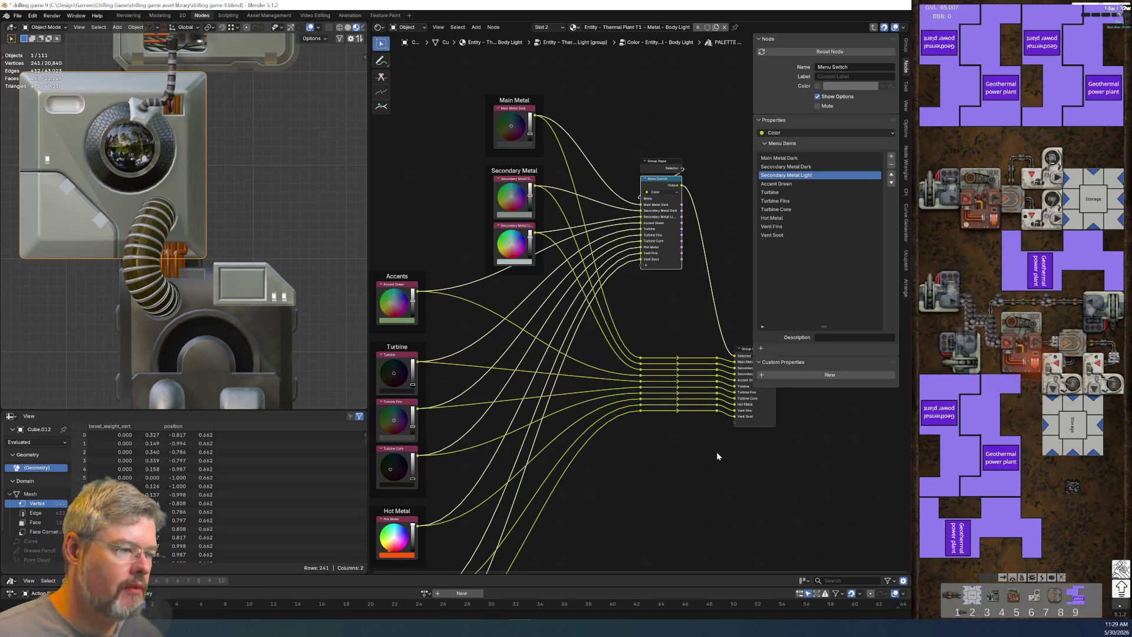
# Step: Box-select the reroute points between the wires near Group Output
pyautogui.moveTo(717, 451); pyautogui.dragTo(576, 424, button='middle')
pyautogui.scroll(3, 561, 417)
pyautogui.moveTo(524, 296)
pyautogui.mouseDown()
pyautogui.moveTo(619, 404)
pyautogui.moveTo(652, 418)
pyautogui.mouseUp()
# Step: Move the selected reroute points into their new position and view the Menu Switch and colour nodes
pyautogui.press('g')
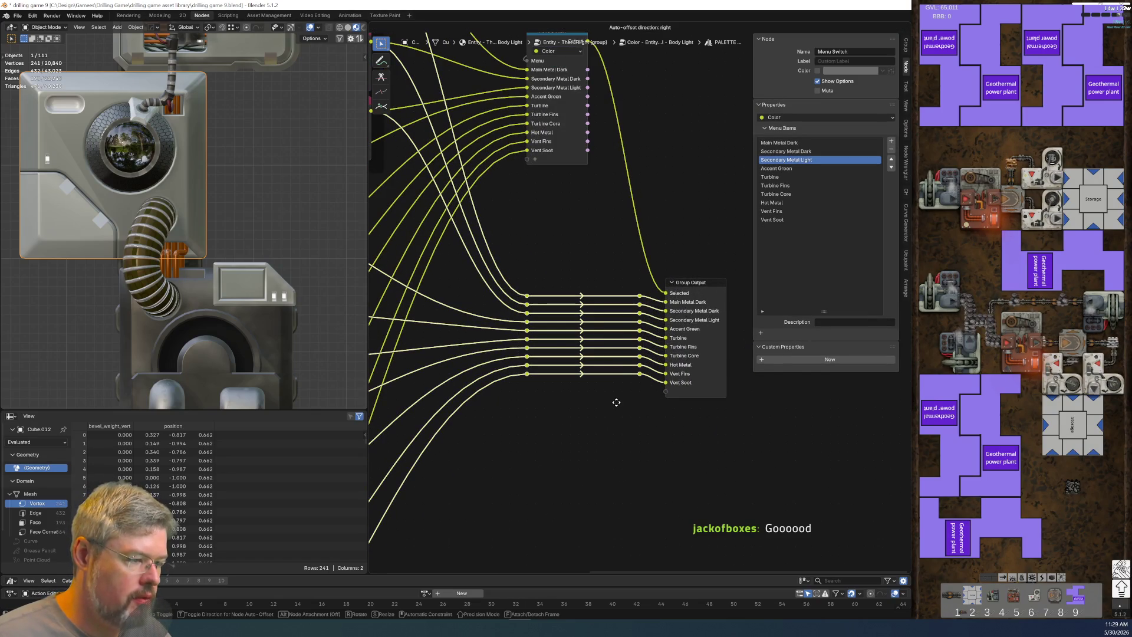
pyautogui.click(616, 415)
pyautogui.keyDown('shift'); pyautogui.scroll(5, 617, 415); pyautogui.keyUp('shift')
pyautogui.keyDown('ctrl'); pyautogui.hscroll(-5, 617, 415); pyautogui.keyUp('ctrl')
pyautogui.scroll(-2, 623, 399)
pyautogui.moveTo(517, 386); pyautogui.dragTo(506, 285, button='middle')
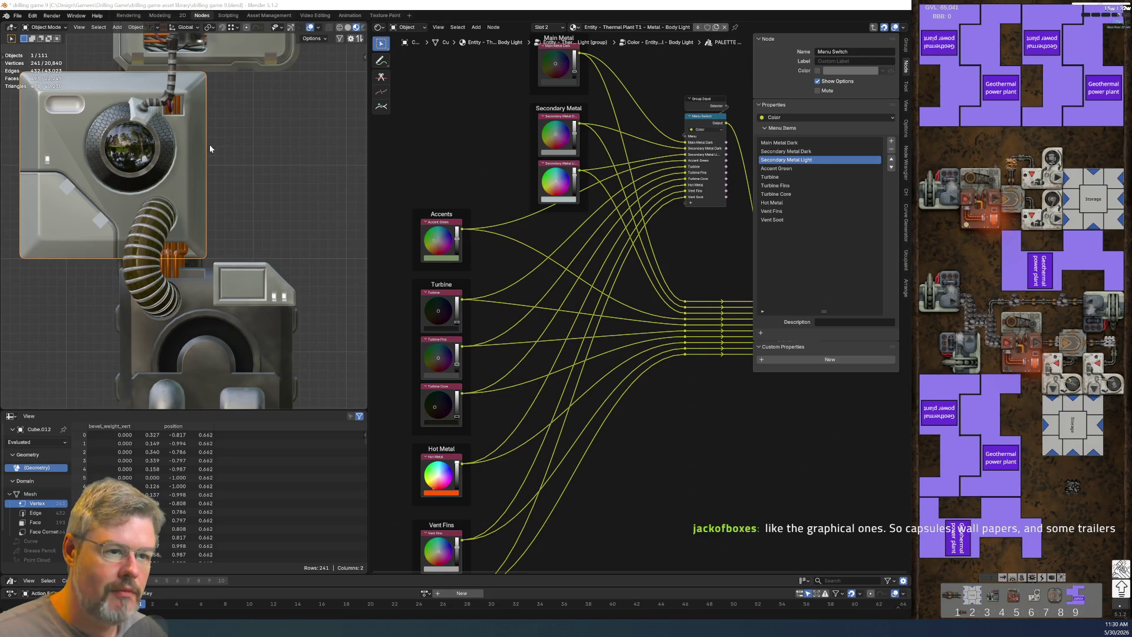
# Step: Copy the Mix node from the hose's Slim Cables From Hose material
pyautogui.scroll(5, 218, 228)
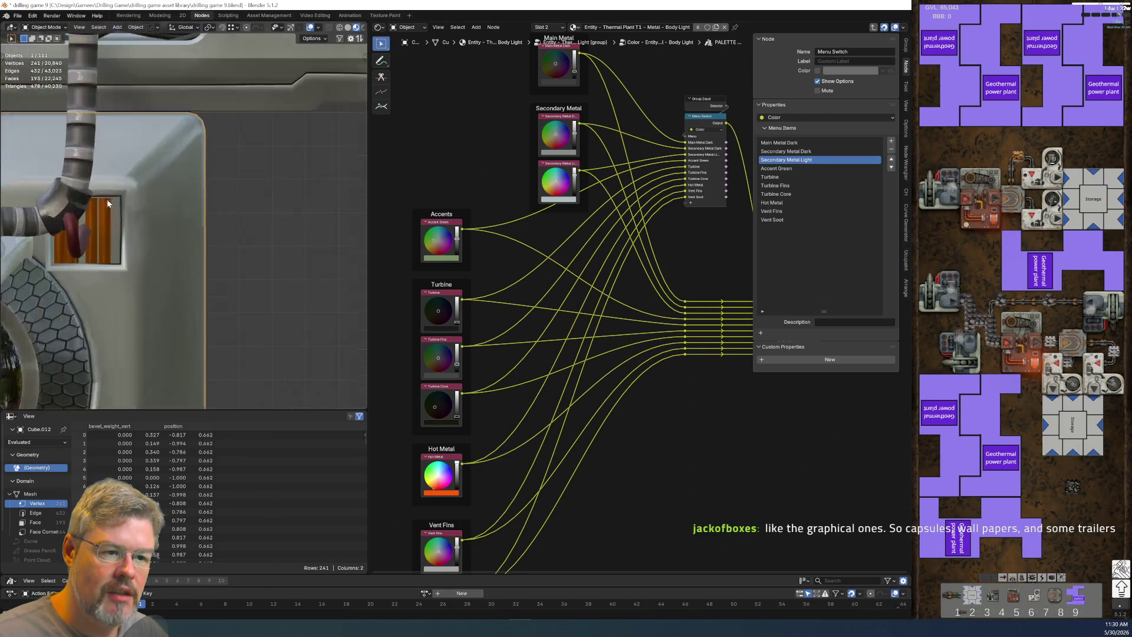
pyautogui.keyDown('shift'); pyautogui.moveTo(108, 203); pyautogui.dragTo(258, 279, button='middle'); pyautogui.keyUp('shift')
pyautogui.keyDown('shift'); pyautogui.click(180, 319); pyautogui.keyUp('shift')
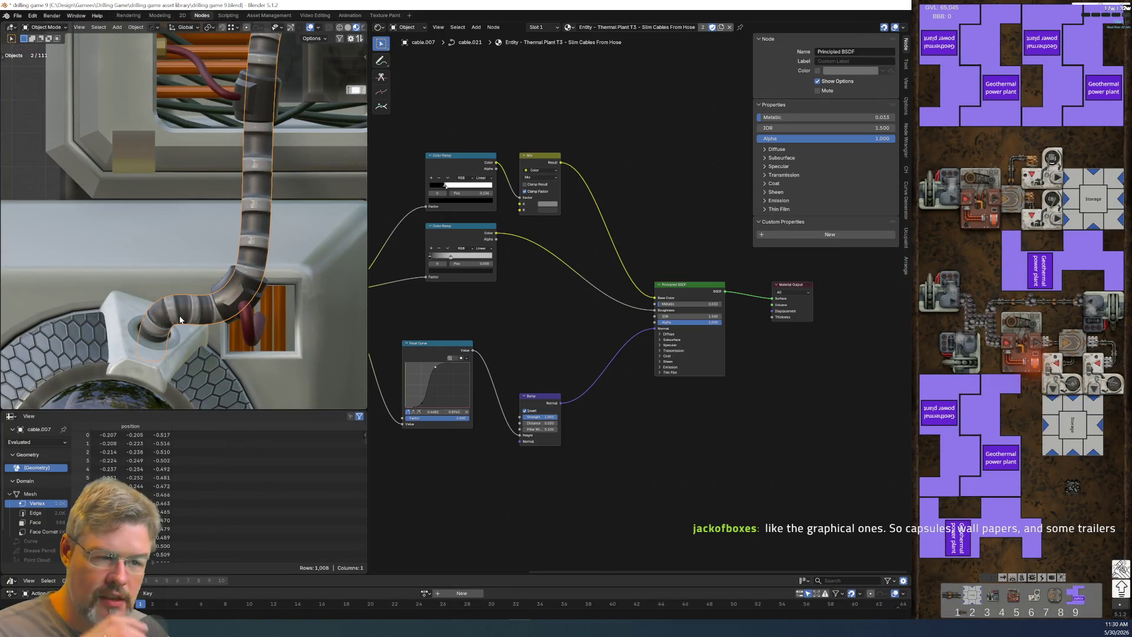
pyautogui.press('Home')
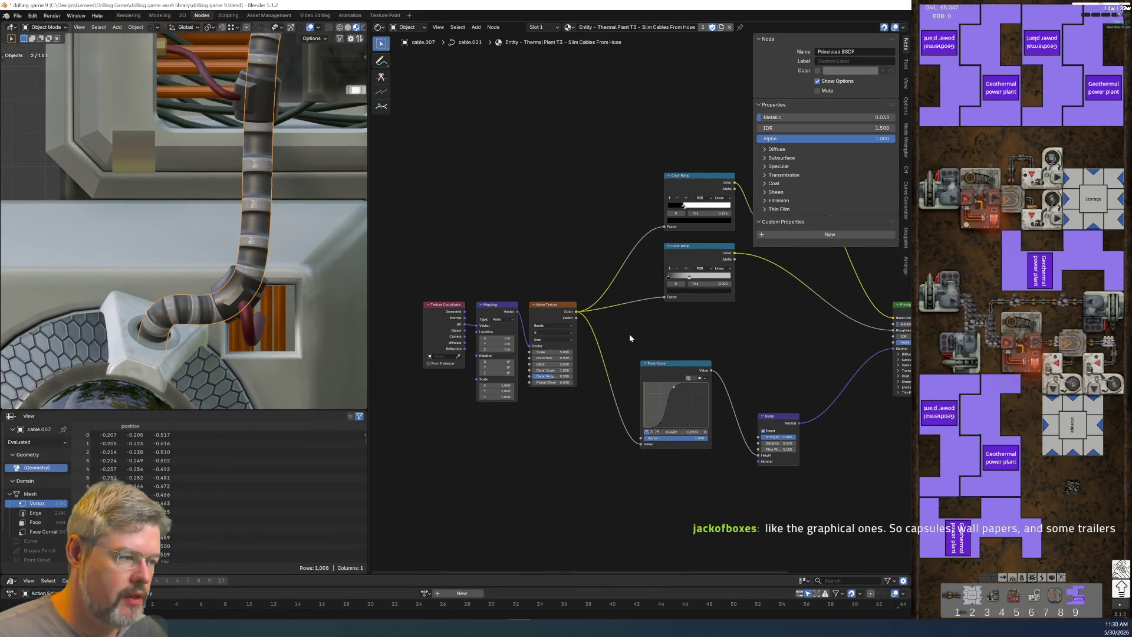
pyautogui.moveTo(630, 337); pyautogui.dragTo(426, 344, button='middle')
pyautogui.scroll(2, 566, 236)
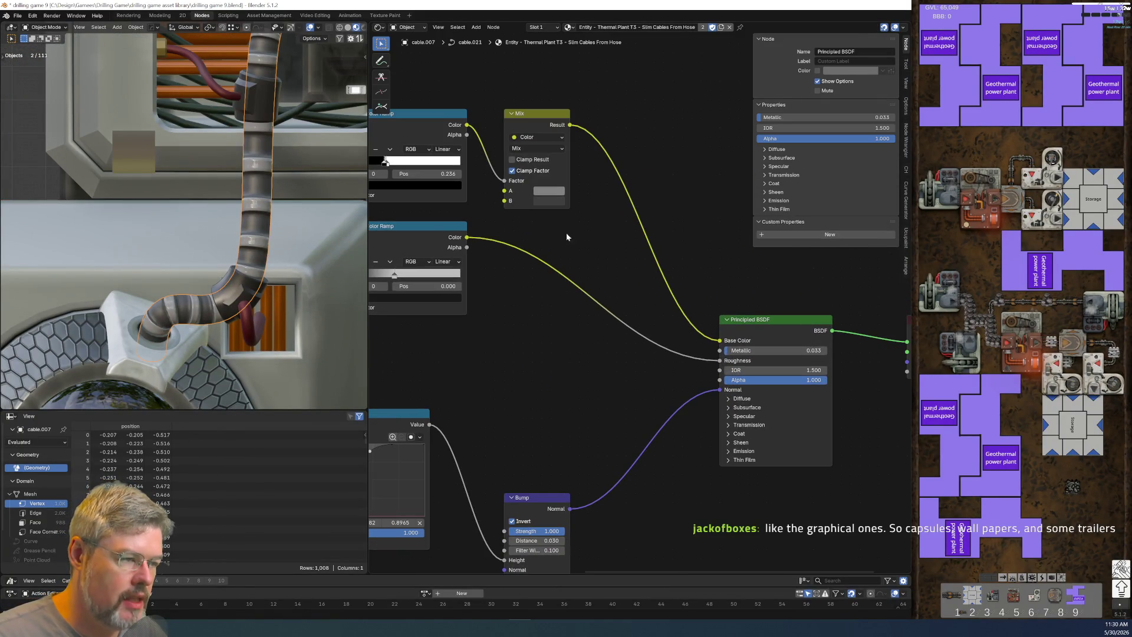
pyautogui.click(543, 113)
pyautogui.hotkey('ctrl', 'c')
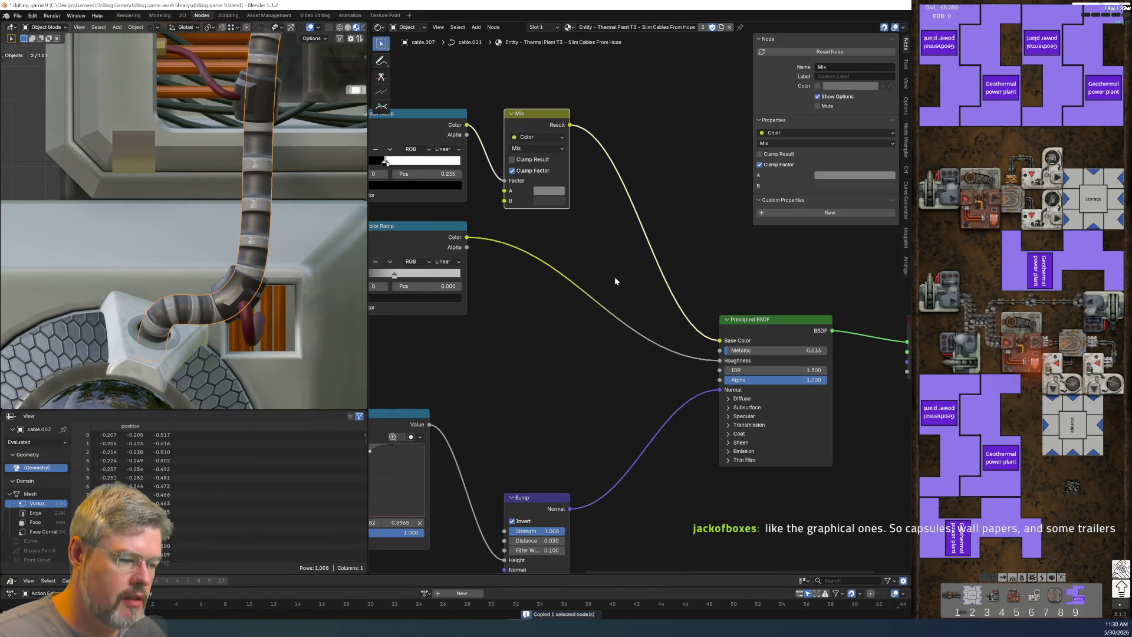
# Step: Select the box in front view and descend through its nested groups into the Thermal Plant palette
pyautogui.scroll(-3, 505, 382)
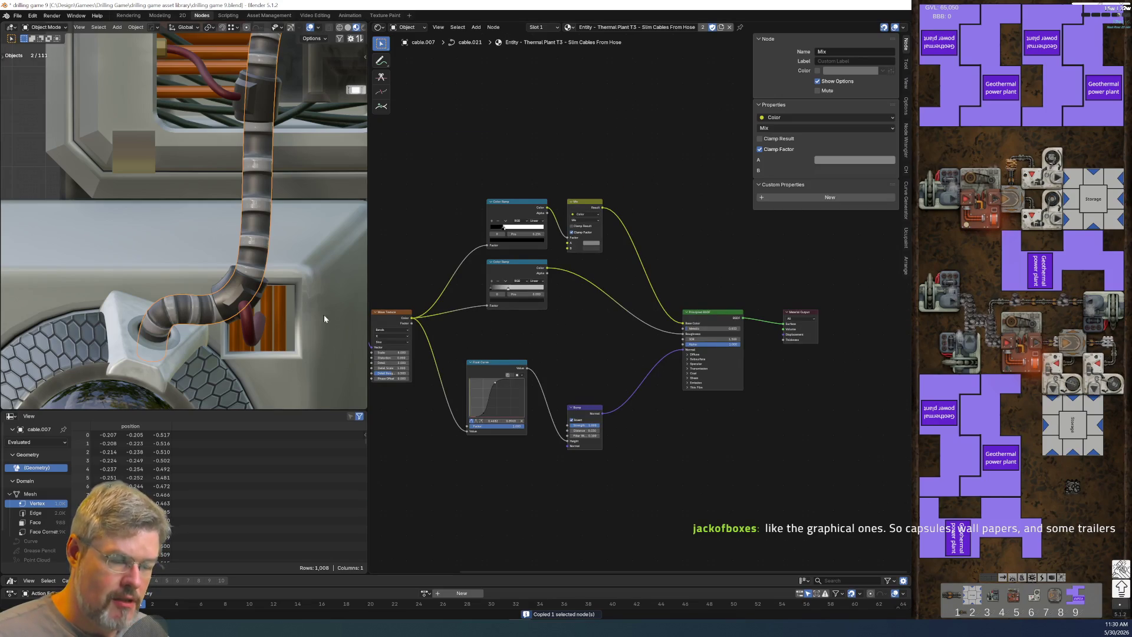
pyautogui.press('KP_1')
pyautogui.click(154, 328)
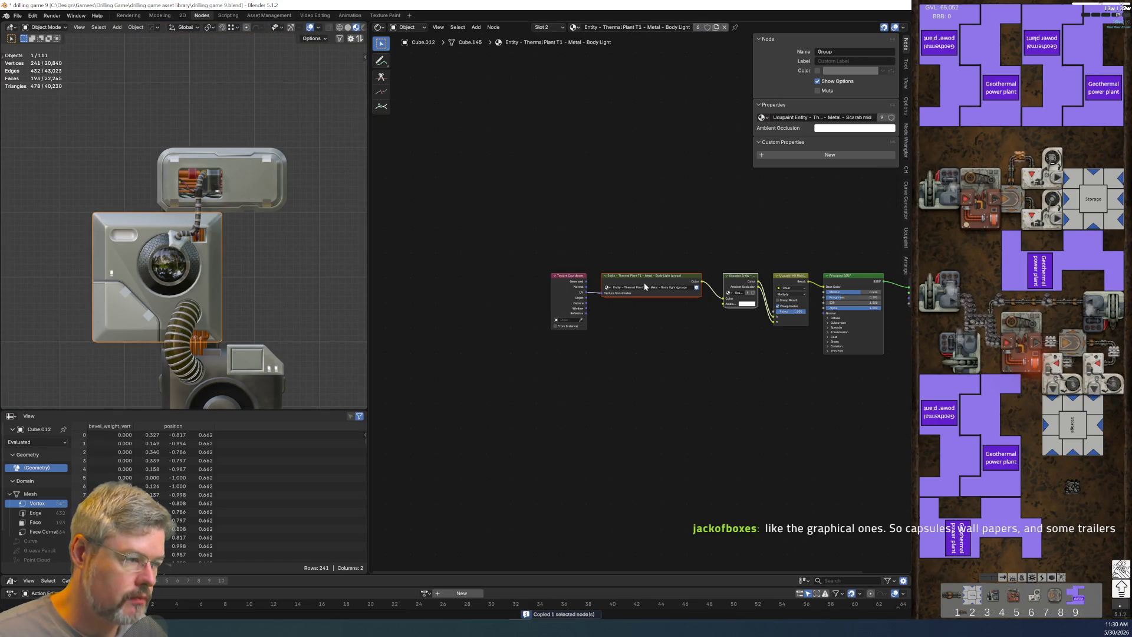
pyautogui.press('Tab')
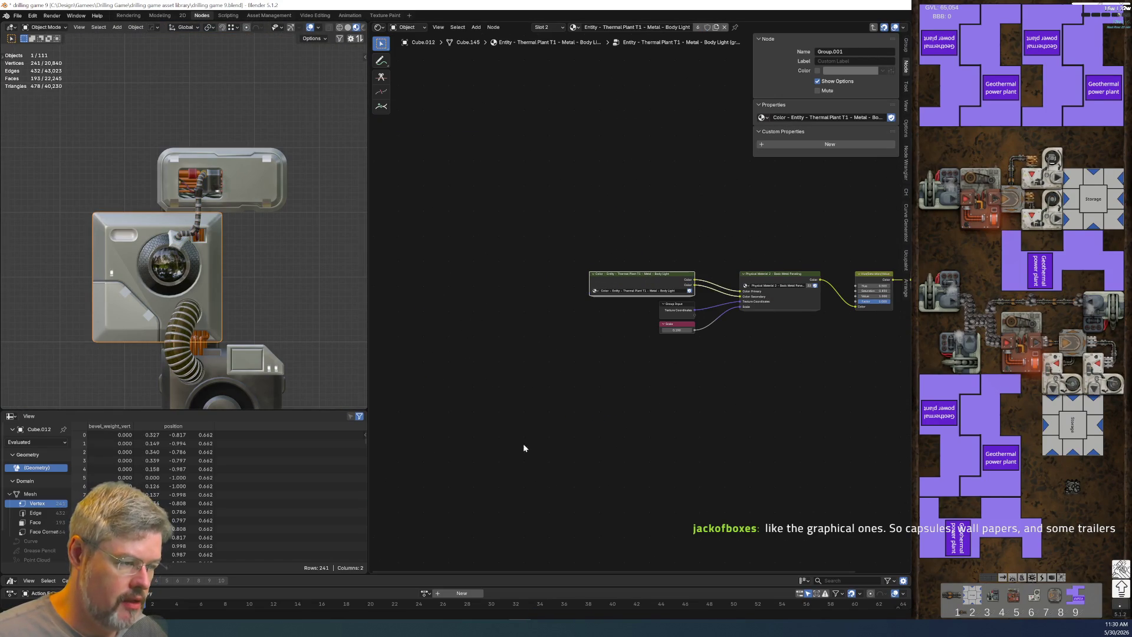
pyautogui.press('Tab')
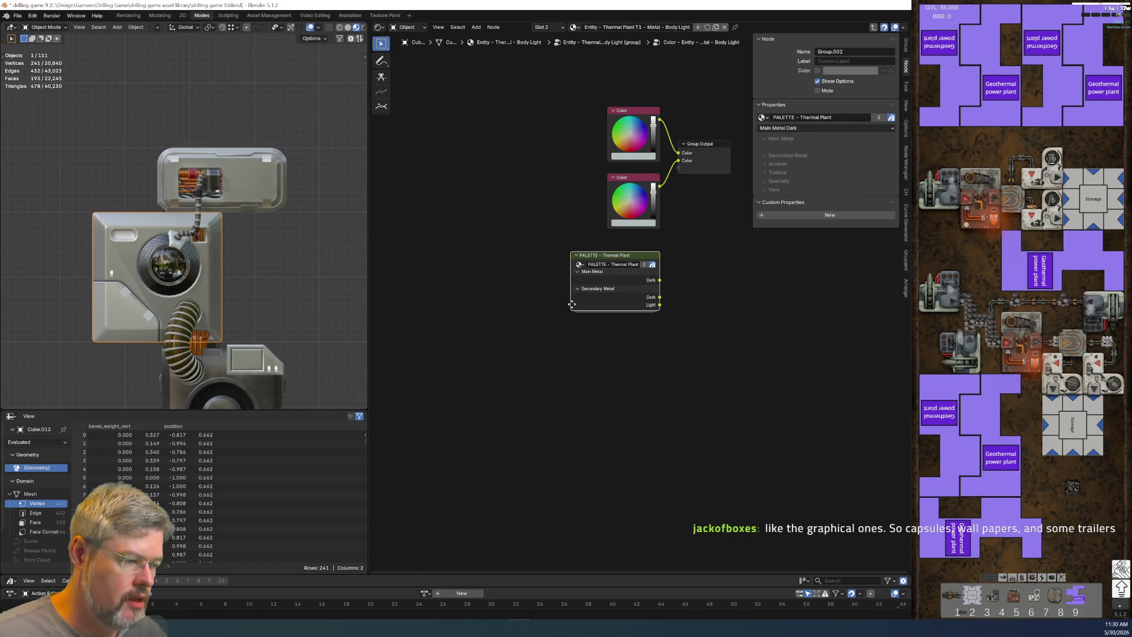
pyautogui.press('Tab')
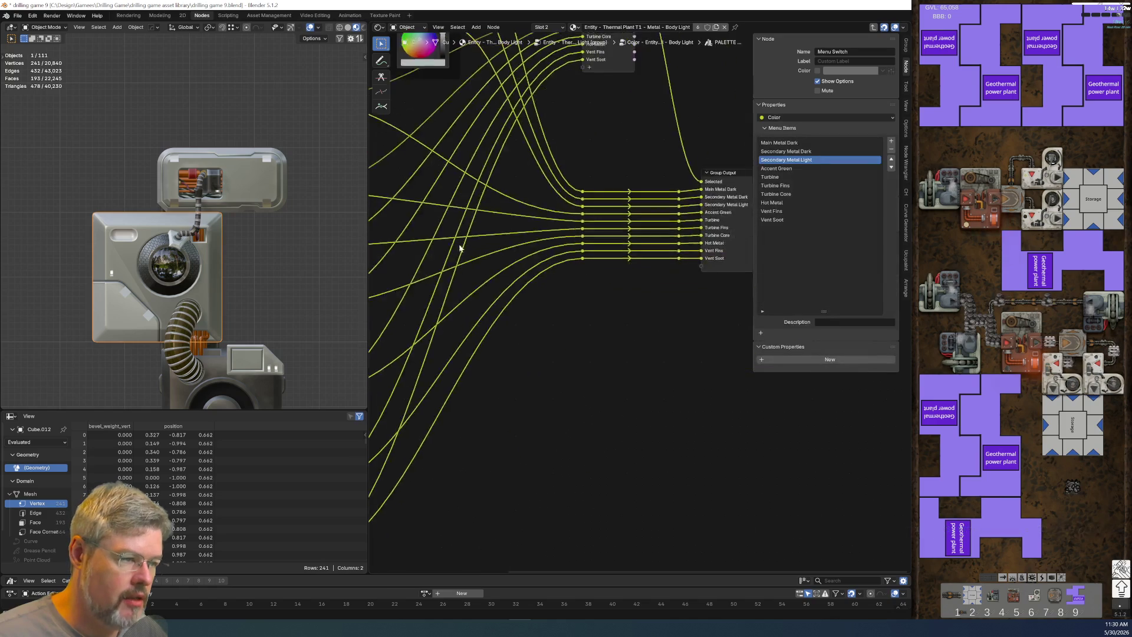
# Step: Inspect the palette's colour nodes and paste a second Mix node at Factor 0.500
pyautogui.moveTo(577, 353)
pyautogui.mouseDown(button='middle')
pyautogui.moveTo(634, 380)
pyautogui.moveTo(611, 395)
pyautogui.moveTo(641, 355)
pyautogui.moveTo(602, 306)
pyautogui.mouseUp(button='middle')
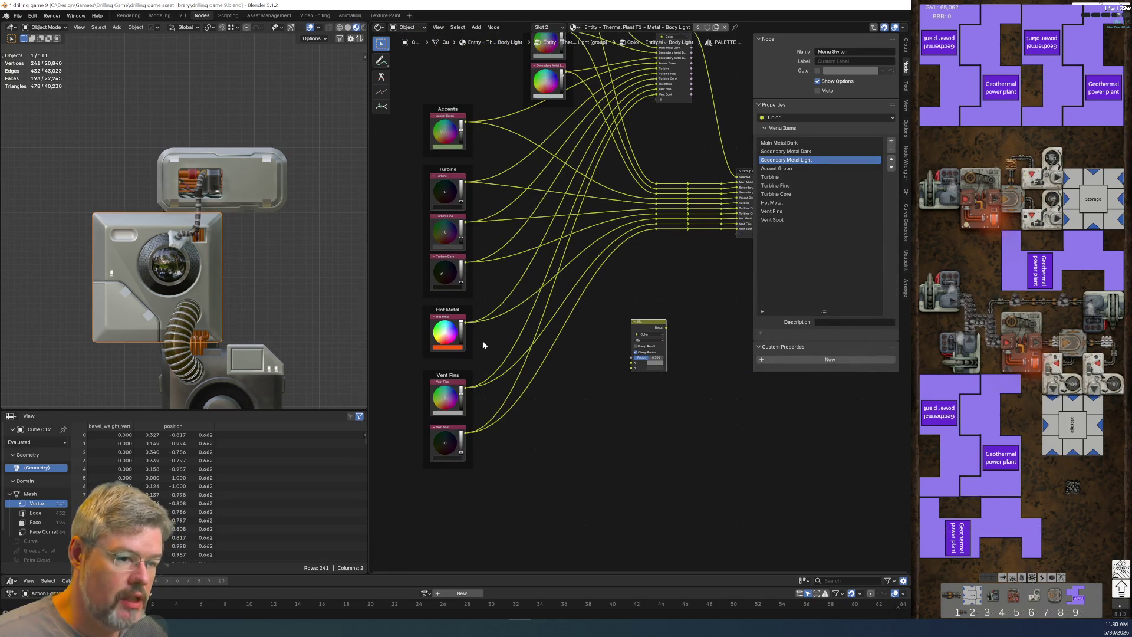
pyautogui.scroll(-1, 281, 373)
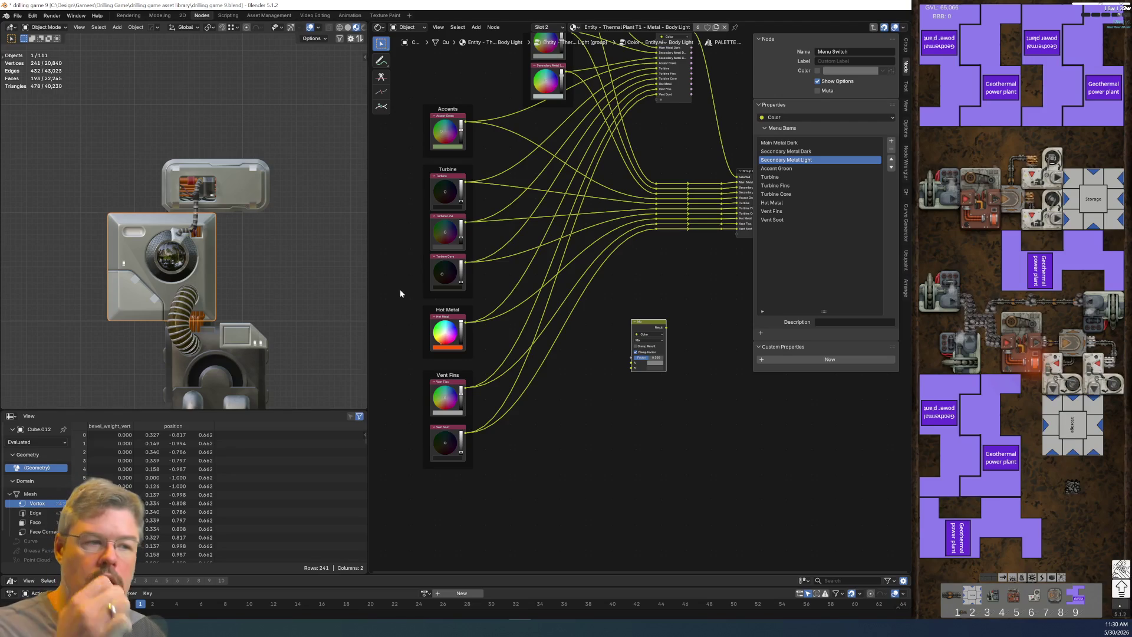
pyautogui.moveTo(470, 210); pyautogui.dragTo(590, 278, button='middle')
pyautogui.scroll(5, 589, 278)
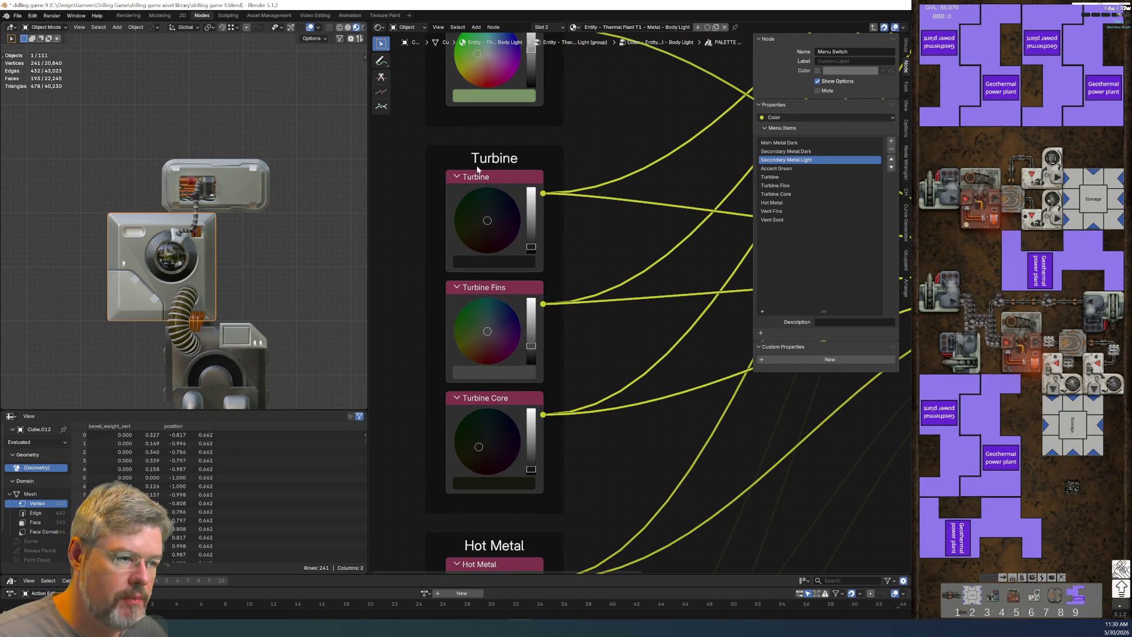
pyautogui.scroll(-1, 528, 326)
pyautogui.scroll(-3, 535, 260)
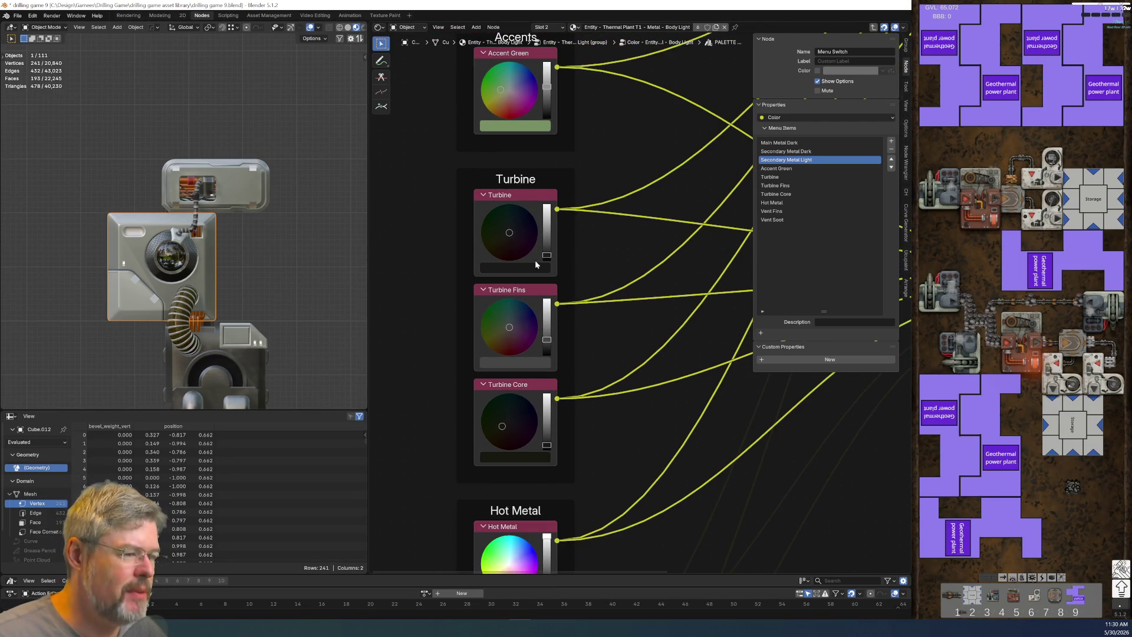
pyautogui.keyDown('shift'); pyautogui.scroll(-3, 614, 294); pyautogui.keyUp('shift')
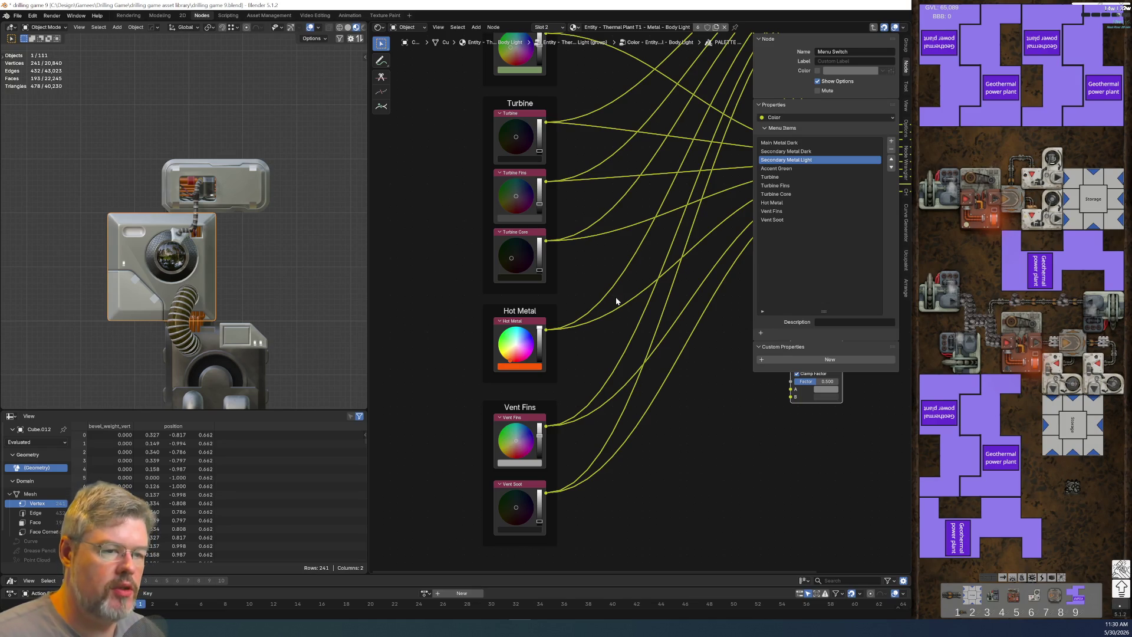
pyautogui.scroll(6, 174, 211)
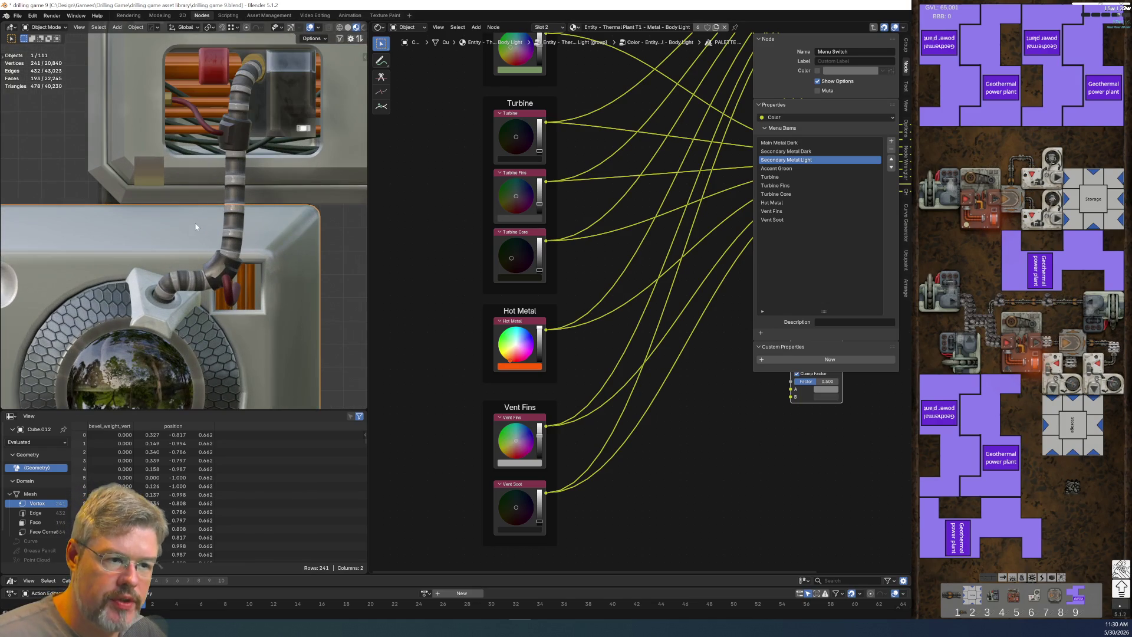
pyautogui.scroll(-6, 197, 227)
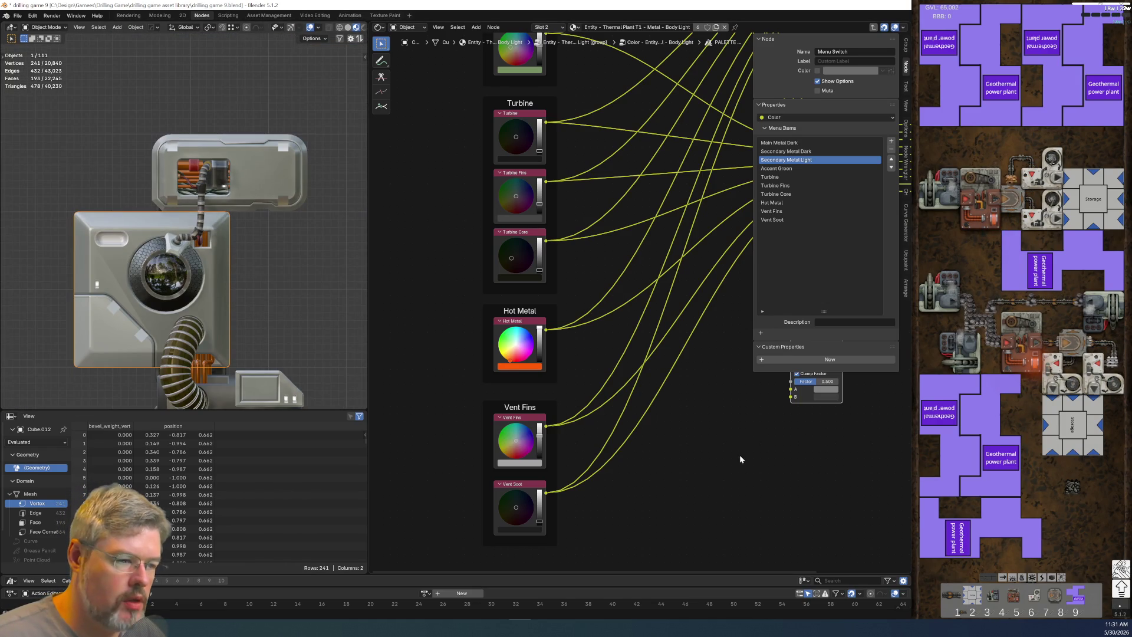
pyautogui.moveTo(742, 459); pyautogui.dragTo(531, 303, button='middle')
pyautogui.click(510, 328)
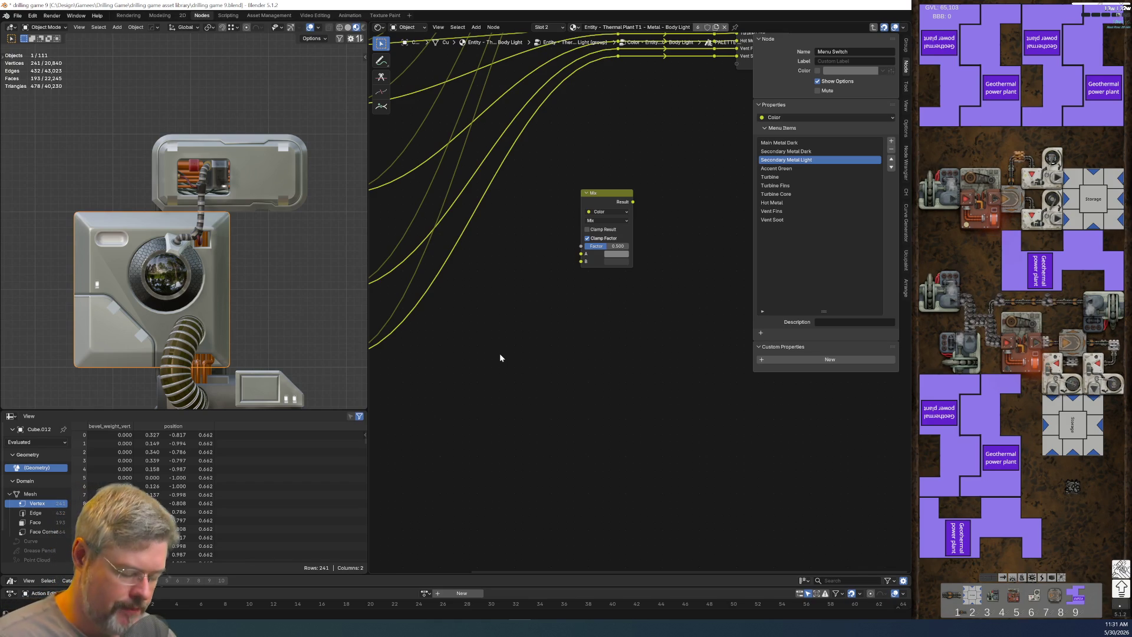
pyautogui.hotkey('ctrl', 'v')
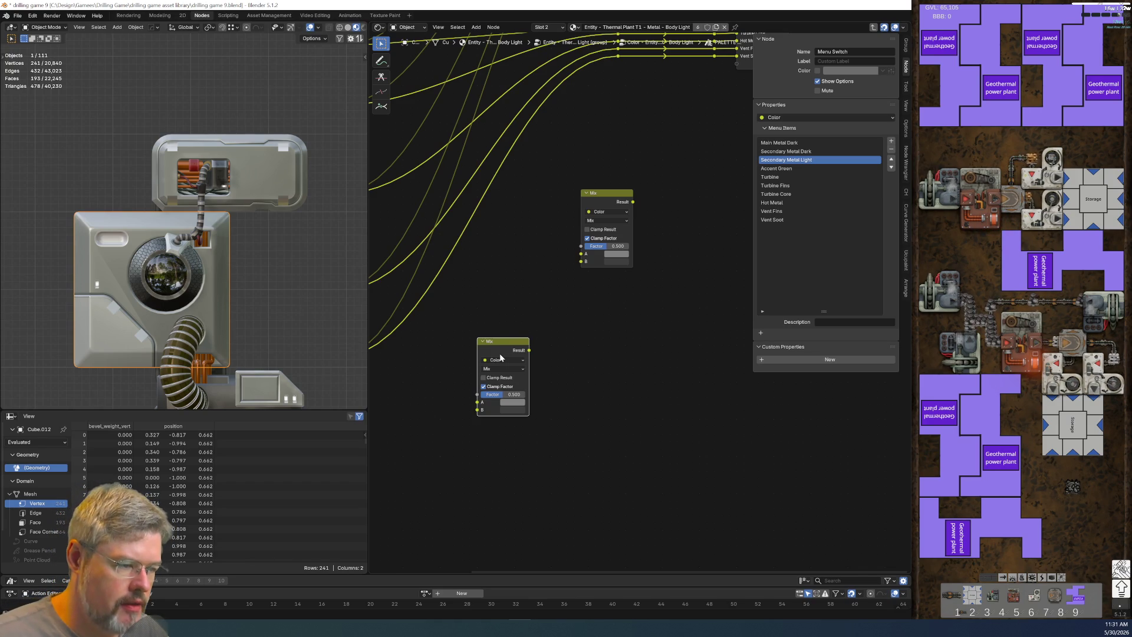
# Step: Undo the extra paste and add a new Color node beside the Mix node
pyautogui.hotkey('ctrl', 'z')
pyautogui.moveTo(503, 346); pyautogui.dragTo(543, 435, button='middle')
pyautogui.scroll(-3, 544, 436)
pyautogui.scroll(5, 565, 308)
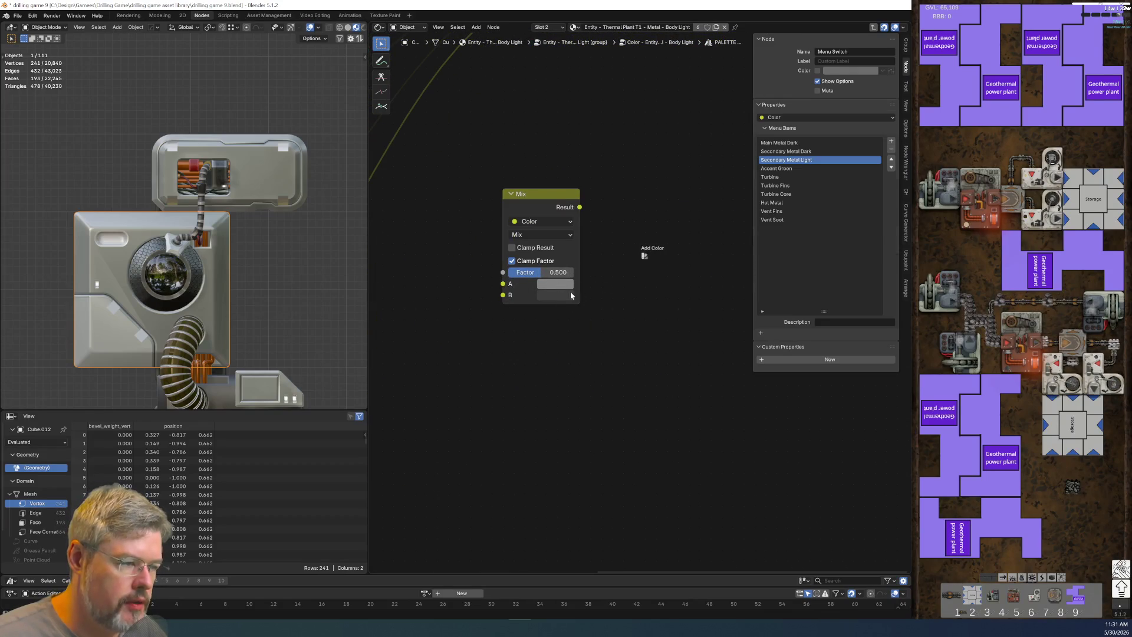
pyautogui.hotkey('ctrl', 'v')
pyautogui.hotkey('ctrl', 'v')
# Step: Label the upper Color node 'Cable Conduit 1' and copy that label text
pyautogui.click(662, 260)
pyautogui.press('F2')
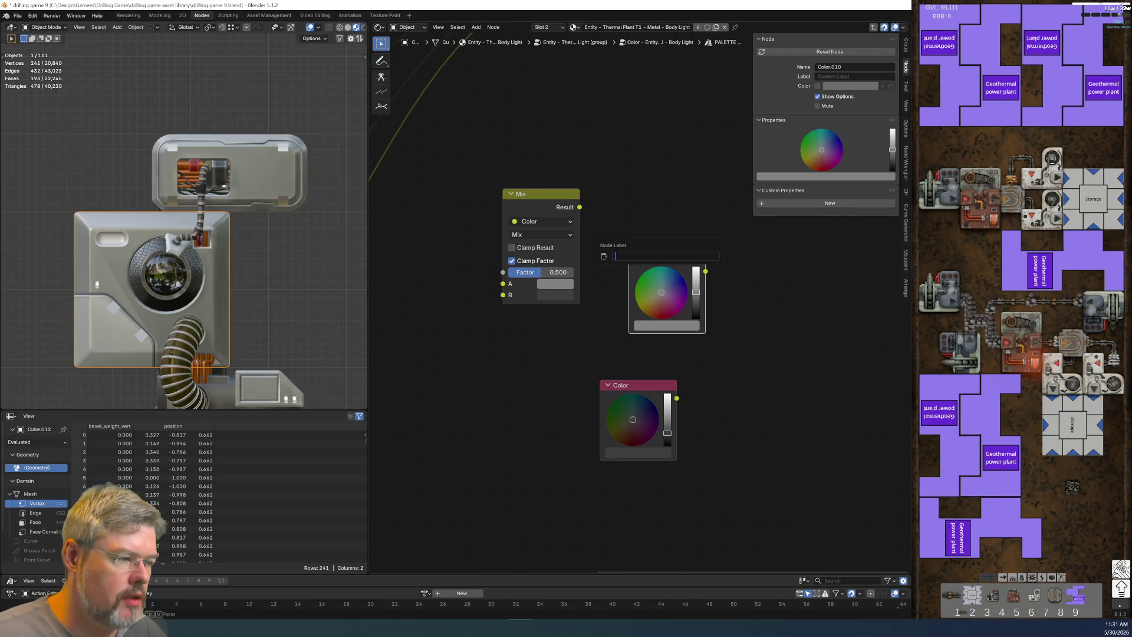
pyautogui.write('P')
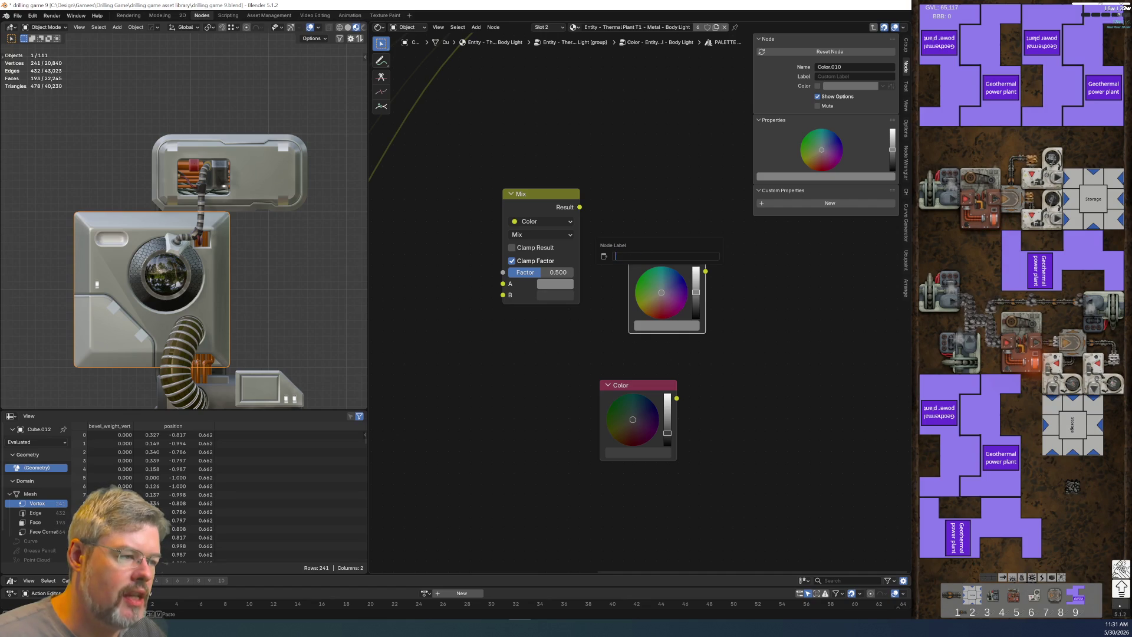
pyautogui.write('ble')
pyautogui.press('Return')
pyautogui.press('F2')
pyautogui.press('Return')
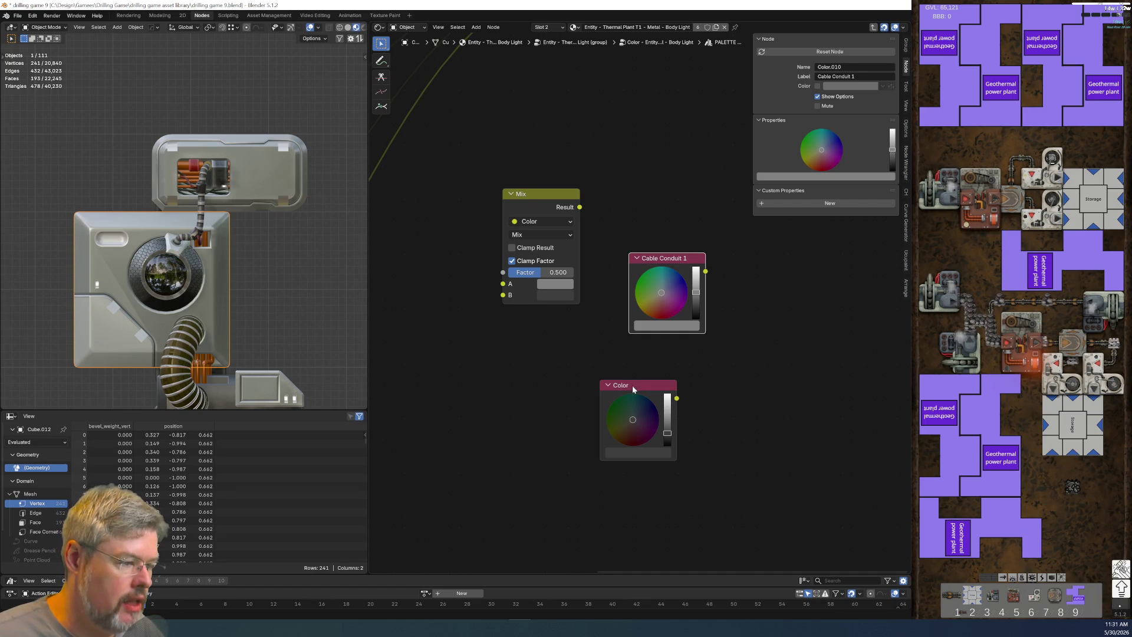
# Step: Label the lower node 'Cable Conduit 1 Dark' and the upper 'Cable Conduit 1 Light'
pyautogui.click(632, 384)
pyautogui.press('F2')
pyautogui.write('Cable Conduit 1')
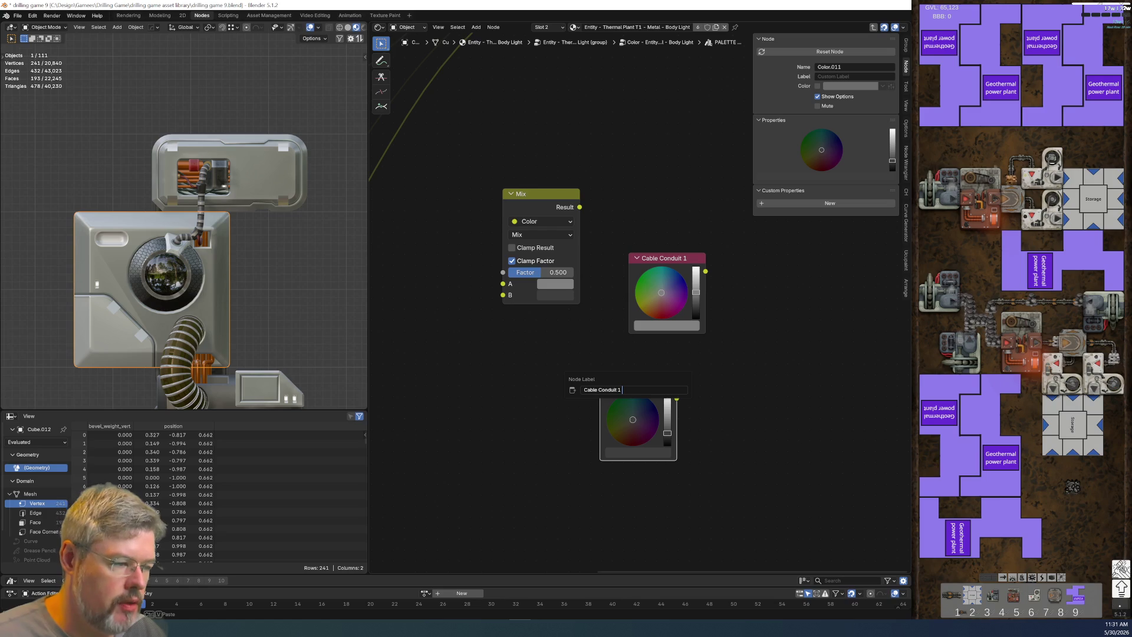
pyautogui.press('Return')
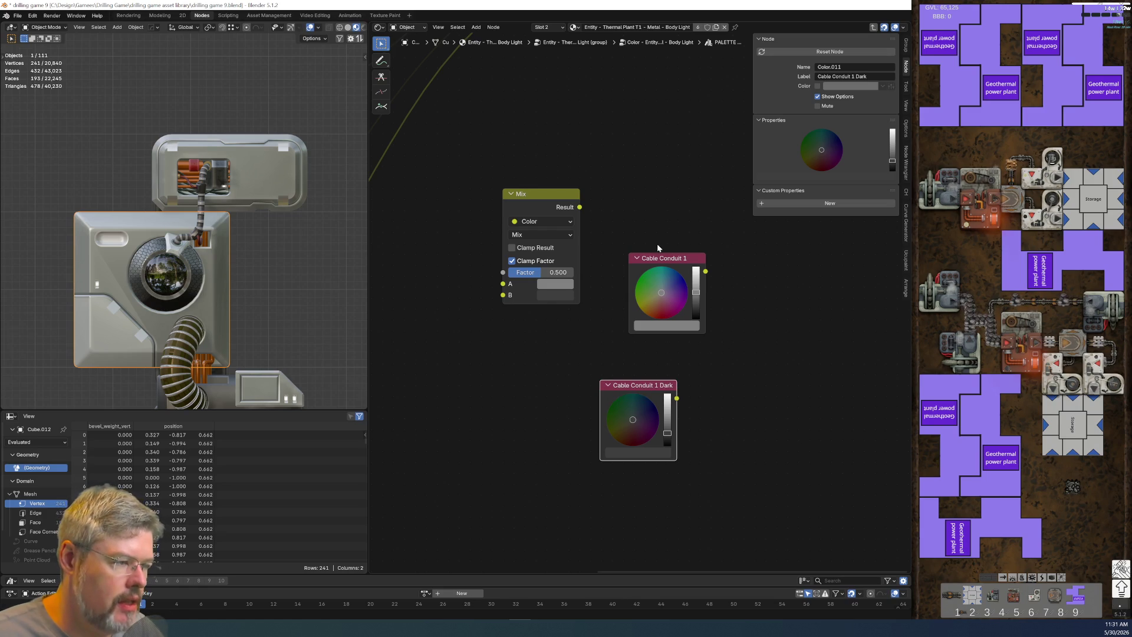
pyautogui.click(665, 260)
pyautogui.press('F2')
pyautogui.hotkey('ctrl', 'v')
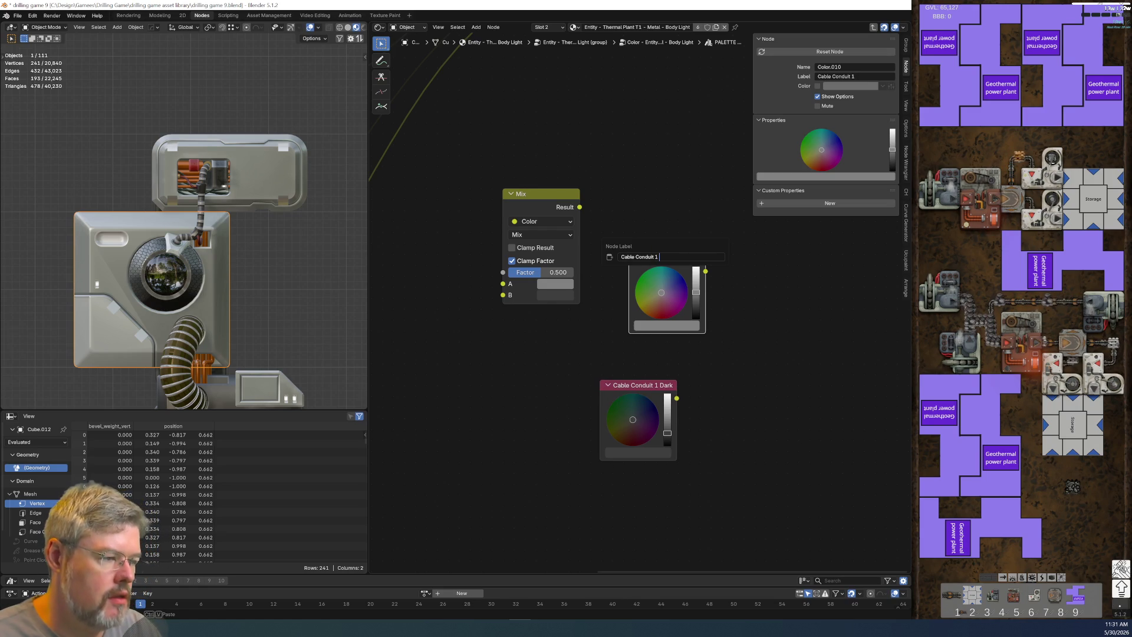
pyautogui.write('Light')
pyautogui.press('Return')
# Step: Stack Dark under Light and join both in a frame labelled 'Cable Conduit 1'
pyautogui.scroll(-2, 637, 357)
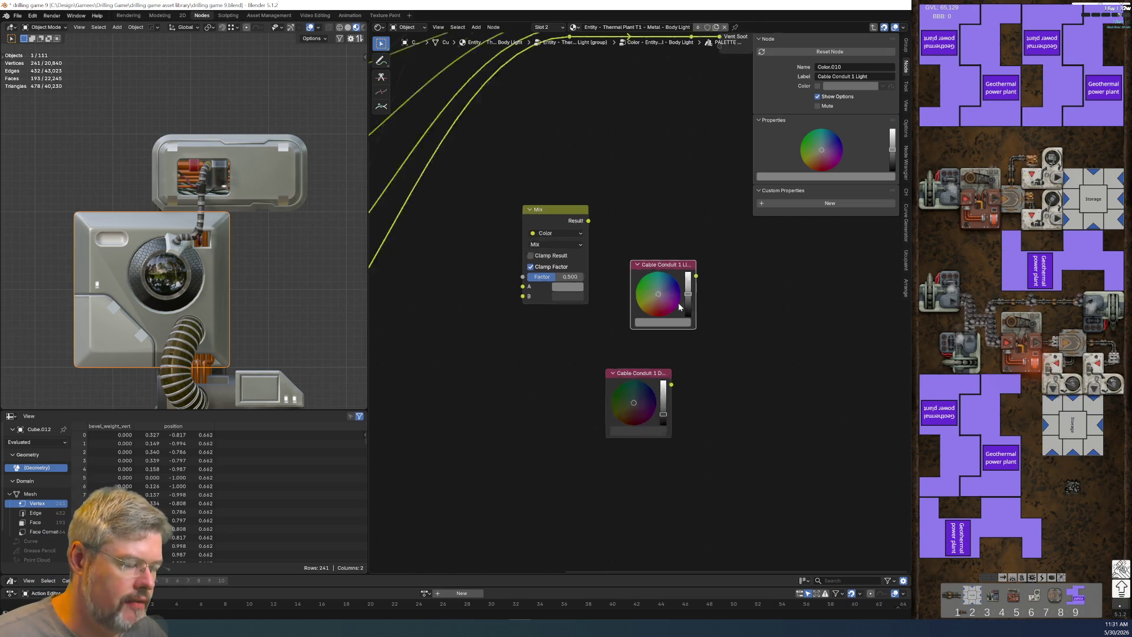
pyautogui.moveTo(659, 377); pyautogui.dragTo(683, 354)
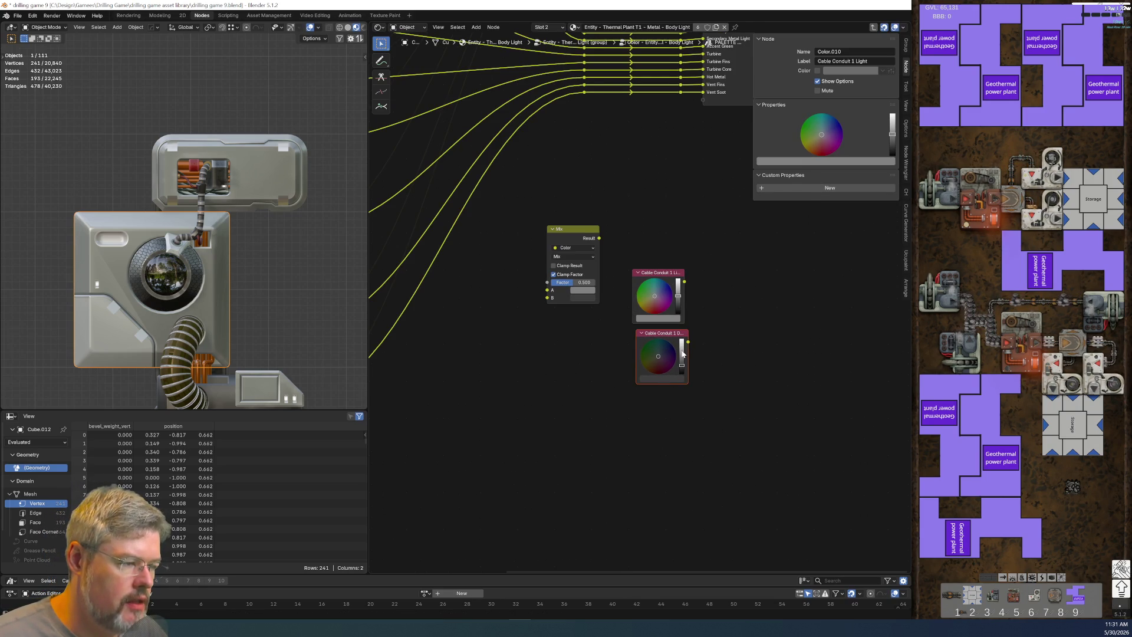
pyautogui.moveTo(655, 273); pyautogui.dragTo(688, 380)
pyautogui.hotkey('ctrl', 'j')
pyautogui.press('F2')
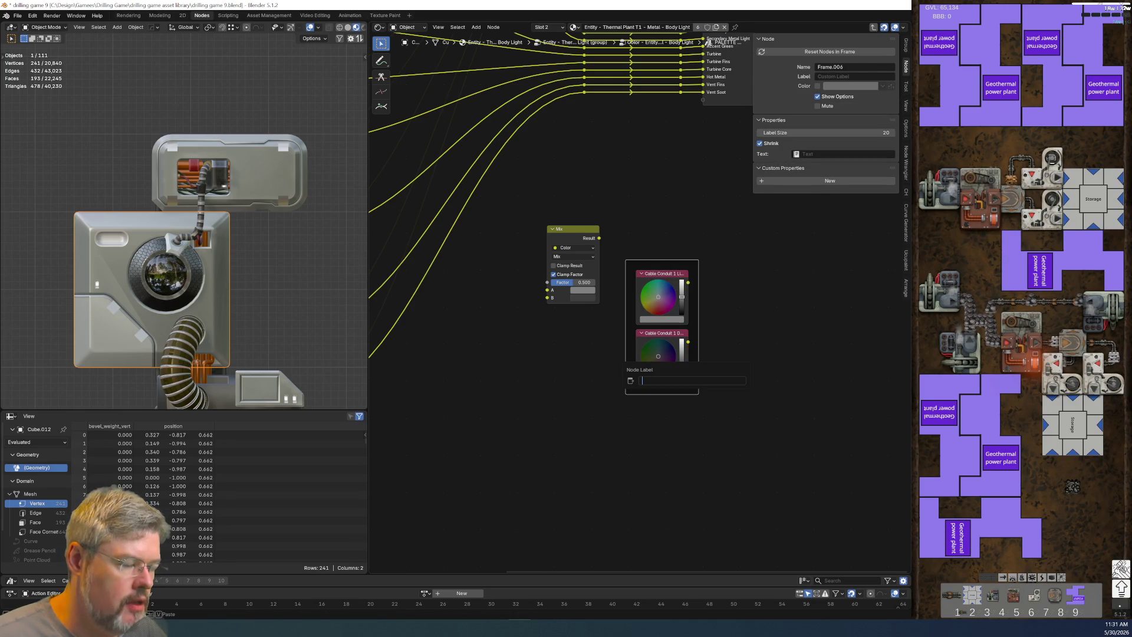
pyautogui.write('Cable Conduit')
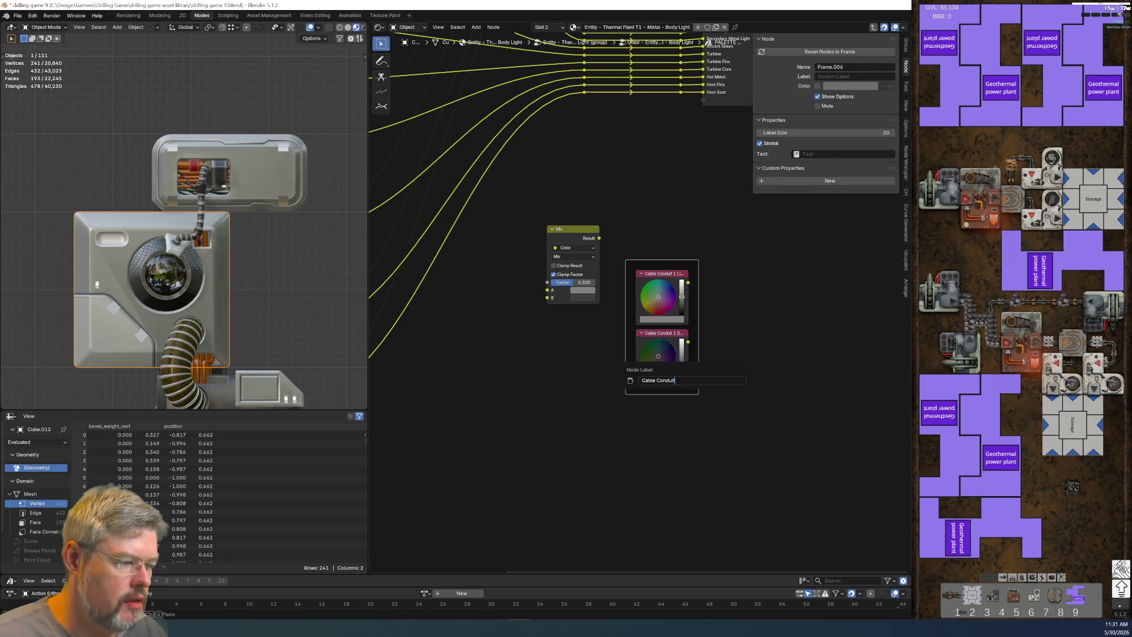
pyautogui.write(' 1')
pyautogui.press('Return')
pyautogui.press('Home')
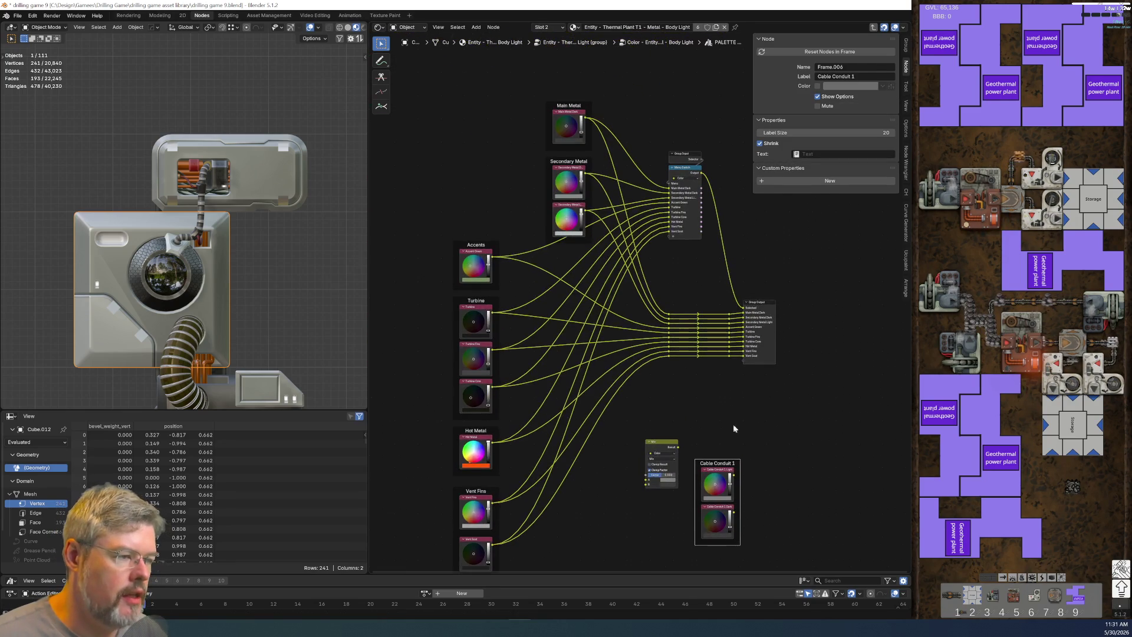
pyautogui.scroll(-1, 524, 82)
# Step: Shift the colour node column down and place the Cable Conduit 1 frame below Secondary Metal
pyautogui.moveTo(489, 89)
pyautogui.mouseDown()
pyautogui.moveTo(583, 426)
pyautogui.moveTo(558, 418)
pyautogui.mouseUp()
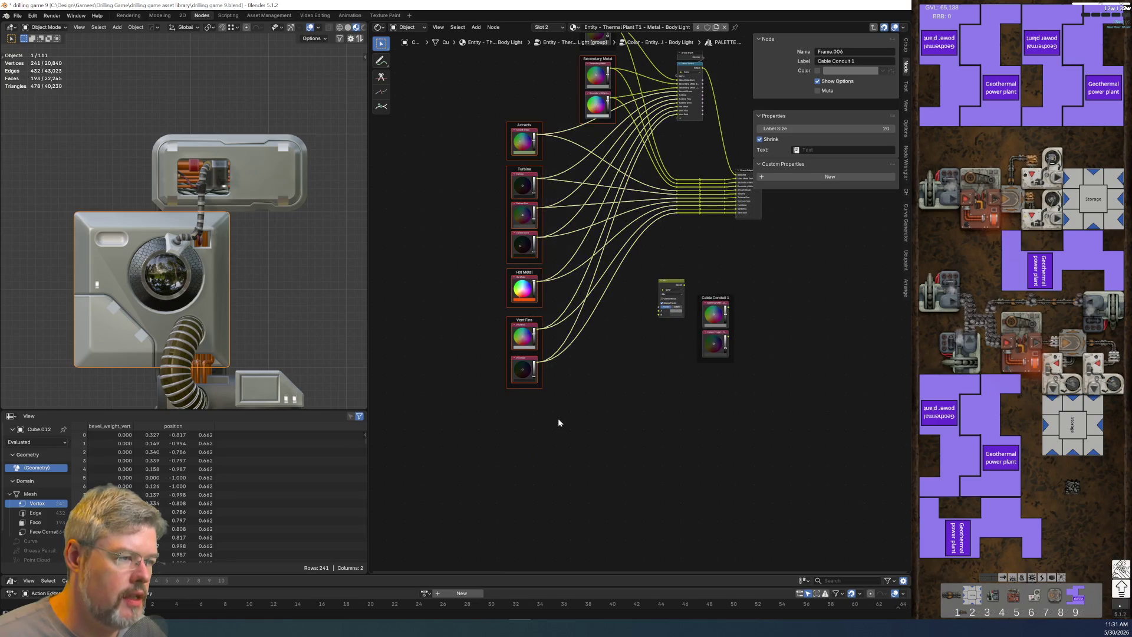
pyautogui.moveTo(485, 96); pyautogui.dragTo(543, 439)
pyautogui.press('g')
pyautogui.click(417, 313)
pyautogui.moveTo(700, 275); pyautogui.dragTo(745, 391)
pyautogui.press('g')
pyautogui.click(586, 238)
pyautogui.moveTo(665, 261)
pyautogui.mouseDown()
pyautogui.moveTo(691, 305)
pyautogui.moveTo(691, 335)
pyautogui.mouseUp()
pyautogui.scroll(4, 635, 252)
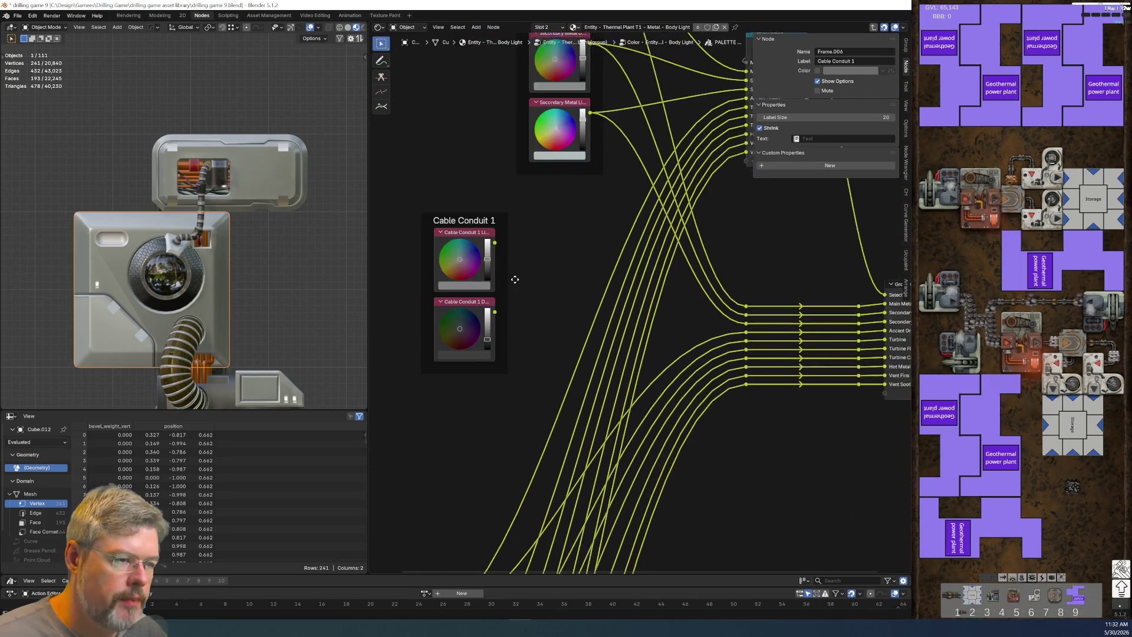
pyautogui.moveTo(471, 222); pyautogui.dragTo(575, 194)
# Step: Respace the Group Output reroutes to open a gap above Accent Green
pyautogui.moveTo(494, 229)
pyautogui.mouseDown(button='middle')
pyautogui.moveTo(317, 247)
pyautogui.moveTo(273, 173)
pyautogui.moveTo(510, 287)
pyautogui.mouseUp(button='middle')
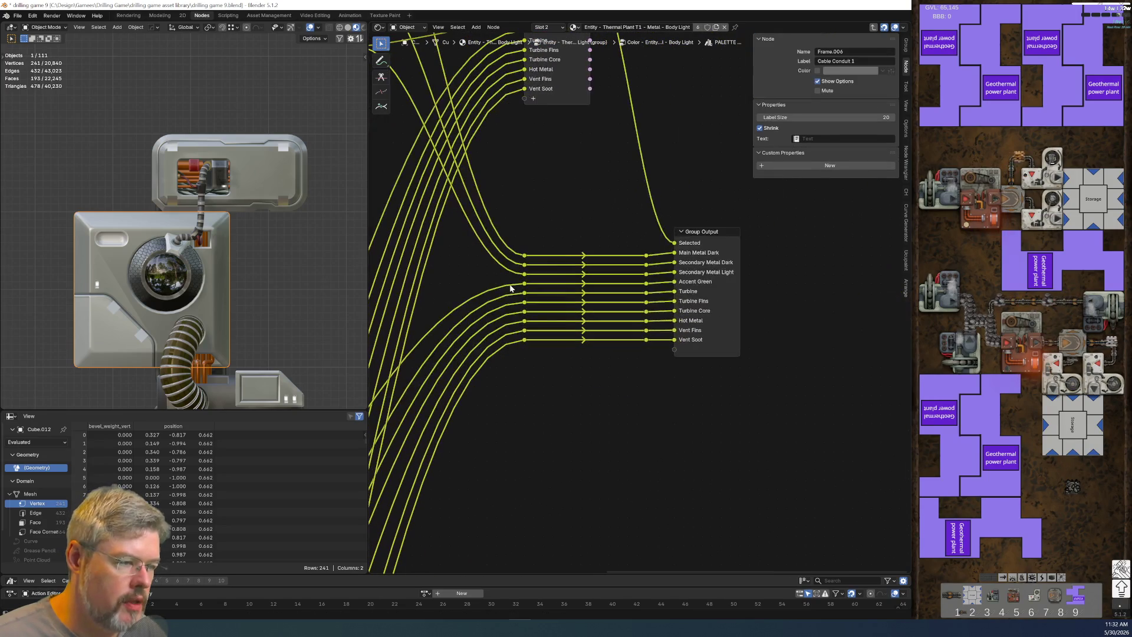
pyautogui.moveTo(510, 285); pyautogui.dragTo(649, 365)
pyautogui.press('g')
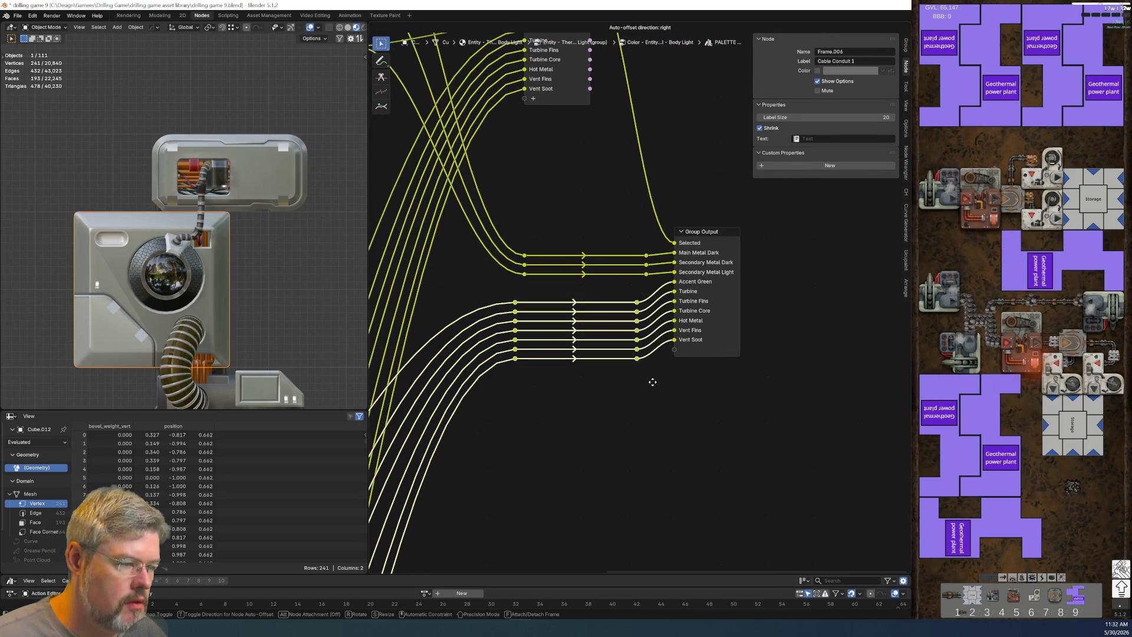
pyautogui.click(662, 389)
pyautogui.moveTo(501, 299)
pyautogui.mouseDown()
pyautogui.moveTo(655, 331)
pyautogui.moveTo(652, 295)
pyautogui.mouseUp()
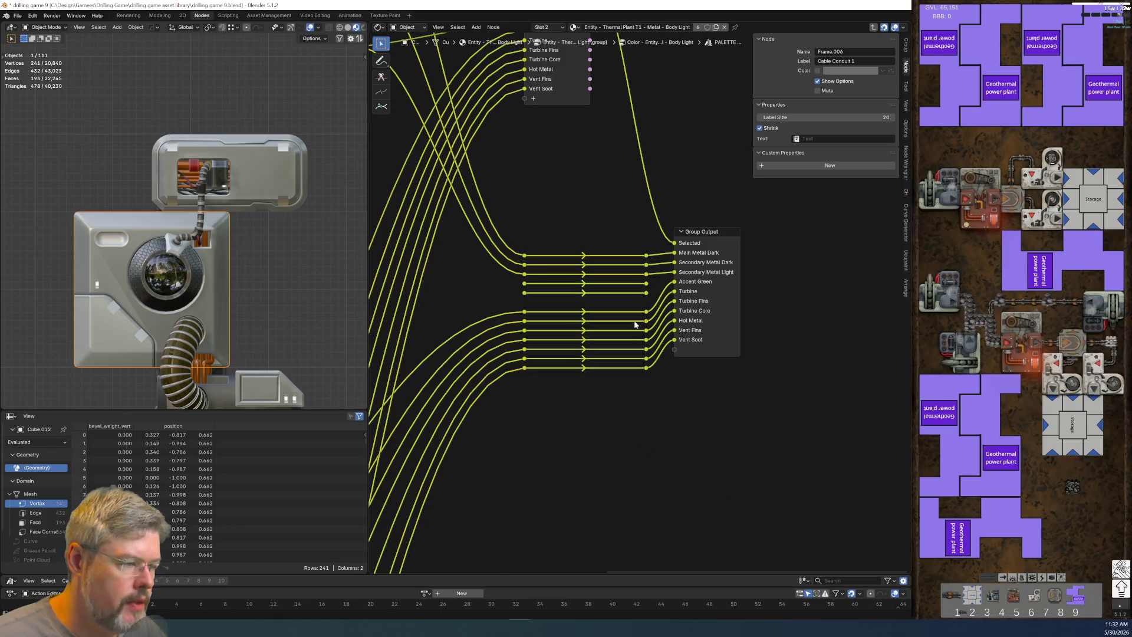
pyautogui.moveTo(546, 369); pyautogui.dragTo(696, 430, button='middle')
# Step: Route Cable Conduit 1 Light and Dark via reroutes into two new Group Output sockets
pyautogui.moveTo(505, 222); pyautogui.dragTo(674, 345)
pyautogui.moveTo(507, 297); pyautogui.dragTo(673, 354)
pyautogui.moveTo(796, 352); pyautogui.dragTo(575, 319, button='middle')
pyautogui.moveTo(575, 319); pyautogui.dragTo(614, 387)
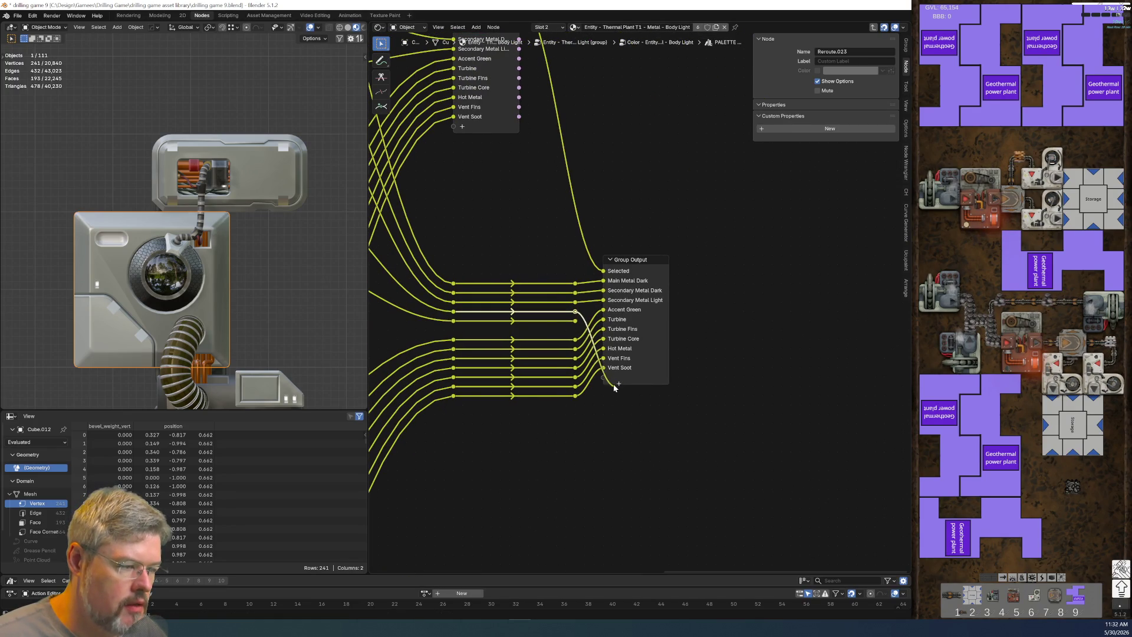
pyautogui.moveTo(582, 341); pyautogui.dragTo(603, 377)
pyautogui.moveTo(575, 320); pyautogui.dragTo(602, 387)
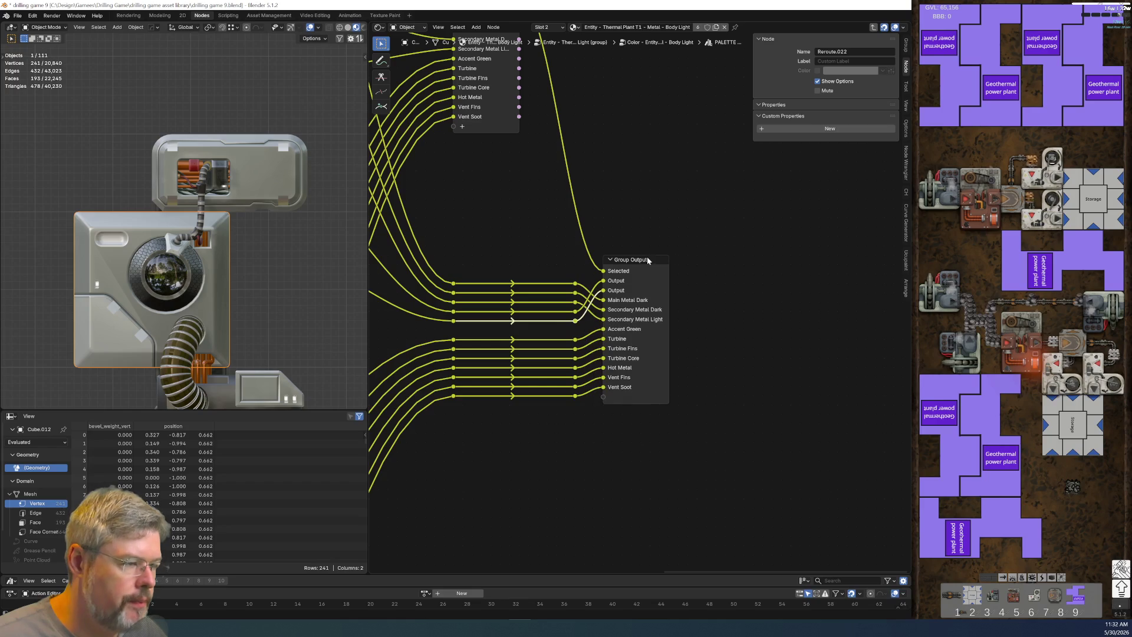
# Step: Add a new panel to the group's output interface next to Accents
pyautogui.click(644, 262)
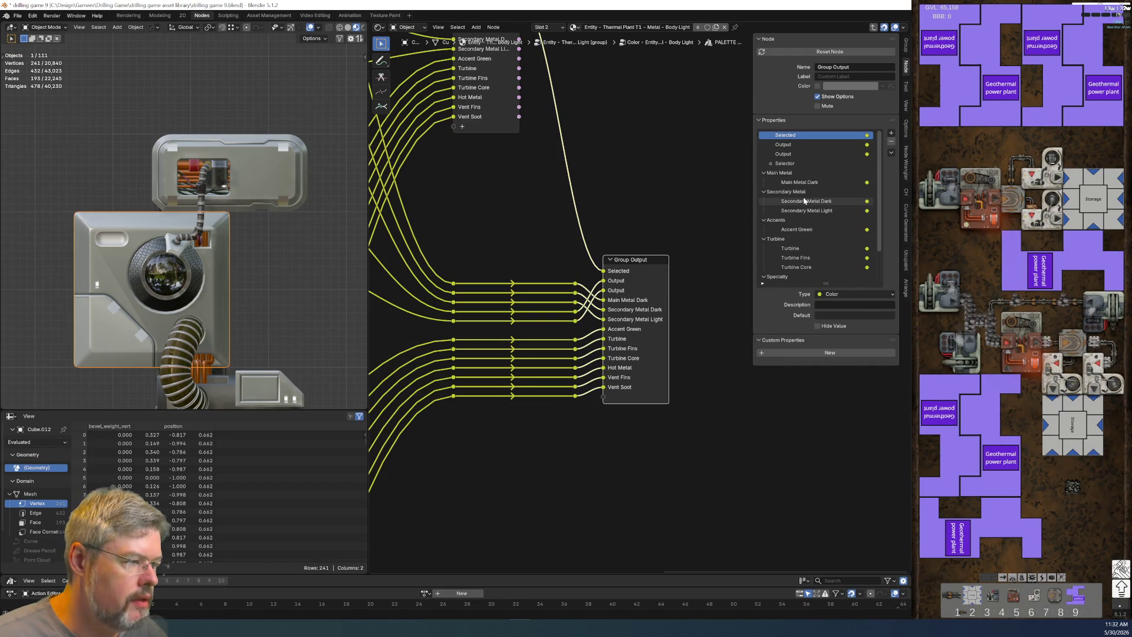
pyautogui.click(804, 223)
pyautogui.click(891, 133)
pyautogui.click(897, 166)
# Step: Move the new panel above Accents and name it 'Cable Conduit 1'
pyautogui.moveTo(784, 228); pyautogui.dragTo(784, 220)
pyautogui.doubleClick(784, 220)
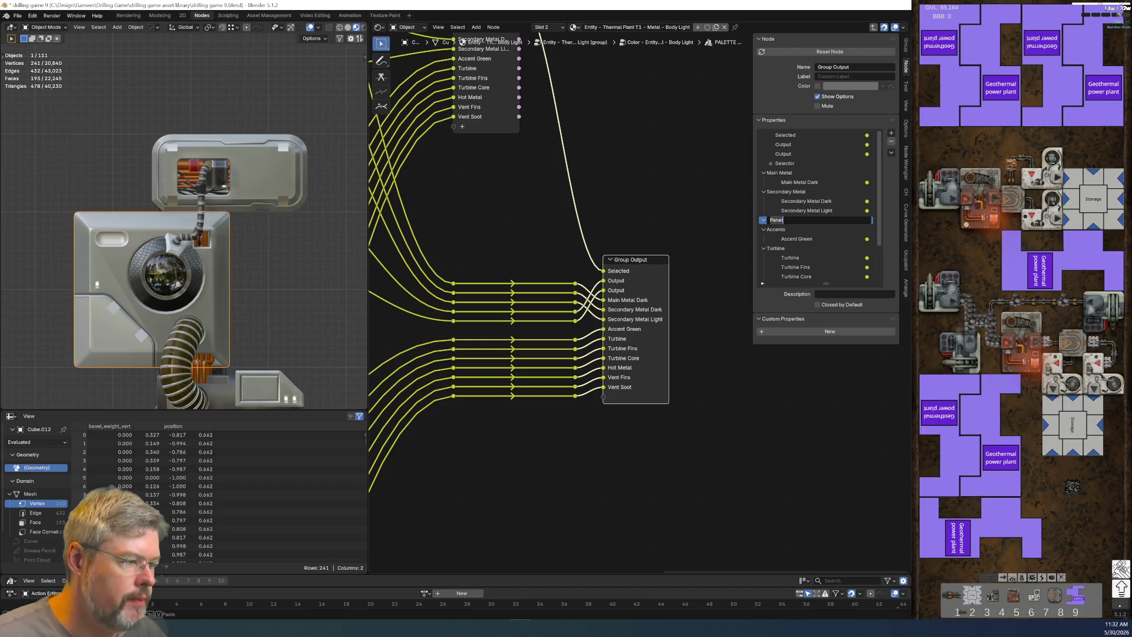
pyautogui.write('Cable Cond')
pyautogui.write('uit')
pyautogui.write('Cable')
pyautogui.press('Return')
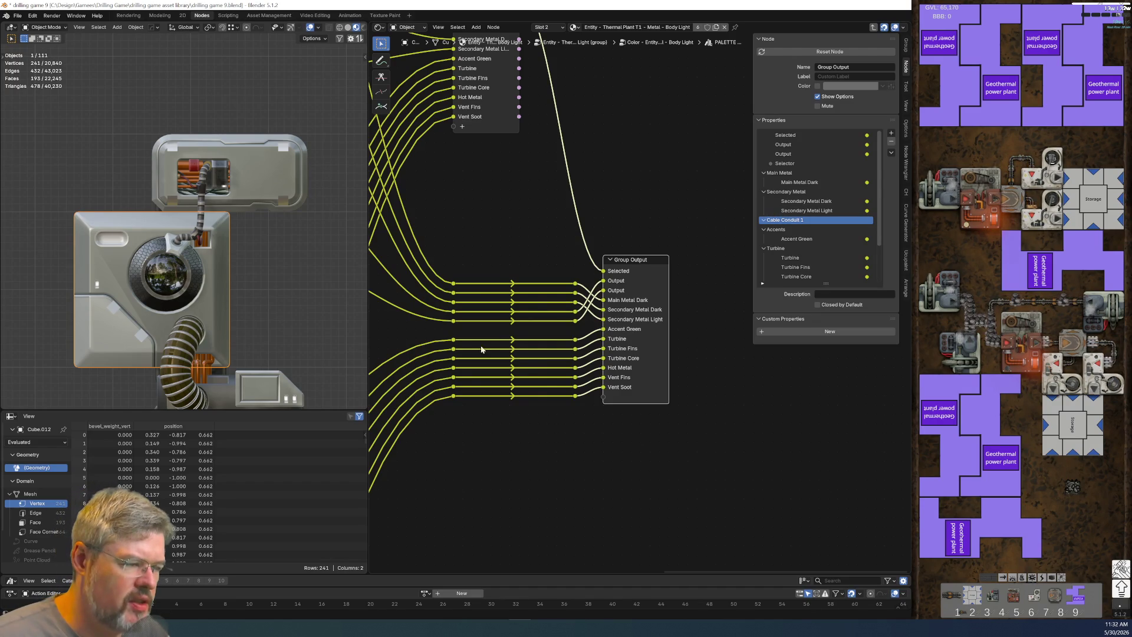
# Step: Relabel the Cable Conduit 1 frame to 'Conduit 1'
pyautogui.moveTo(483, 354); pyautogui.dragTo(745, 430, button='middle')
pyautogui.click(493, 231)
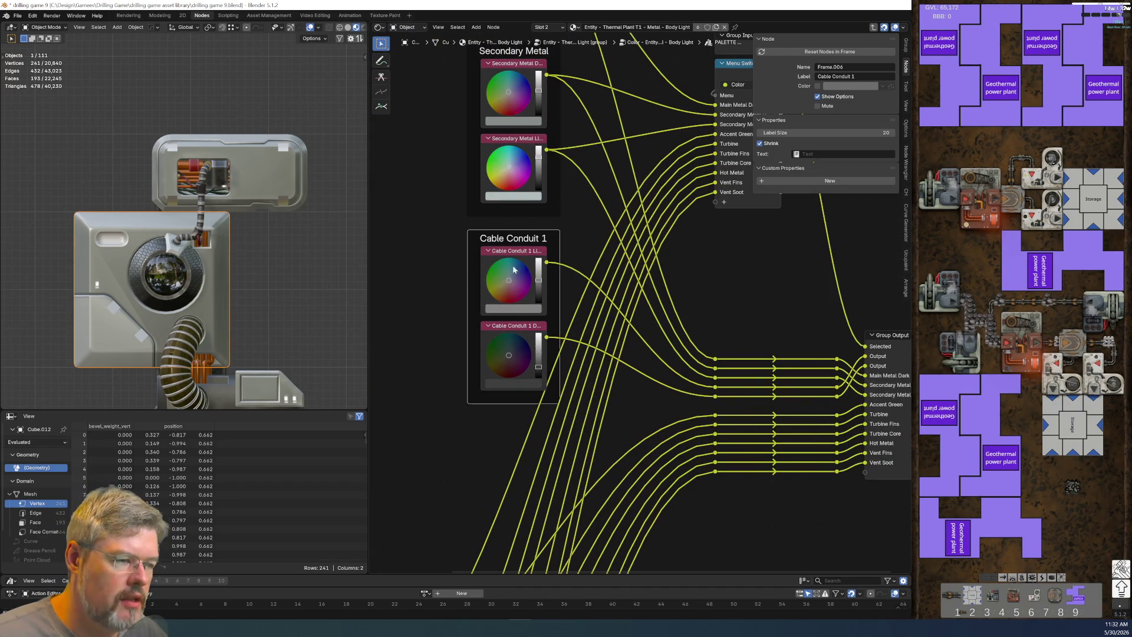
pyautogui.press('F2')
pyautogui.press('Home')
pyautogui.hotkey('ctrl', 'Delete')
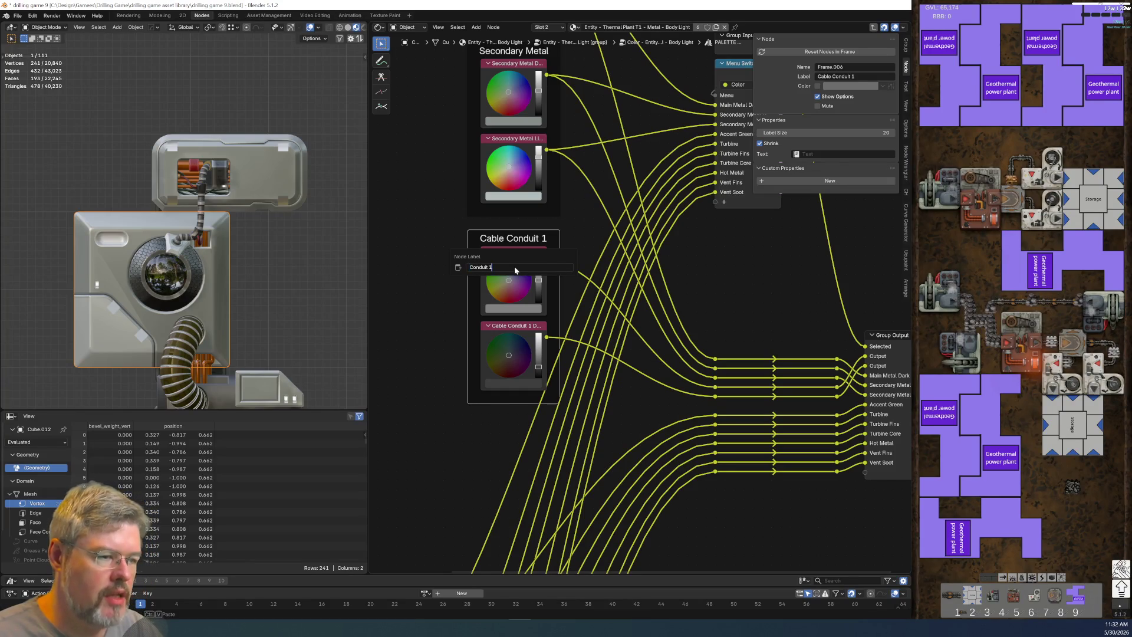
pyautogui.press('Return')
# Step: Relabel the colour nodes to 'Conduit 1 Light' and 'Conduit 1 Dark'
pyautogui.click(528, 252)
pyautogui.press('F2')
pyautogui.press('Home')
pyautogui.hotkey('ctrl', 'Delete')
pyautogui.press('Return')
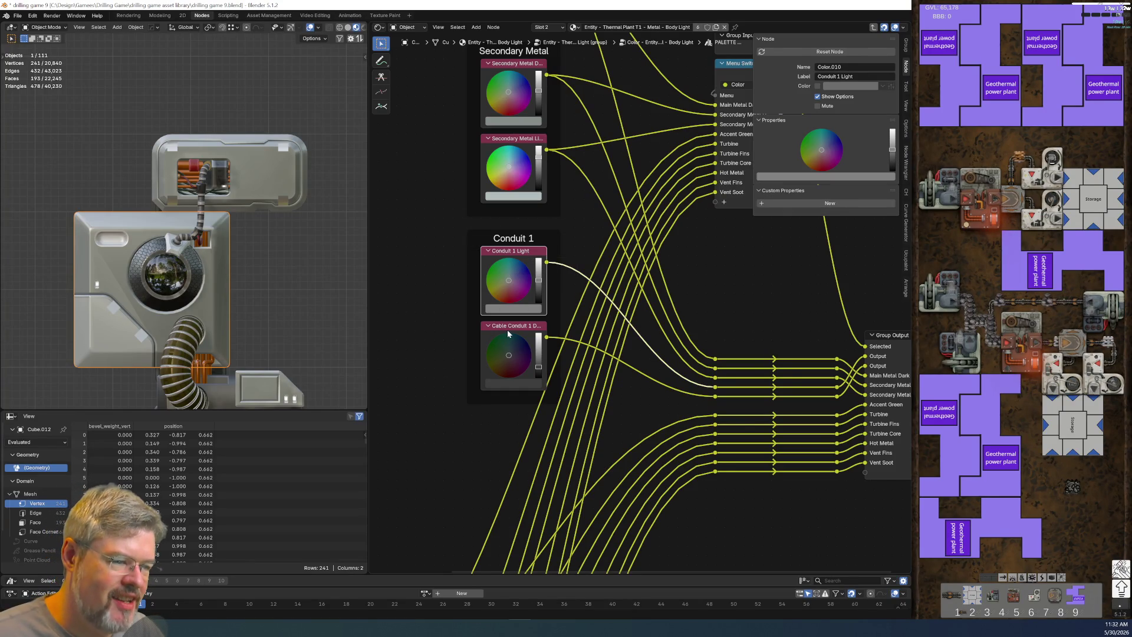
pyautogui.click(508, 332)
pyautogui.press('F2')
pyautogui.press('Home')
pyautogui.hotkey('ctrl', 'Delete')
pyautogui.press('Return')
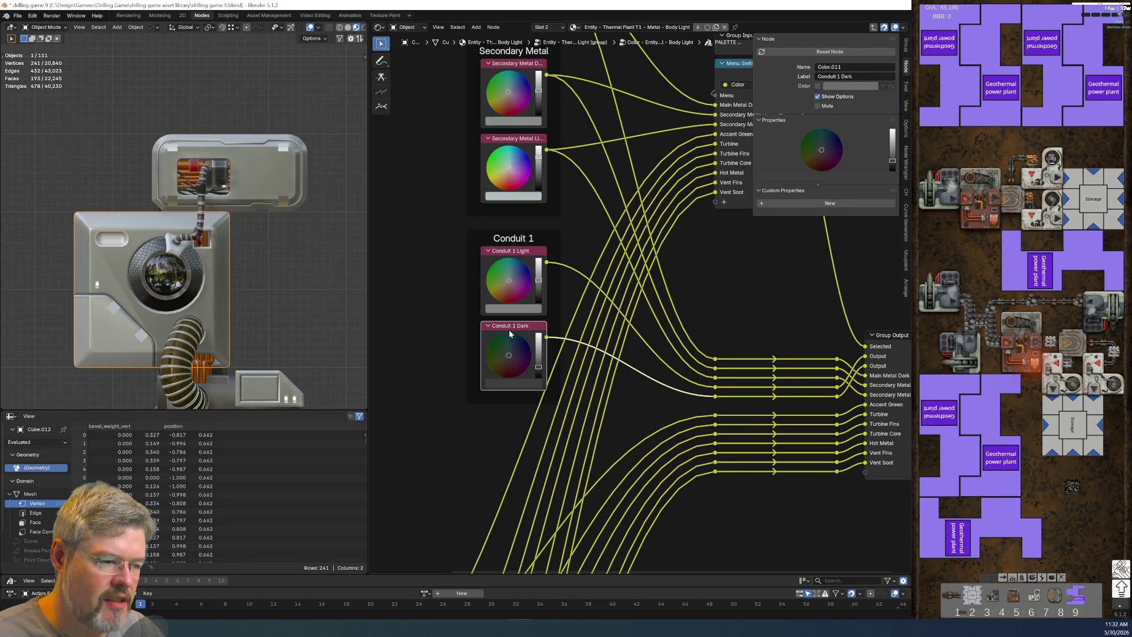
pyautogui.moveTo(888, 462); pyautogui.dragTo(617, 467, button='middle')
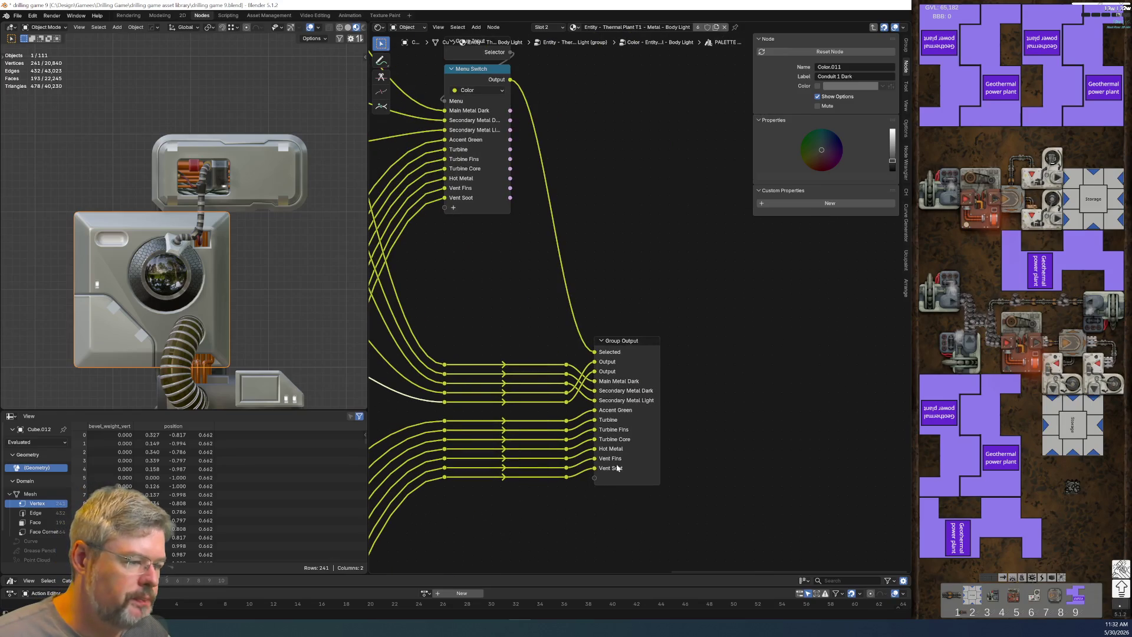
# Step: Name the new output sockets Conduit 1 Light and Conduit 1 Dark, placing them in the Cable Conduit 1 panel
pyautogui.click(636, 342)
pyautogui.click(787, 145)
pyautogui.doubleClick(786, 147)
pyautogui.write('Cable Conduit 1')
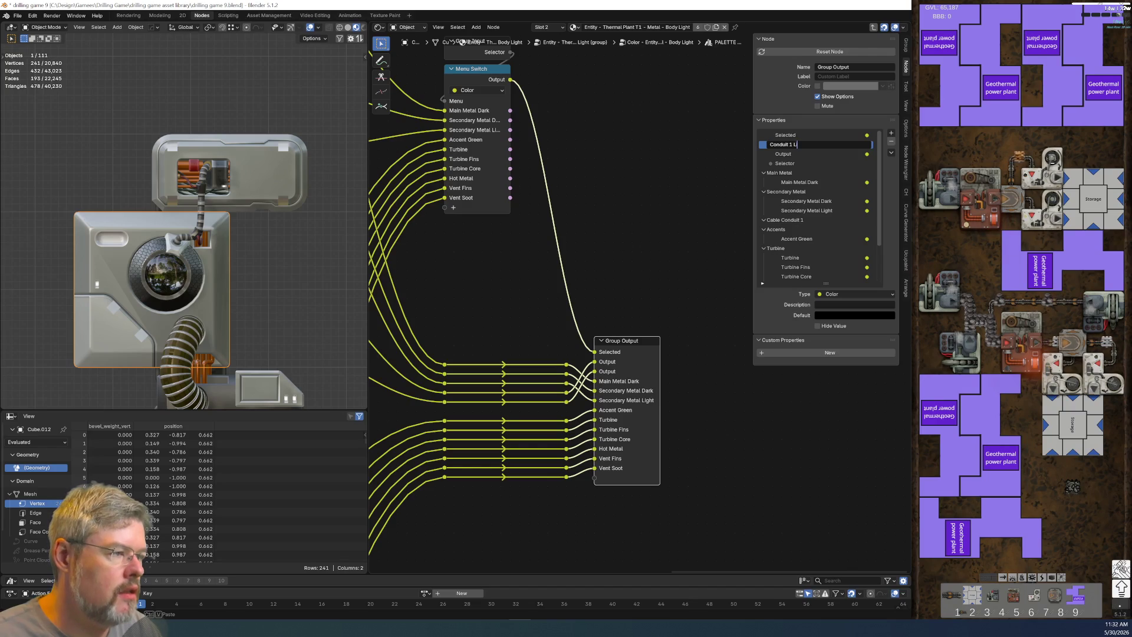
pyautogui.press('Return')
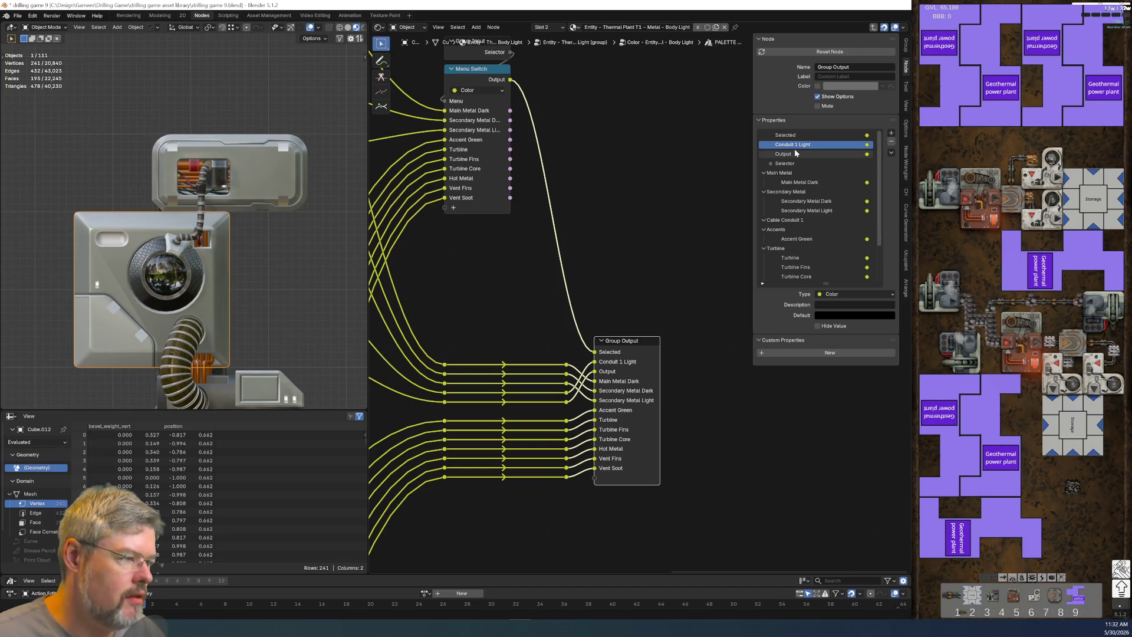
pyautogui.doubleClick(794, 151)
pyautogui.write('Conduit 1 Light')
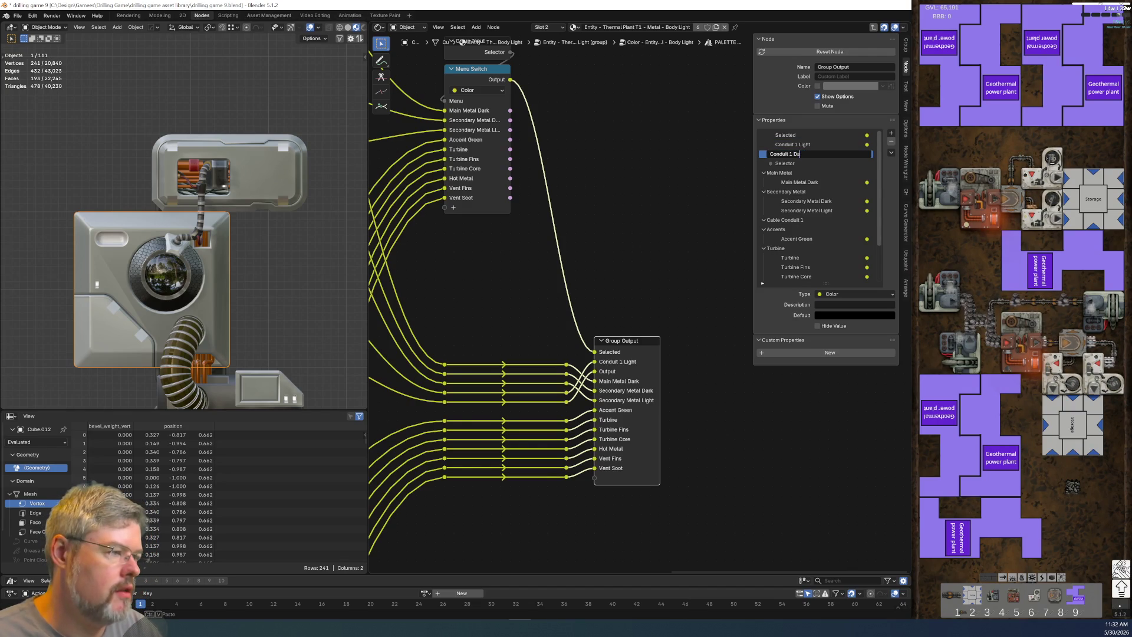
pyautogui.press('Return')
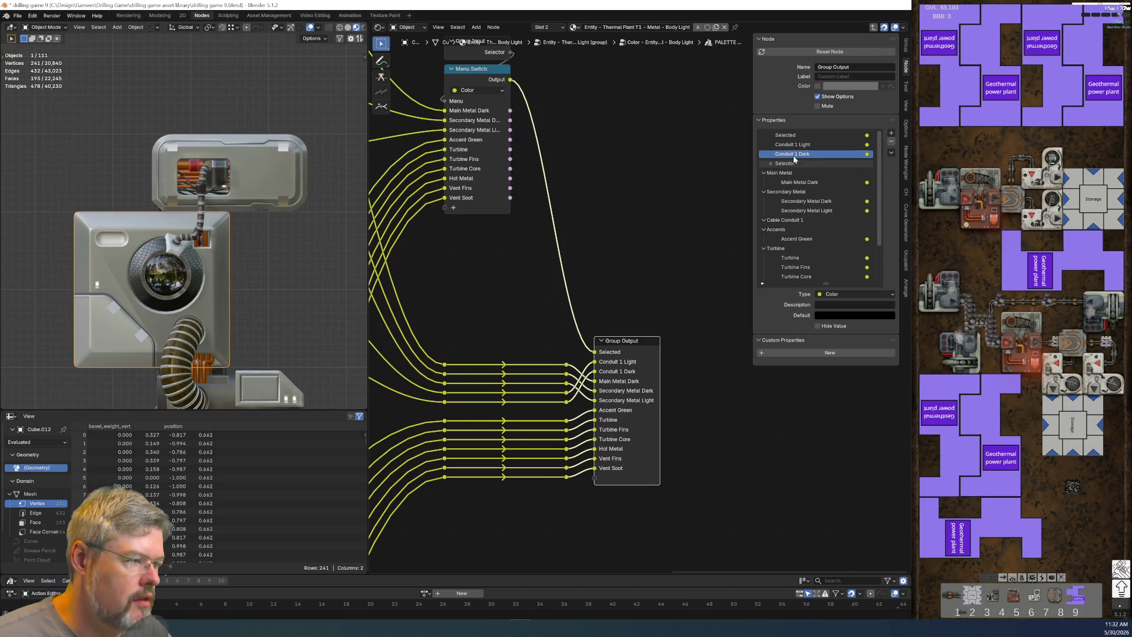
pyautogui.moveTo(796, 147)
pyautogui.mouseDown()
pyautogui.moveTo(813, 222)
pyautogui.moveTo(806, 176)
pyautogui.moveTo(807, 211)
pyautogui.mouseUp()
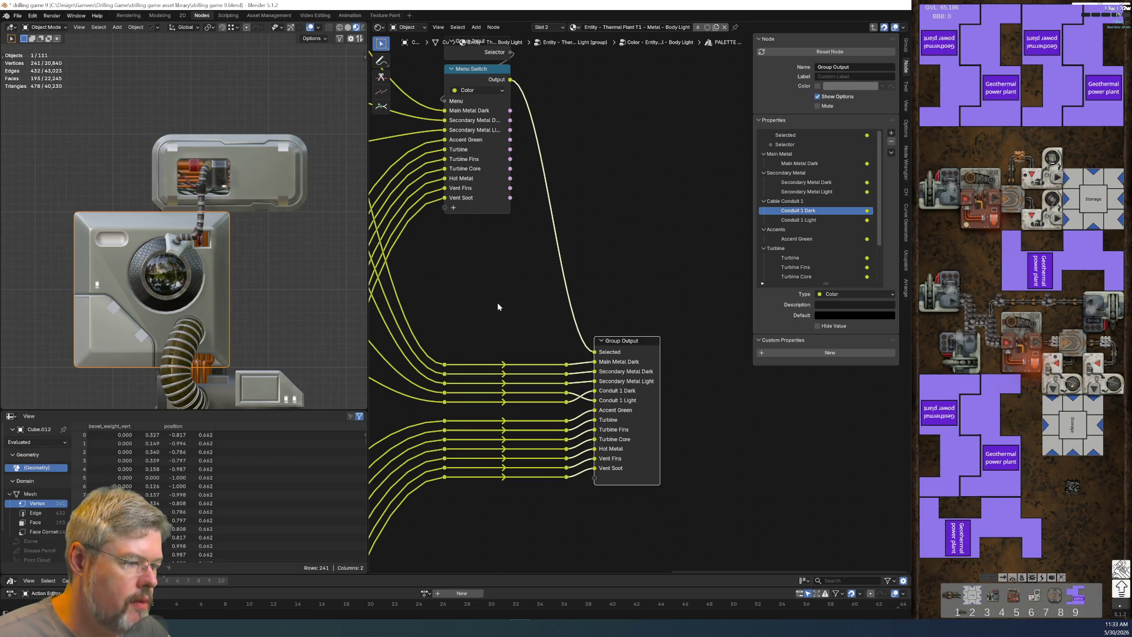
# Step: Put the Light node below Dark, shift the Conduit 1 frame, and tidy the conduit reroutes
pyautogui.moveTo(497, 307); pyautogui.dragTo(617, 329, button='middle')
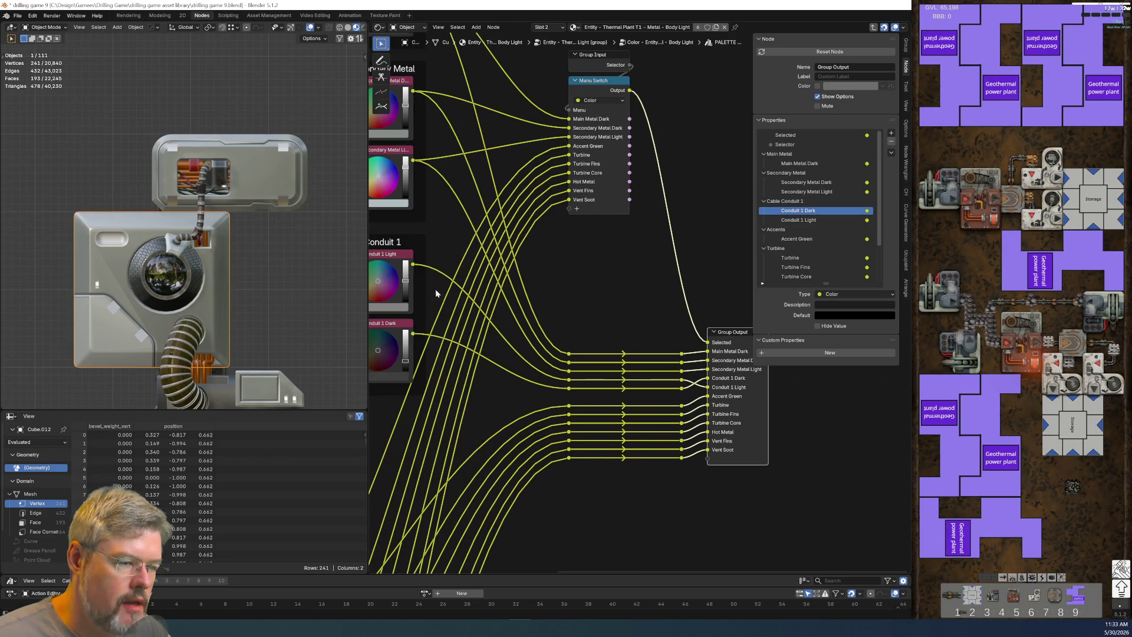
pyautogui.moveTo(435, 292); pyautogui.dragTo(562, 285, button='middle')
pyautogui.moveTo(548, 227); pyautogui.dragTo(524, 313)
pyautogui.moveTo(551, 261); pyautogui.dragTo(576, 243)
pyautogui.moveTo(734, 287); pyautogui.dragTo(613, 280, button='middle')
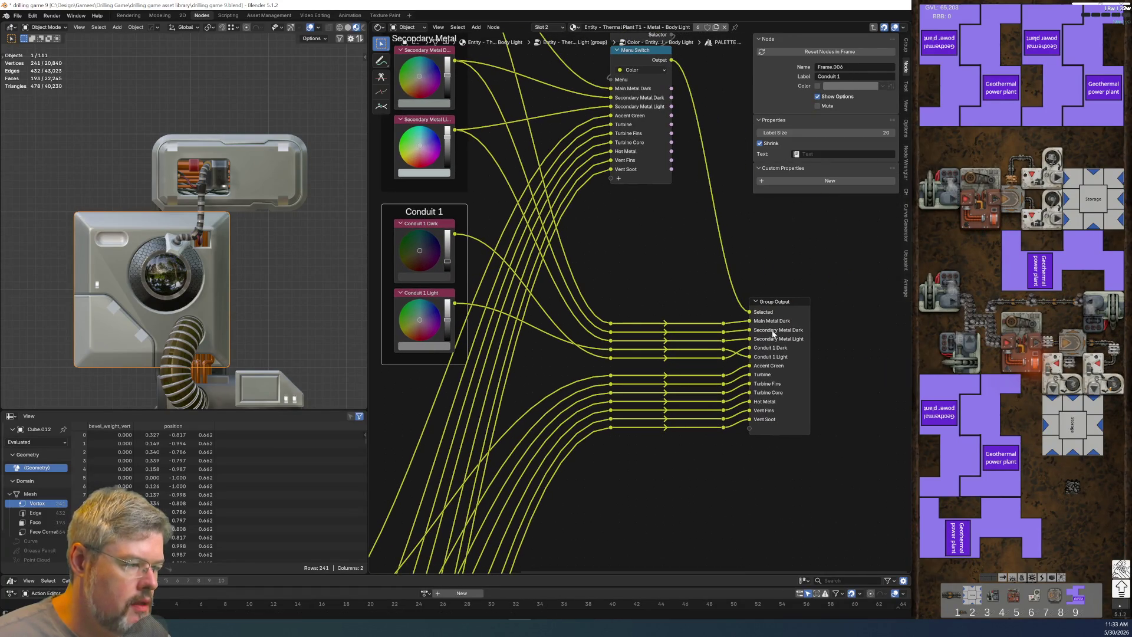
pyautogui.click(786, 302)
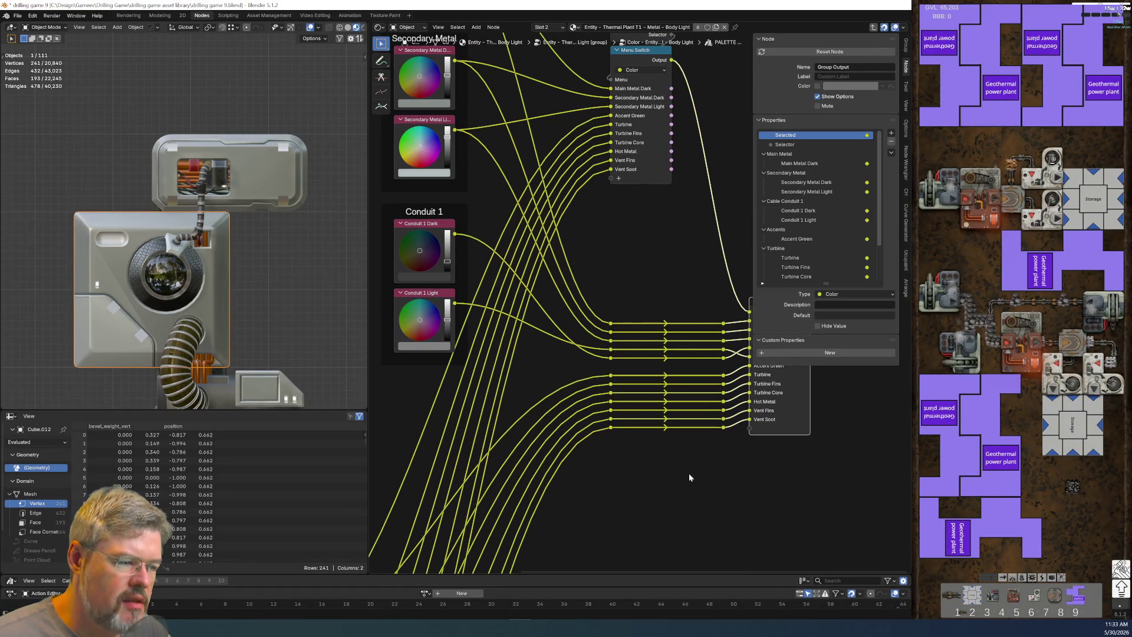
pyautogui.scroll(-1, 689, 477)
pyautogui.moveTo(594, 362)
pyautogui.mouseDown()
pyautogui.moveTo(665, 347)
pyautogui.moveTo(723, 352)
pyautogui.mouseUp()
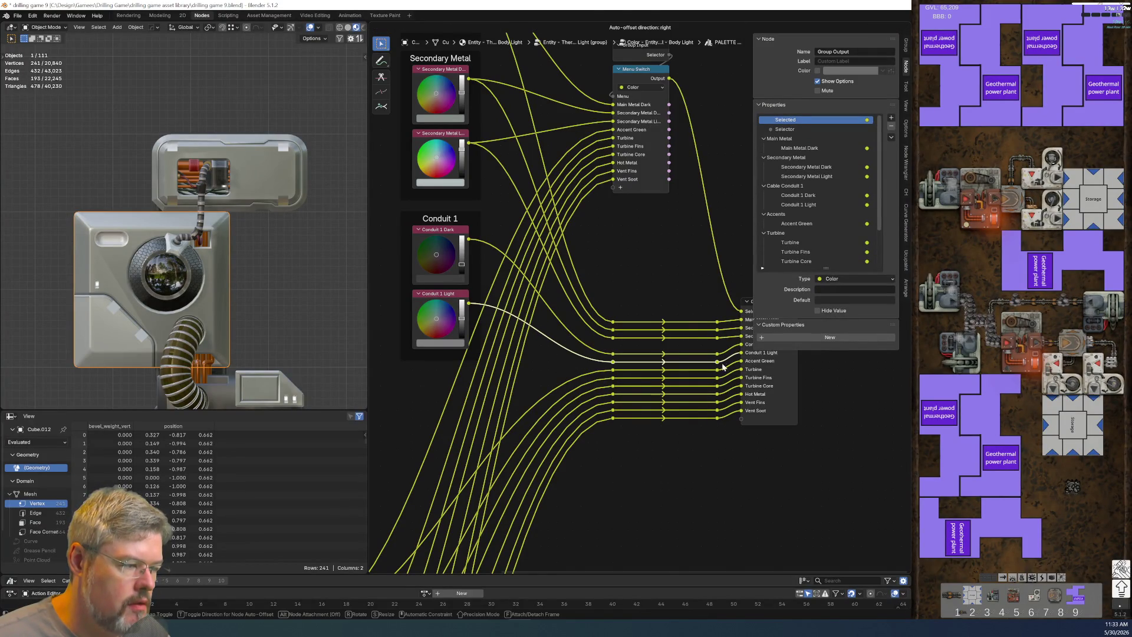
pyautogui.moveTo(599, 345); pyautogui.dragTo(723, 352)
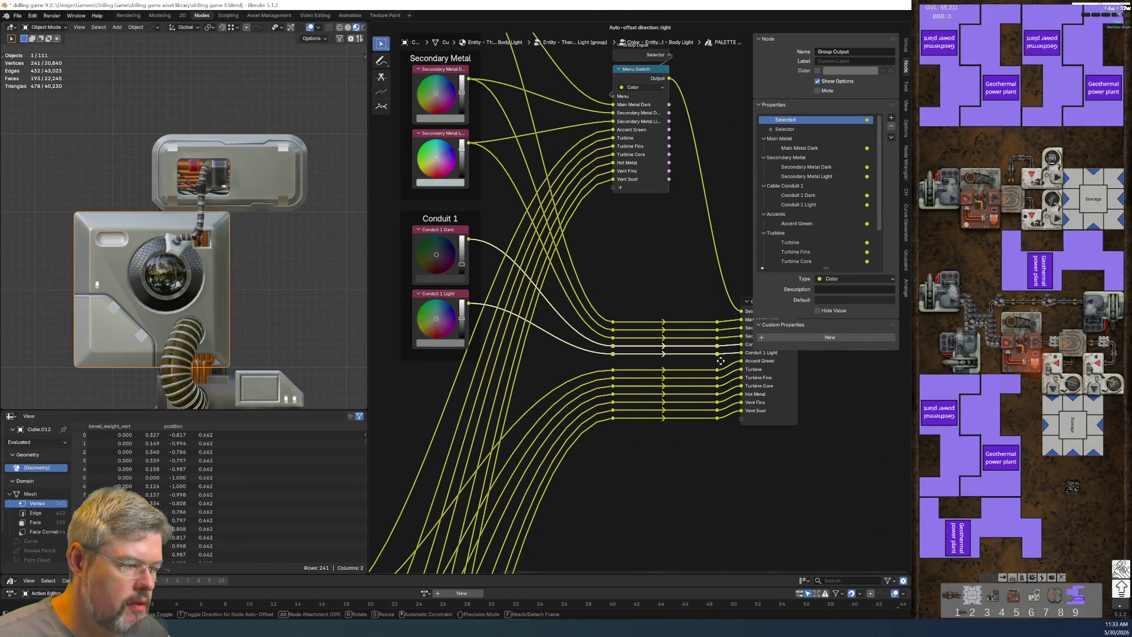
# Step: Wire Conduit 1 Dark and Conduit 1 Light into new Menu Switch inputs
pyautogui.moveTo(612, 281); pyautogui.dragTo(656, 356, button='middle')
pyautogui.moveTo(512, 313); pyautogui.dragTo(656, 262)
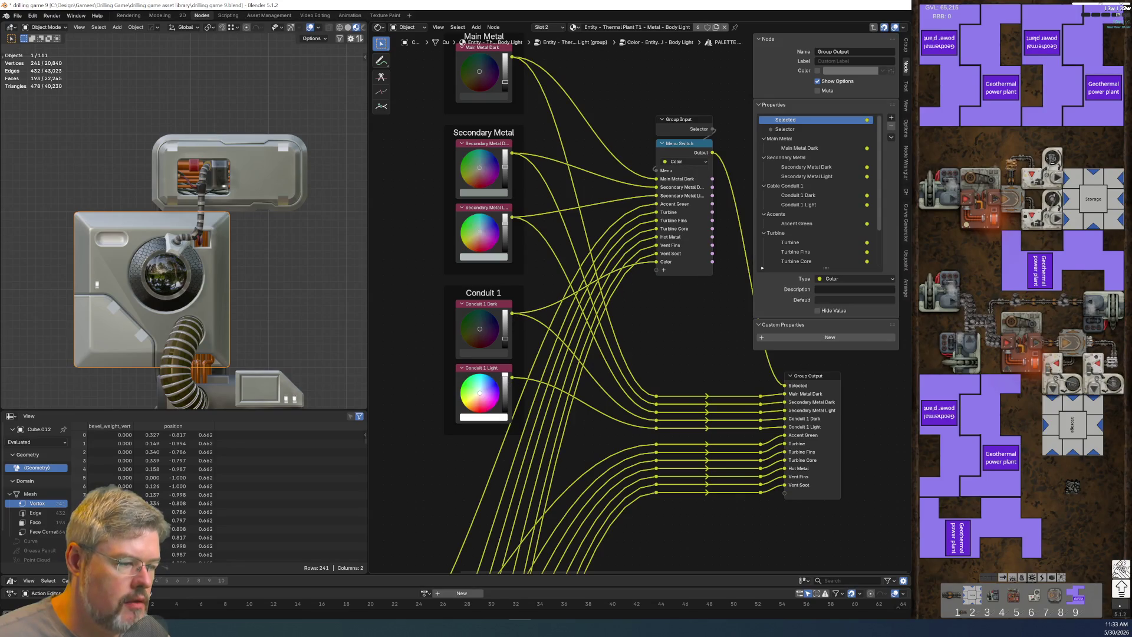
pyautogui.moveTo(511, 378)
pyautogui.mouseDown()
pyautogui.moveTo(649, 286)
pyautogui.moveTo(668, 299)
pyautogui.mouseUp()
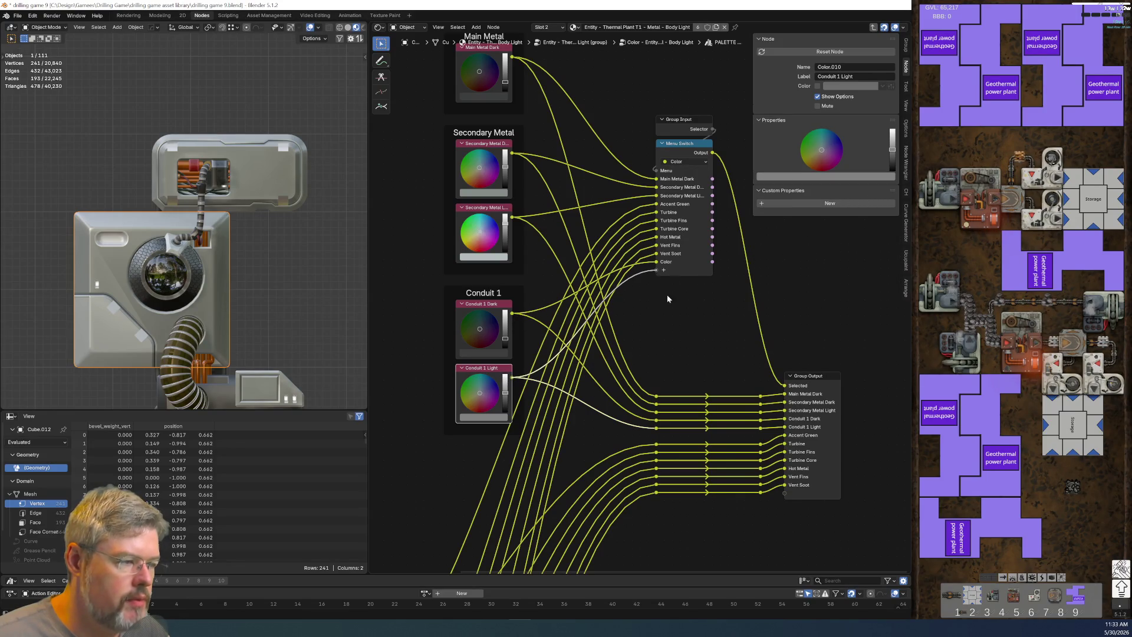
# Step: Name the two new Menu Switch items Conduit 1 Light and Conduit 1 Dark
pyautogui.click(682, 147)
pyautogui.doubleClick(778, 243)
pyautogui.hotkey('ctrl', 'v')
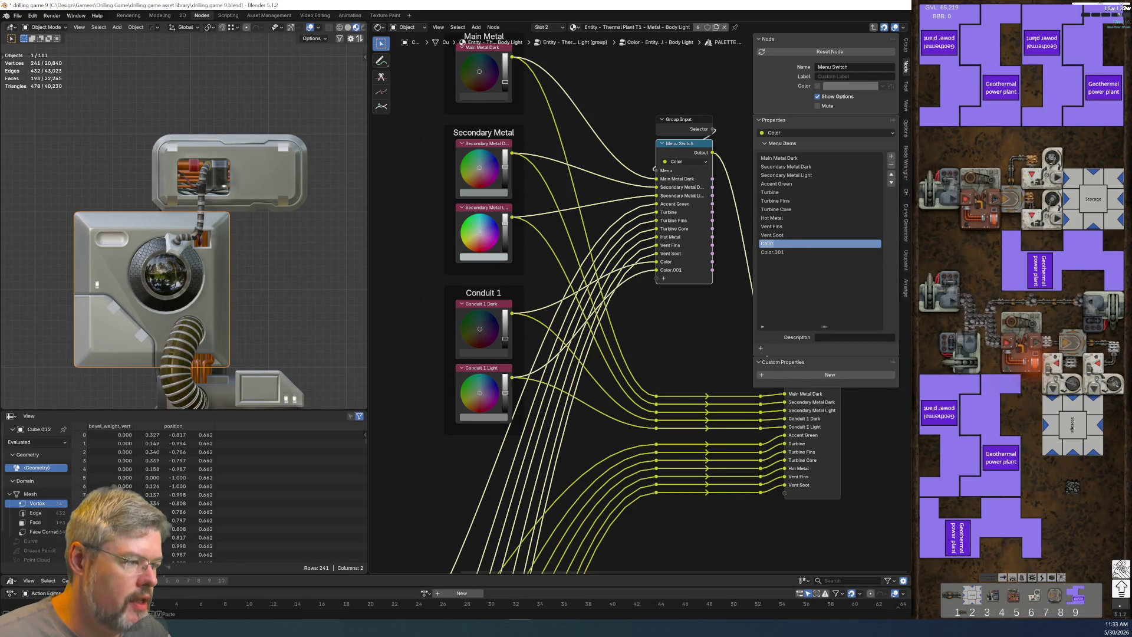
pyautogui.doubleClick(784, 252)
pyautogui.write('Conduit 1 Dark')
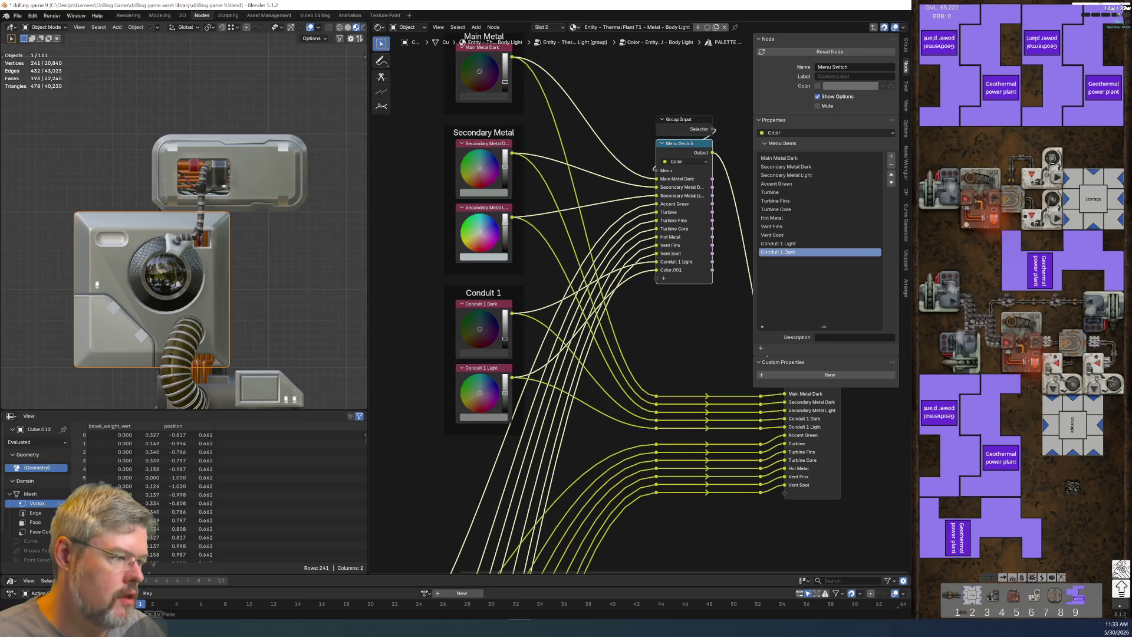
pyautogui.press('Return')
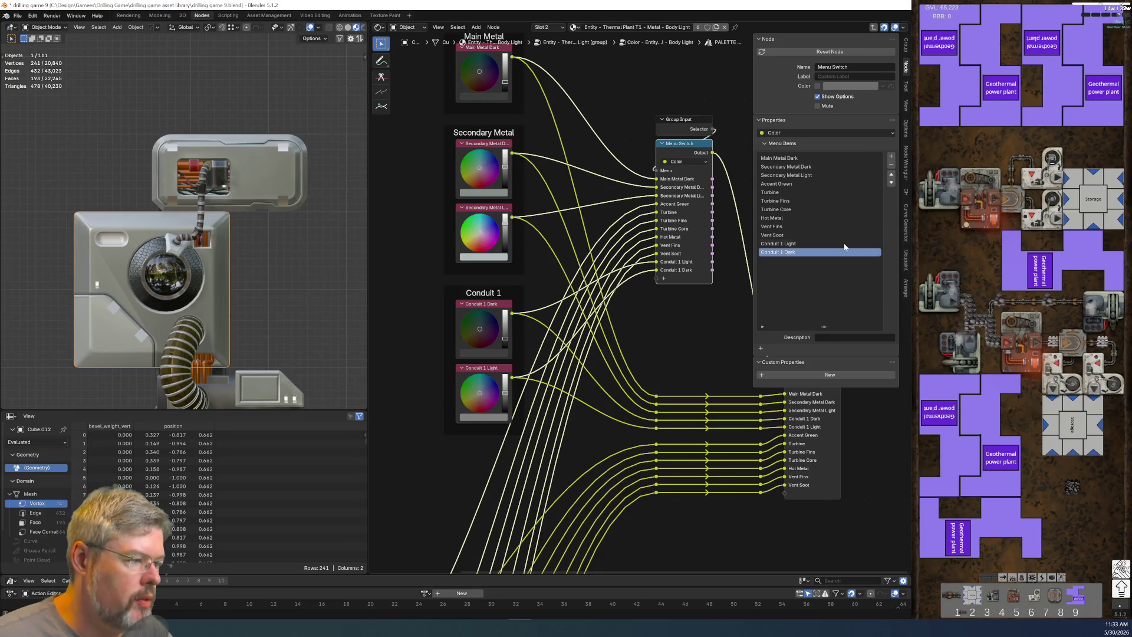
# Step: Move both Conduit 1 items up to sit after Secondary Metal Light, above Accent Green
pyautogui.click(891, 176)
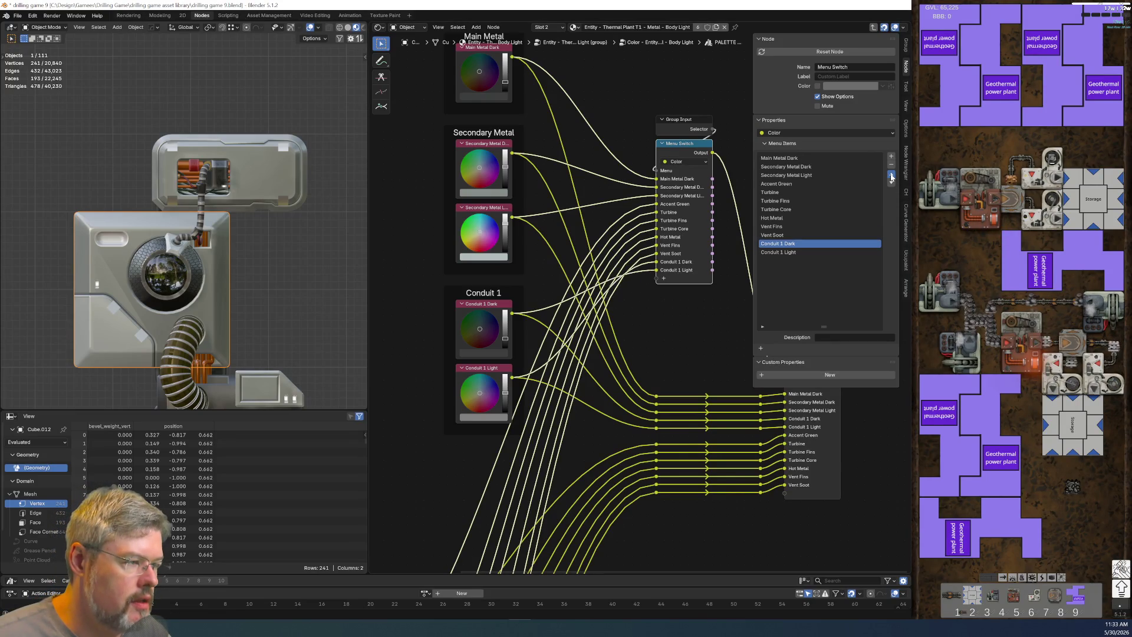
pyautogui.click(891, 176)
pyautogui.click(890, 176)
pyautogui.click(890, 176)
pyautogui.click(891, 177)
pyautogui.click(891, 176)
pyautogui.click(891, 176)
pyautogui.click(891, 177)
pyautogui.click(795, 252)
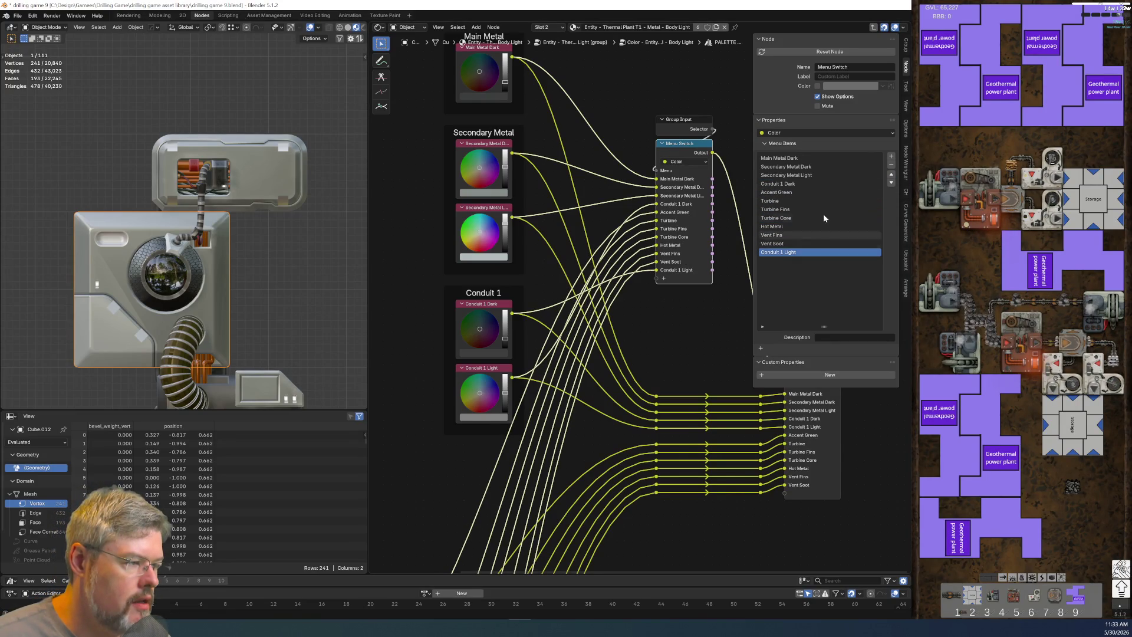
pyautogui.click(891, 177)
pyautogui.click(891, 177)
pyautogui.click(891, 176)
pyautogui.click(891, 177)
pyautogui.click(891, 177)
pyautogui.click(891, 177)
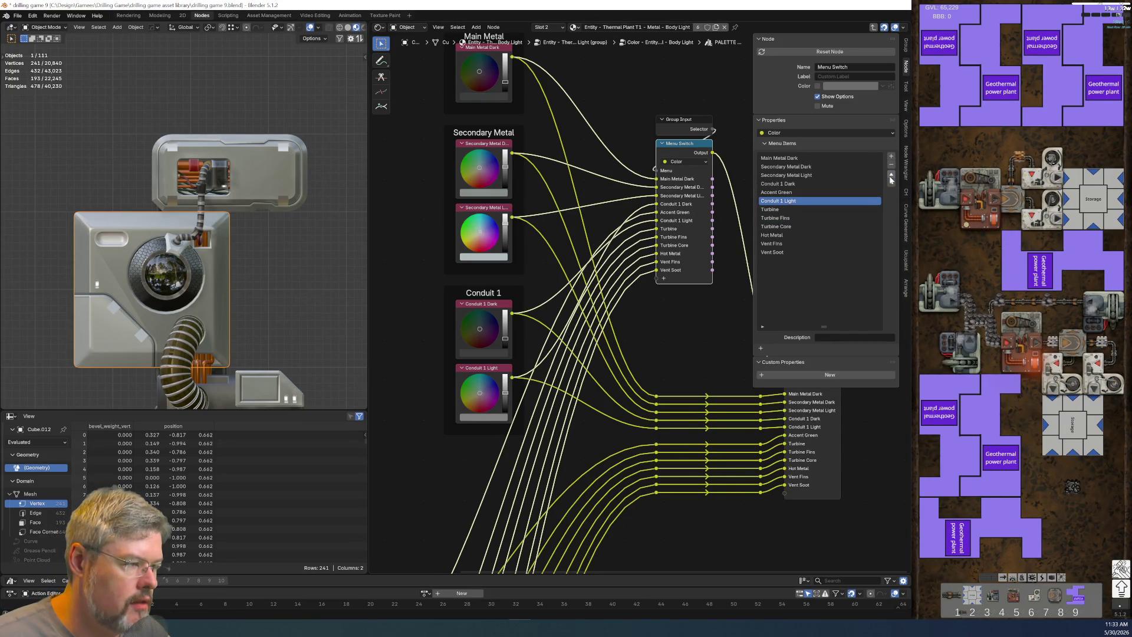
pyautogui.click(891, 176)
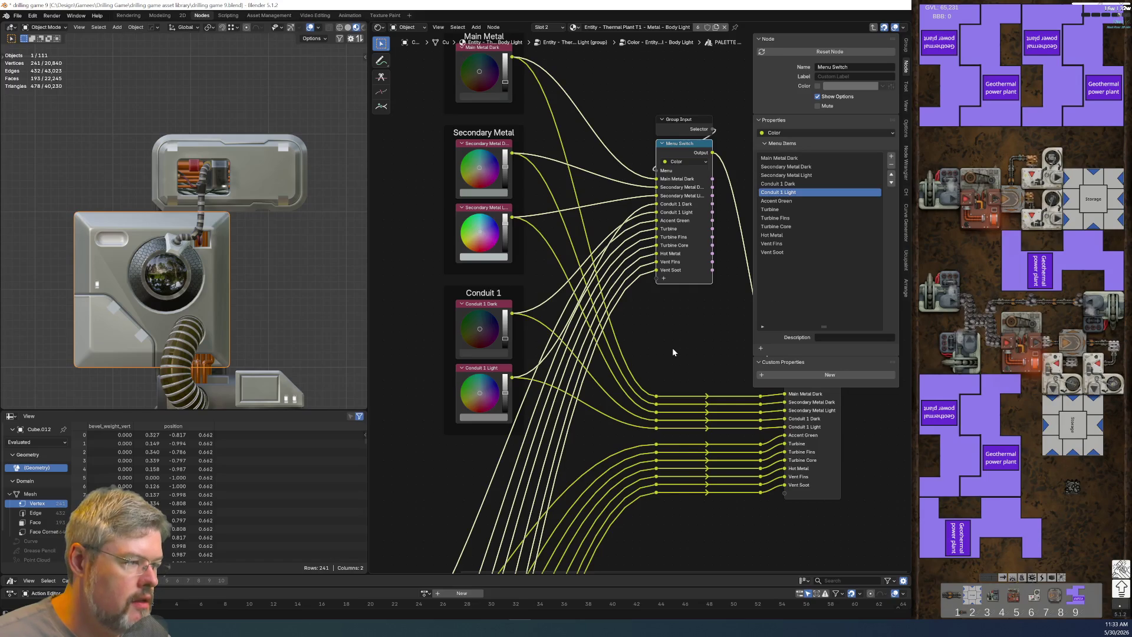
# Step: Save drilling game 9.blend
pyautogui.scroll(-2, 676, 354)
pyautogui.moveTo(650, 370)
pyautogui.mouseDown(button='middle')
pyautogui.moveTo(378, 467)
pyautogui.moveTo(443, 422)
pyautogui.moveTo(538, 422)
pyautogui.mouseUp(button='middle')
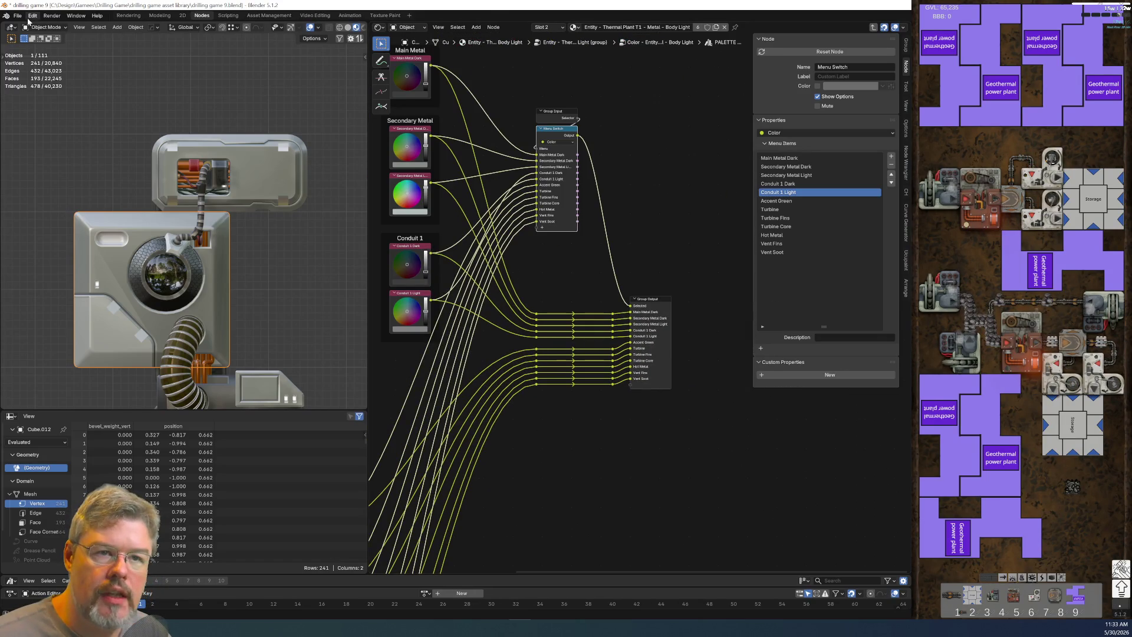
pyautogui.click(17, 16)
pyautogui.click(29, 71)
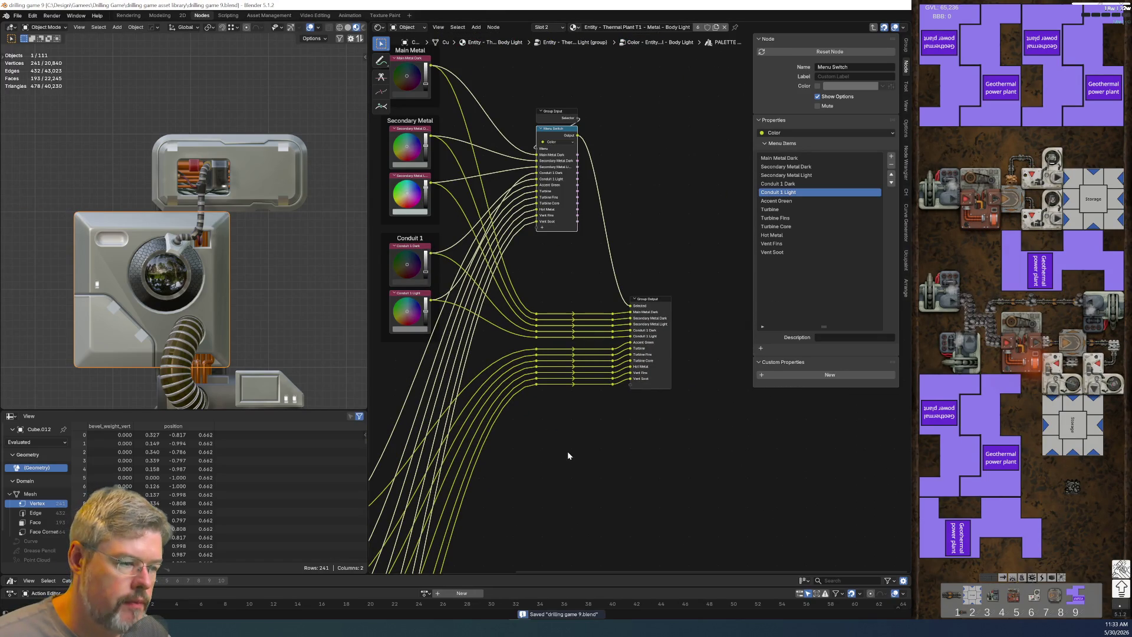
pyautogui.scroll(2, 567, 451)
pyautogui.scroll(4, 251, 266)
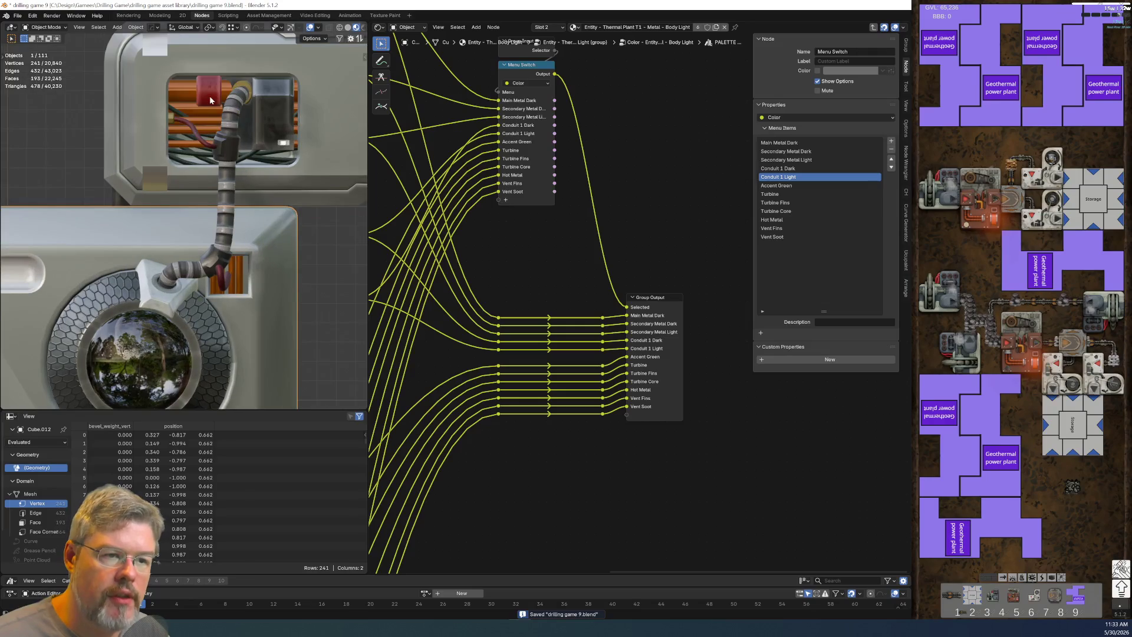
# Step: Select the hose and enter its material's Ucupaint Cylinder group node
pyautogui.click(221, 236)
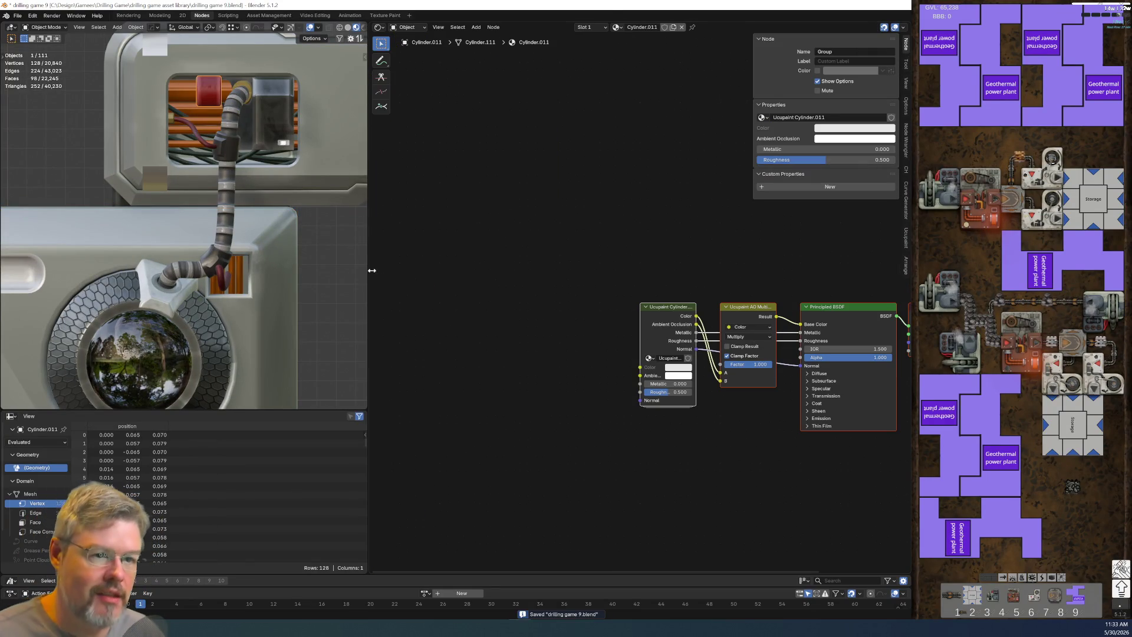
pyautogui.scroll(-1, 640, 384)
pyautogui.moveTo(640, 385); pyautogui.dragTo(888, 323, button='middle')
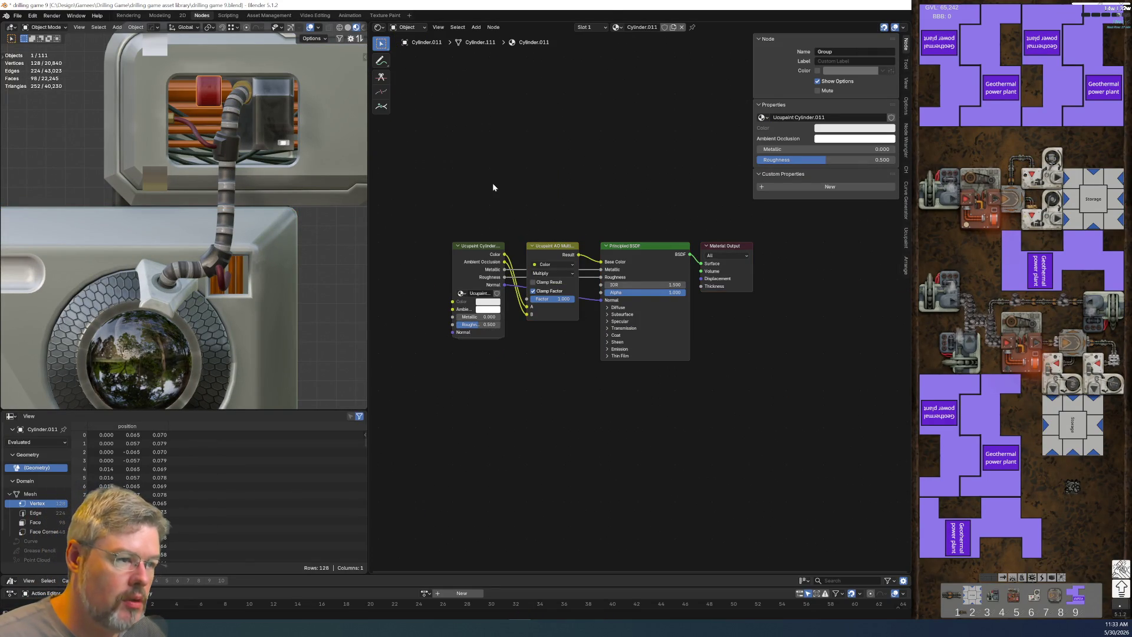
pyautogui.scroll(3, 552, 201)
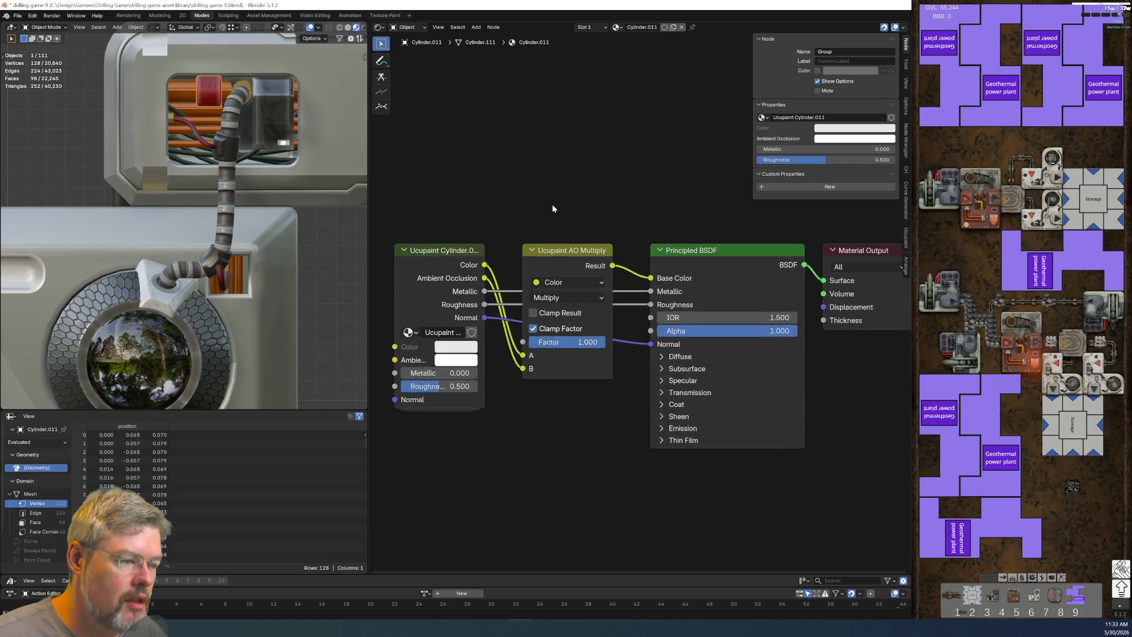
pyautogui.moveTo(553, 207); pyautogui.dragTo(603, 214, button='middle')
pyautogui.click(495, 244)
pyautogui.press('Tab')
# Step: Enter the Edge layer group and frame its Mask Edge Detect and blend nodes
pyautogui.moveTo(495, 243)
pyautogui.keyDown('ctrl'); pyautogui.mouseDown(button='middle')
pyautogui.moveTo(861, 392)
pyautogui.moveTo(609, 400)
pyautogui.moveTo(568, 439)
pyautogui.mouseUp(button='middle'); pyautogui.keyUp('ctrl')
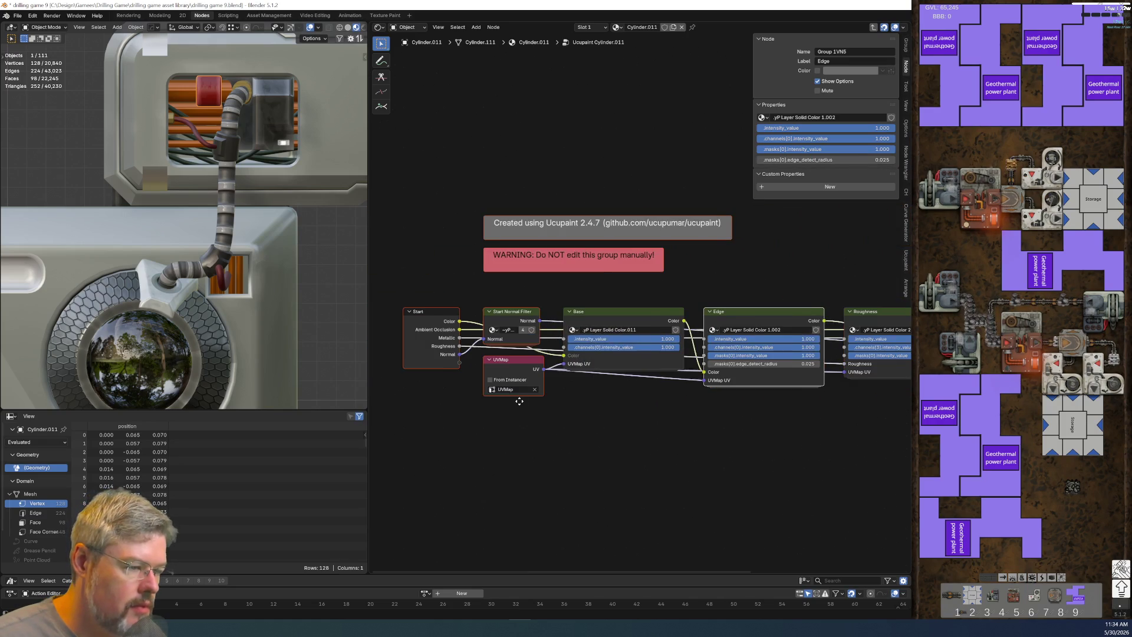
pyautogui.scroll(3, 569, 438)
pyautogui.scroll(-3, 589, 441)
pyautogui.press('Tab')
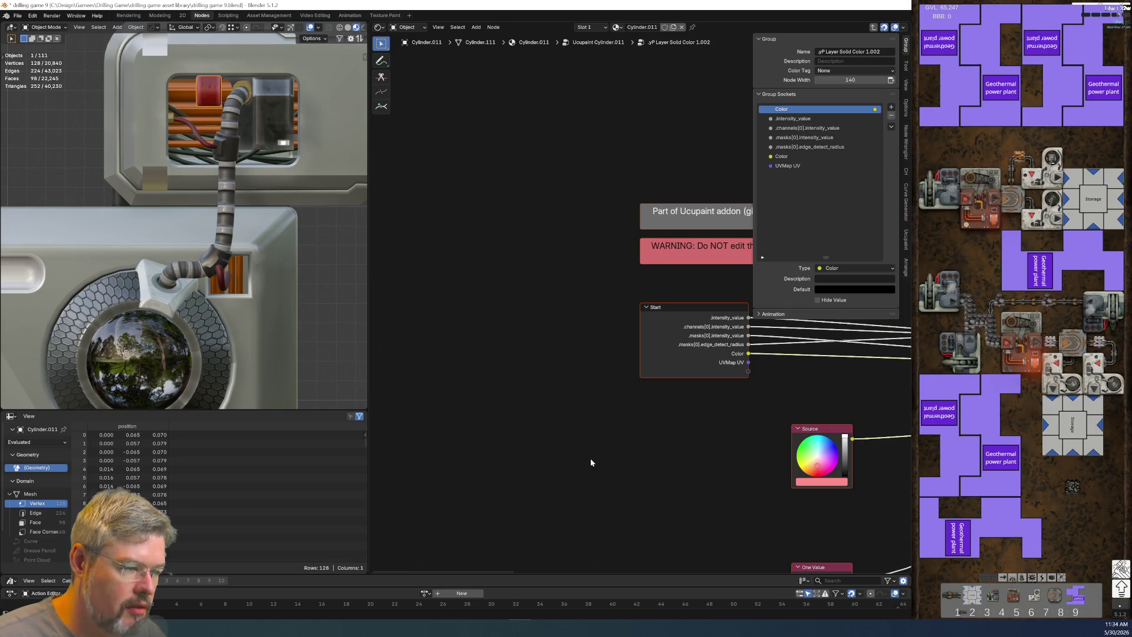
pyautogui.press('Home')
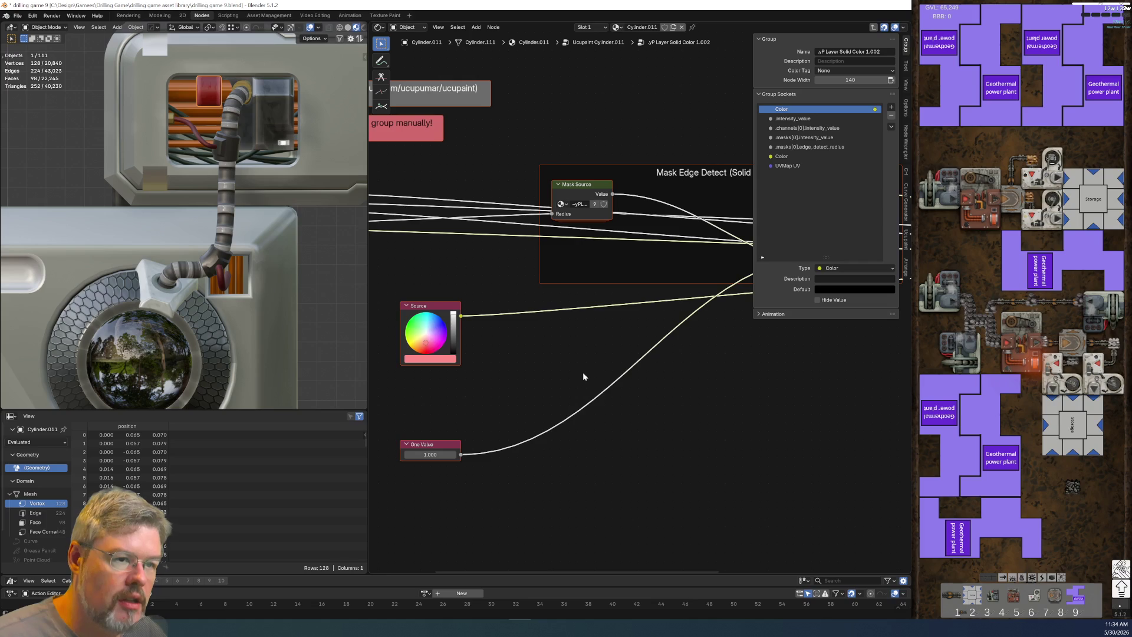
pyautogui.moveTo(561, 384)
pyautogui.mouseDown(button='middle')
pyautogui.moveTo(470, 409)
pyautogui.moveTo(442, 435)
pyautogui.mouseUp(button='middle')
pyautogui.scroll(-3, 734, 453)
pyautogui.moveTo(734, 453)
pyautogui.mouseDown(button='middle')
pyautogui.moveTo(869, 462)
pyautogui.moveTo(827, 453)
pyautogui.mouseUp(button='middle')
pyautogui.scroll(3, 716, 417)
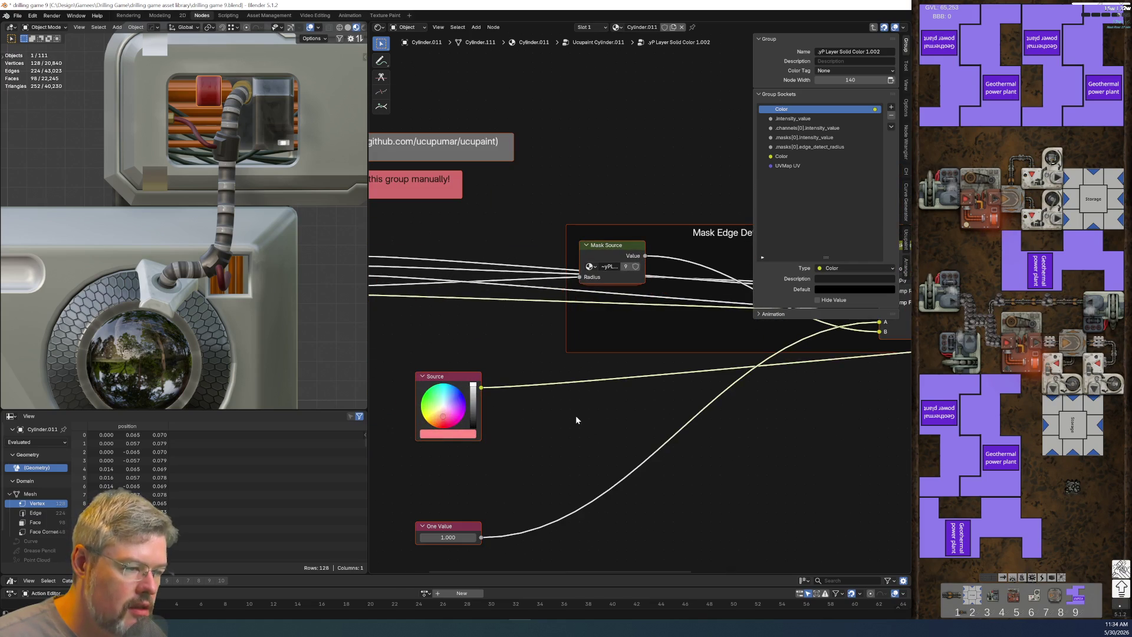
pyautogui.moveTo(606, 406); pyautogui.dragTo(465, 465, button='middle')
pyautogui.moveTo(479, 360); pyautogui.dragTo(511, 370, button='middle')
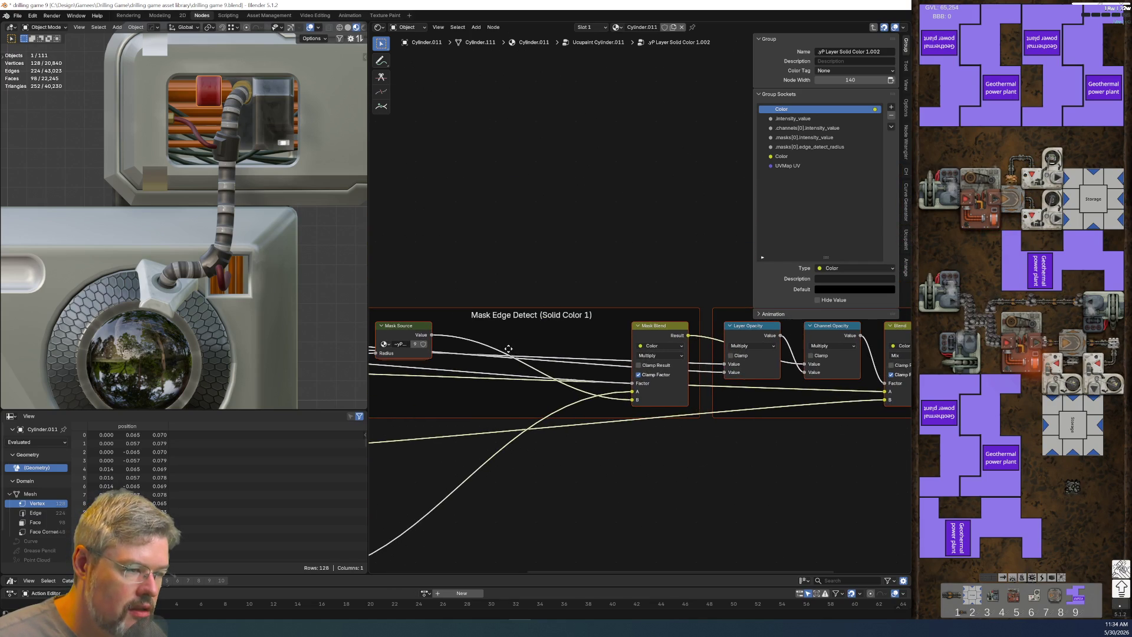
# Step: Peek into the edge detect group, then return to the material's top-level tree
pyautogui.press('Tab')
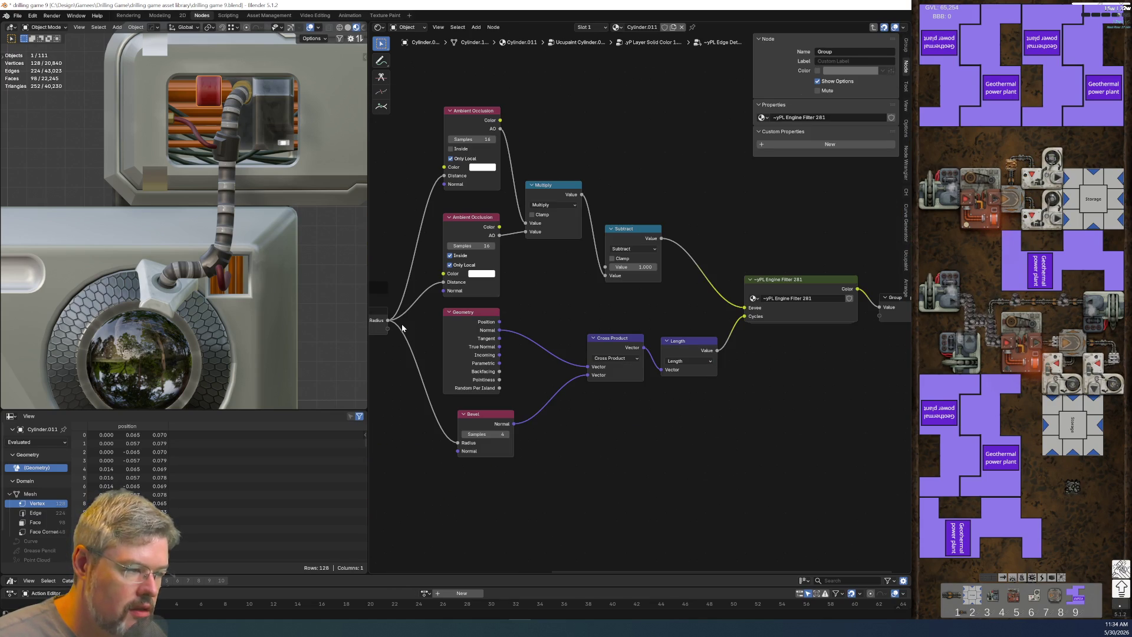
pyautogui.press('Tab')
pyautogui.press('Tab')
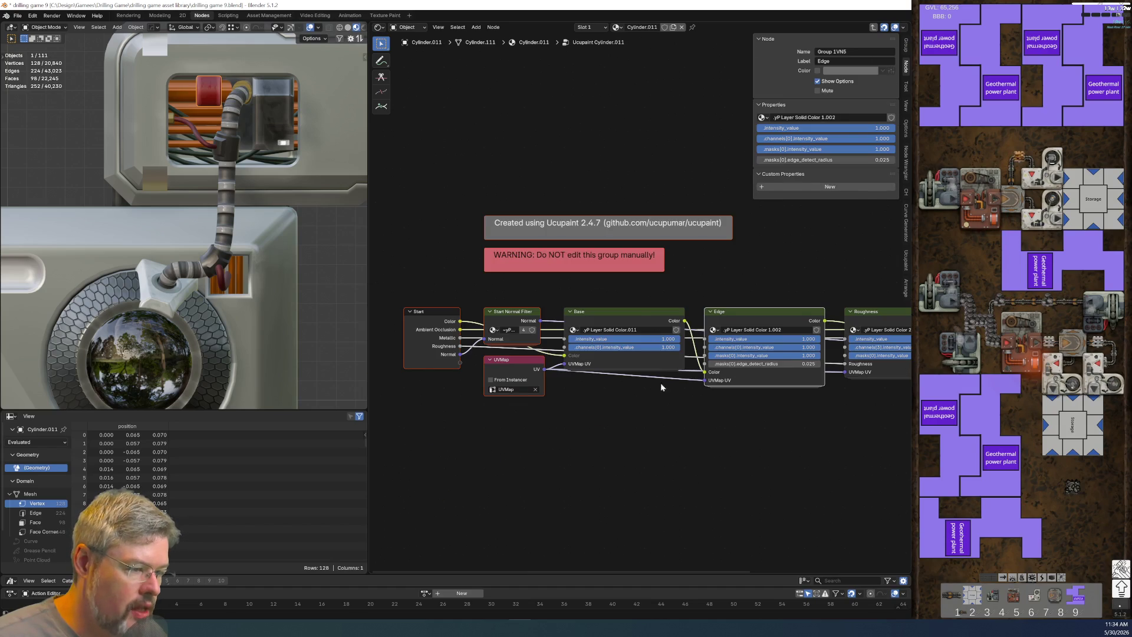
pyautogui.scroll(-3, 678, 466)
pyautogui.scroll(1, 656, 452)
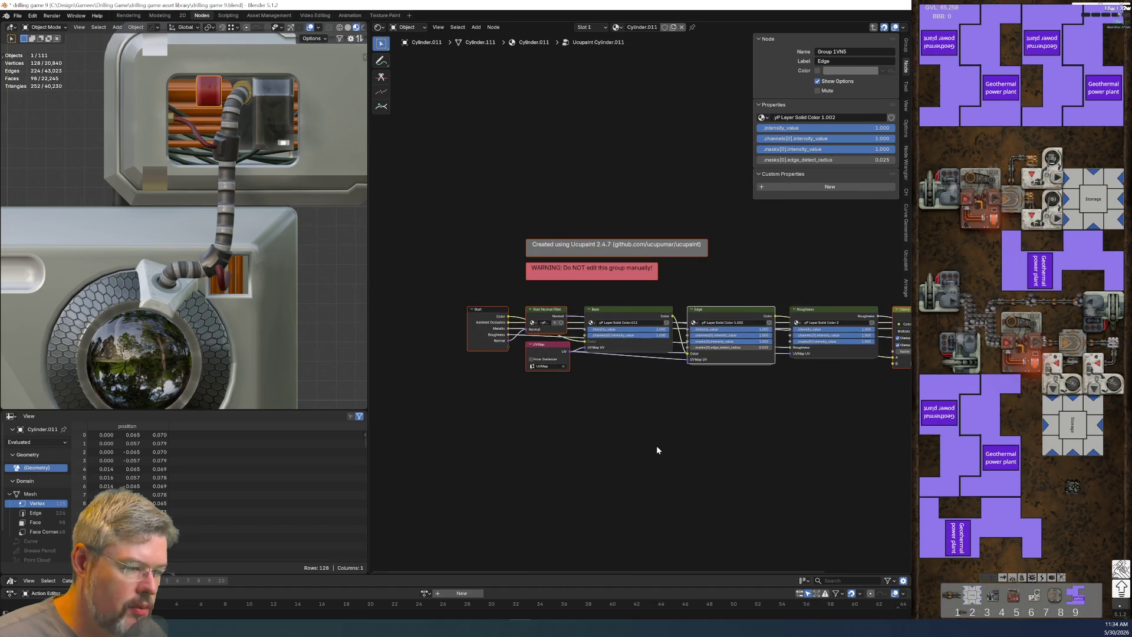
pyautogui.press('Tab')
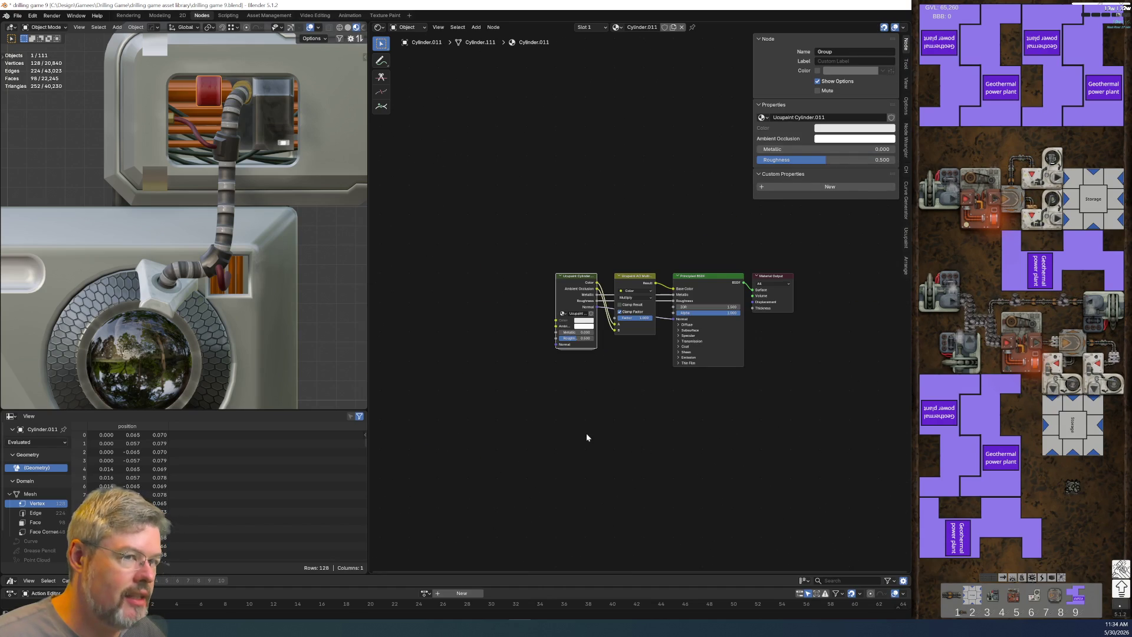
pyautogui.scroll(4, 586, 433)
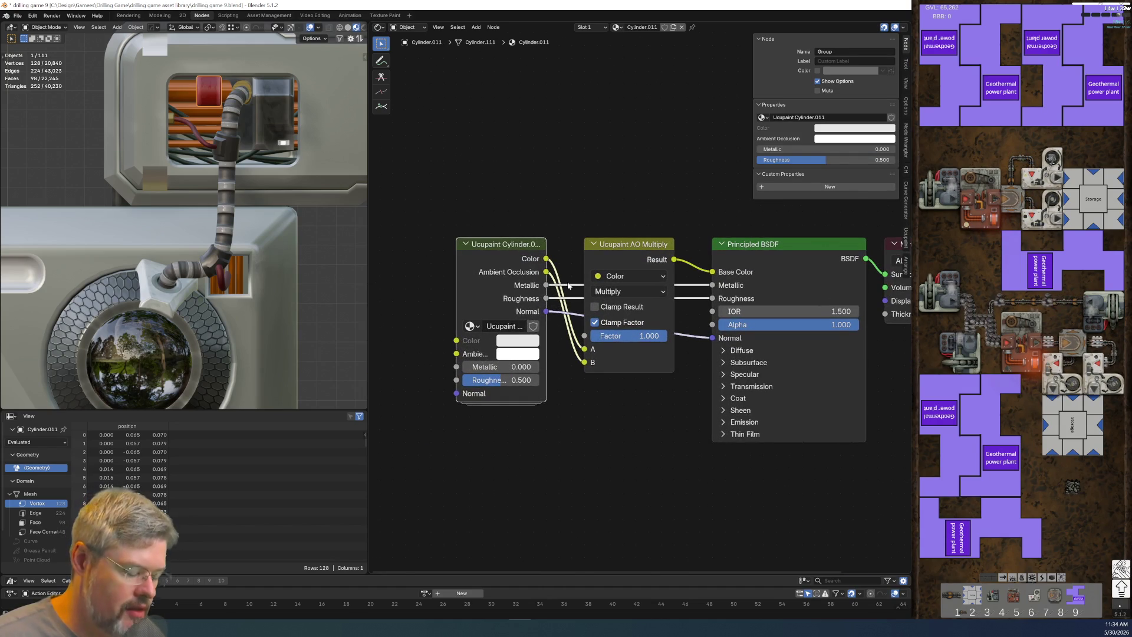
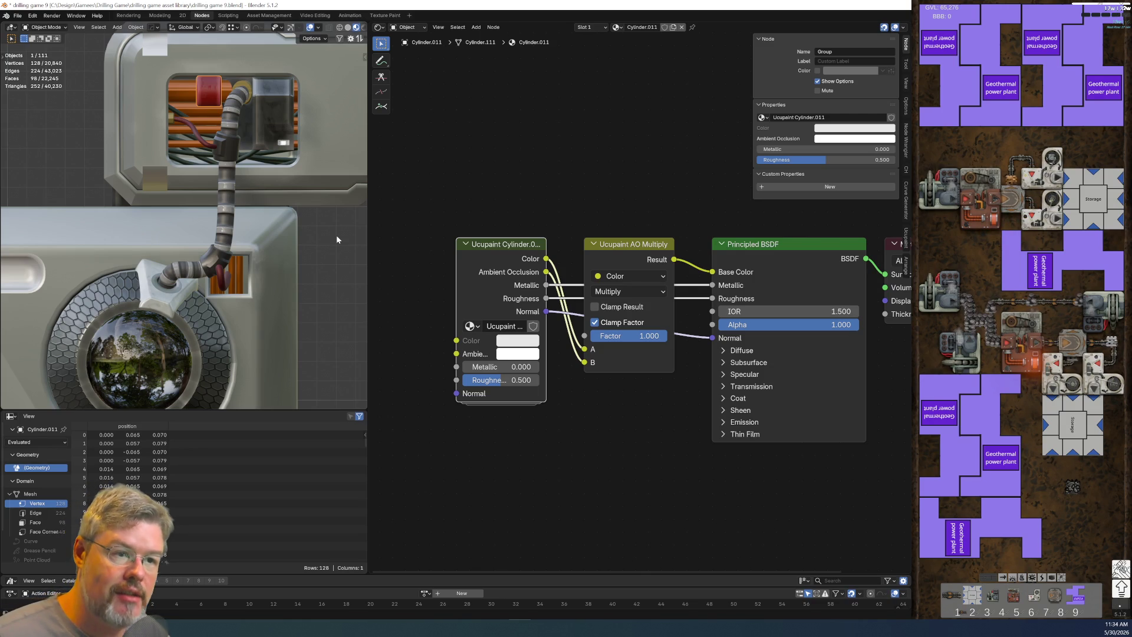
# Step: From a front view, check the materials on the backing plate and the red part
pyautogui.click(263, 94)
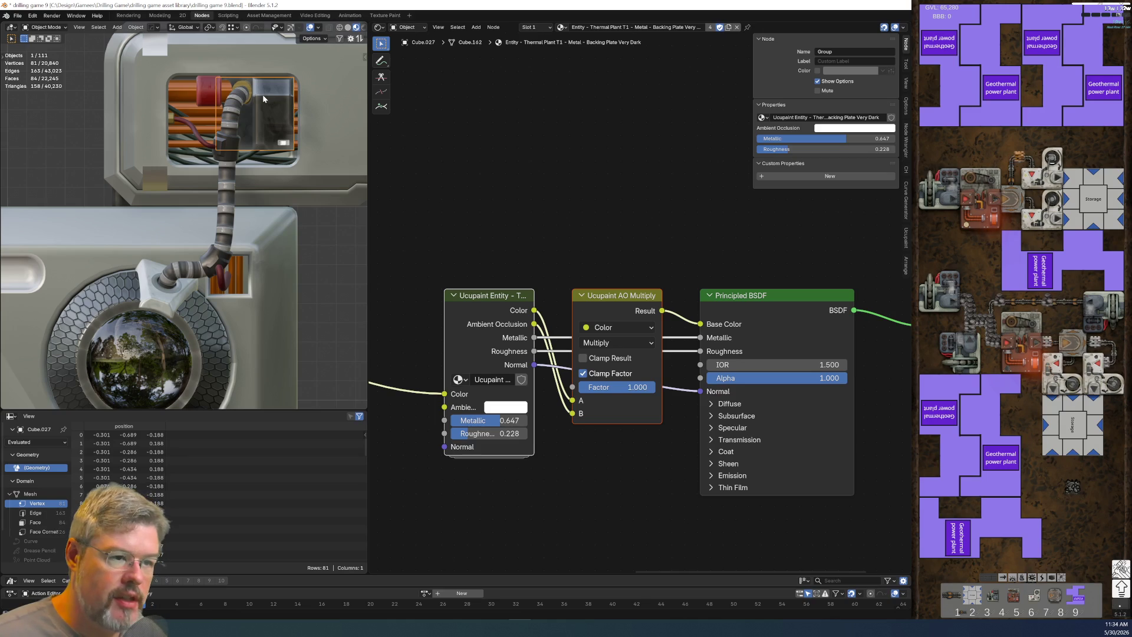
pyautogui.scroll(-8, 263, 99)
pyautogui.press('KP_1')
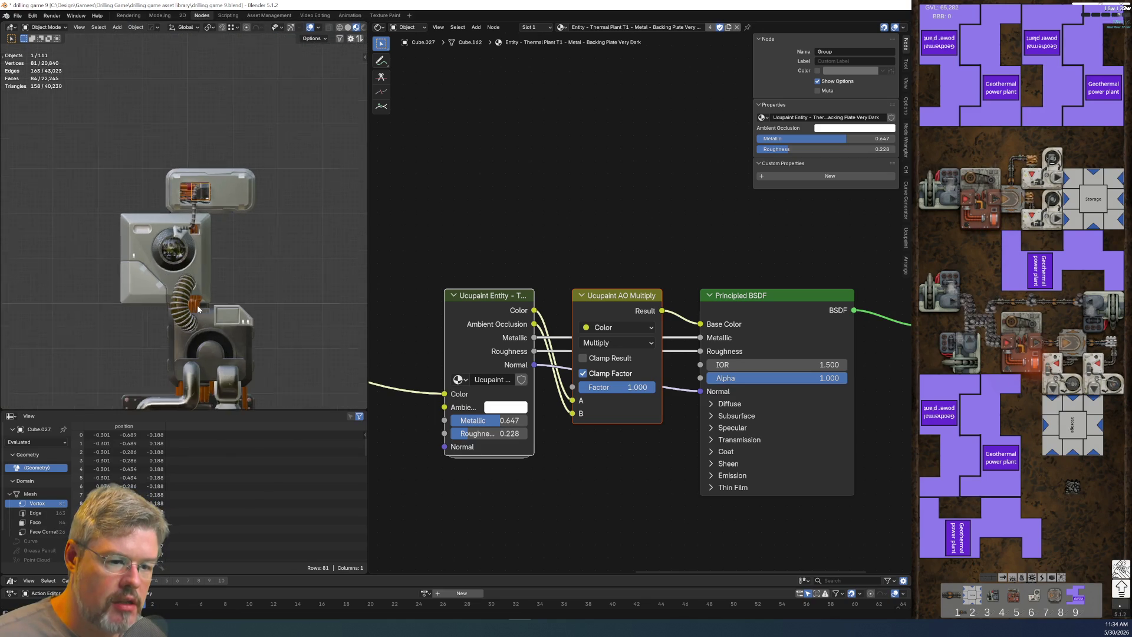
pyautogui.scroll(6, 209, 176)
pyautogui.click(208, 93)
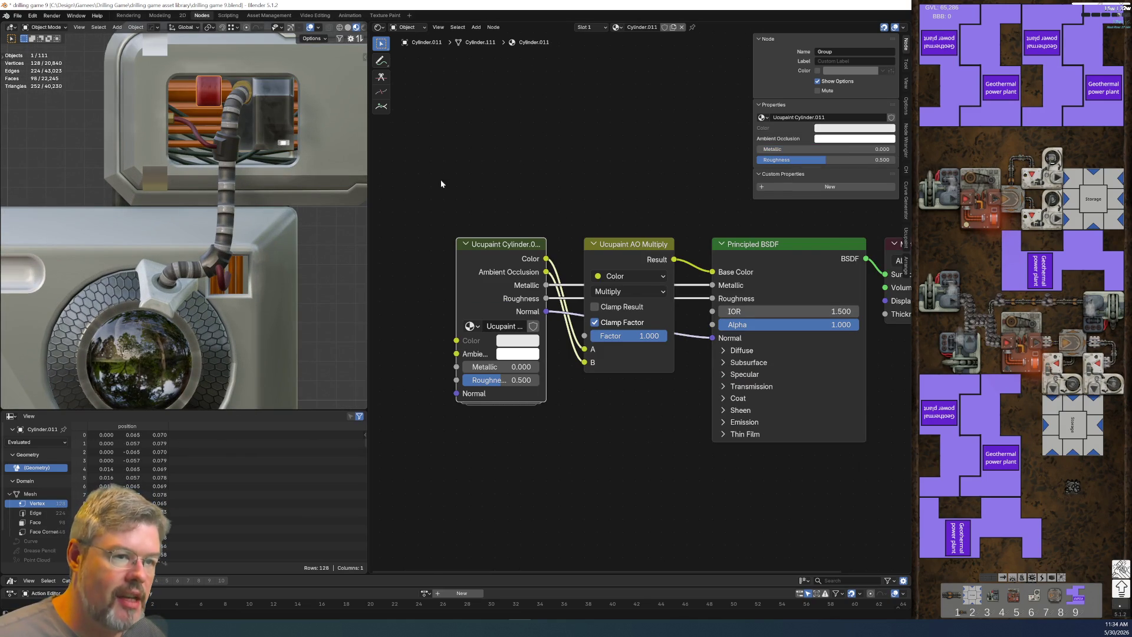
pyautogui.press('Home')
pyautogui.click(507, 426)
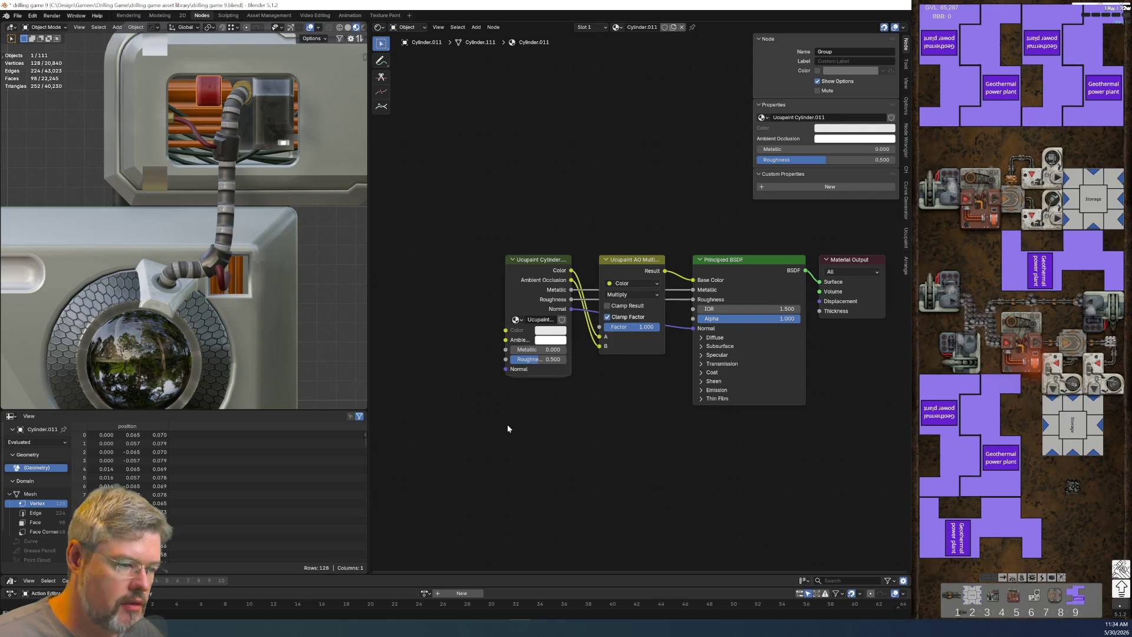
# Step: Copy the PALETTE – Thermal Plant node from Body Light's nested Color group, then delete it
pyautogui.click(266, 353)
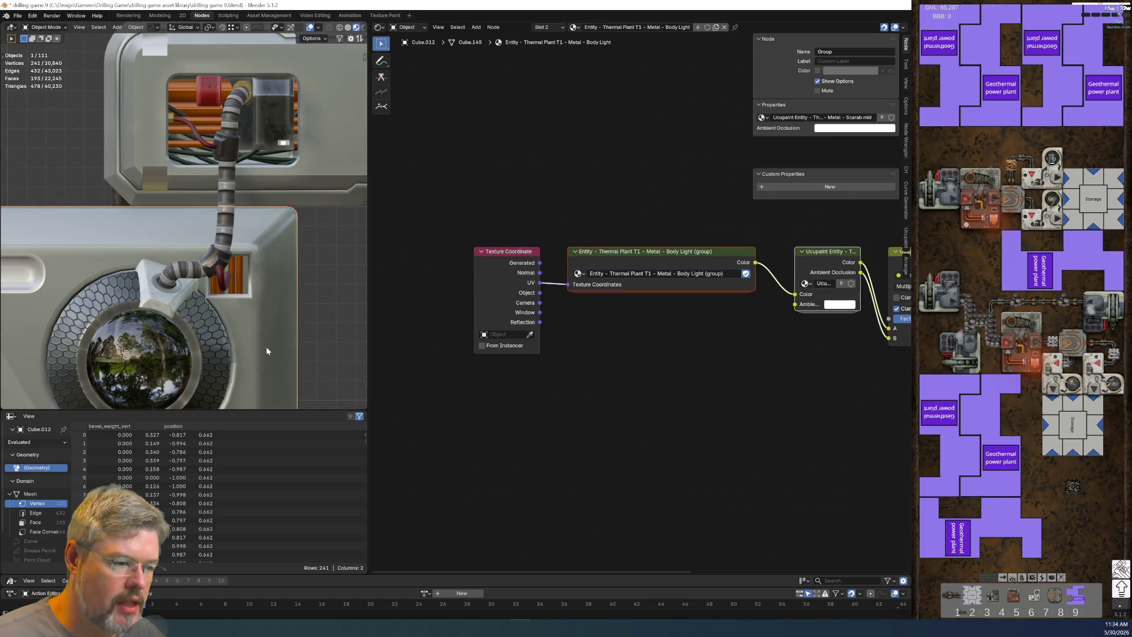
pyautogui.press('Tab')
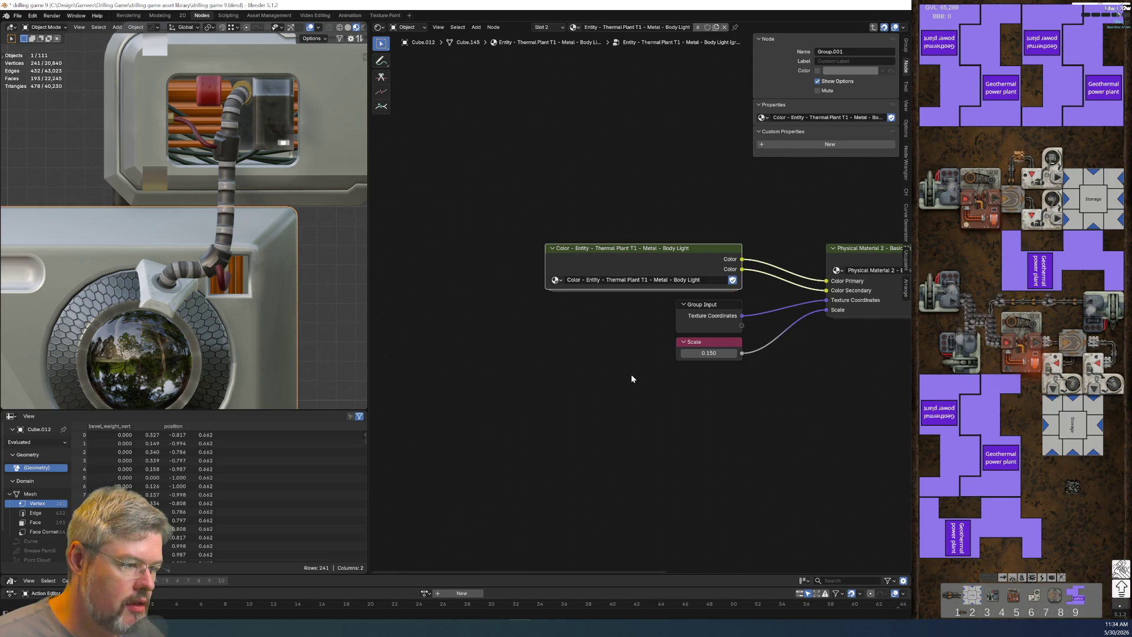
pyautogui.press('Tab')
pyautogui.moveTo(533, 223)
pyautogui.mouseDown()
pyautogui.moveTo(617, 351)
pyautogui.moveTo(606, 347)
pyautogui.mouseUp()
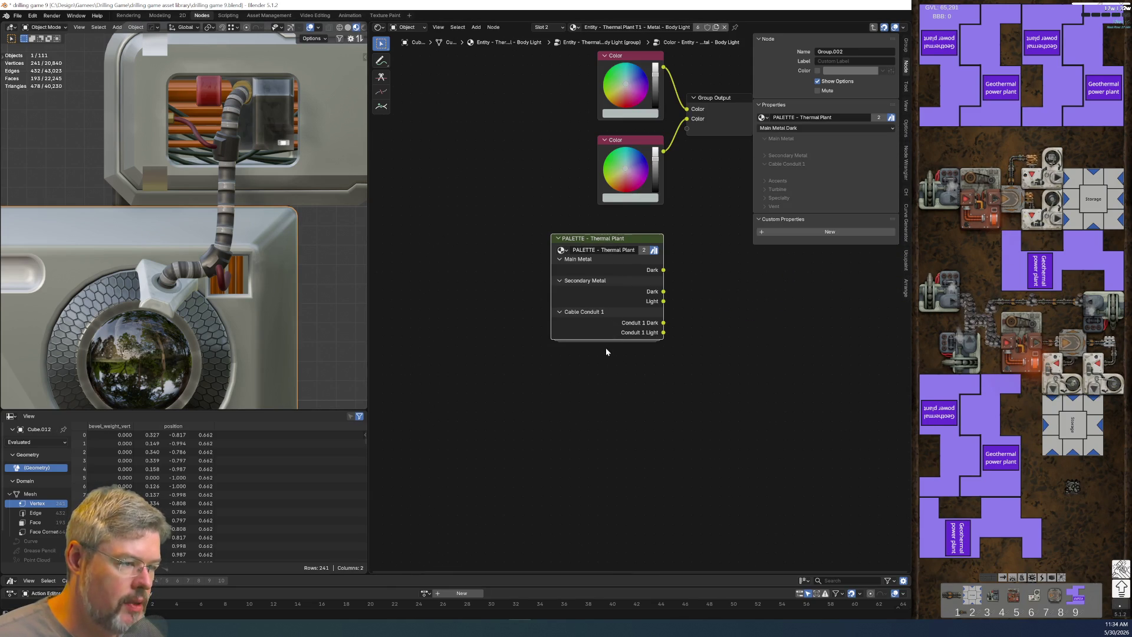
pyautogui.hotkey('ctrl', 'c')
pyautogui.press('Delete')
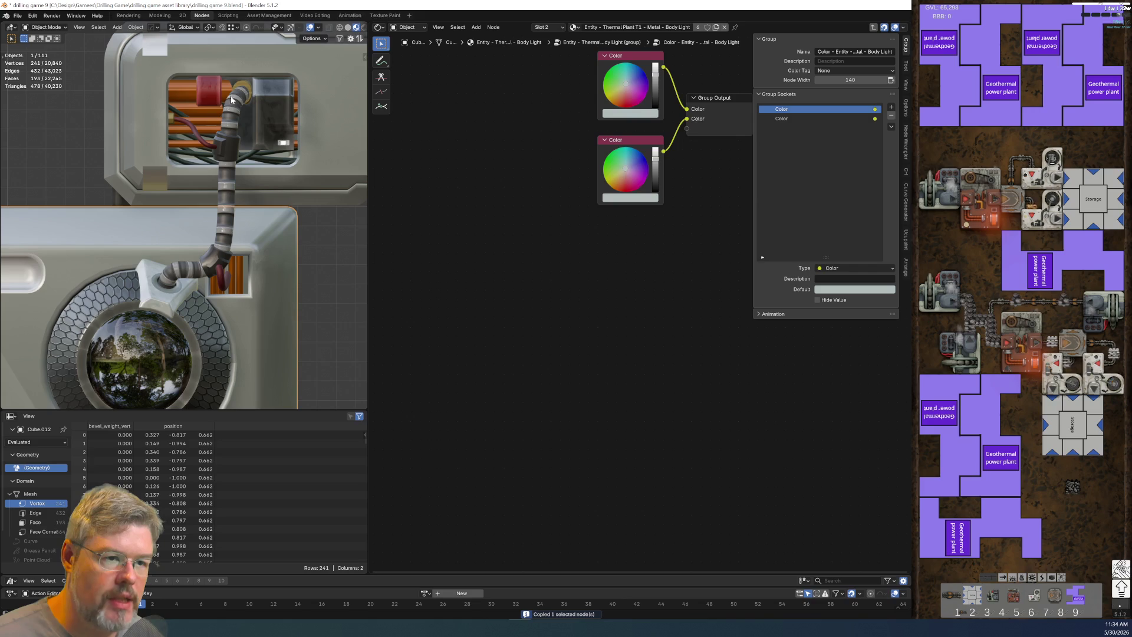
# Step: Orbit the box assembly and select the box with the Fan Exhaust Dark material
pyautogui.scroll(-6, 220, 238)
pyautogui.moveTo(209, 292)
pyautogui.mouseDown(button='middle')
pyautogui.moveTo(236, 268)
pyautogui.moveTo(218, 355)
pyautogui.mouseUp(button='middle')
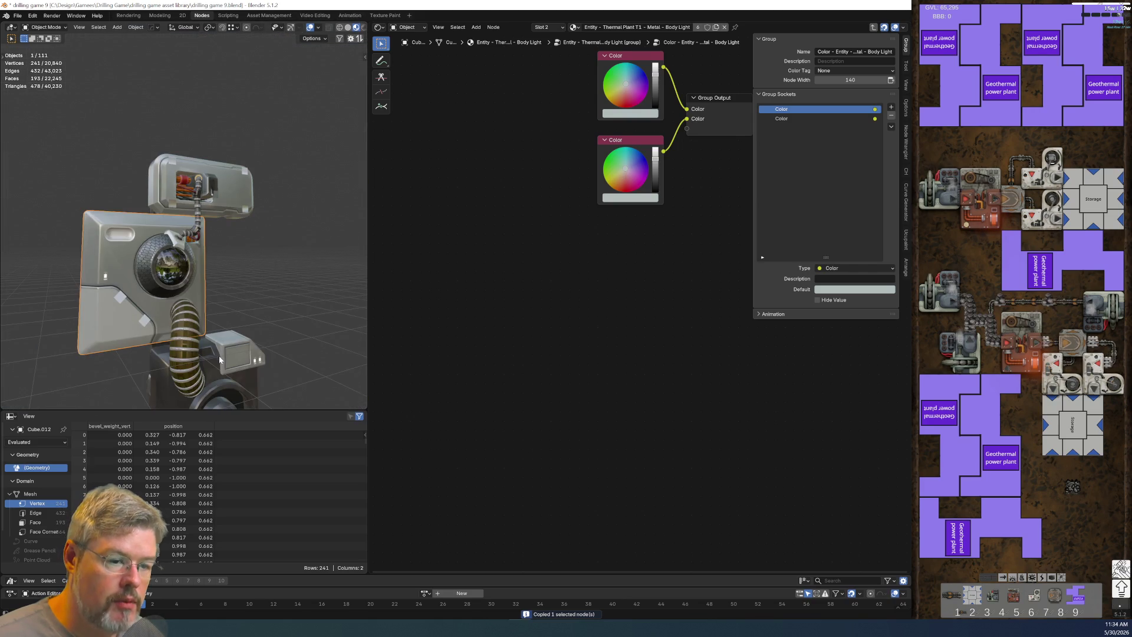
pyautogui.click(213, 382)
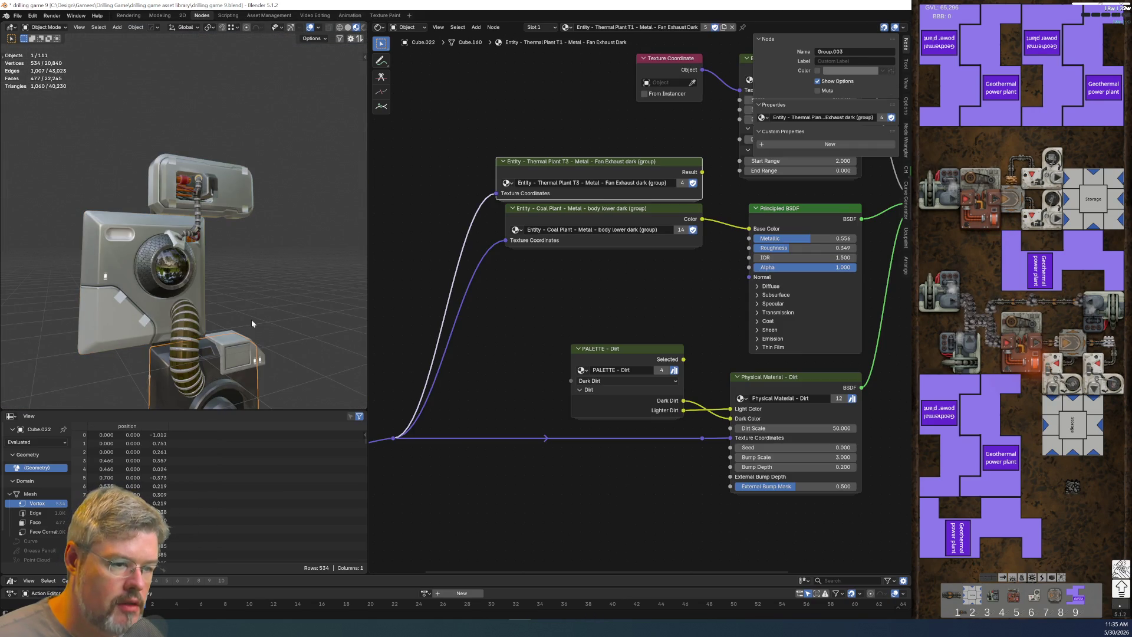
# Step: Enter the Fan Exhaust group, then its PALETTE – Thermal Plant group, and frame the colour nodes
pyautogui.moveTo(251, 319); pyautogui.dragTo(248, 323, button='middle')
pyautogui.press('KP_1')
pyautogui.scroll(4, 267, 236)
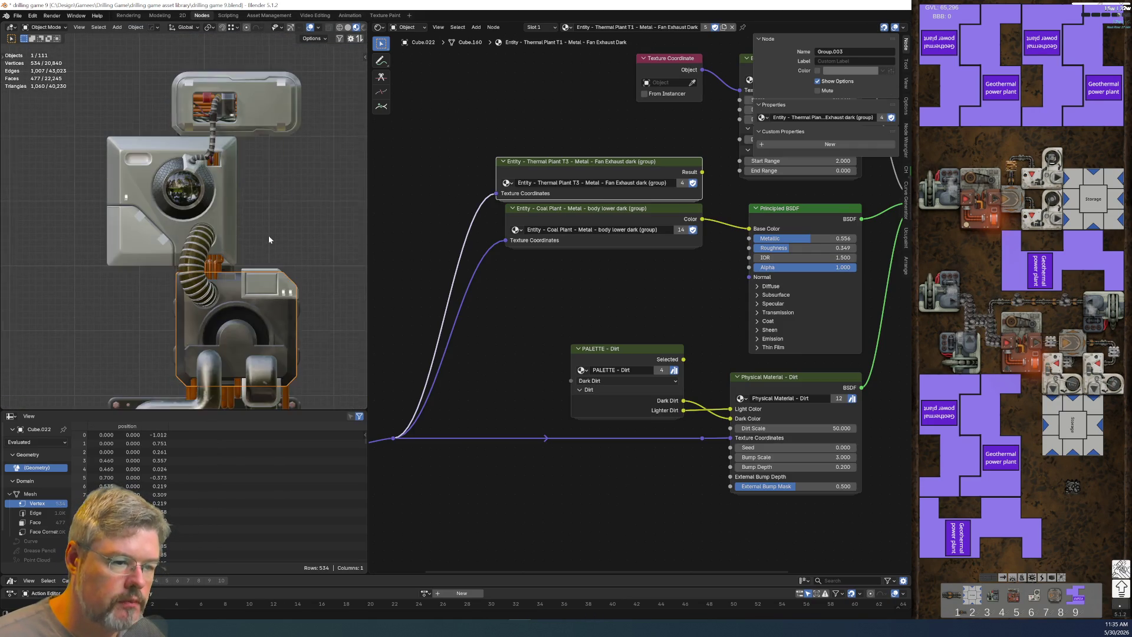
pyautogui.moveTo(270, 217)
pyautogui.keyDown('shift'); pyautogui.mouseDown(button='middle')
pyautogui.moveTo(238, 291)
pyautogui.moveTo(244, 256)
pyautogui.mouseUp(button='middle'); pyautogui.keyUp('shift')
pyautogui.keyDown('shift'); pyautogui.scroll(1, 610, 201); pyautogui.keyUp('shift')
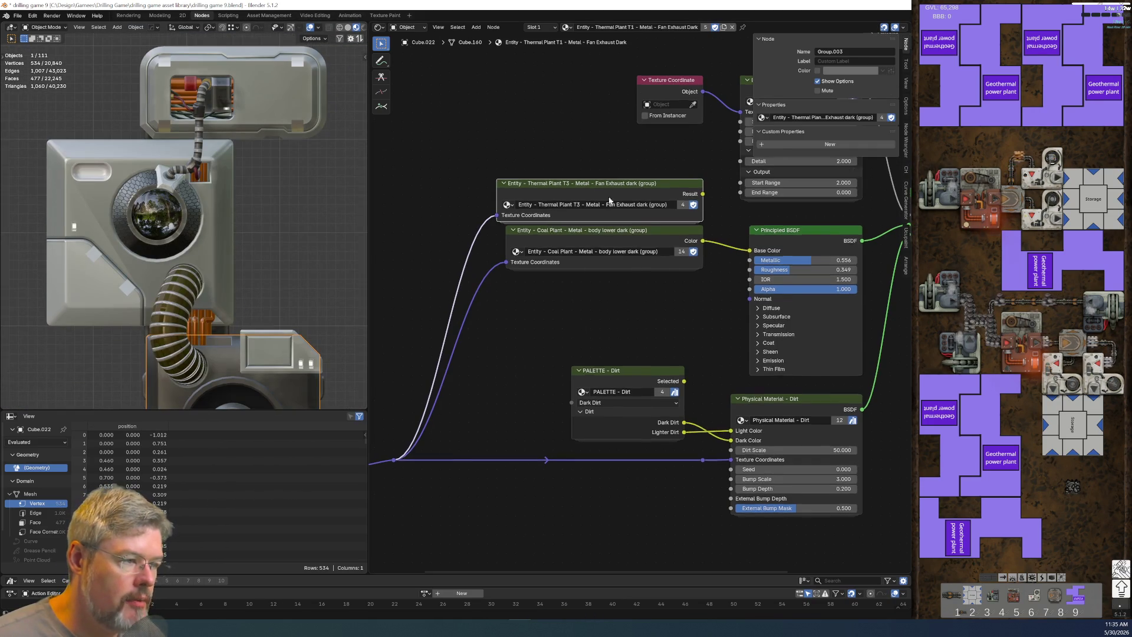
pyautogui.press('Tab')
pyautogui.moveTo(550, 364)
pyautogui.mouseDown(button='middle')
pyautogui.moveTo(528, 326)
pyautogui.moveTo(460, 346)
pyautogui.mouseUp(button='middle')
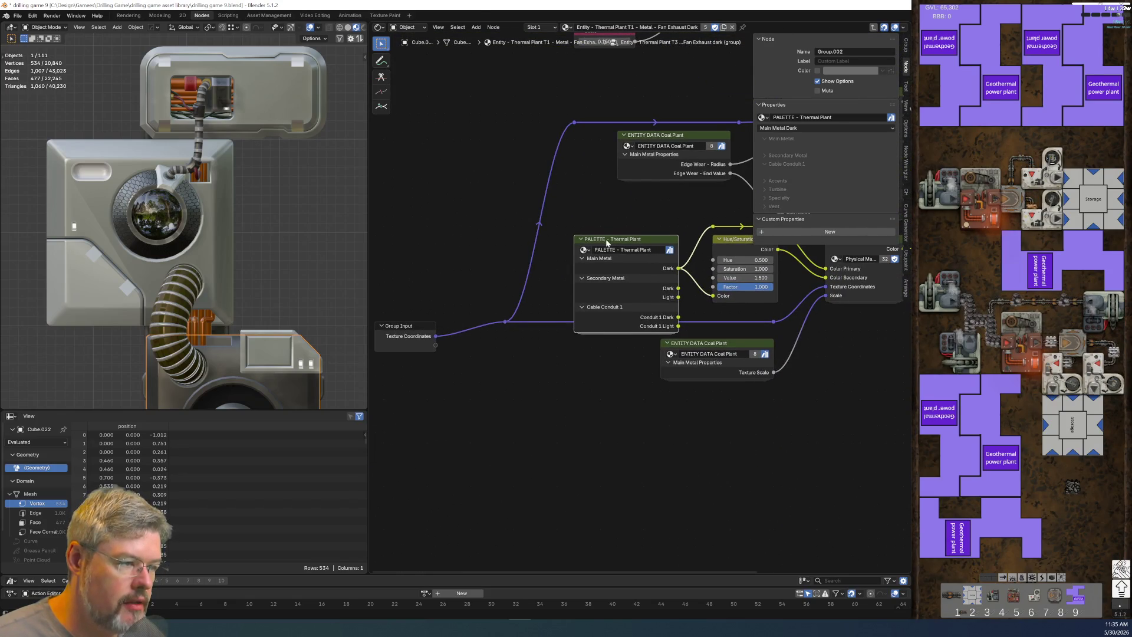
pyautogui.press('Tab')
pyautogui.scroll(-2, 570, 293)
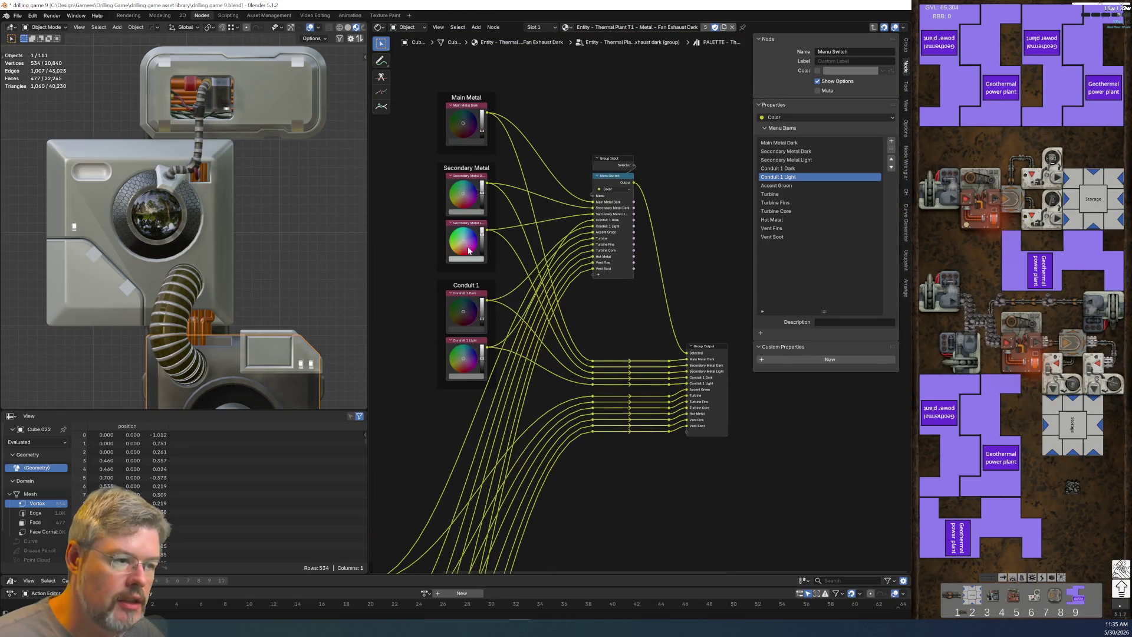
pyautogui.moveTo(470, 251); pyautogui.dragTo(615, 298, button='middle')
# Step: Duplicate the Main Metal Dark colour node with Ctrl+C / Ctrl+V
pyautogui.click(617, 238)
pyautogui.hotkey('ctrl', 'c')
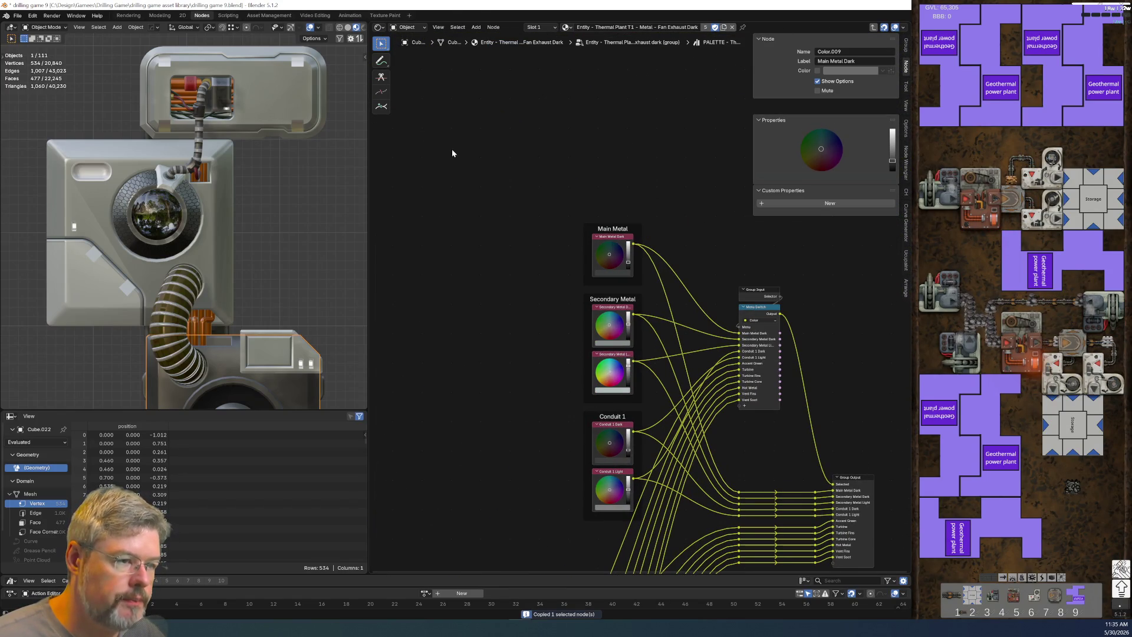
pyautogui.hotkey('ctrl', 'v')
pyautogui.scroll(10, 271, 186)
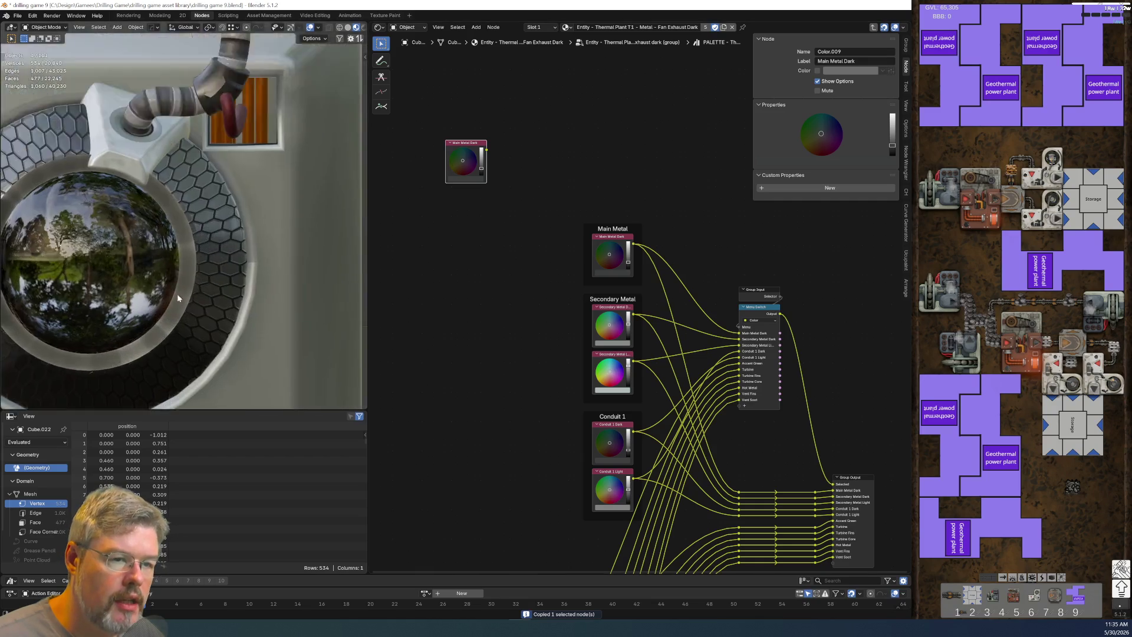
pyautogui.scroll(3, 271, 183)
pyautogui.scroll(-2, 195, 204)
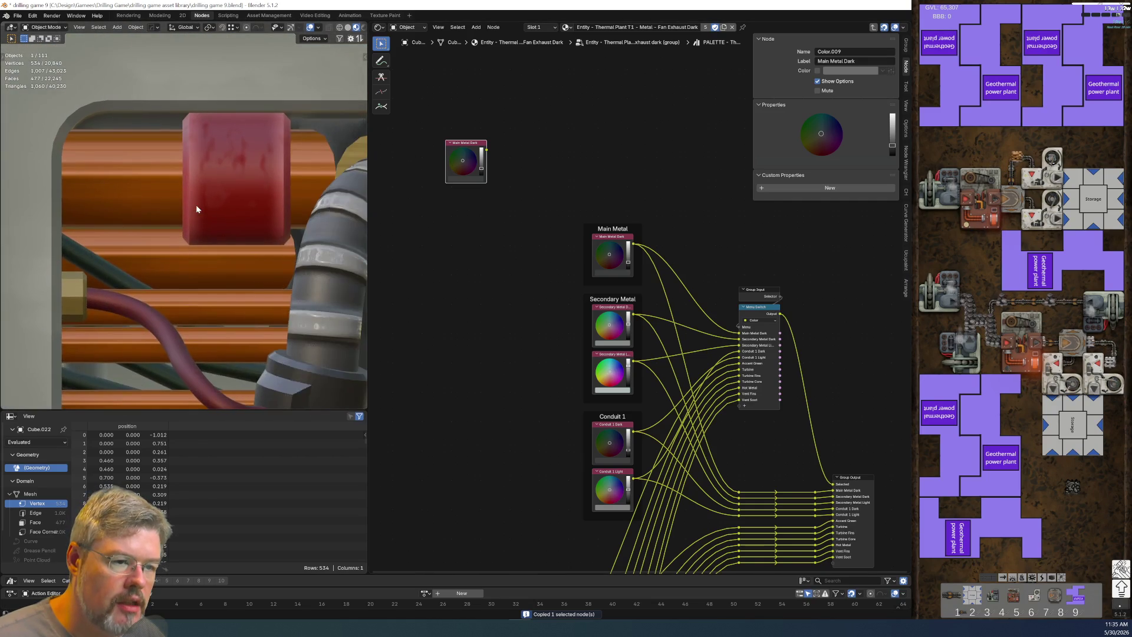
pyautogui.scroll(3, 269, 174)
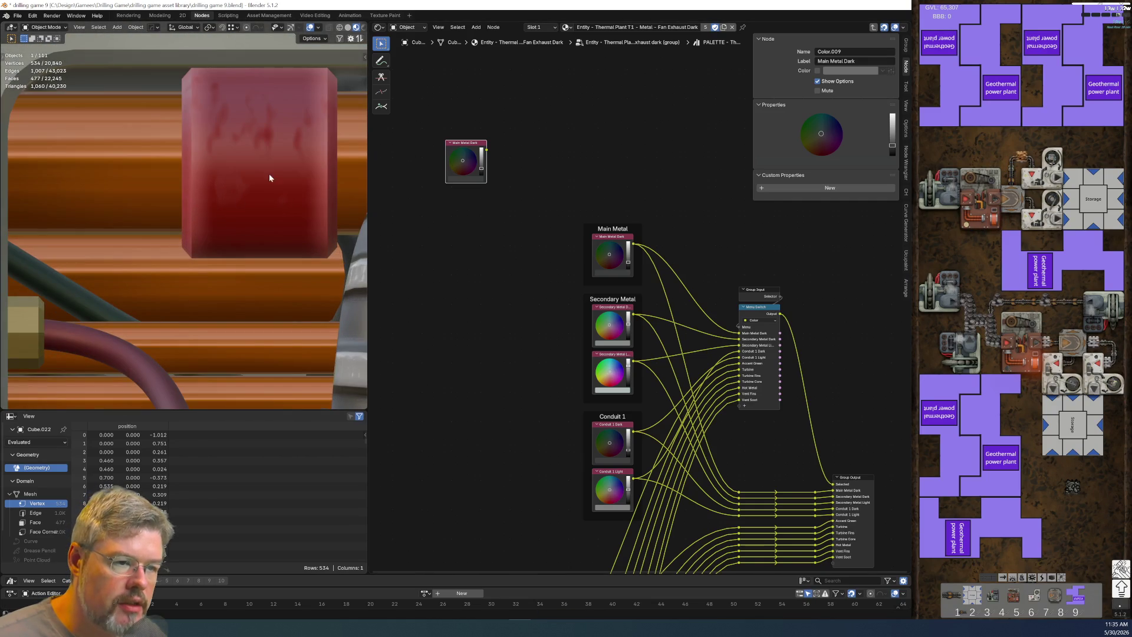
# Step: Eyedropper the hose block's dark red into the new colour node
pyautogui.click(472, 177)
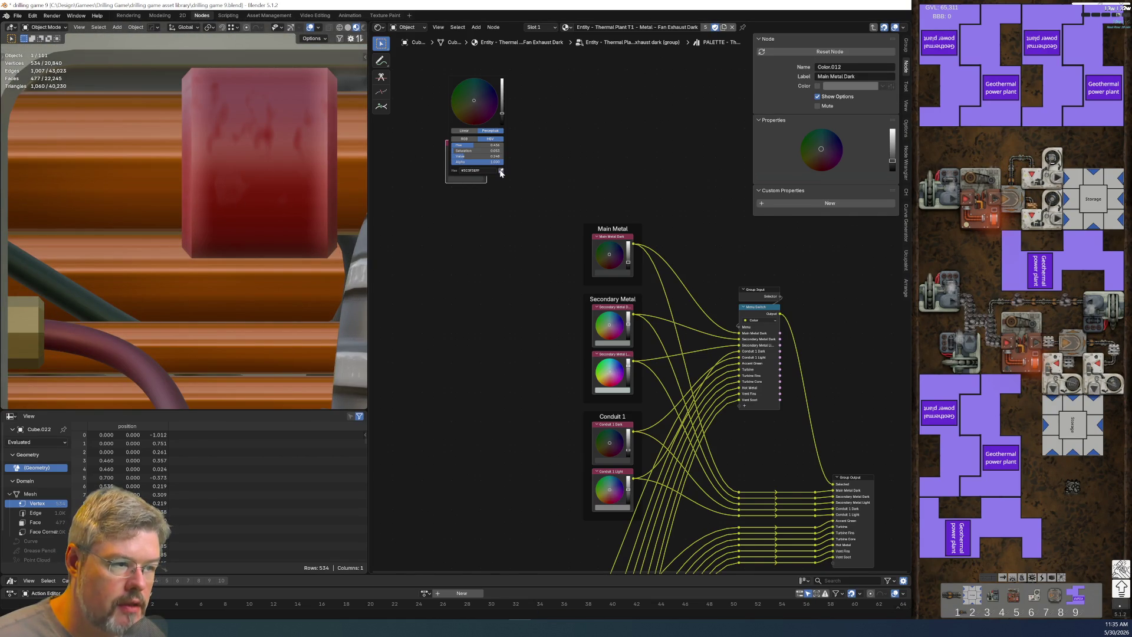
pyautogui.click(500, 172)
pyautogui.click(255, 170)
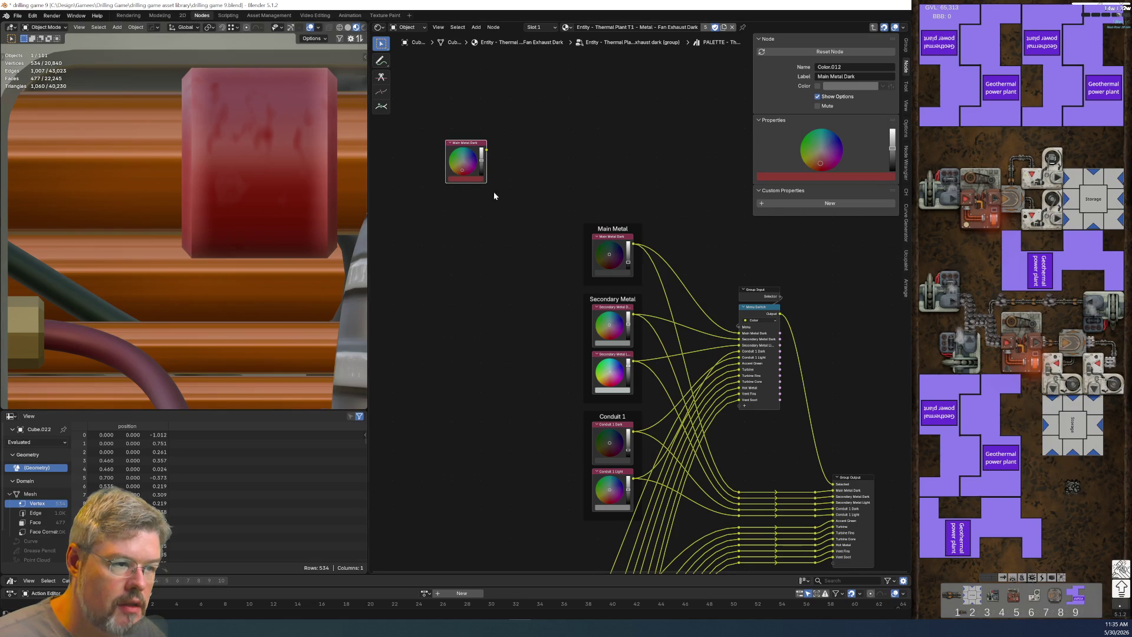
pyautogui.click(469, 180)
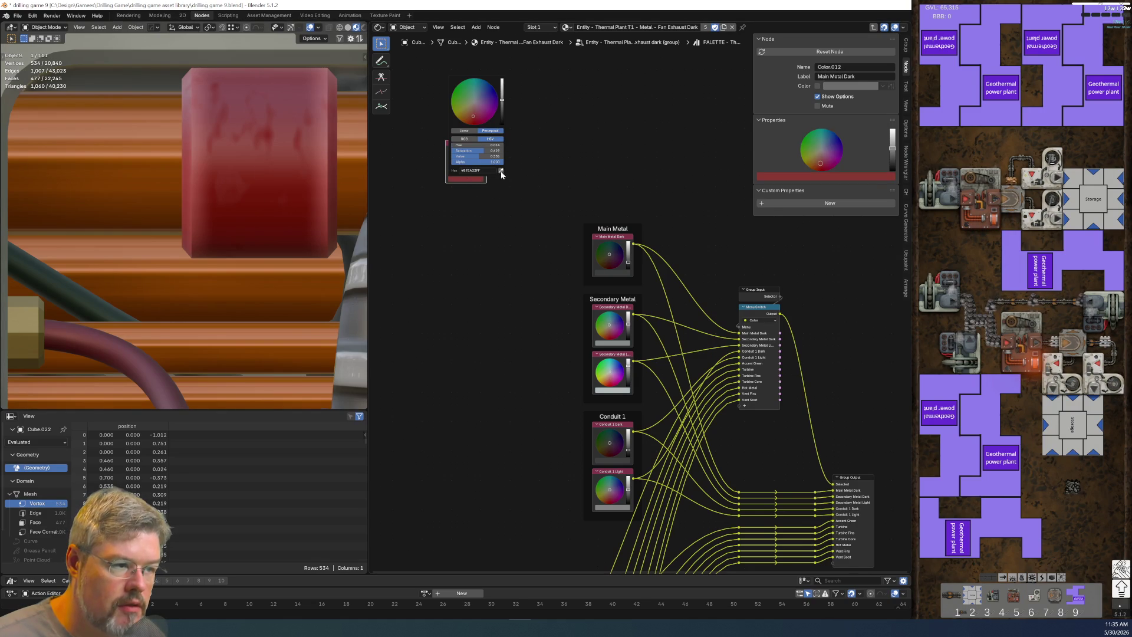
pyautogui.click(500, 172)
pyautogui.click(284, 180)
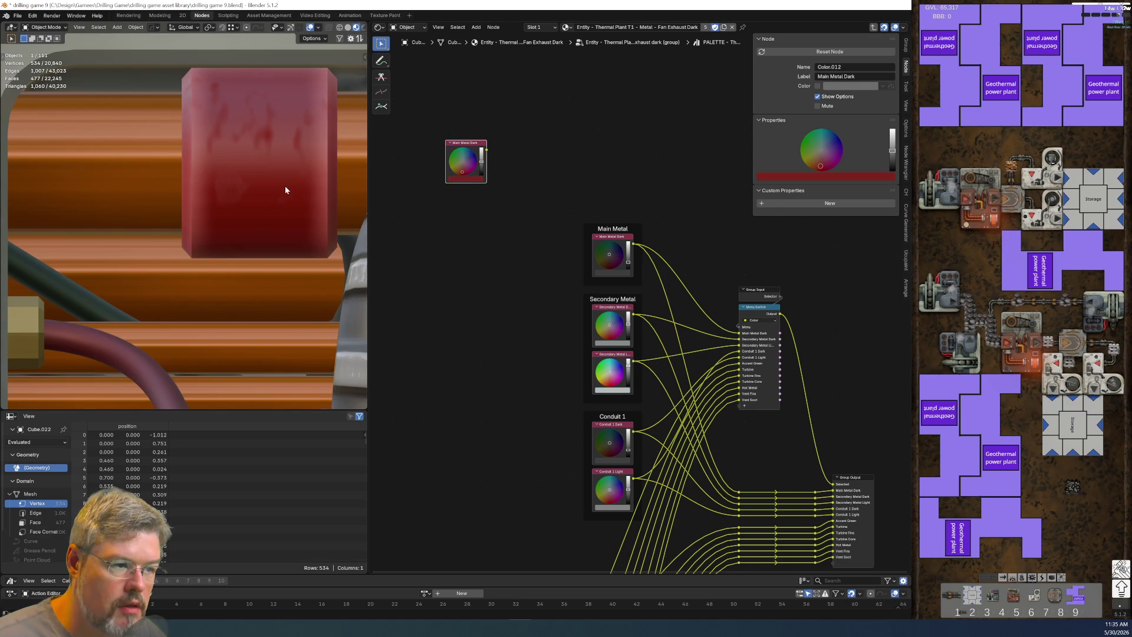
pyautogui.scroll(-3, 488, 232)
# Step: Move the copied Main Metal Dark node away from the other colour nodes
pyautogui.moveTo(437, 61); pyautogui.dragTo(482, 155)
pyautogui.press('g')
pyautogui.click(493, 431)
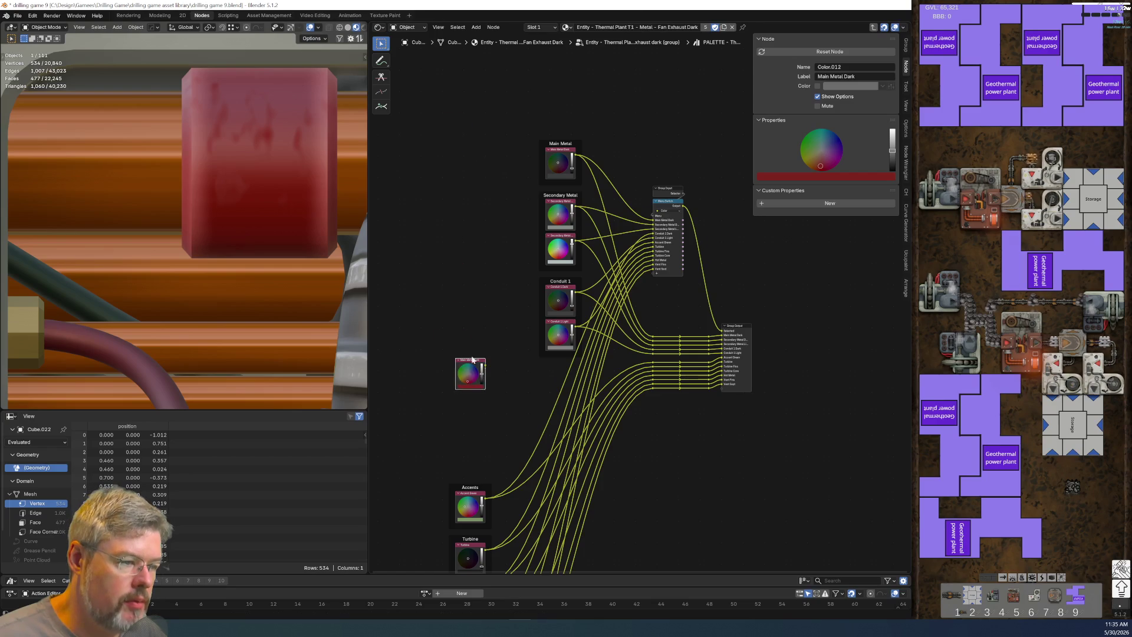
pyautogui.scroll(2, 438, 308)
pyautogui.moveTo(439, 308)
pyautogui.mouseDown(button='middle')
pyautogui.moveTo(547, 354)
pyautogui.moveTo(536, 327)
pyautogui.mouseUp(button='middle')
pyautogui.scroll(2, 536, 327)
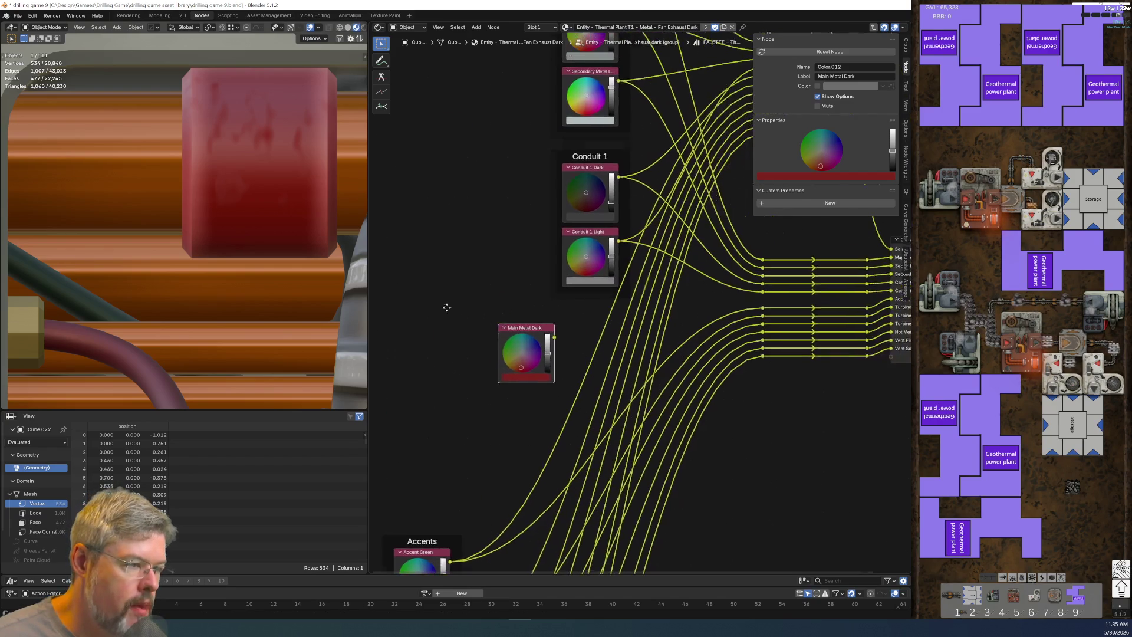
# Step: Wrap the node in a frame labelled Hose Accent
pyautogui.hotkey('ctrl', 'j')
pyautogui.press('F2')
pyautogui.write('Hose')
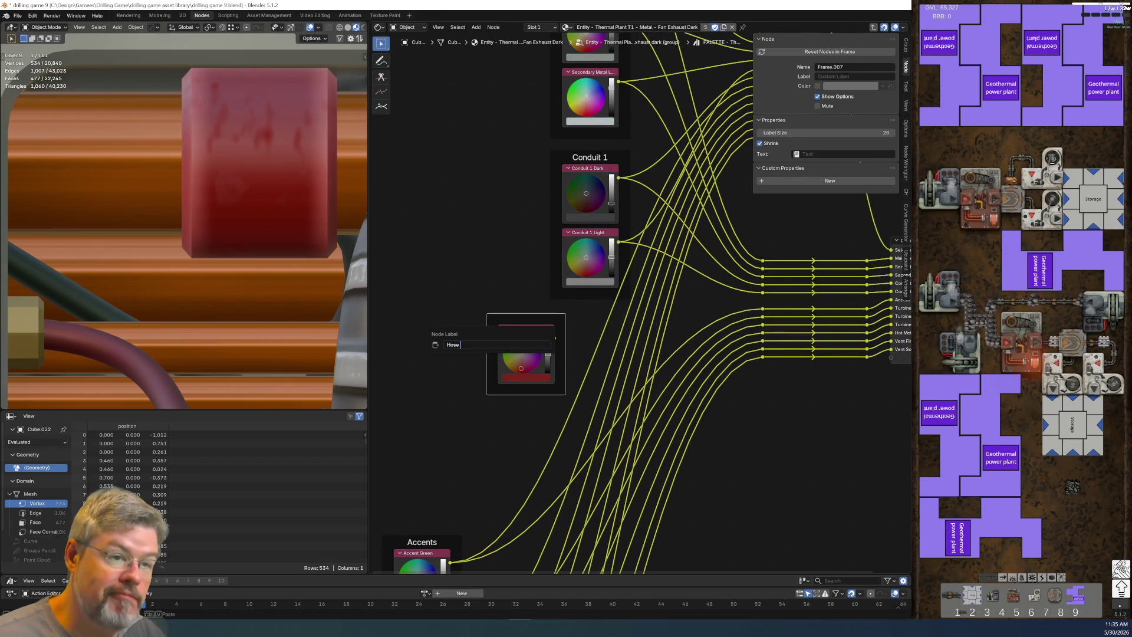
pyautogui.write('Accent')
pyautogui.press('Return')
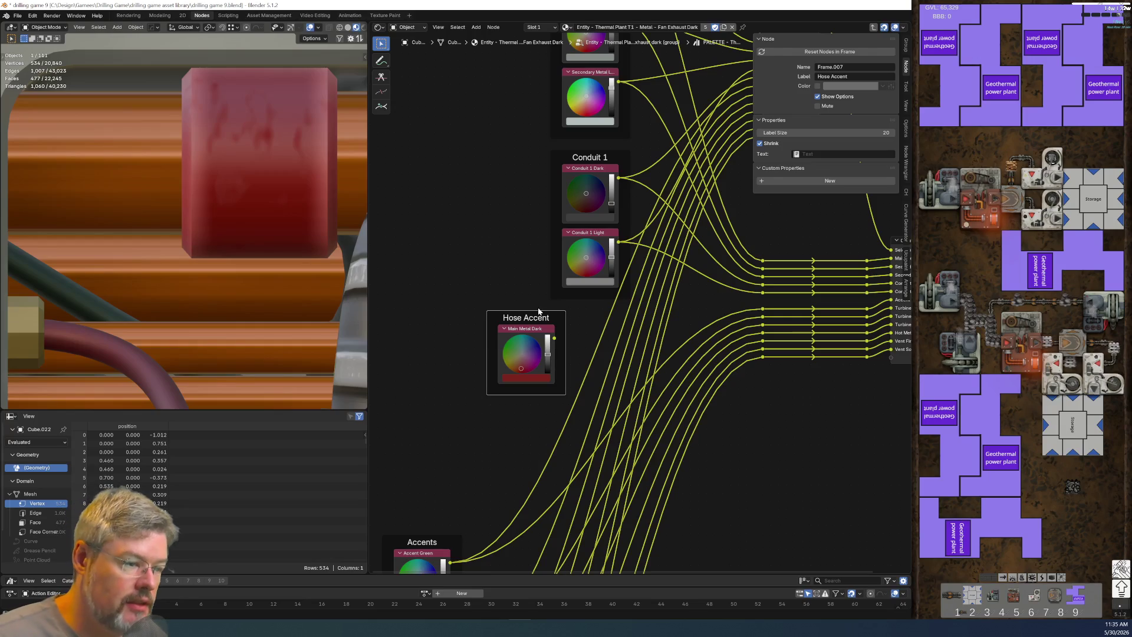
# Step: Relabel the red colour node itself as 'Hose Accent'
pyautogui.click(525, 328)
pyautogui.press('F2')
pyautogui.write('Hose Accent')
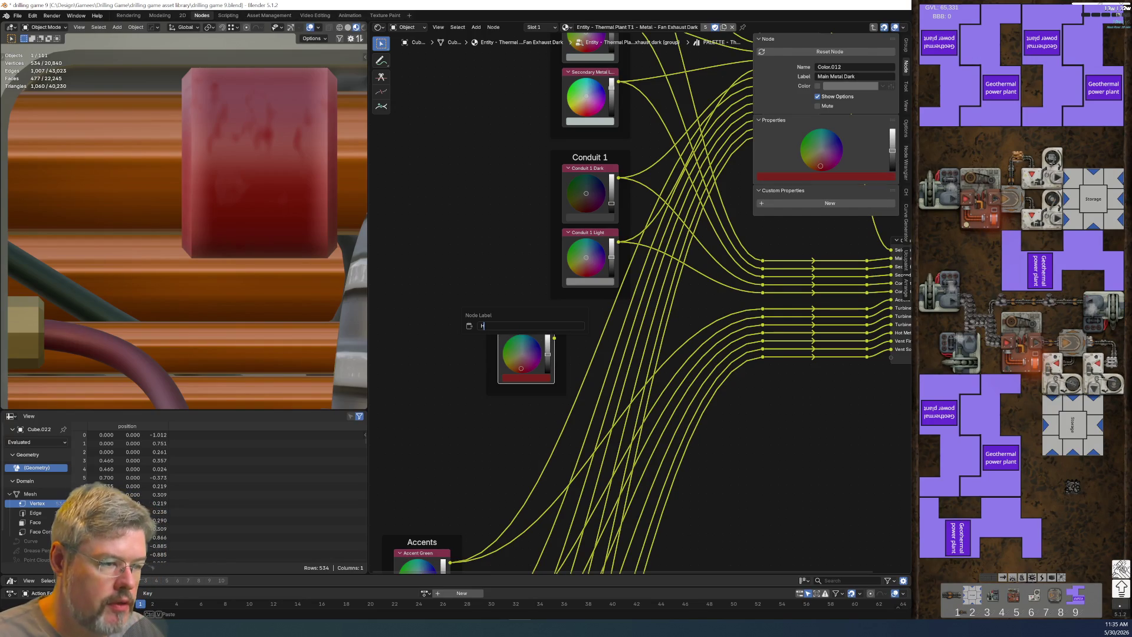
pyautogui.press('Return')
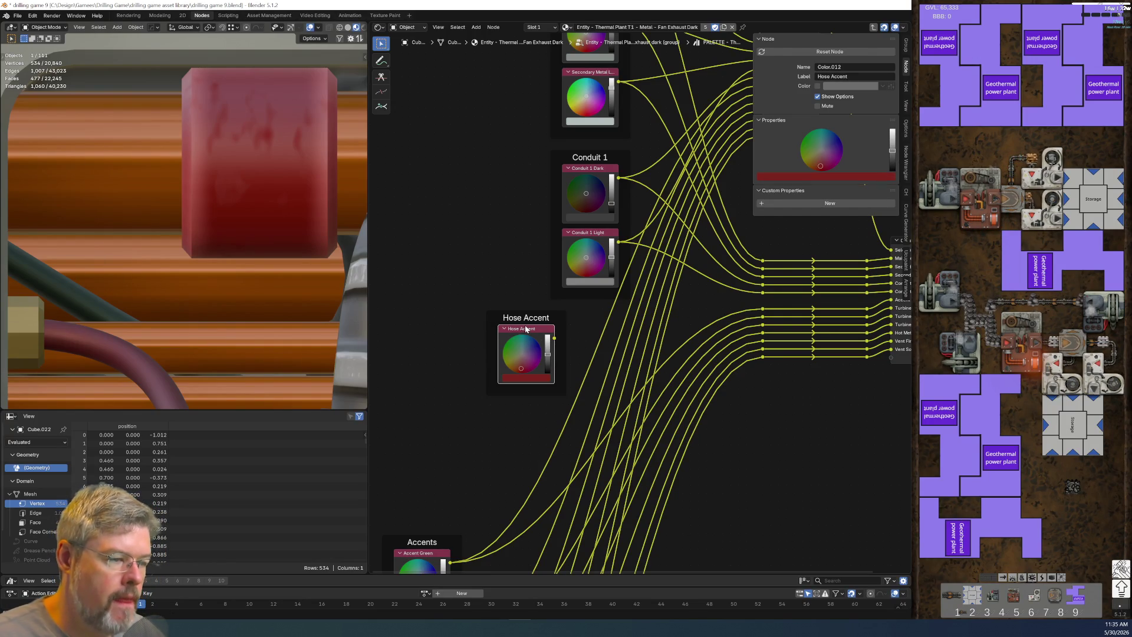
pyautogui.scroll(-2, 568, 378)
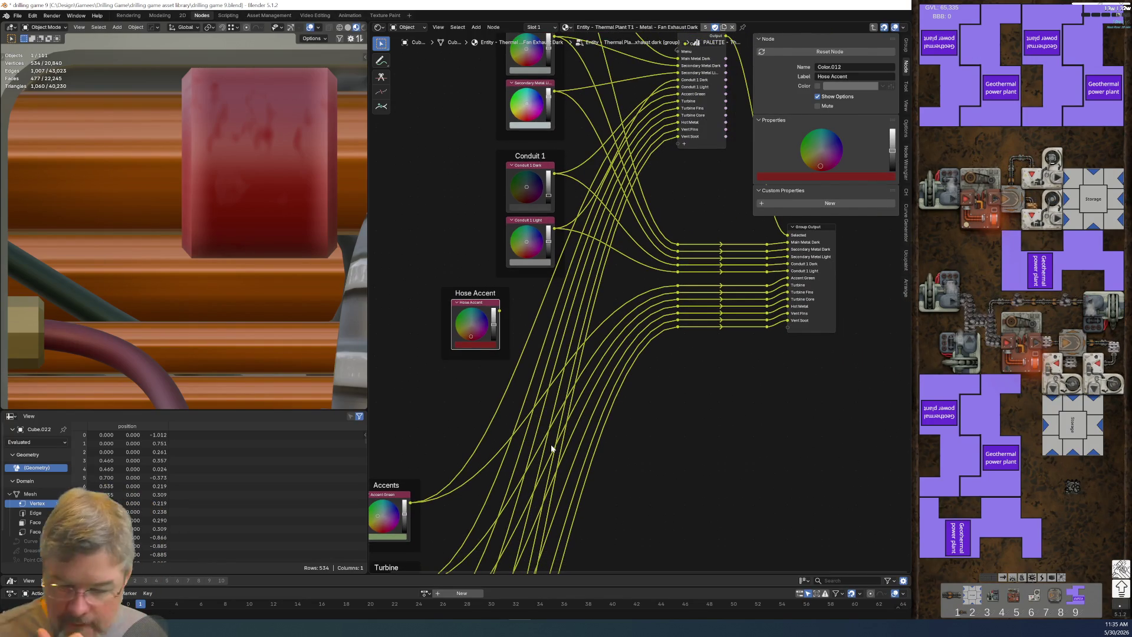
pyautogui.scroll(-6, 299, 285)
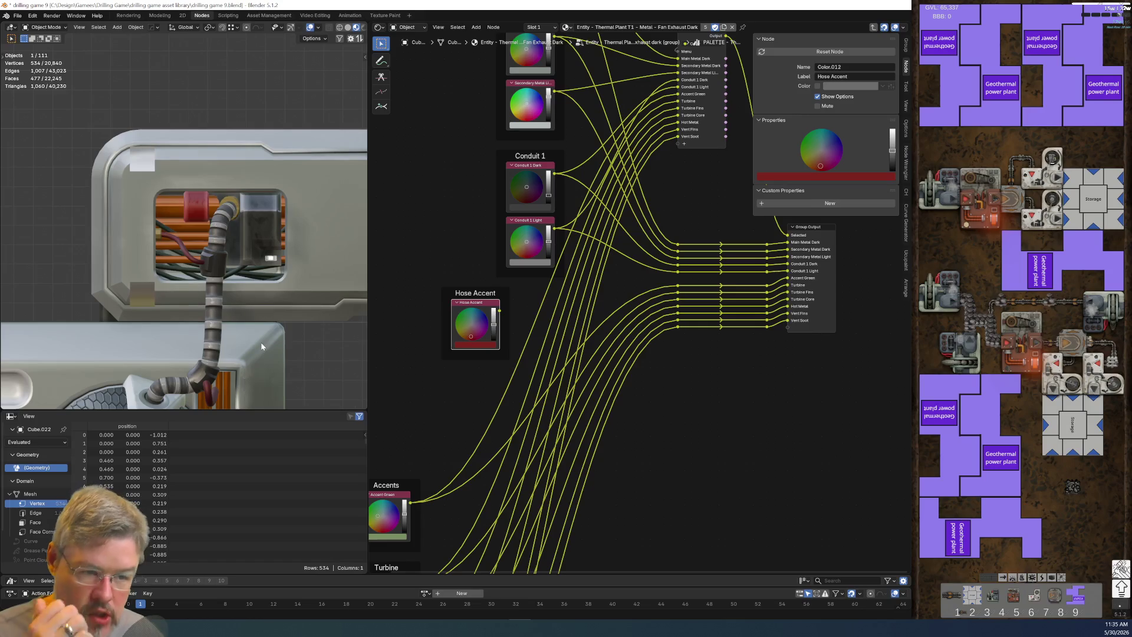
pyautogui.scroll(-3, 246, 374)
pyautogui.moveTo(245, 373)
pyautogui.mouseDown(button='middle')
pyautogui.moveTo(255, 341)
pyautogui.moveTo(270, 369)
pyautogui.moveTo(257, 367)
pyautogui.mouseUp(button='middle')
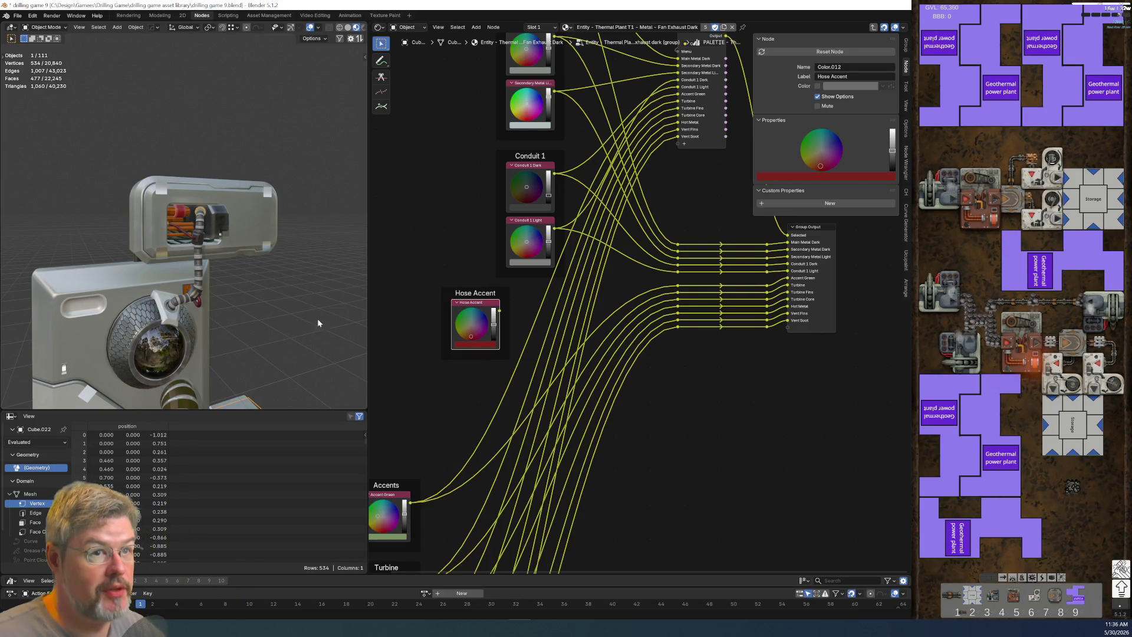
pyautogui.moveTo(270, 300); pyautogui.dragTo(227, 258, button='middle')
pyautogui.scroll(-5, 227, 259)
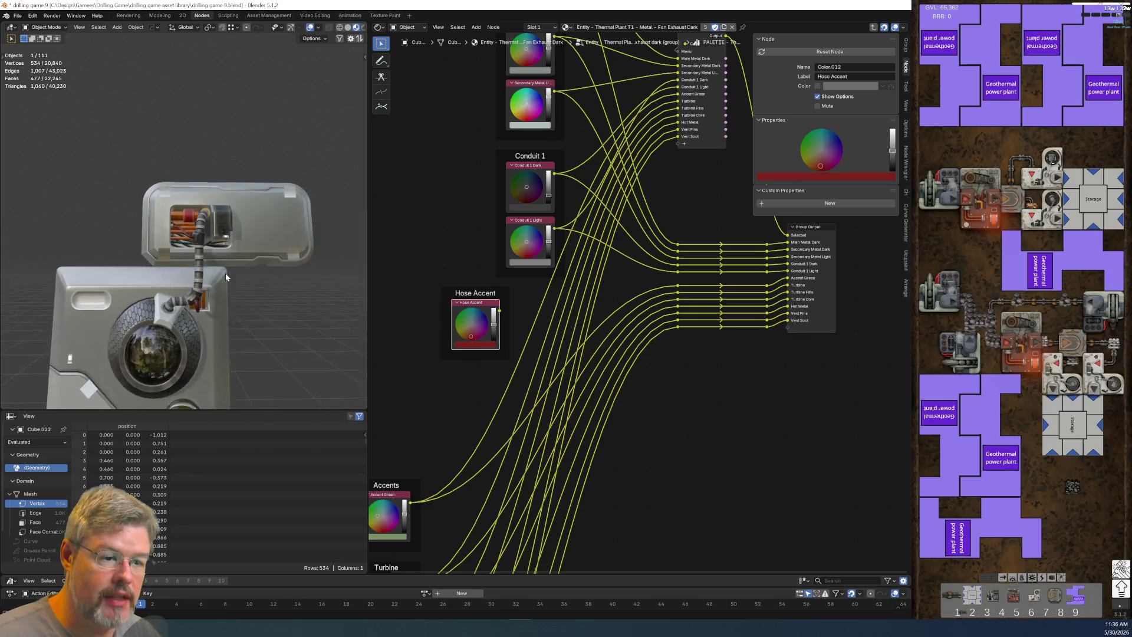
pyautogui.click(210, 336)
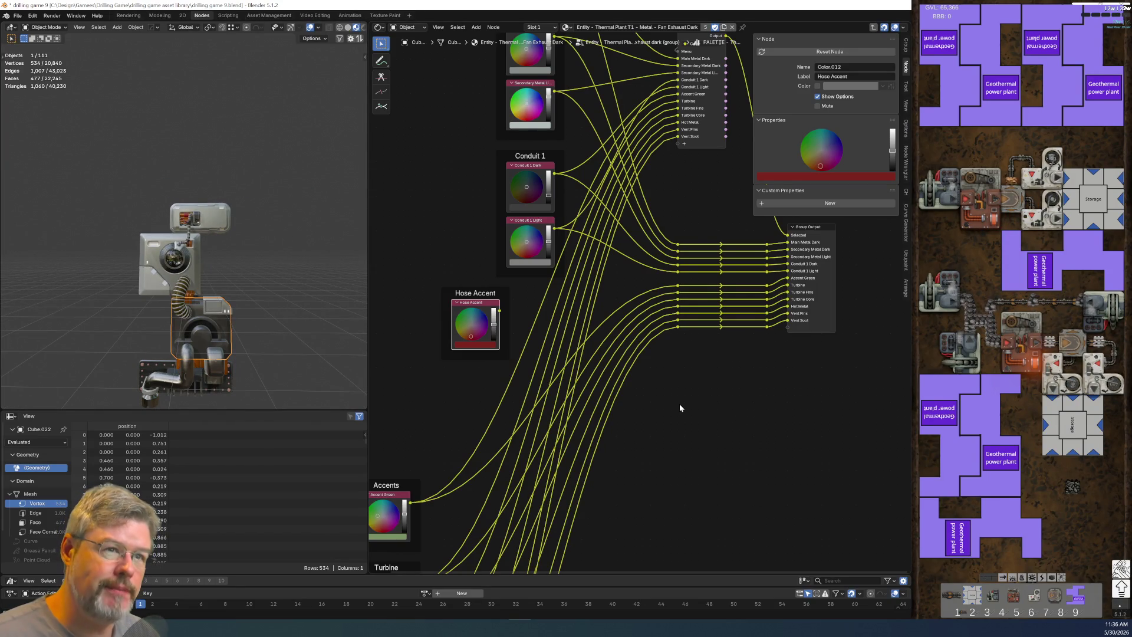
pyautogui.scroll(3, 225, 248)
pyautogui.scroll(4, 200, 286)
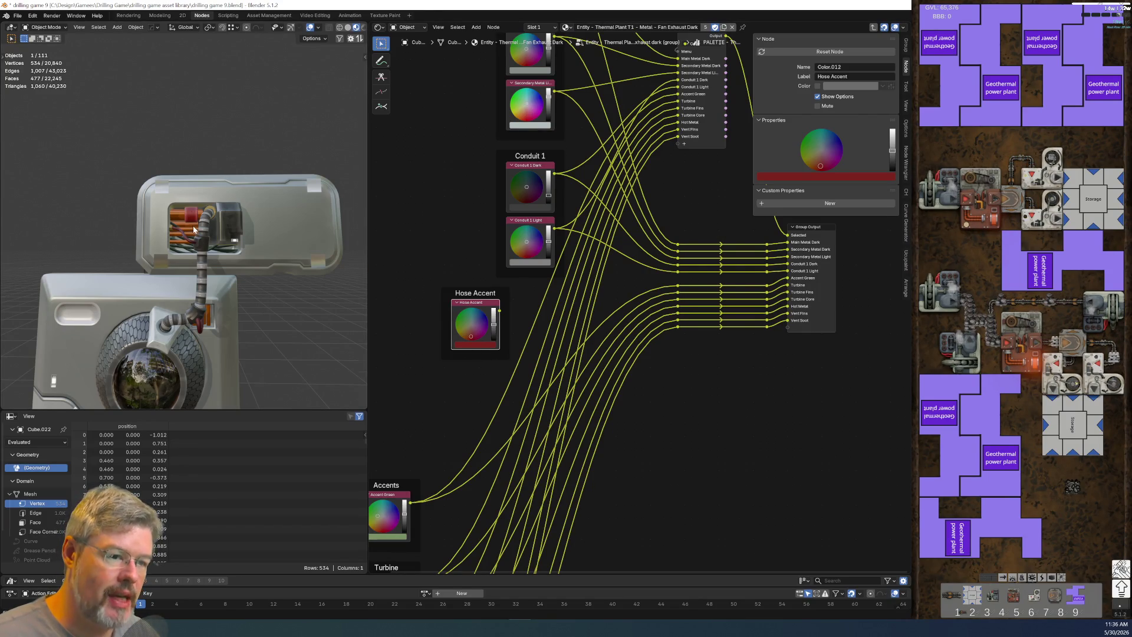
pyautogui.scroll(5, 193, 229)
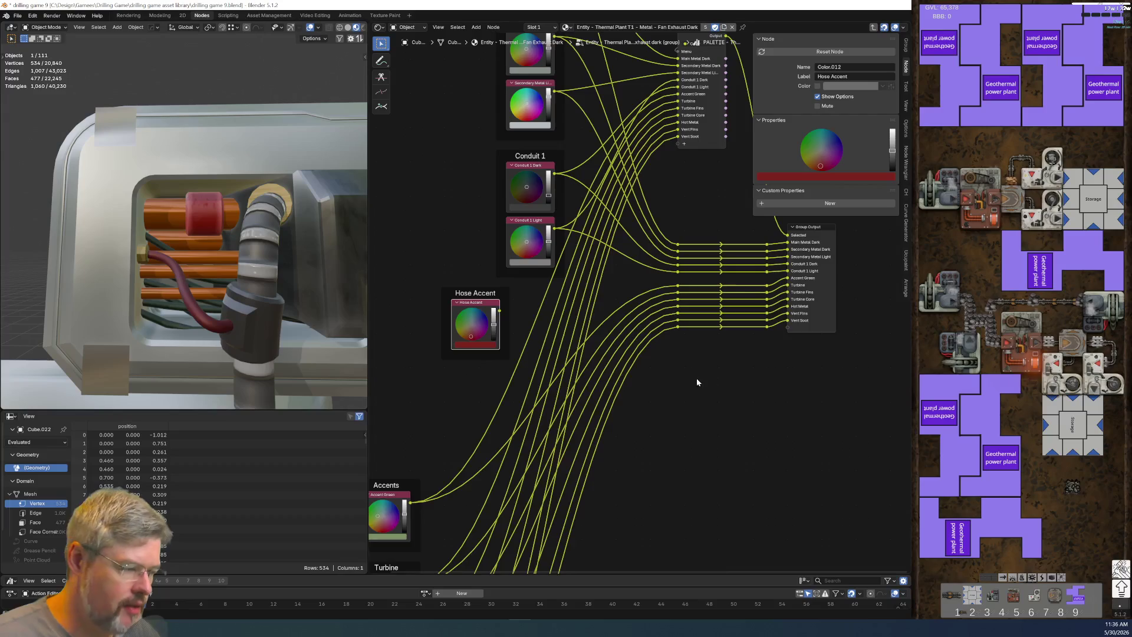
pyautogui.scroll(-3, 697, 382)
pyautogui.scroll(-1, 704, 391)
pyautogui.moveTo(495, 281)
pyautogui.mouseDown()
pyautogui.moveTo(536, 317)
pyautogui.moveTo(471, 307)
pyautogui.mouseUp()
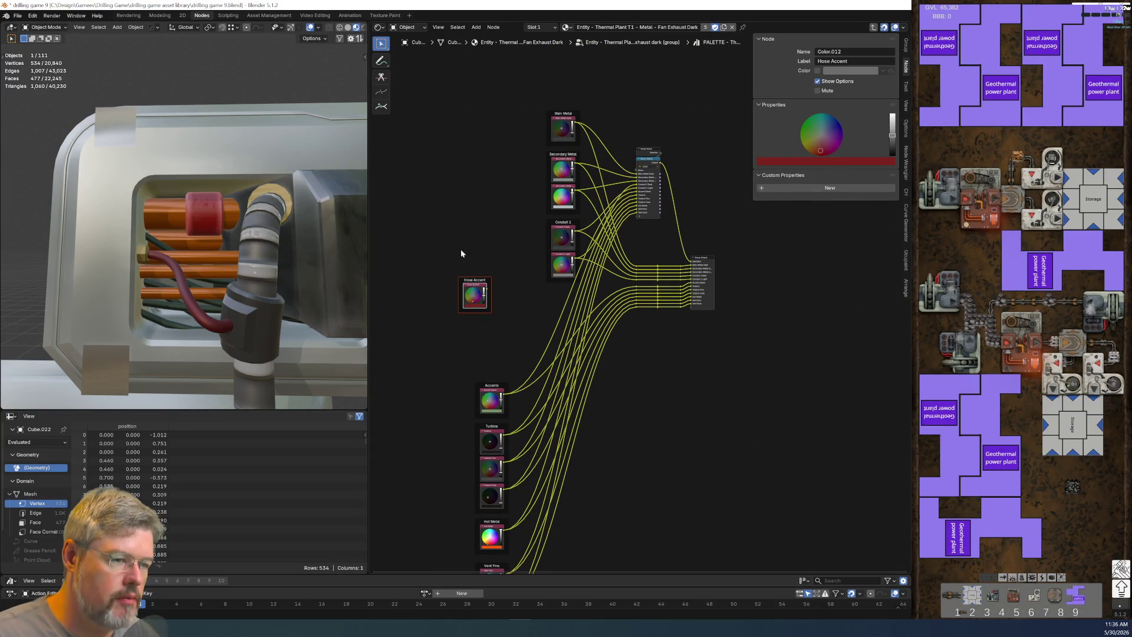
pyautogui.press('Tab')
# Step: Make the palette node an independent copy named 'PALETTE - Copper Piping'
pyautogui.press('g')
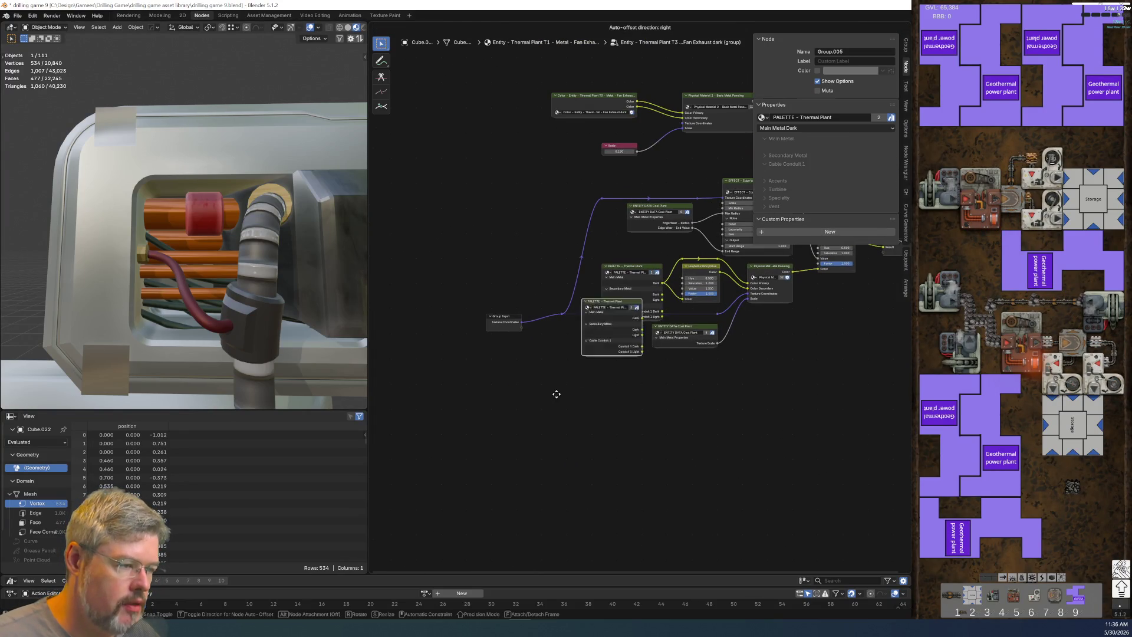
pyautogui.scroll(5, 643, 461)
pyautogui.click(500, 337)
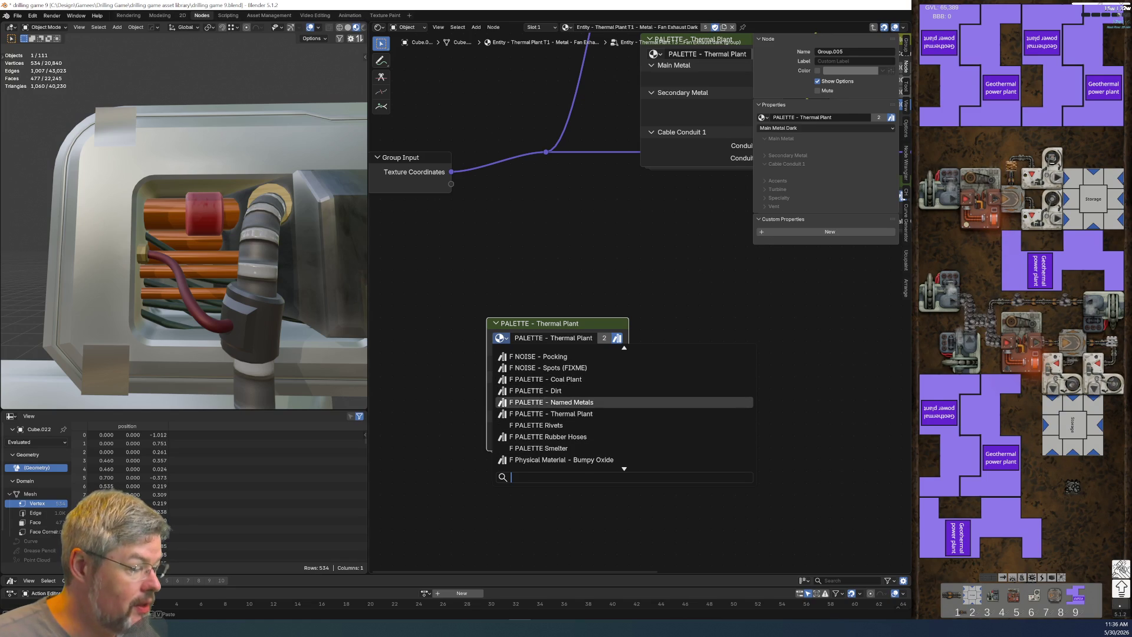
pyautogui.click(509, 346)
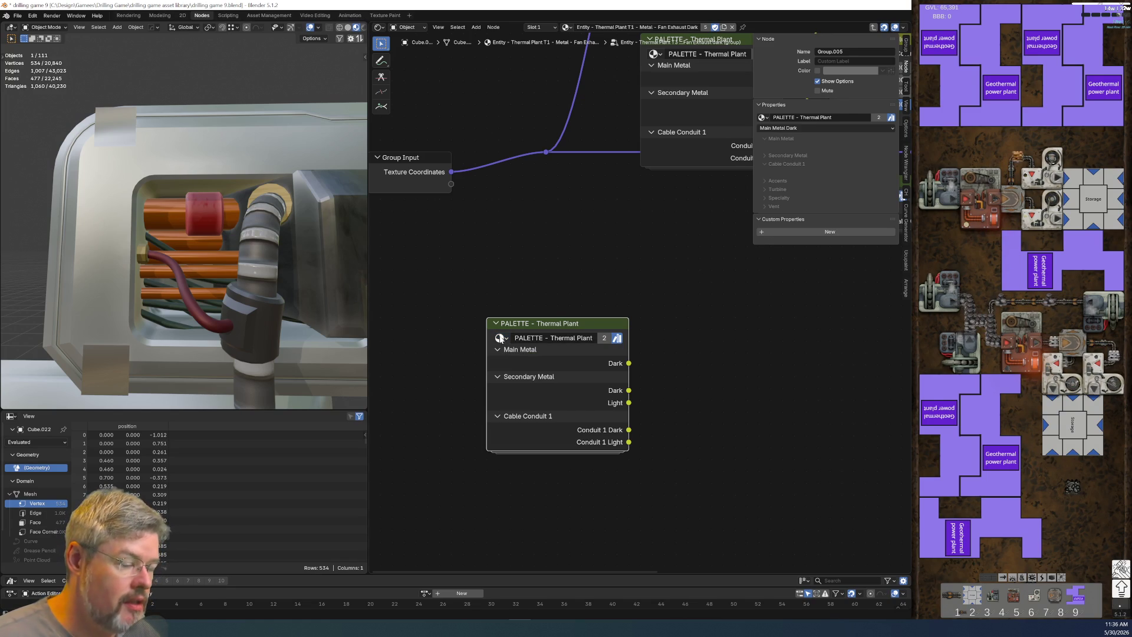
pyautogui.click(604, 338)
pyautogui.doubleClick(590, 338)
pyautogui.click(546, 338)
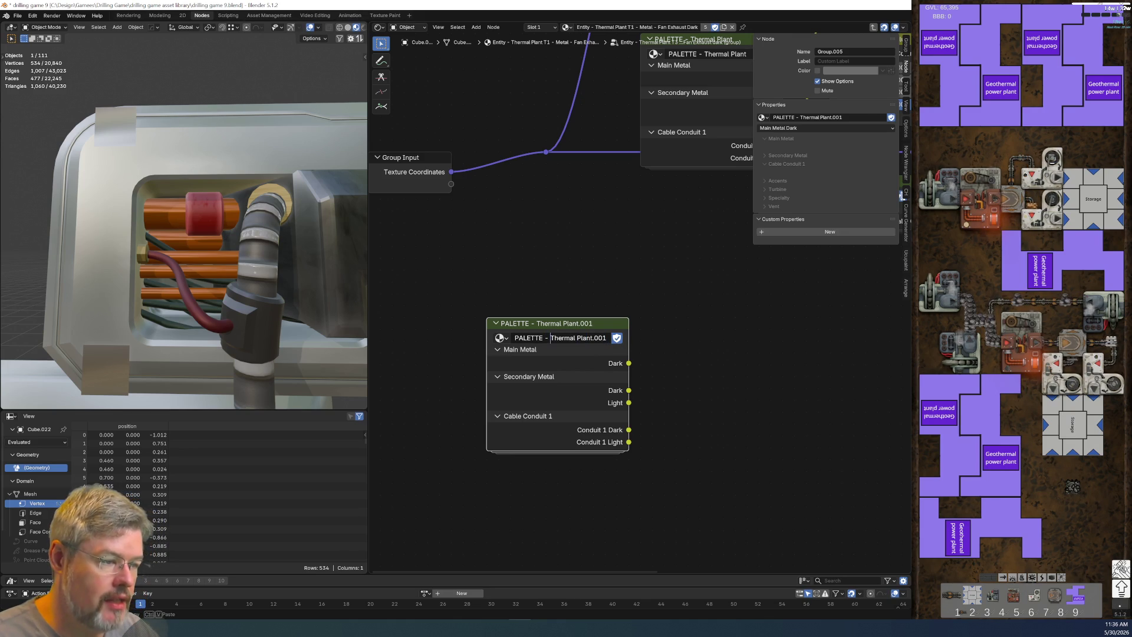
pyautogui.hotkey('shift', 'End')
pyautogui.write('Co')
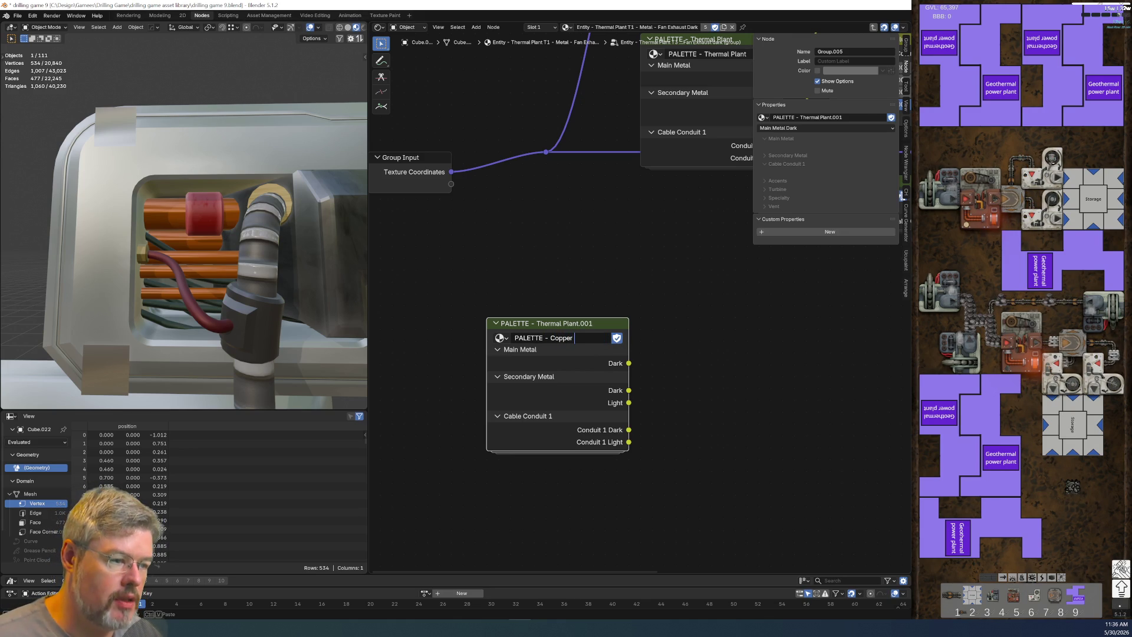
pyautogui.write('Piping')
pyautogui.press('Return')
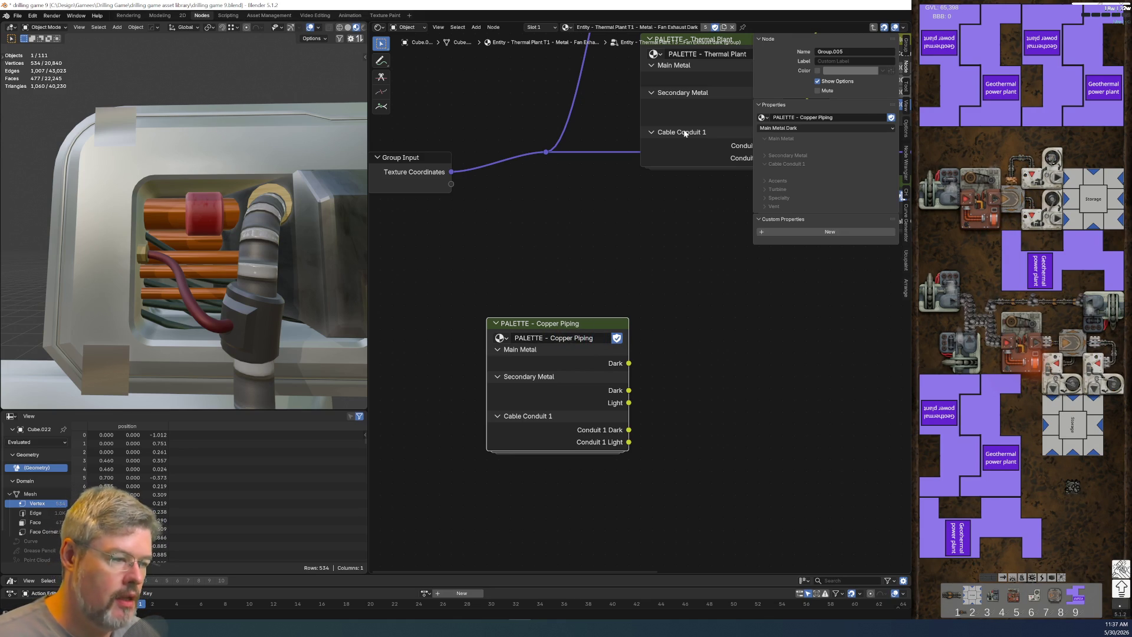
# Step: Duplicate it alongside and switch the copy to PALETTE - Named Metals with Brass
pyautogui.hotkey('shift', 'd')
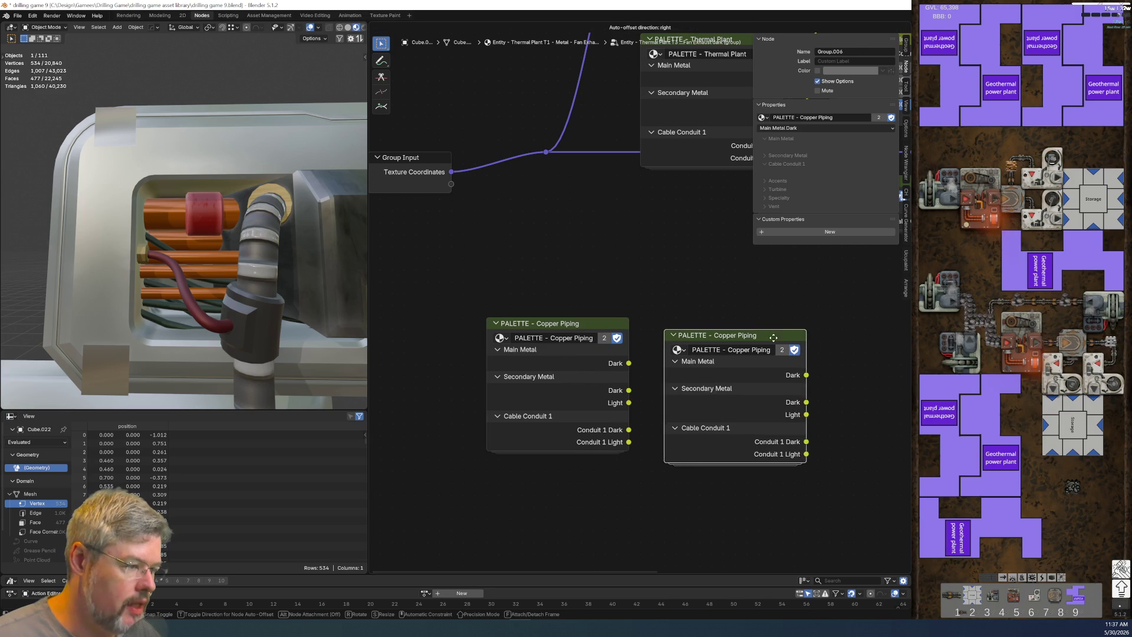
pyautogui.click(682, 346)
pyautogui.click(679, 340)
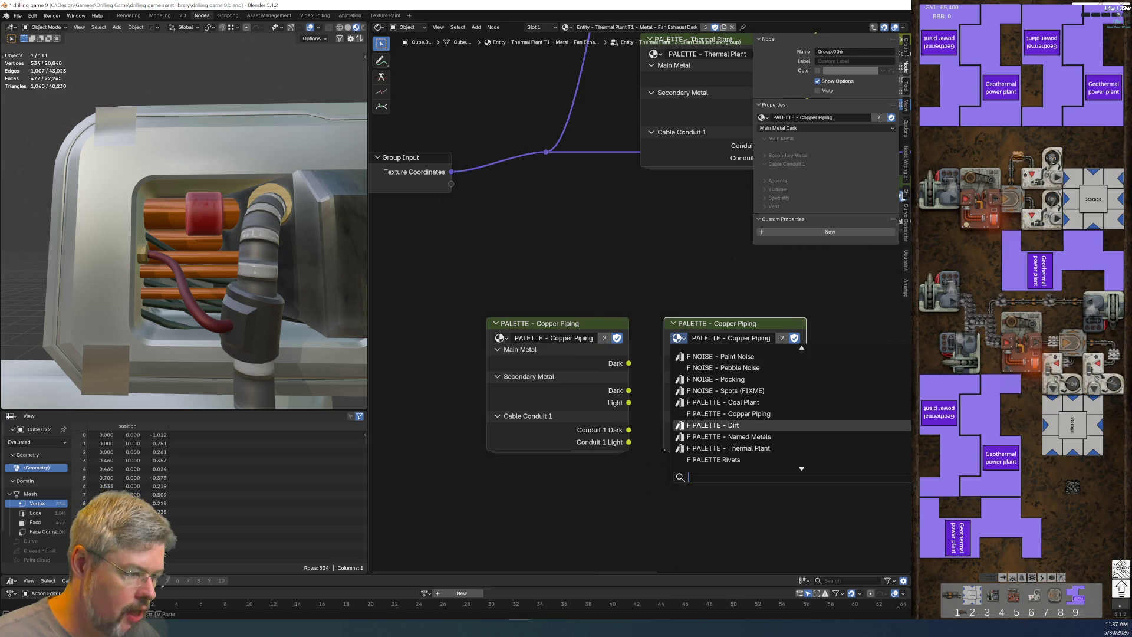
pyautogui.click(712, 437)
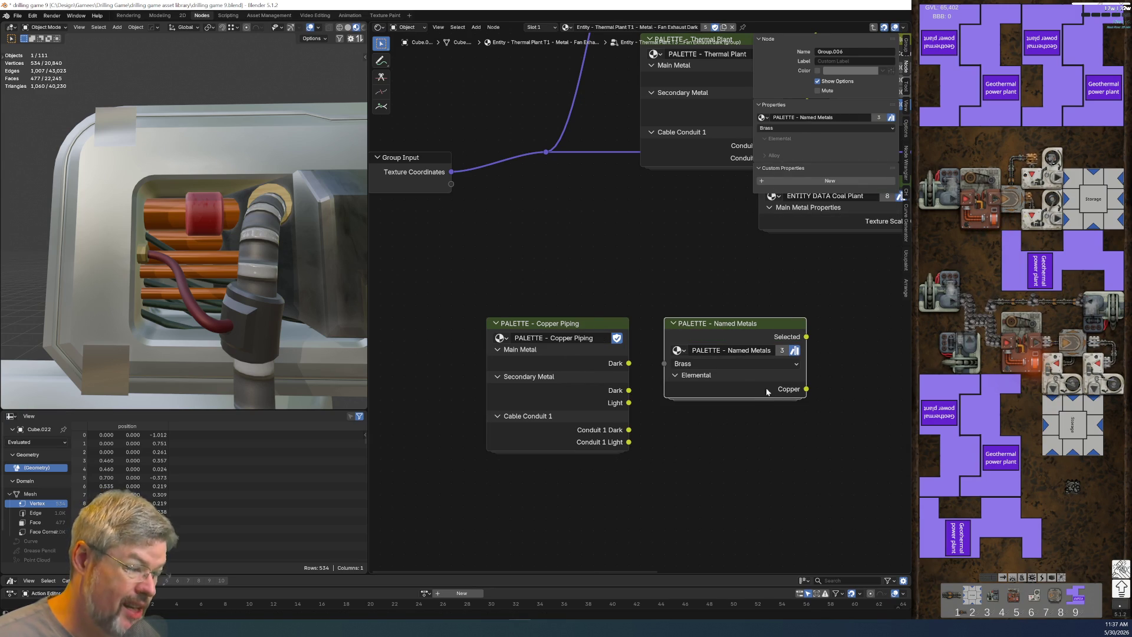
pyautogui.click(735, 363)
pyautogui.click(733, 358)
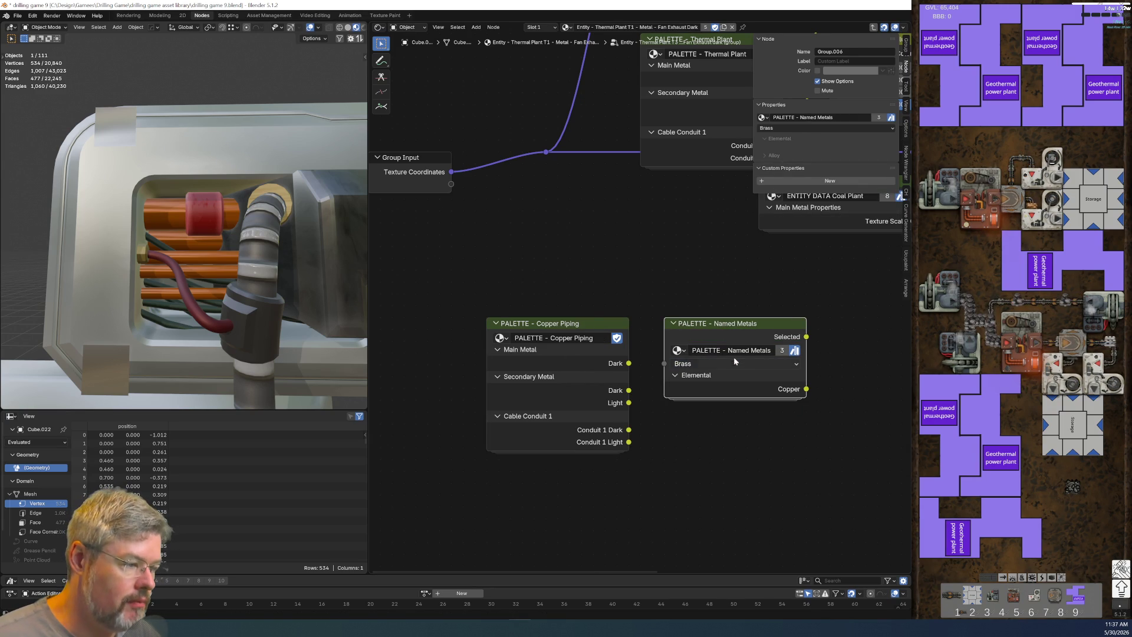
pyautogui.click(675, 376)
pyautogui.click(676, 375)
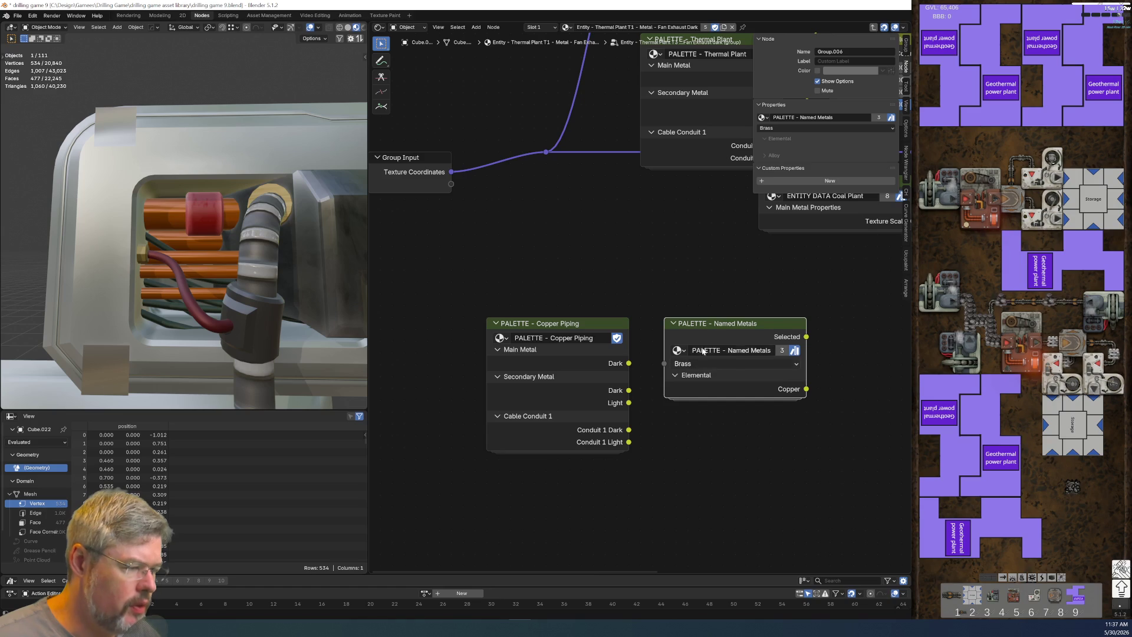
# Step: Inside Named Metals, arrange the outputs: Copper under Elemental, Brass under Alloy
pyautogui.press('Tab')
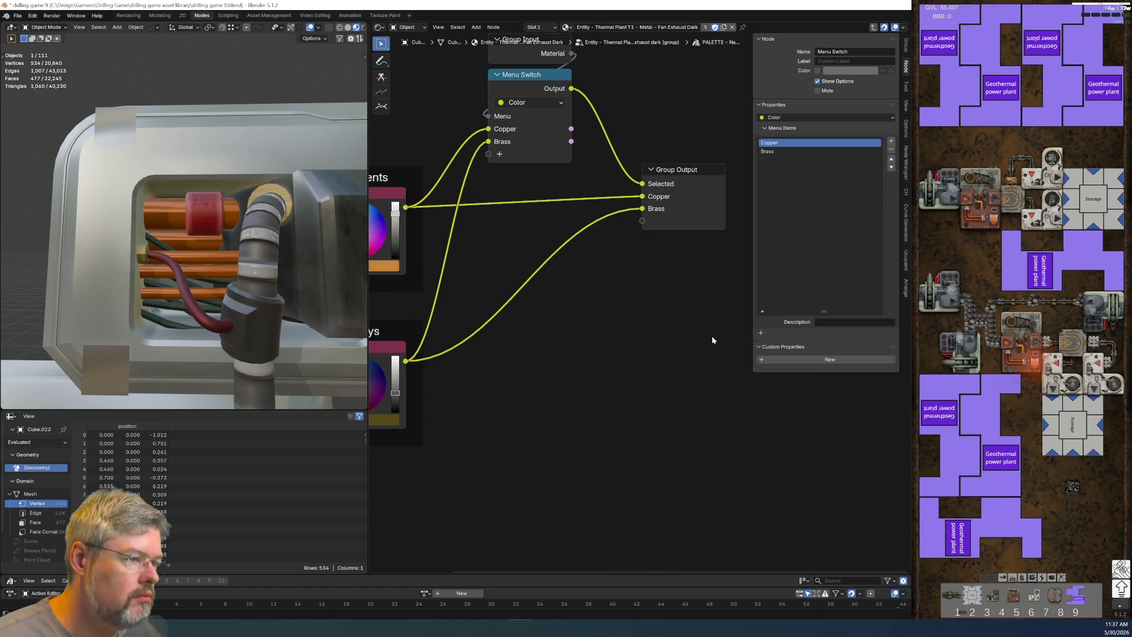
pyautogui.press('Home')
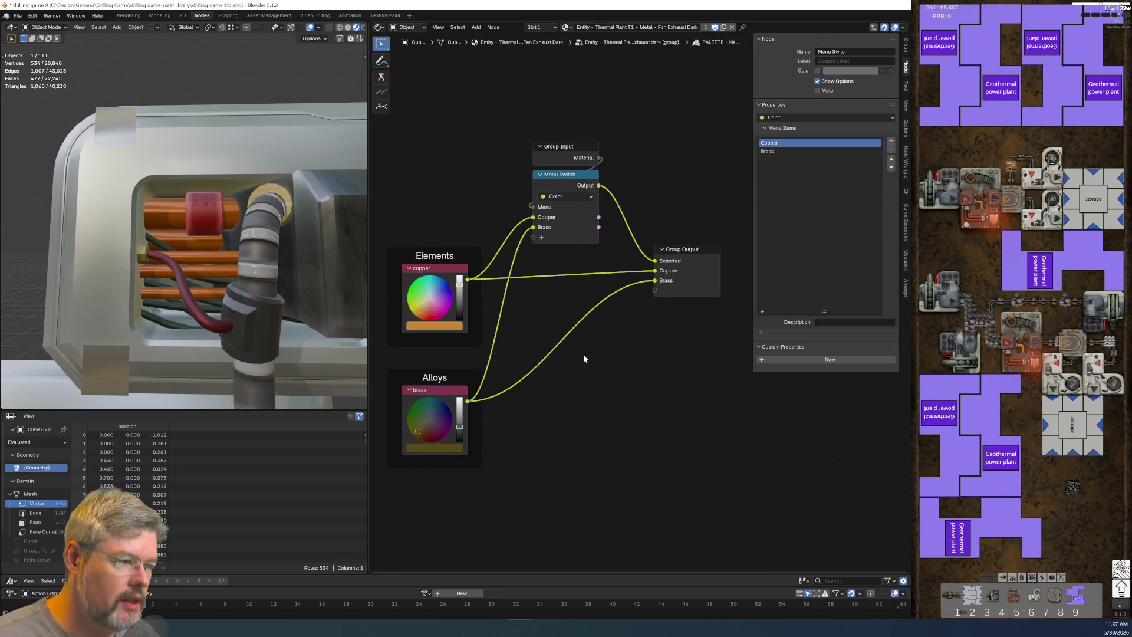
pyautogui.click(679, 249)
pyautogui.click(787, 168)
pyautogui.click(774, 157)
pyautogui.click(778, 139)
pyautogui.press('Tab')
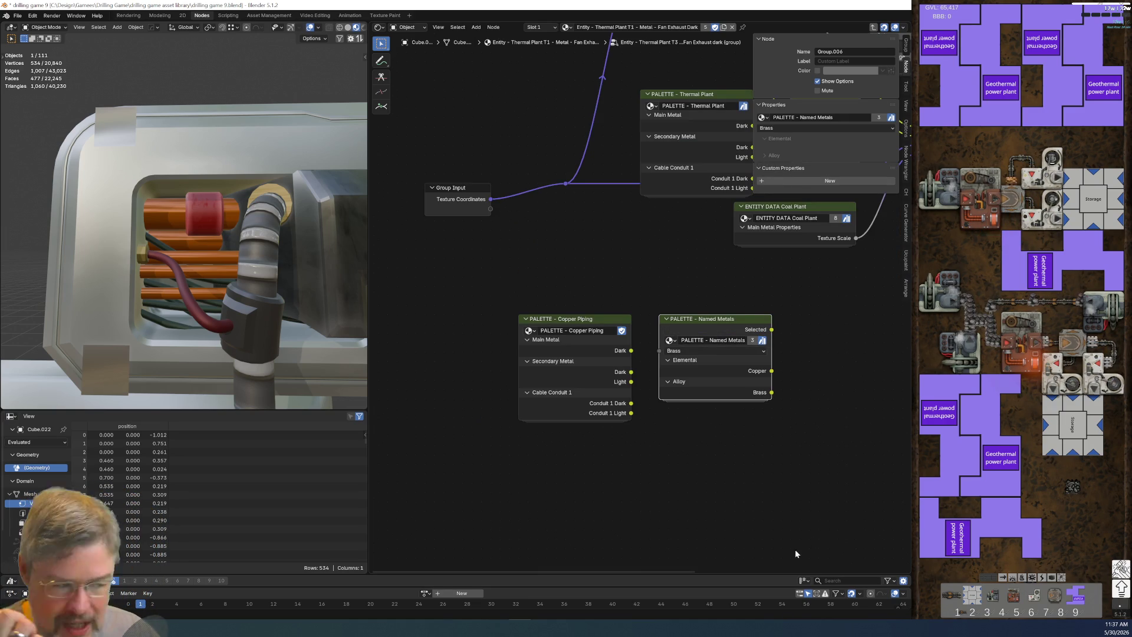
pyautogui.keyDown('ctrl'); pyautogui.moveTo(763, 461); pyautogui.dragTo(731, 439, button='middle'); pyautogui.keyUp('ctrl')
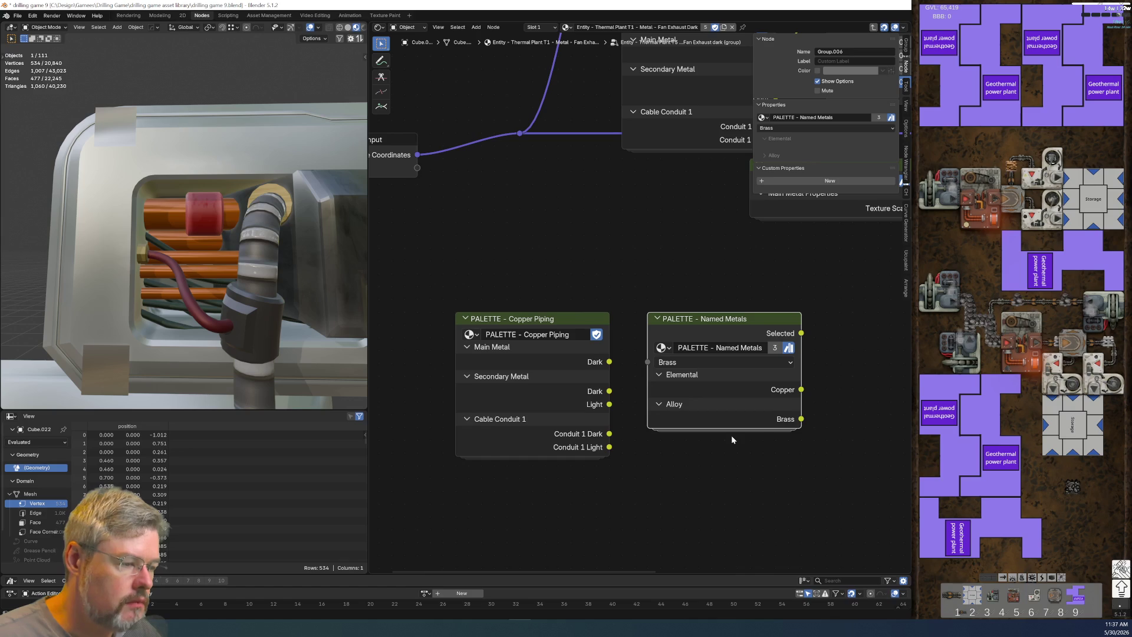
# Step: Look inside the Copper Piping group, then toggle the node's unused sockets with Ctrl+H
pyautogui.click(522, 318)
pyautogui.press('Tab')
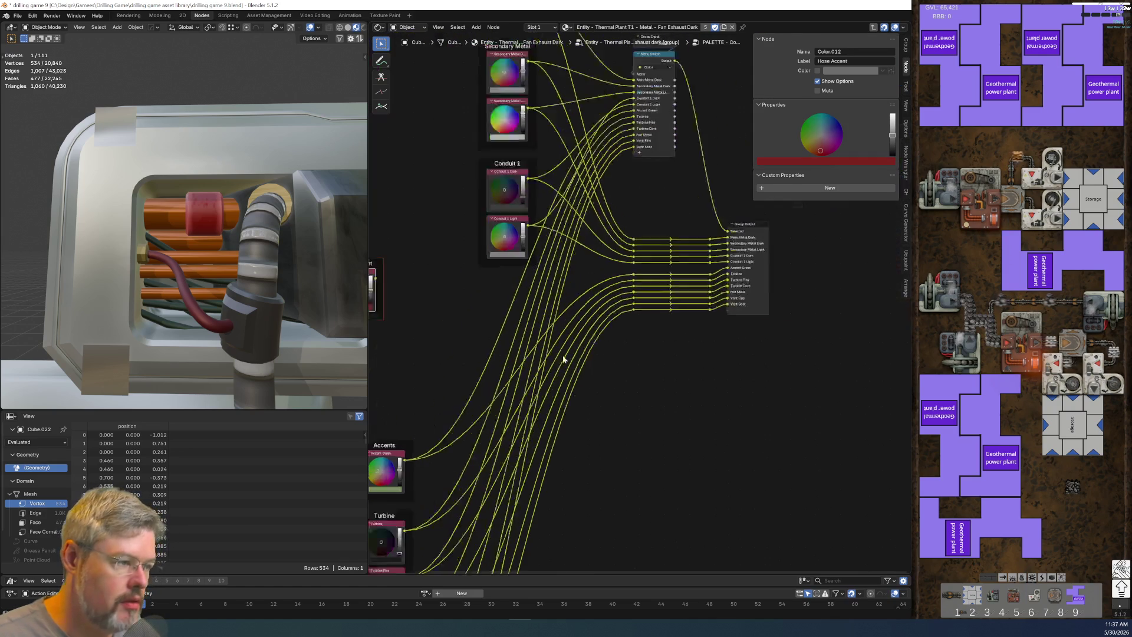
pyautogui.scroll(2, 584, 387)
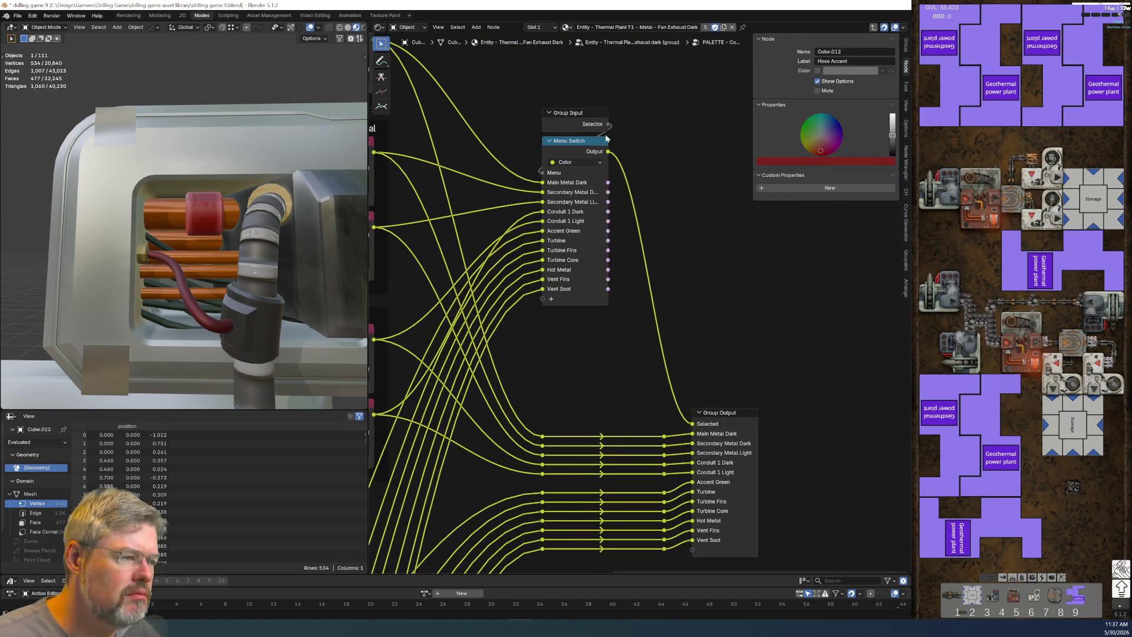
pyautogui.click(587, 118)
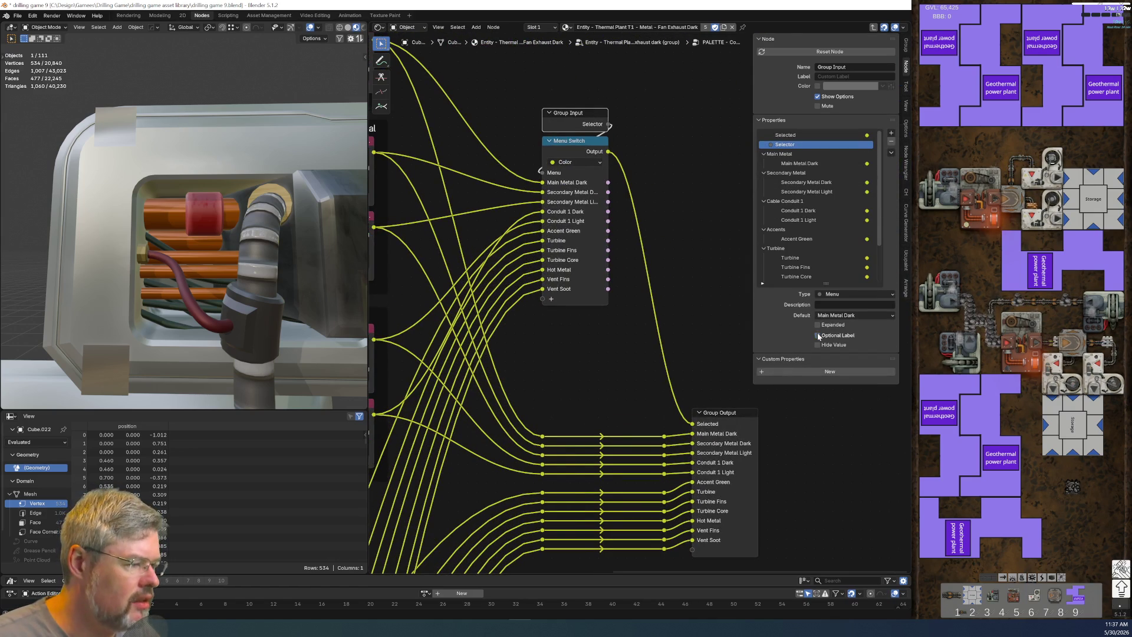
pyautogui.press('Tab')
pyautogui.scroll(2, 581, 382)
pyautogui.click(534, 320)
pyautogui.hotkey('ctrl', 'h')
pyautogui.hotkey('ctrl', 'h')
pyautogui.scroll(-1, 534, 320)
pyautogui.moveTo(534, 320)
pyautogui.mouseDown(button='middle')
pyautogui.moveTo(577, 216)
pyautogui.moveTo(540, 214)
pyautogui.mouseUp(button='middle')
pyautogui.scroll(-1, 696, 374)
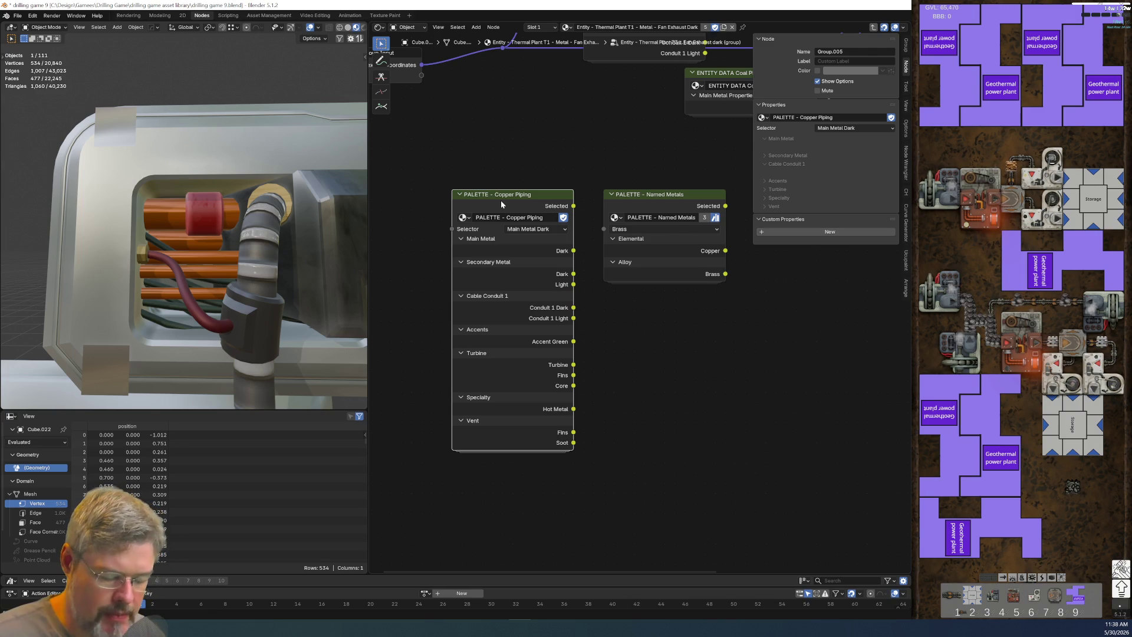
# Step: Inside Copper Piping, box-select the colour swatch nodes and the reroutes feeding the outputs
pyautogui.press('Tab')
pyautogui.moveTo(497, 402)
pyautogui.mouseDown(button='middle')
pyautogui.moveTo(582, 216)
pyautogui.moveTo(618, 242)
pyautogui.moveTo(613, 300)
pyautogui.mouseUp(button='middle')
pyautogui.moveTo(554, 72); pyautogui.dragTo(635, 310)
pyautogui.moveTo(476, 226); pyautogui.dragTo(553, 514)
pyautogui.press('g')
pyautogui.rightClick(578, 317)
pyautogui.moveTo(558, 235); pyautogui.dragTo(658, 364)
# Step: Delete the selected reroutes and remove every item from the Menu Switch
pyautogui.press('x')
pyautogui.moveTo(588, 284); pyautogui.dragTo(597, 429, button='middle')
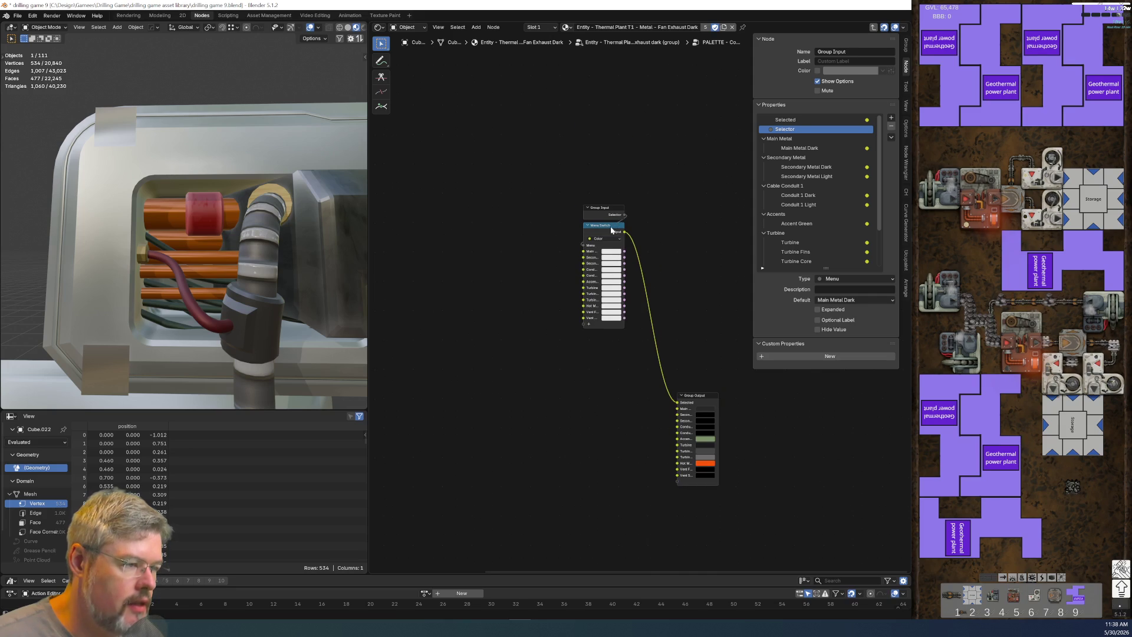
pyautogui.click(603, 225)
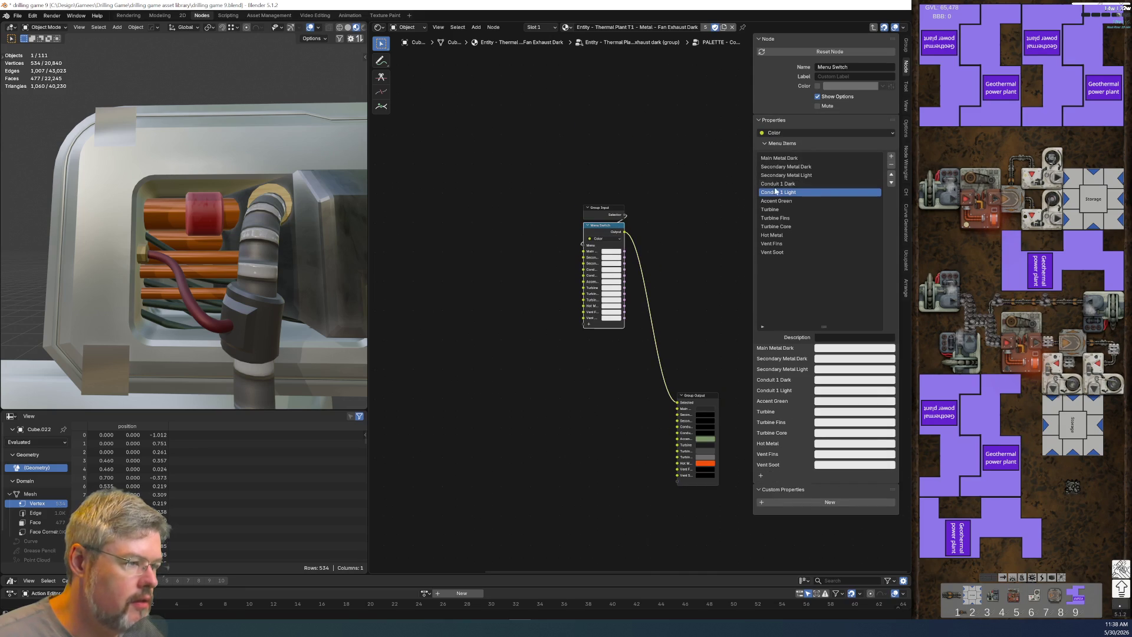
pyautogui.click(855, 158)
pyautogui.click(891, 166)
pyautogui.click(890, 165)
pyautogui.click(891, 165)
pyautogui.click(891, 165)
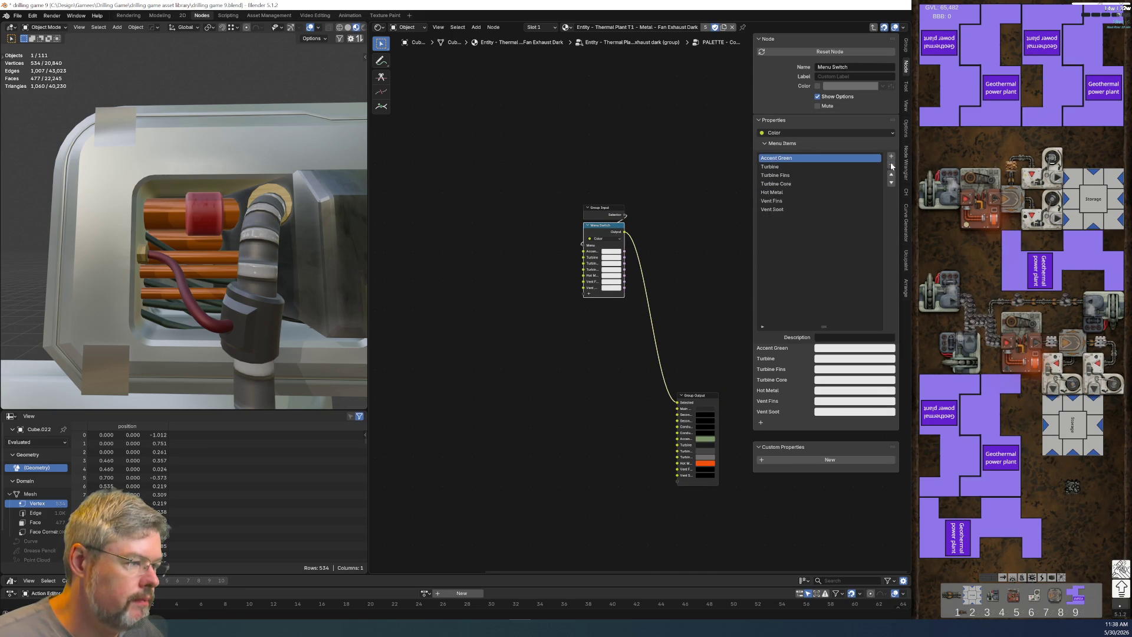
pyautogui.click(891, 166)
pyautogui.click(891, 165)
pyautogui.click(891, 165)
pyautogui.click(891, 165)
pyautogui.click(891, 166)
# Step: Move the Group Input and Menu Switch down beside the Group Output
pyautogui.moveTo(550, 175); pyautogui.dragTo(622, 305)
pyautogui.press('g')
pyautogui.click(593, 458)
pyautogui.scroll(2, 642, 285)
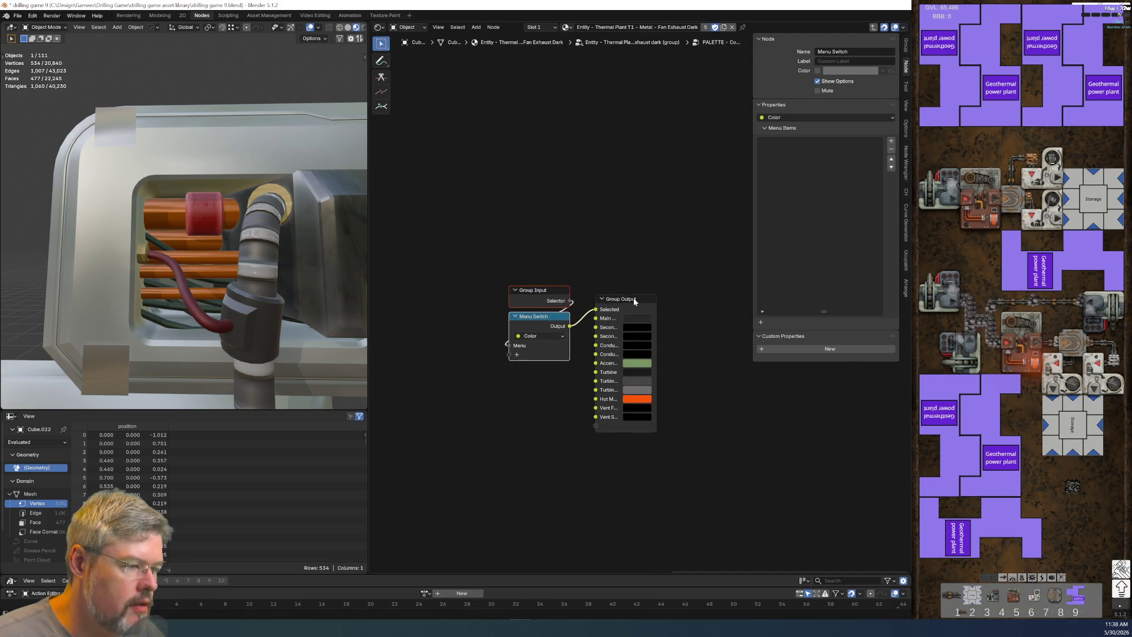
# Step: Remove the Main Metal, Secondary Metal and Cable Conduit 1 panels from the Group Output
pyautogui.click(622, 299)
pyautogui.click(819, 154)
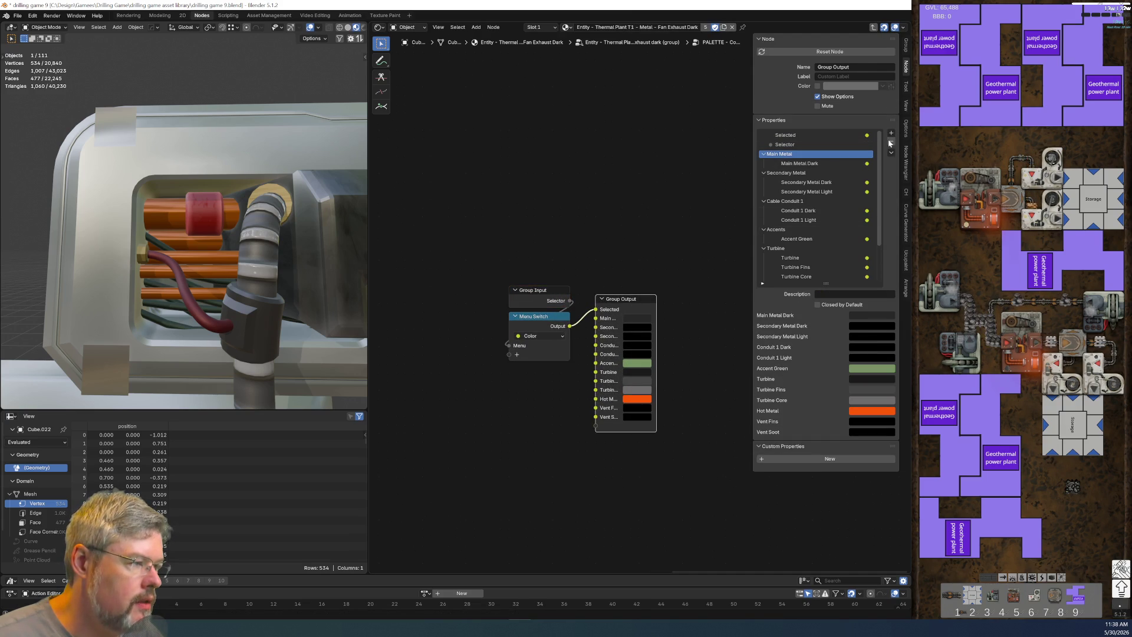
pyautogui.click(891, 142)
pyautogui.click(891, 143)
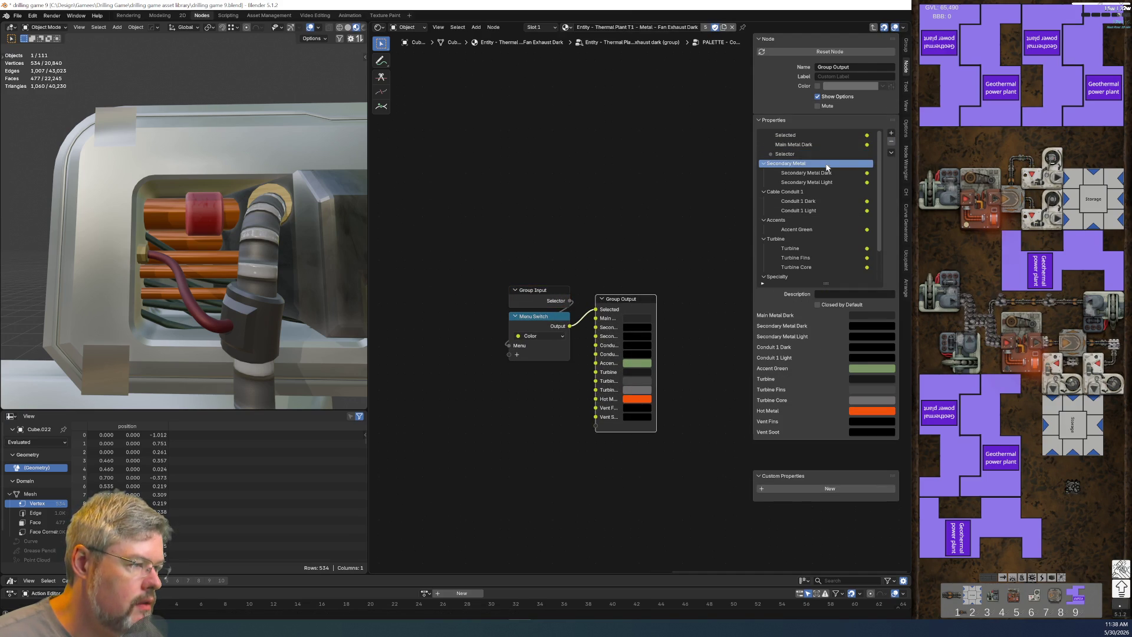
pyautogui.click(837, 182)
pyautogui.press('Delete')
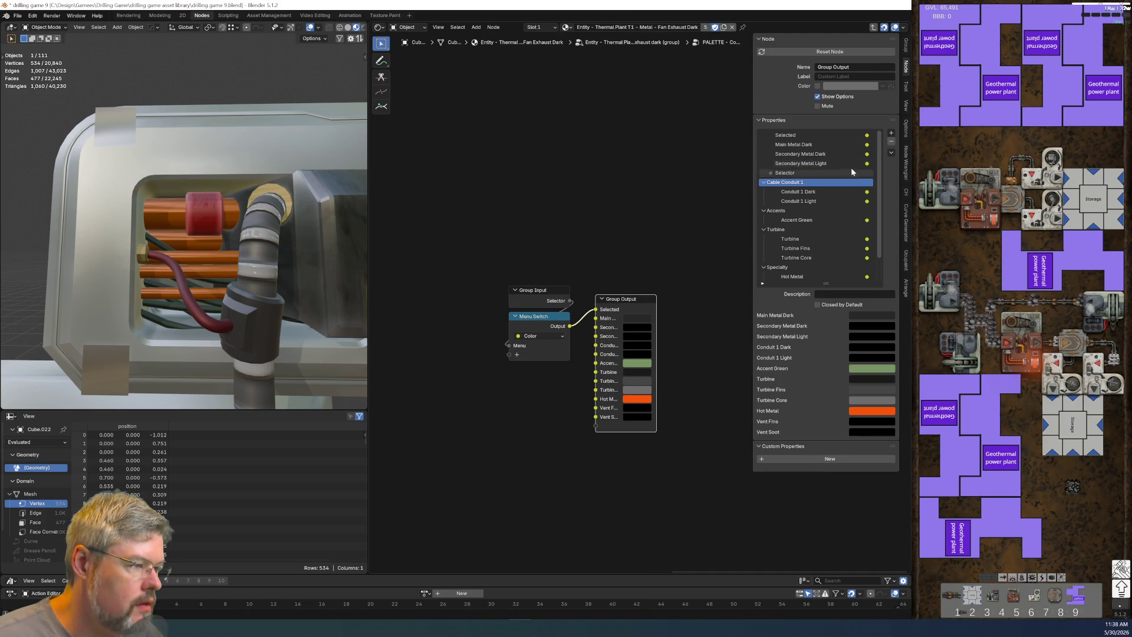
# Step: Remove the Accents, Turbine, Specialty and Vent panels as well
pyautogui.click(827, 201)
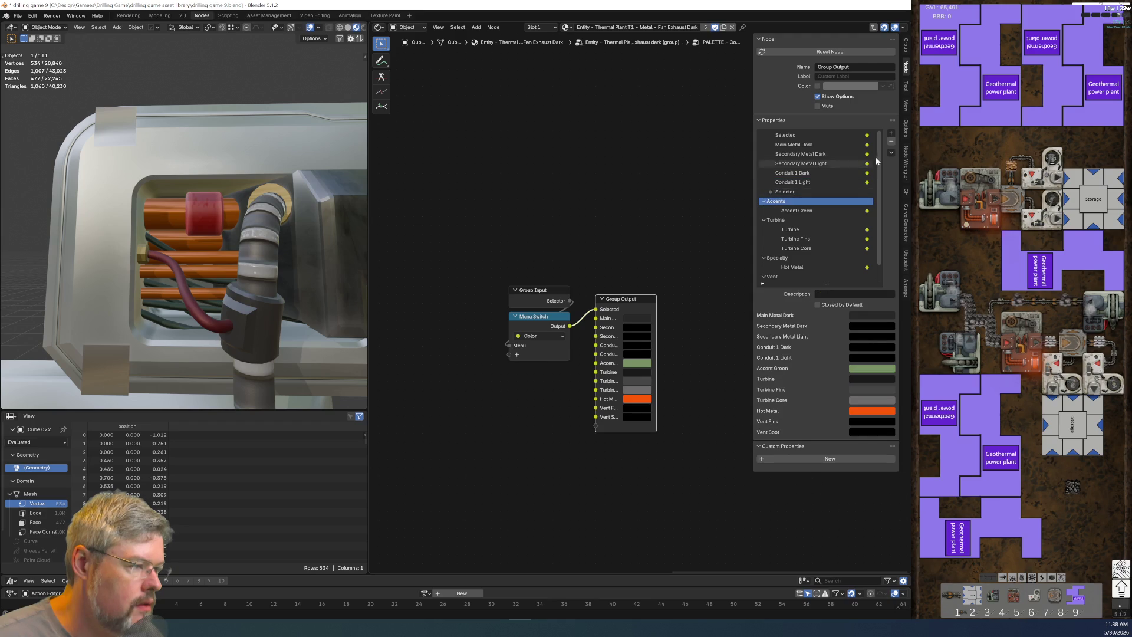
pyautogui.click(891, 142)
pyautogui.click(826, 211)
pyautogui.click(891, 142)
pyautogui.click(833, 238)
pyautogui.click(891, 143)
pyautogui.click(832, 247)
pyautogui.click(891, 143)
# Step: Delete the remaining colour outputs, from Main Metal Dark to Vent Soot, keeping Selected
pyautogui.click(837, 145)
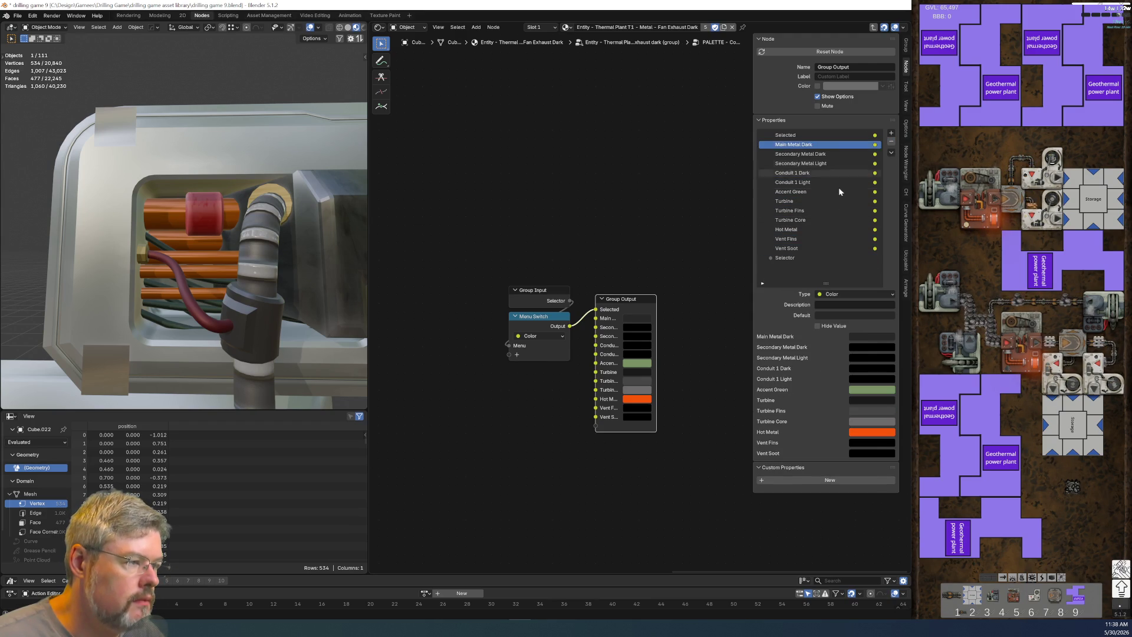
pyautogui.doubleClick(891, 143)
pyautogui.doubleClick(891, 143)
pyautogui.click(890, 143)
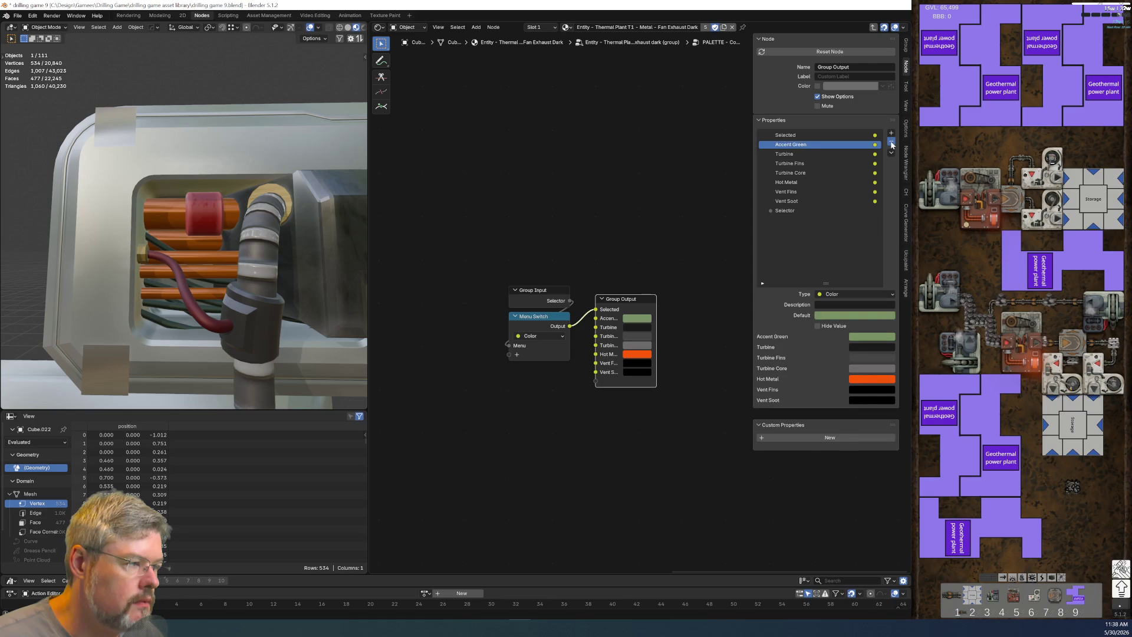
pyautogui.doubleClick(891, 142)
pyautogui.doubleClick(890, 143)
pyautogui.doubleClick(890, 142)
pyautogui.click(891, 143)
# Step: Move the Hose Accent colour node beside the group nodes
pyautogui.scroll(-4, 482, 388)
pyautogui.moveTo(483, 388); pyautogui.dragTo(539, 362, button='middle')
pyautogui.moveTo(435, 270); pyautogui.dragTo(606, 318)
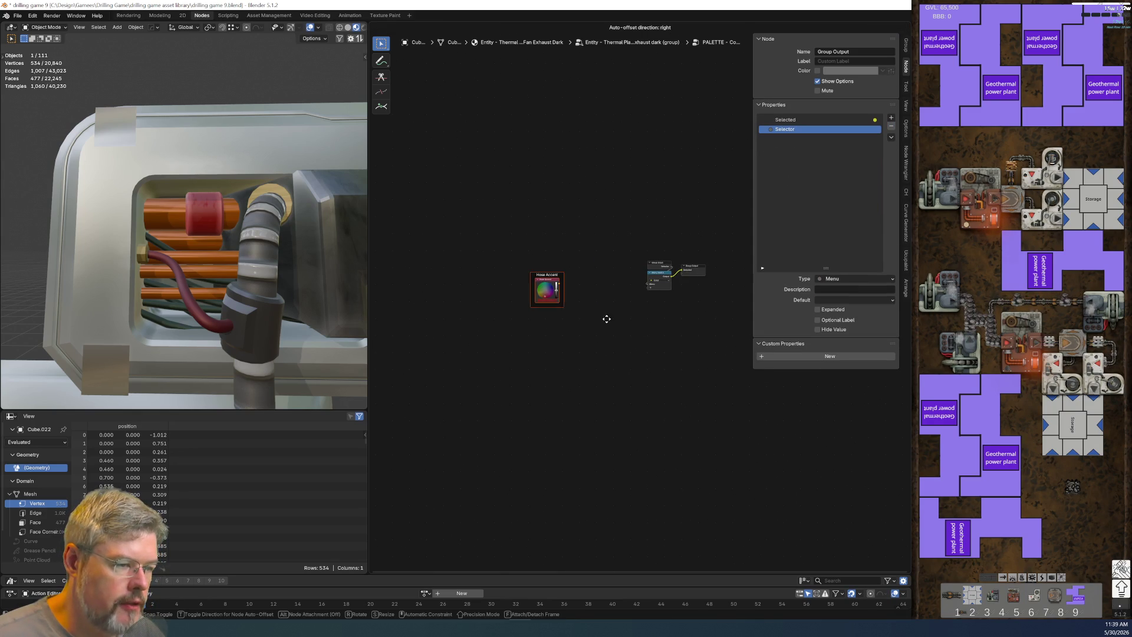